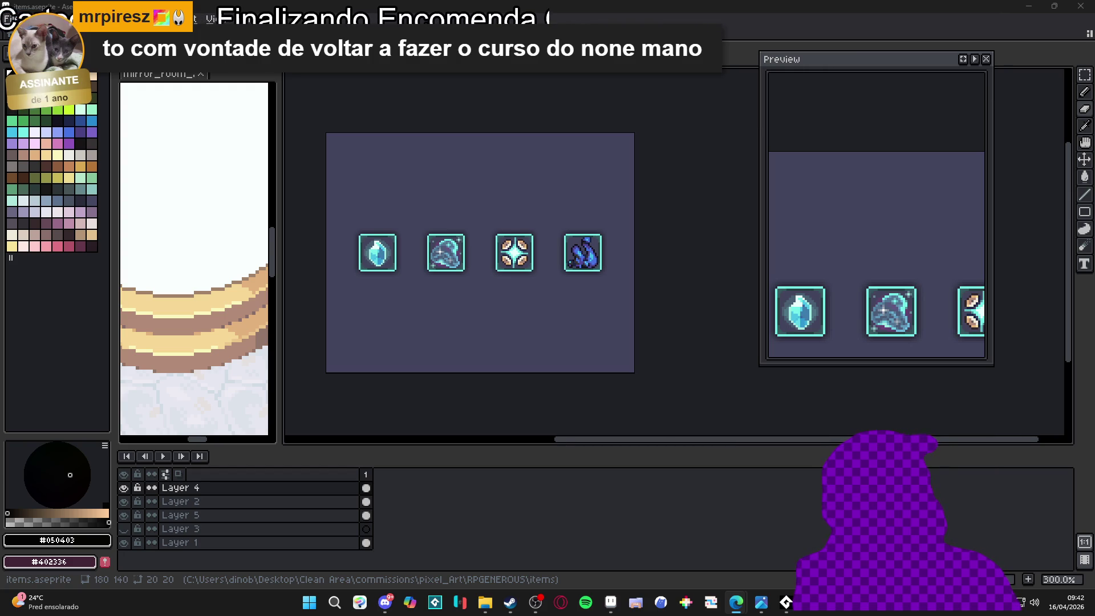
# Switch from Aseprite to the Edge window showing the NoNe Class course page
pyautogui.hotkey('alt', 'Tab')
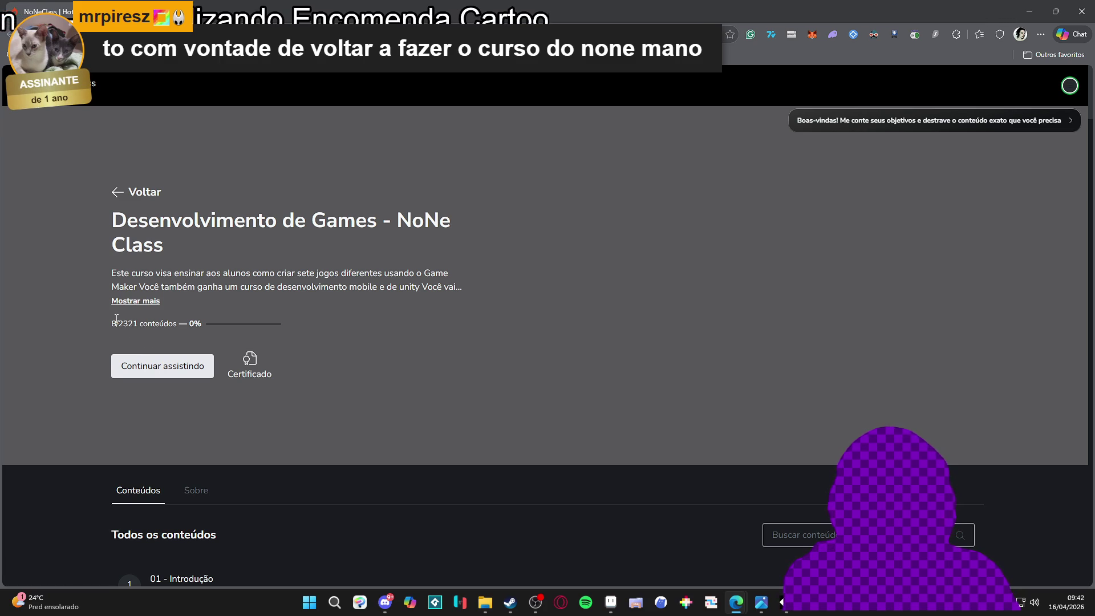
# Highlight the lesson progress count, clear the selection, and close Edge to return to Aseprite
pyautogui.moveTo(142, 324); pyautogui.dragTo(115, 325)
pyautogui.click(635, 181)
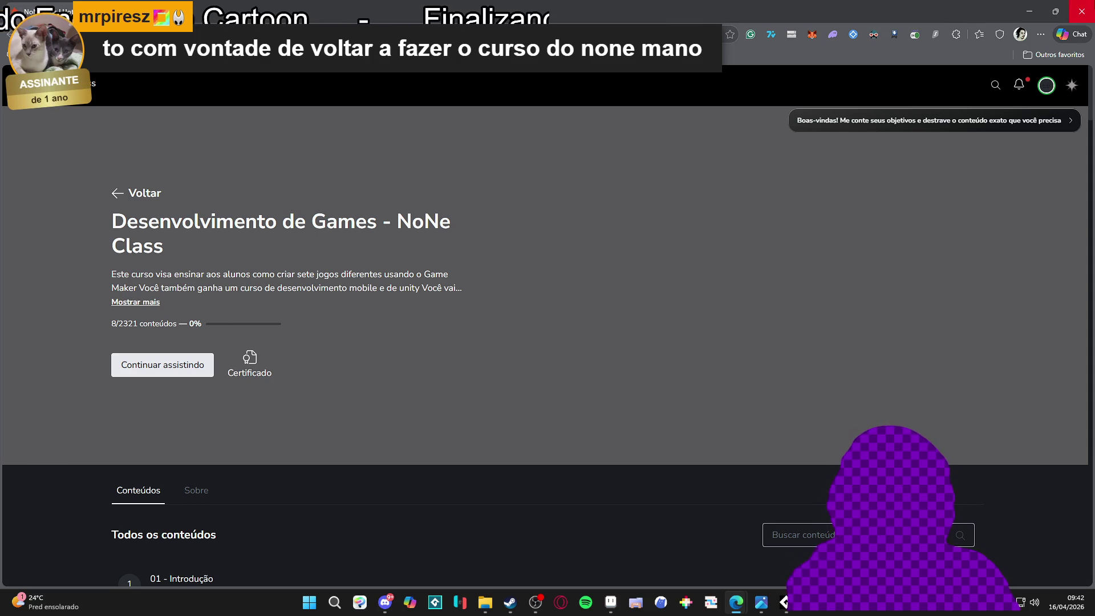
pyautogui.click(1081, 10)
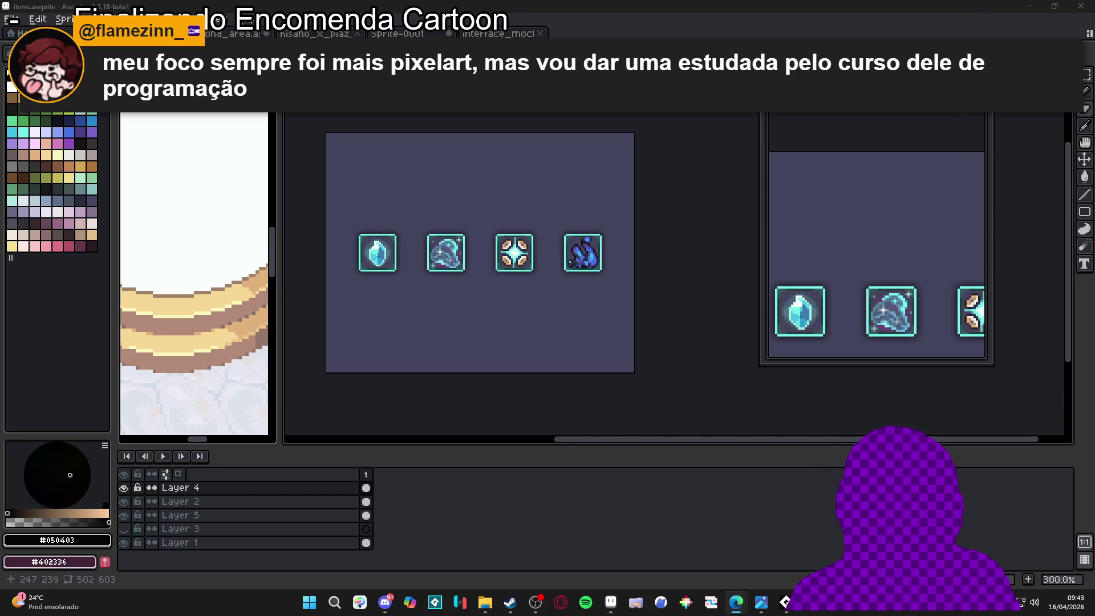
# Look over the mirror_room_2 and interface_mockup documents, panning and scrolling through each
pyautogui.click(531, 34)
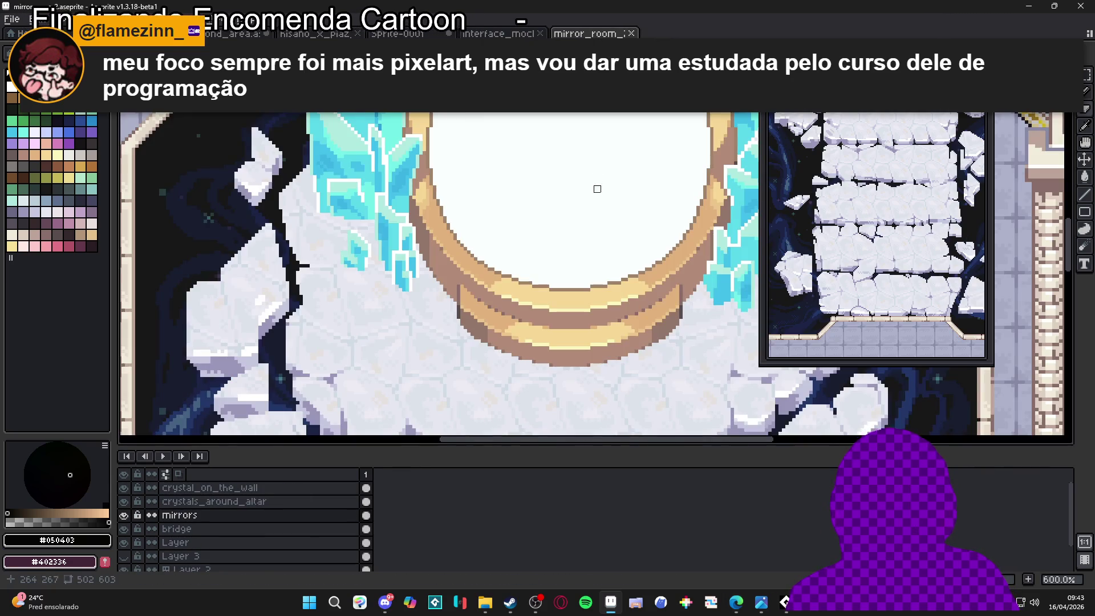
pyautogui.scroll(-4, 597, 186)
pyautogui.moveTo(541, 295); pyautogui.dragTo(490, 330)
pyautogui.click(499, 34)
pyautogui.scroll(-3, 449, 266)
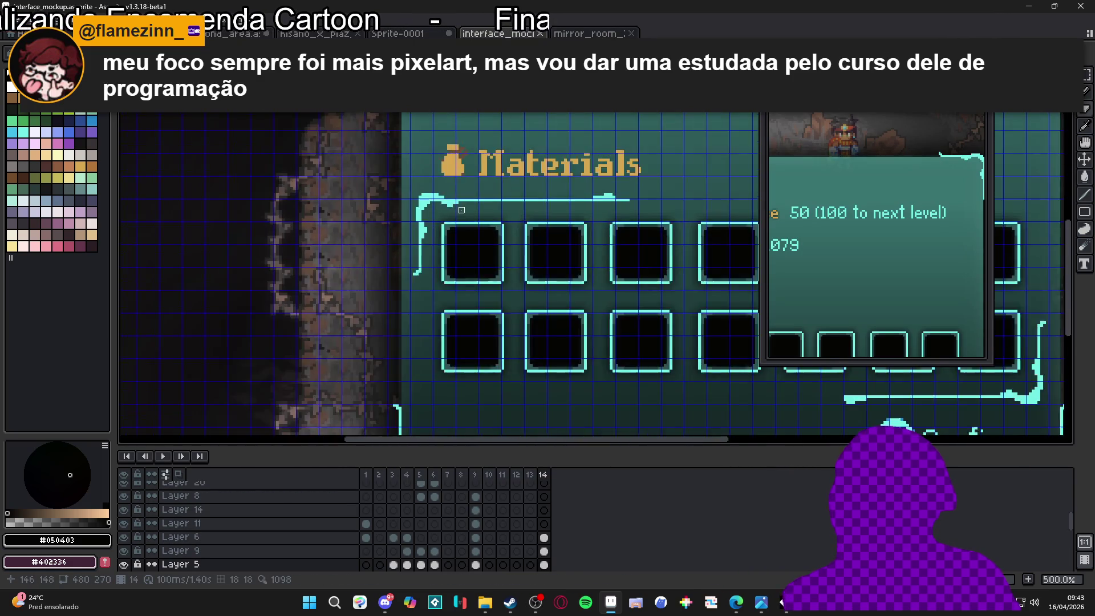
pyautogui.scroll(1, 449, 267)
pyautogui.scroll(-1, 450, 236)
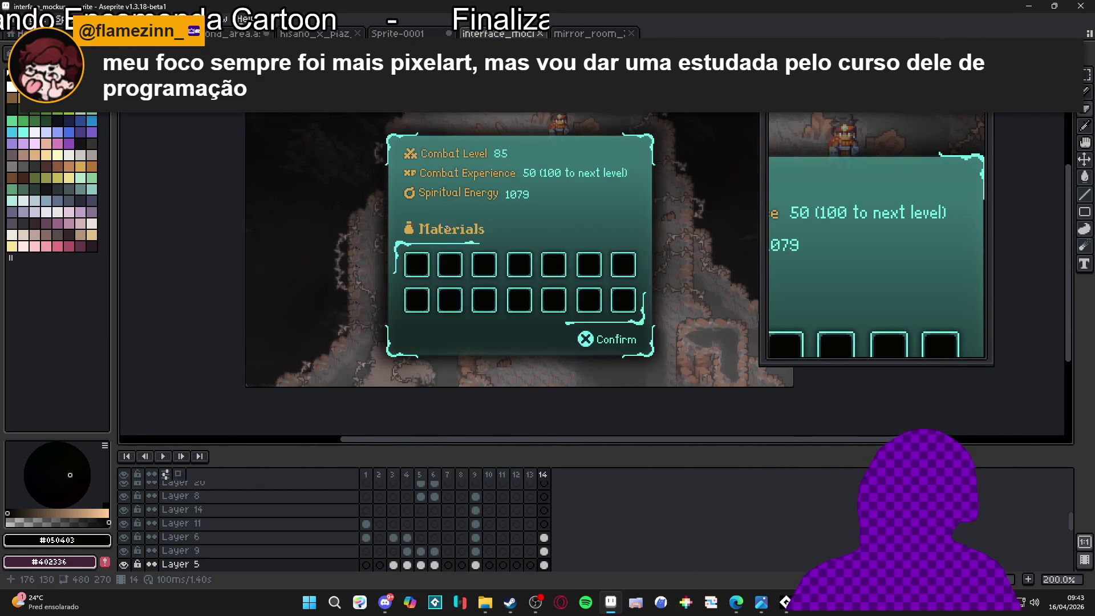
# View the Sprite-0001 roses zoomed out, then the hisano_x_piaz_tower tilemap, and cycle to second_area
pyautogui.click(397, 34)
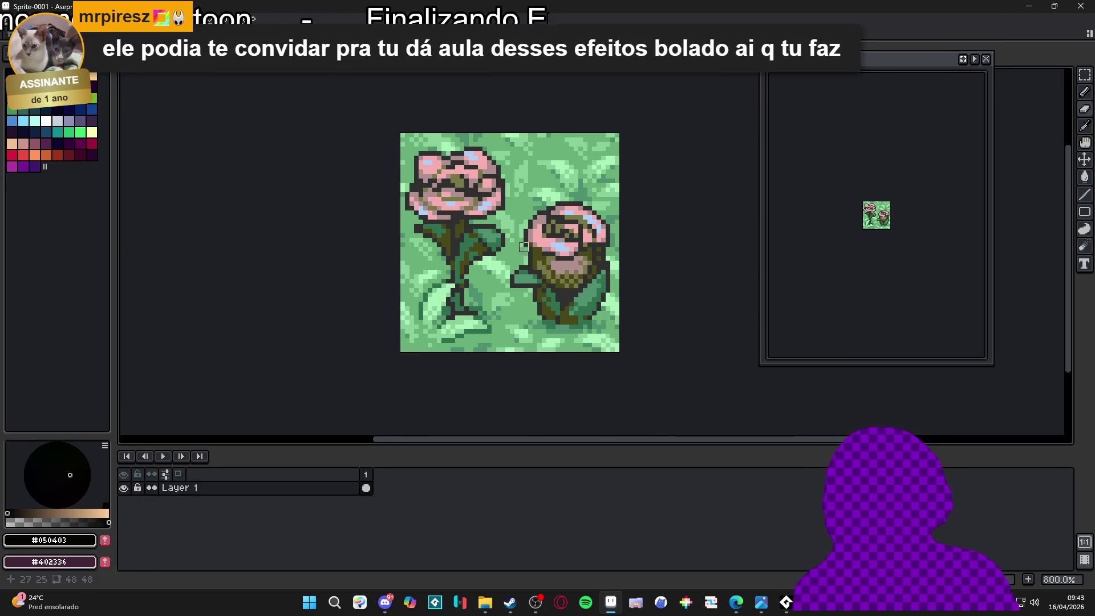
pyautogui.press('-')
pyautogui.click(320, 34)
pyautogui.scroll(-3, 440, 231)
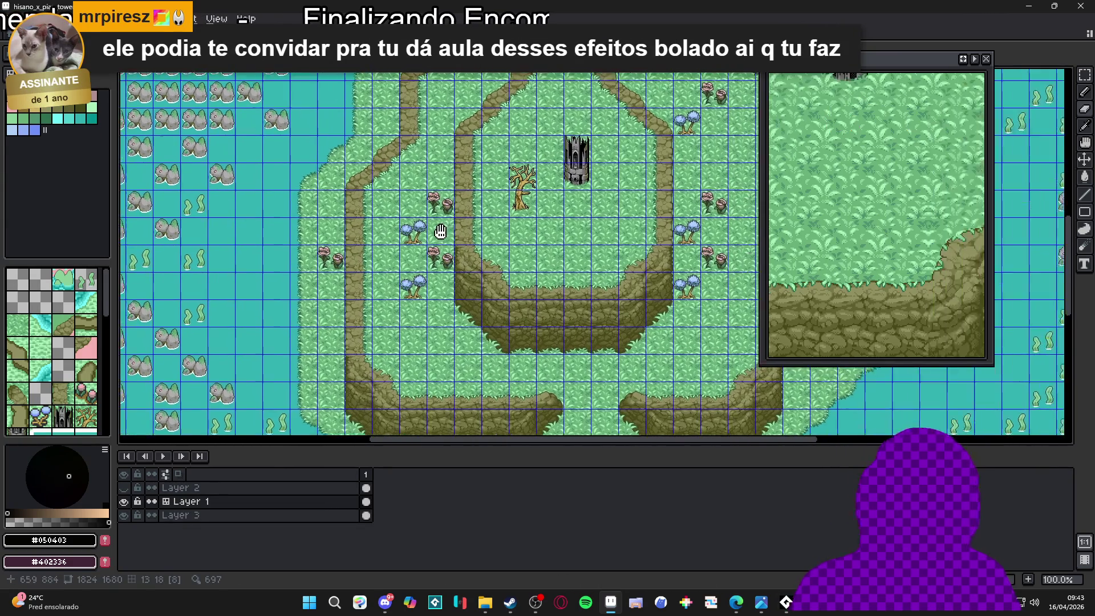
pyautogui.moveTo(440, 231); pyautogui.dragTo(411, 245)
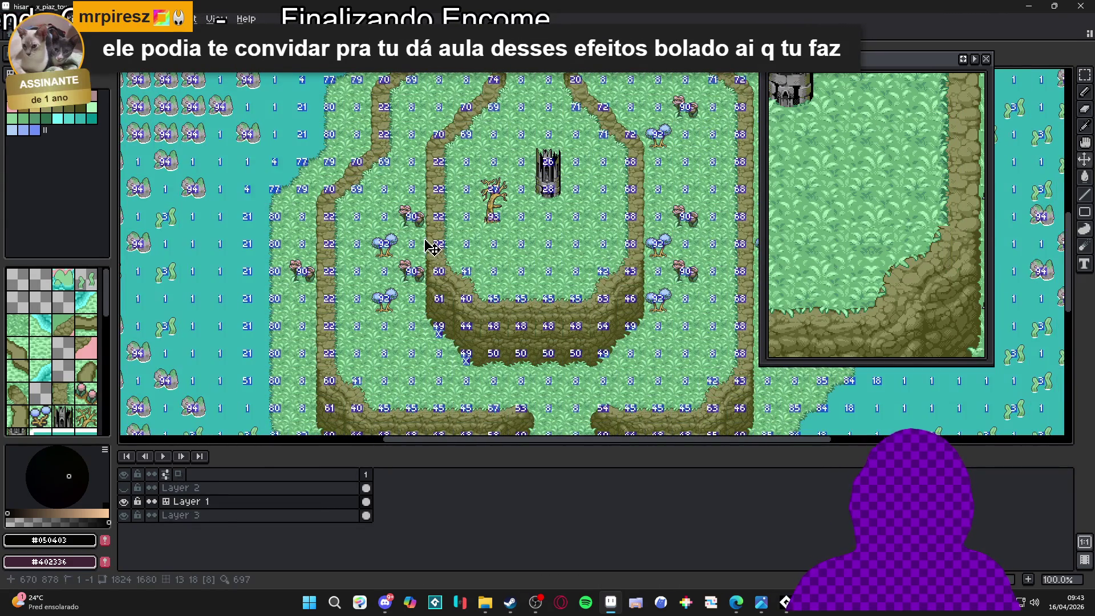
pyautogui.hotkey('ctrl', 'Tab')
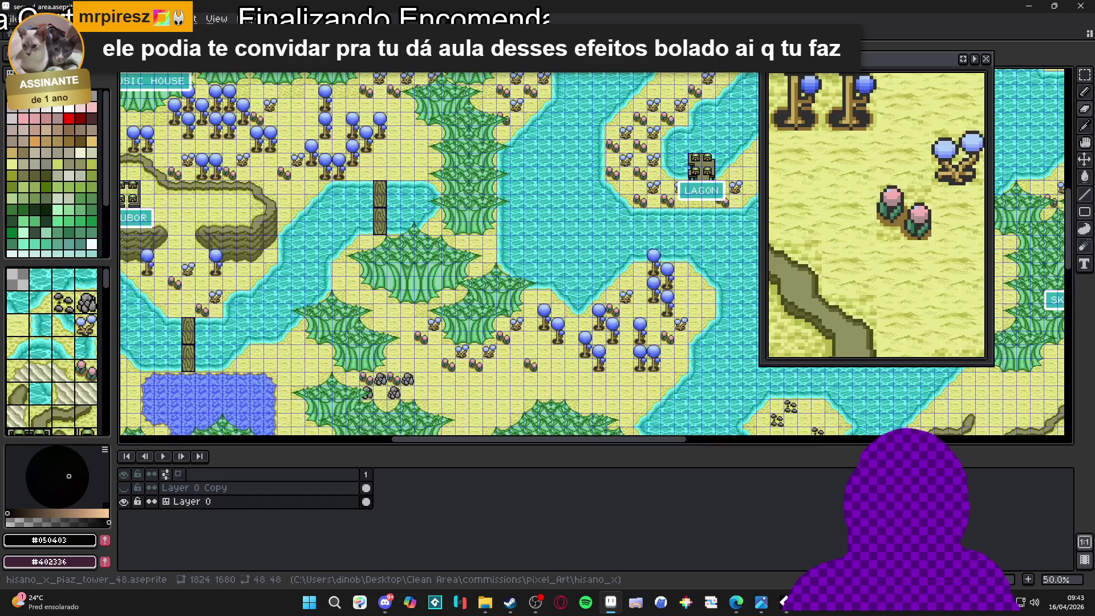
pyautogui.hotkey('ctrl', 'Tab')
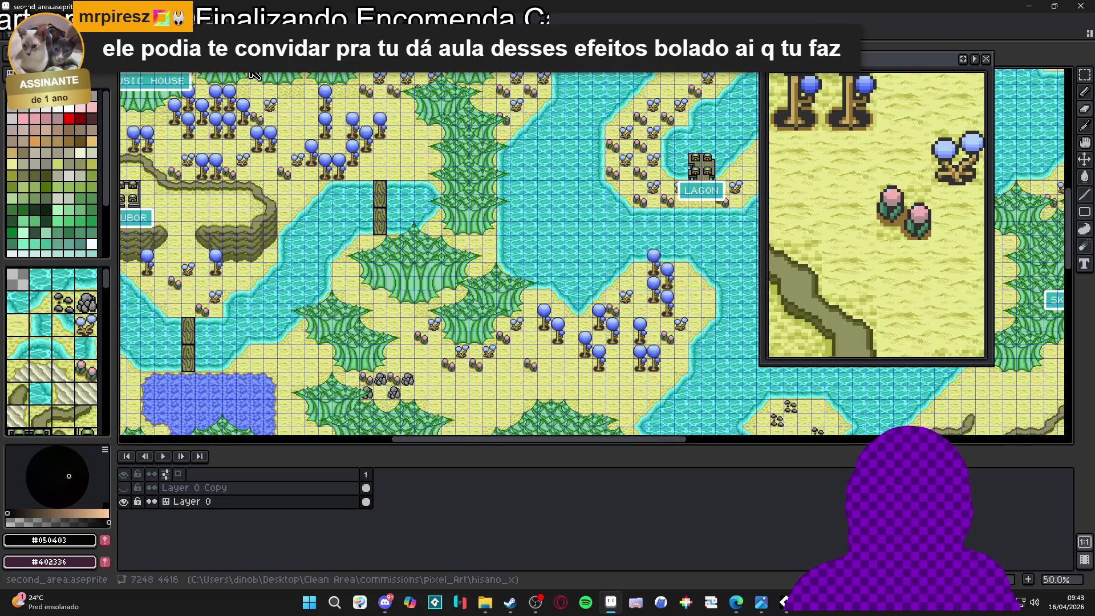
# Glance at Discord, return to Aseprite, and pan second_area to bring MUSIC HOUSE into view
pyautogui.click(384, 606)
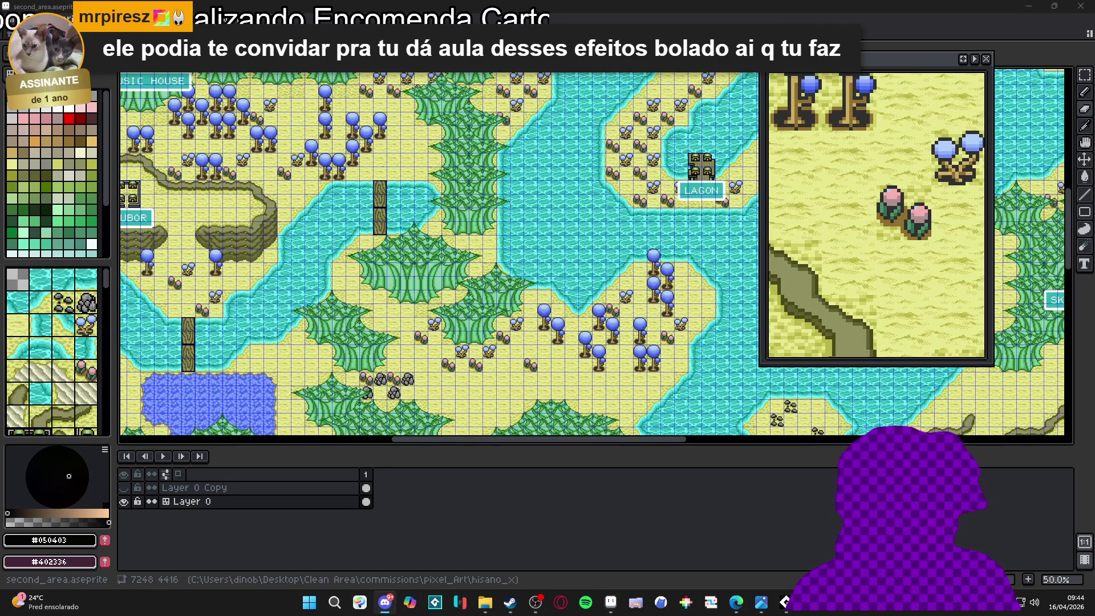
pyautogui.hotkey('alt', 'Tab')
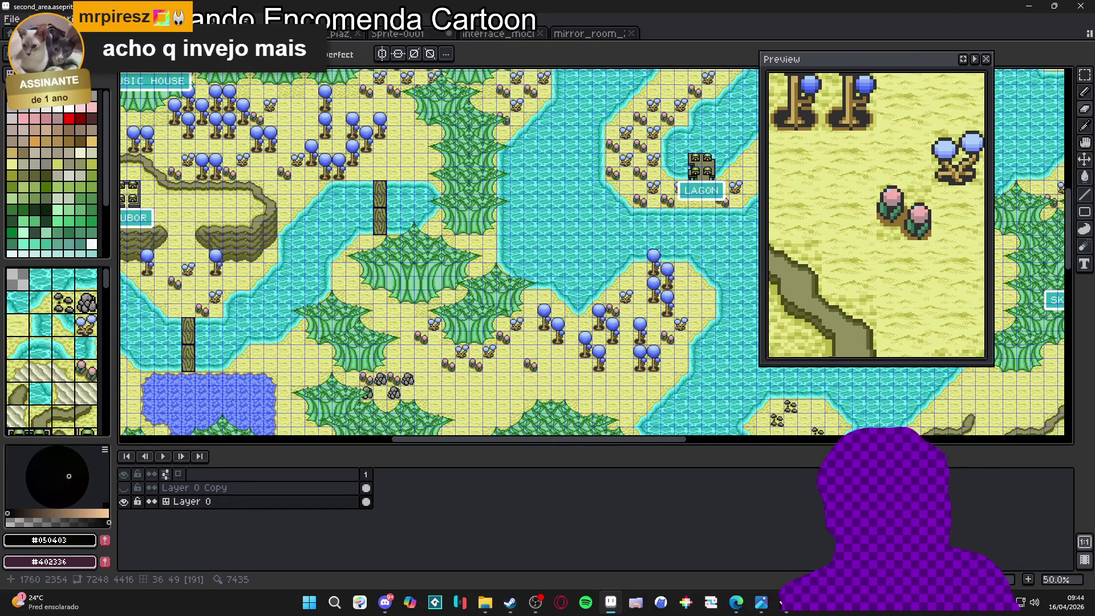
pyautogui.moveTo(291, 272); pyautogui.dragTo(404, 299)
pyautogui.moveTo(388, 197); pyautogui.dragTo(474, 232)
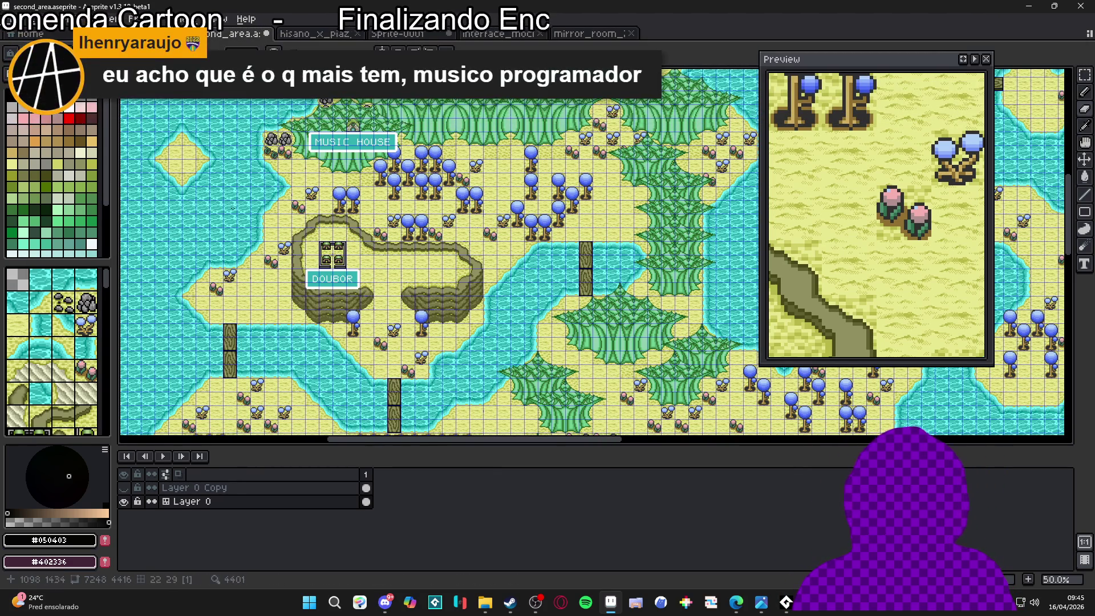
pyautogui.moveTo(358, 303); pyautogui.dragTo(418, 306)
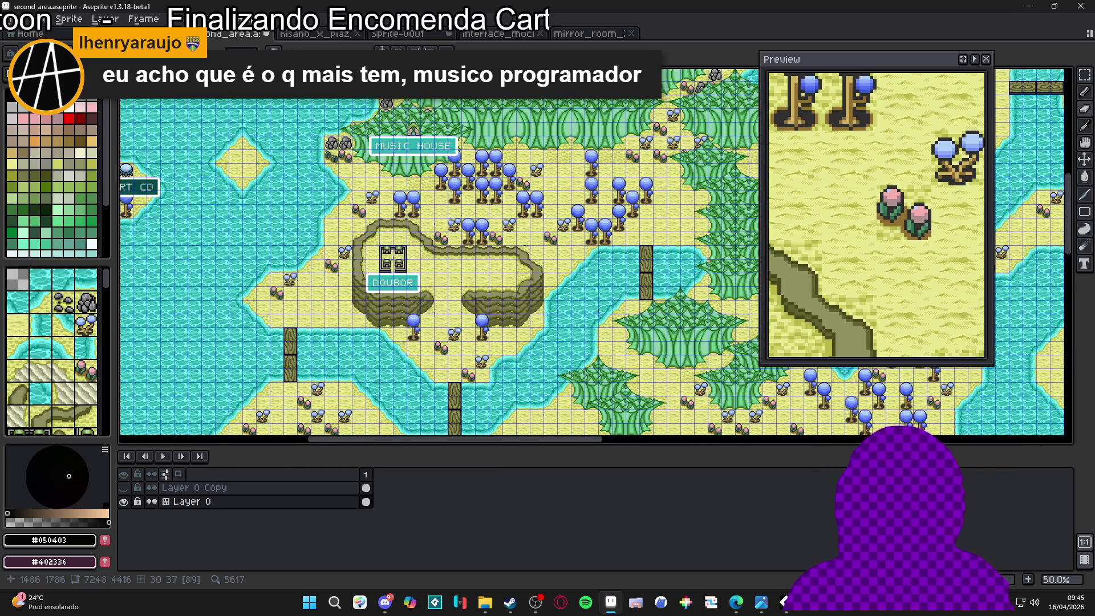
pyautogui.scroll(2, 291, 268)
pyautogui.scroll(-2, 297, 271)
pyautogui.moveTo(434, 274)
pyautogui.mouseDown()
pyautogui.moveTo(477, 305)
pyautogui.moveTo(409, 280)
pyautogui.moveTo(406, 260)
pyautogui.mouseUp()
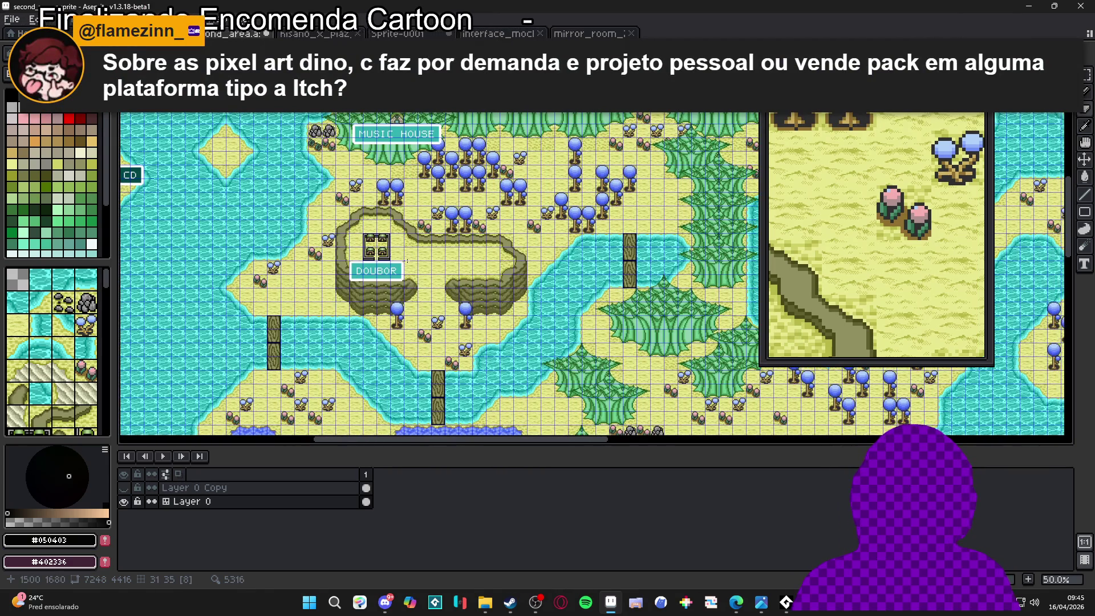
pyautogui.hotkey('ctrl', "'")
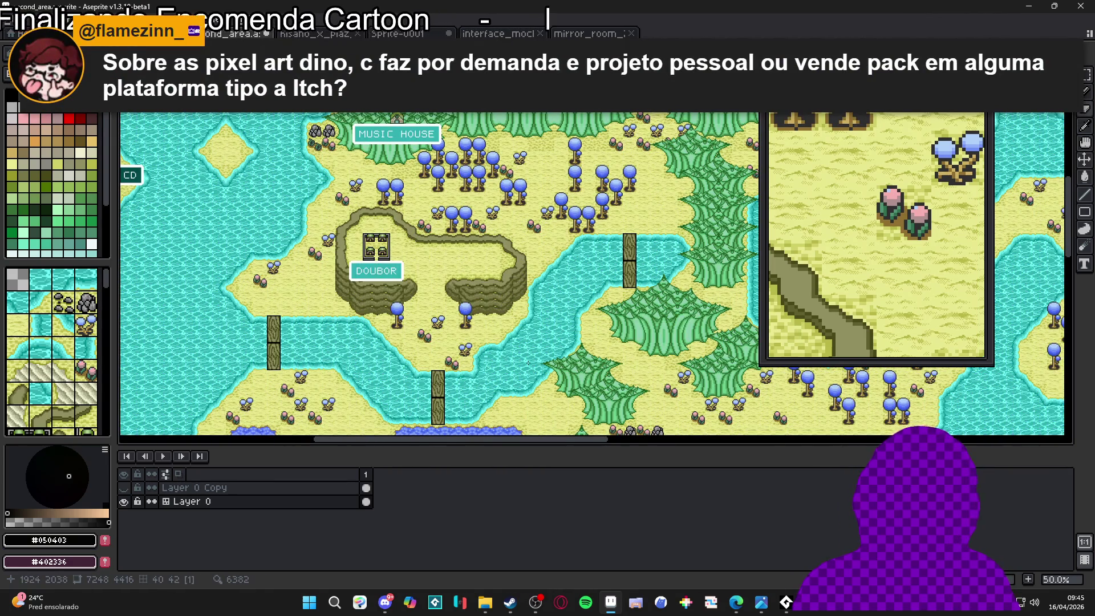
pyautogui.hotkey('ctrl', "'")
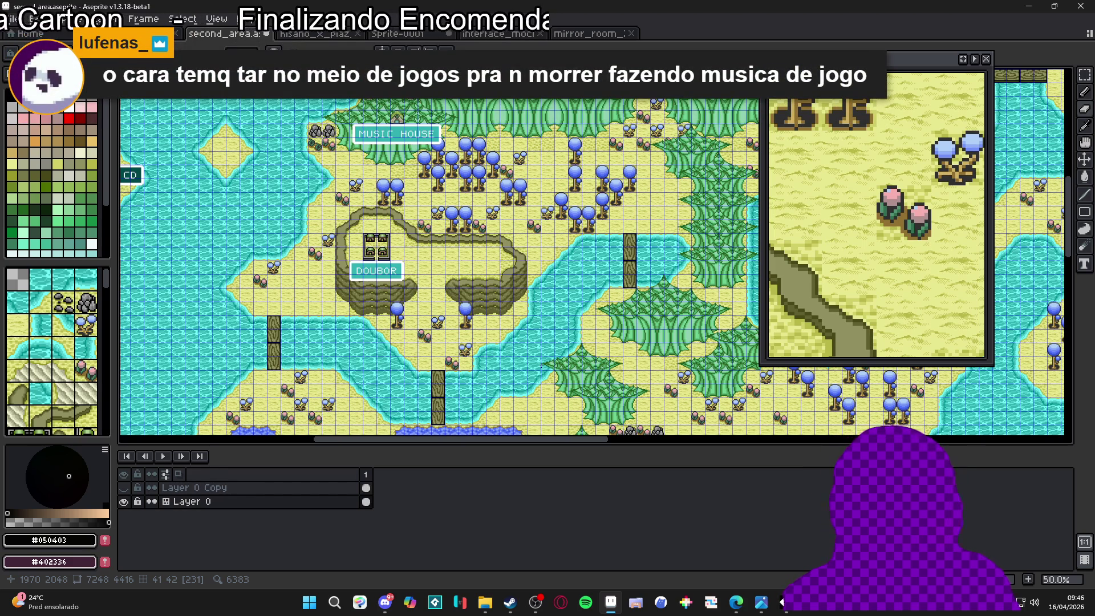
pyautogui.scroll(1, 561, 184)
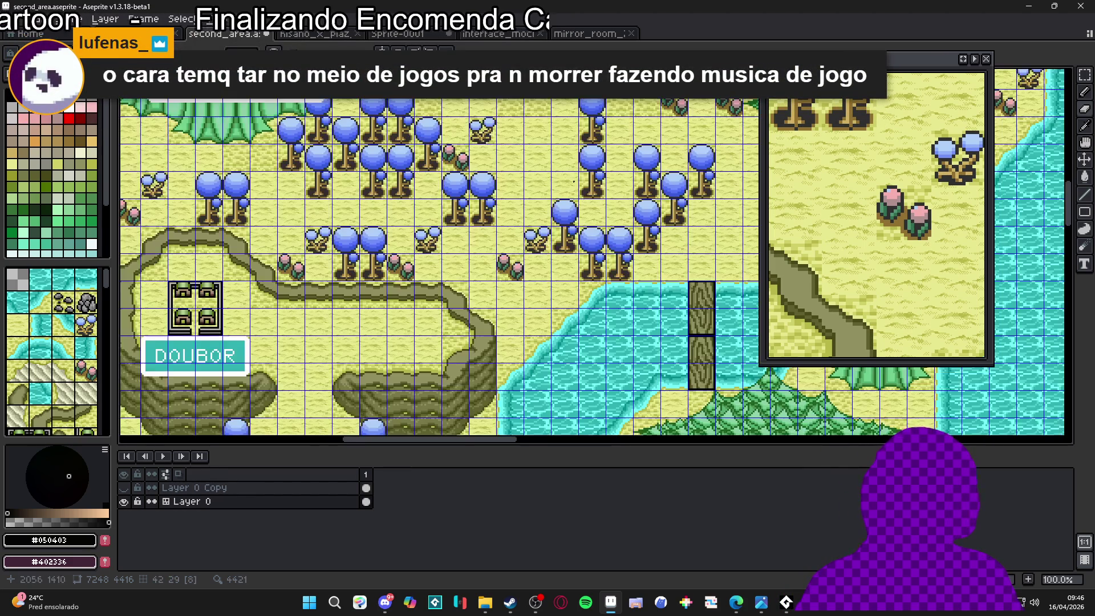
# Scroll around the map, then flip through tabs to open hisano_x_piaz_tower_48.aseprite
pyautogui.hscroll(3, 566, 181)
pyautogui.scroll(-1, 566, 181)
pyautogui.scroll(1, 566, 181)
pyautogui.hscroll(2, 566, 181)
pyautogui.click(314, 34)
pyautogui.click(226, 34)
pyautogui.click(319, 36)
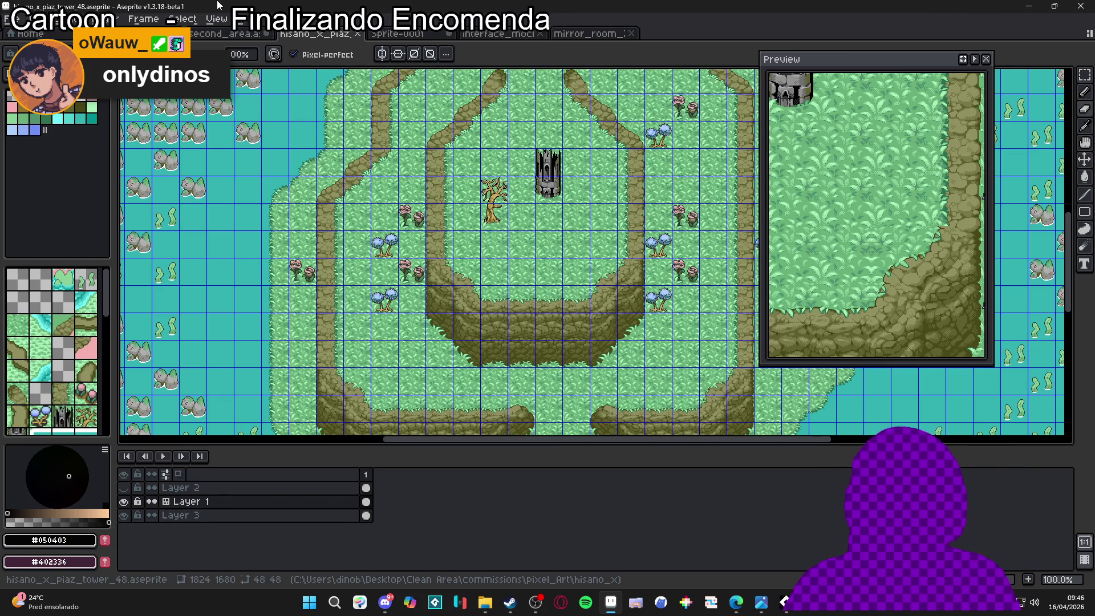
pyautogui.click(225, 34)
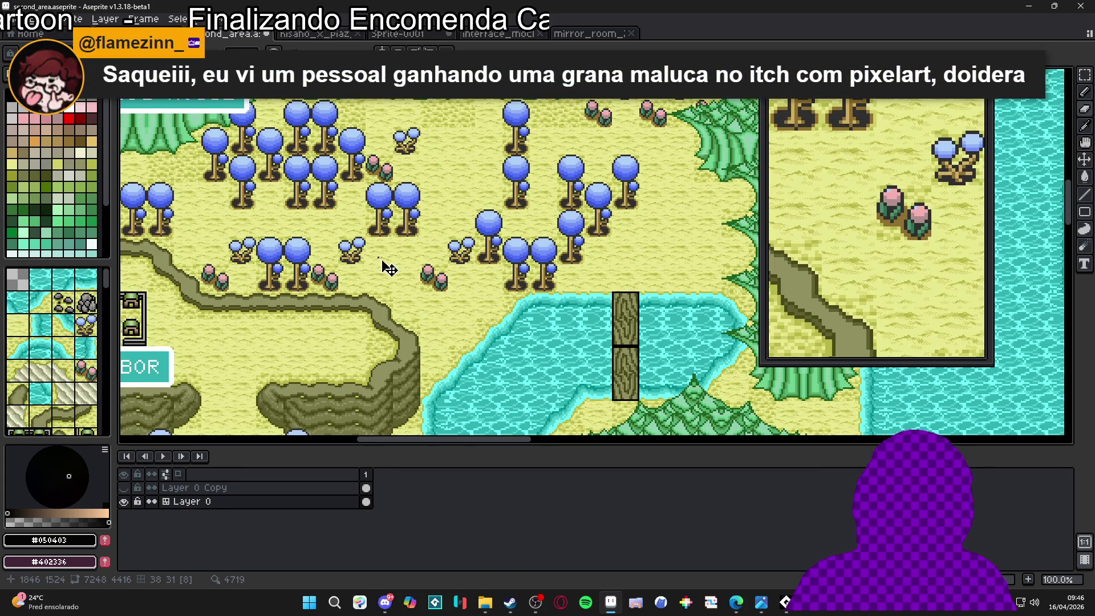
pyautogui.scroll(3, 411, 211)
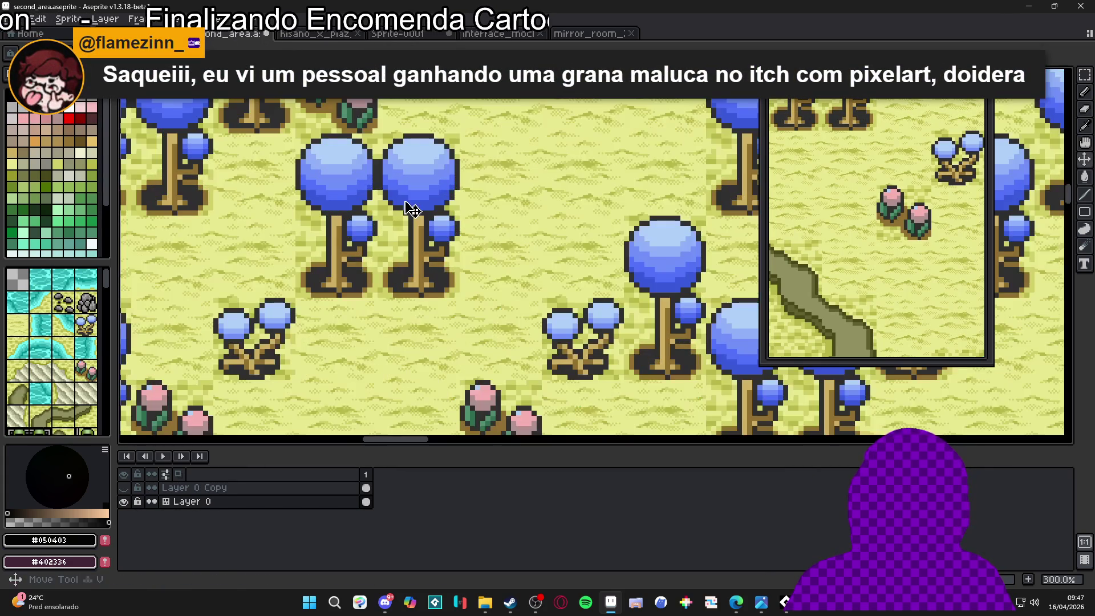
pyautogui.press('1')
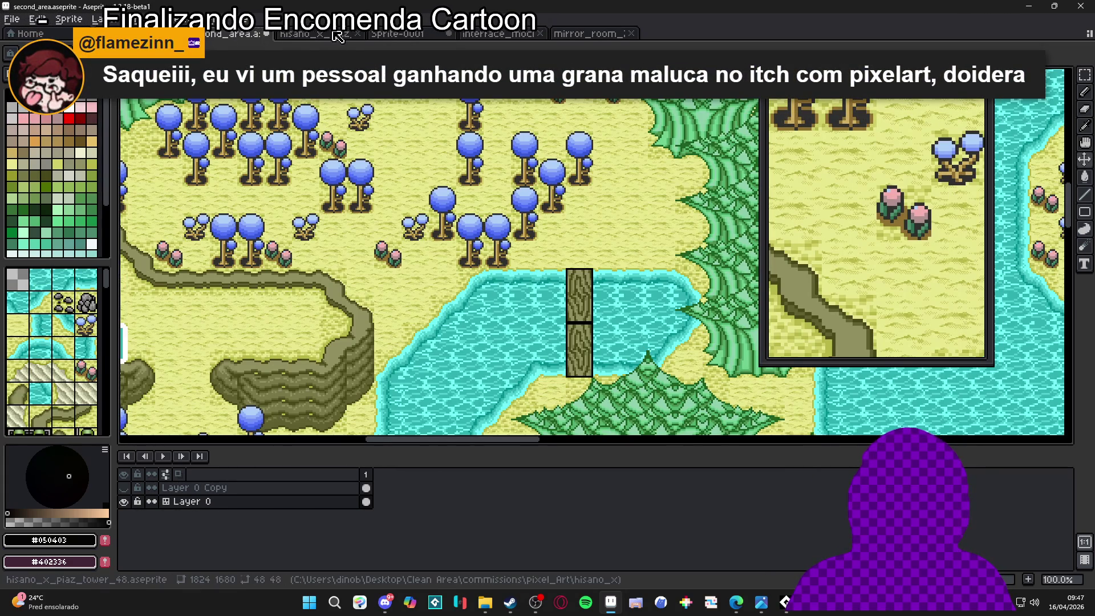
pyautogui.click(336, 35)
pyautogui.scroll(2, 425, 274)
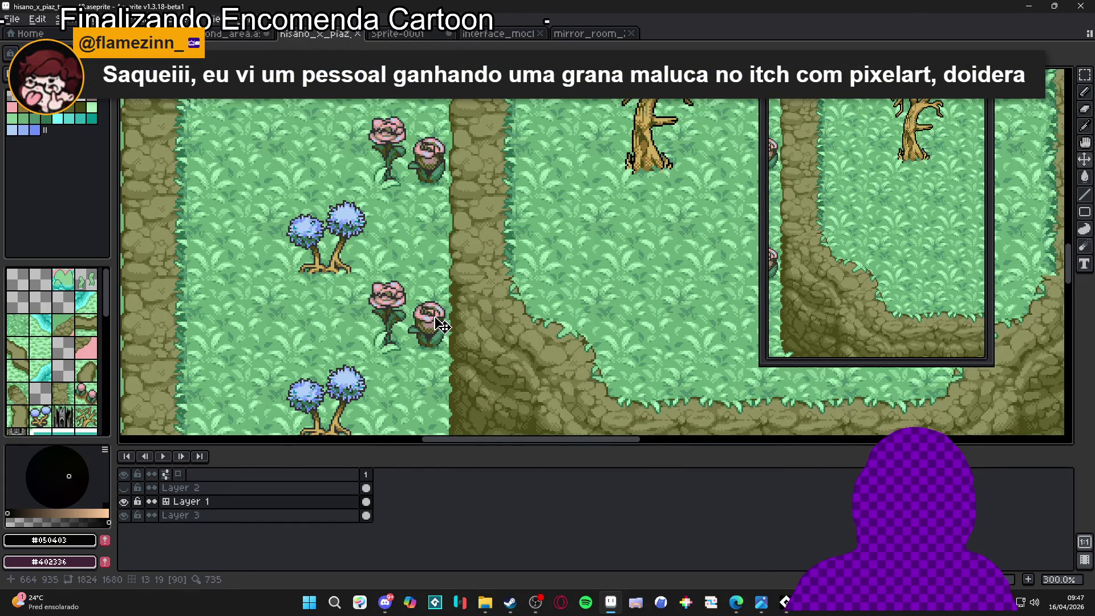
pyautogui.press('m')
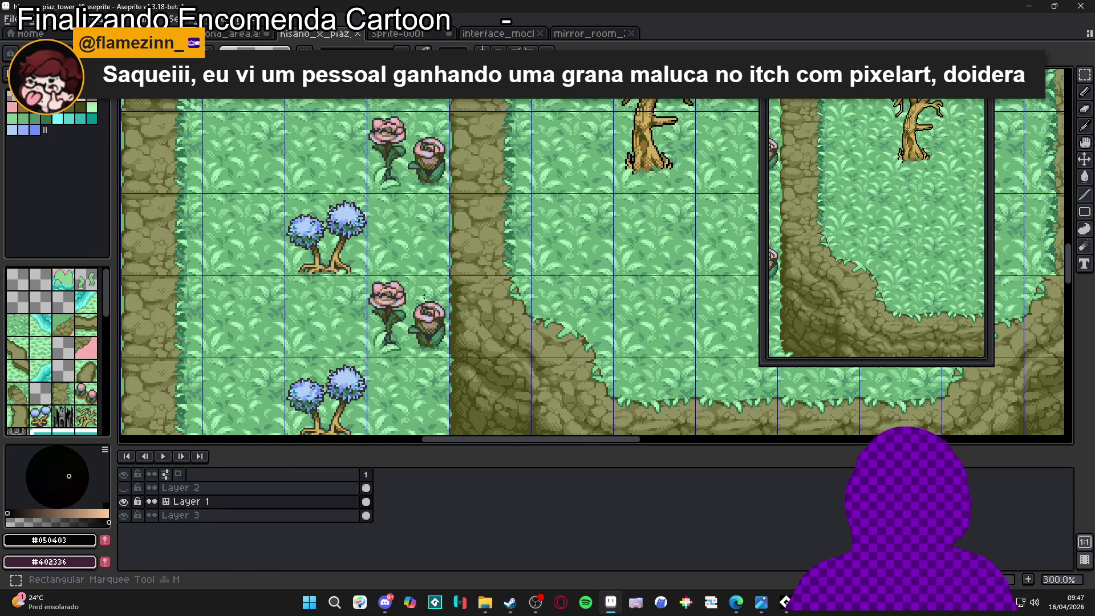
pyautogui.scroll(-3, 429, 243)
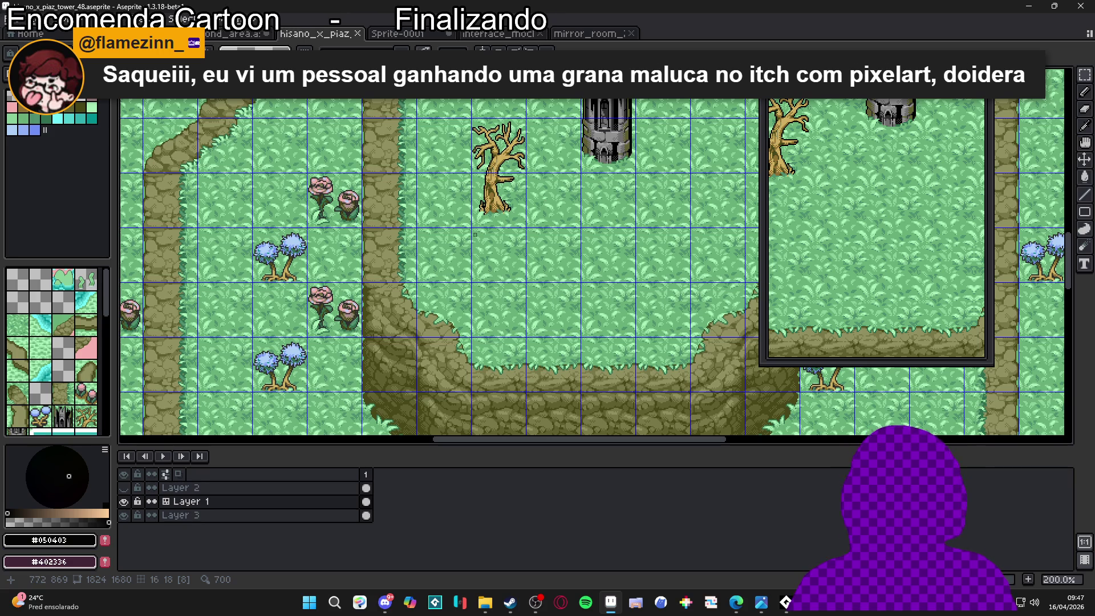
pyautogui.click(13, 18)
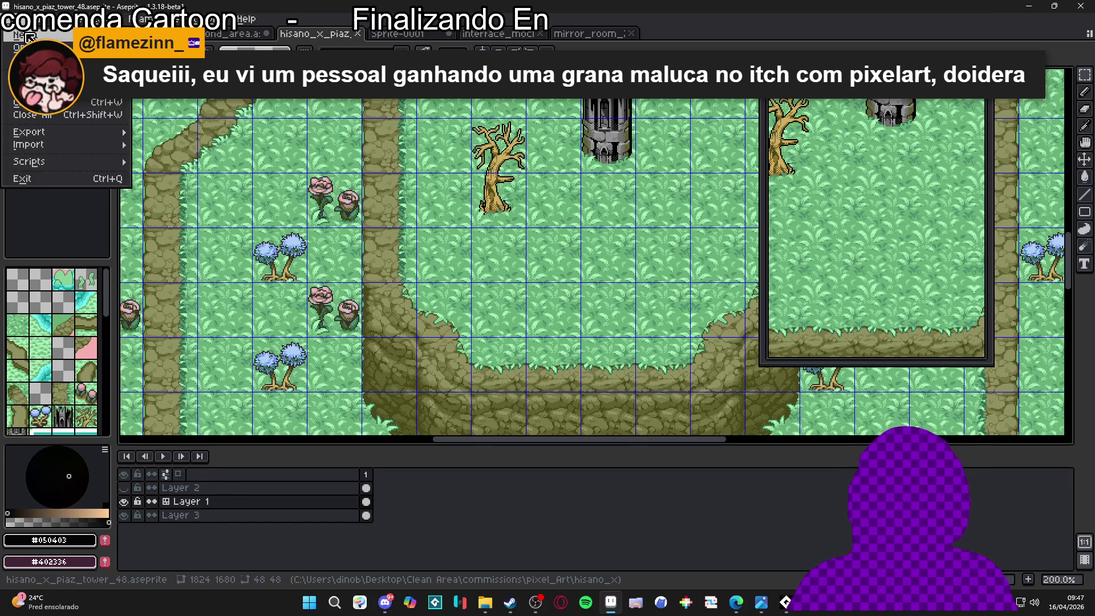
pyautogui.click(23, 31)
pyautogui.click(513, 423)
pyautogui.hotkey('ctrl', 'v')
pyautogui.scroll(3, 624, 246)
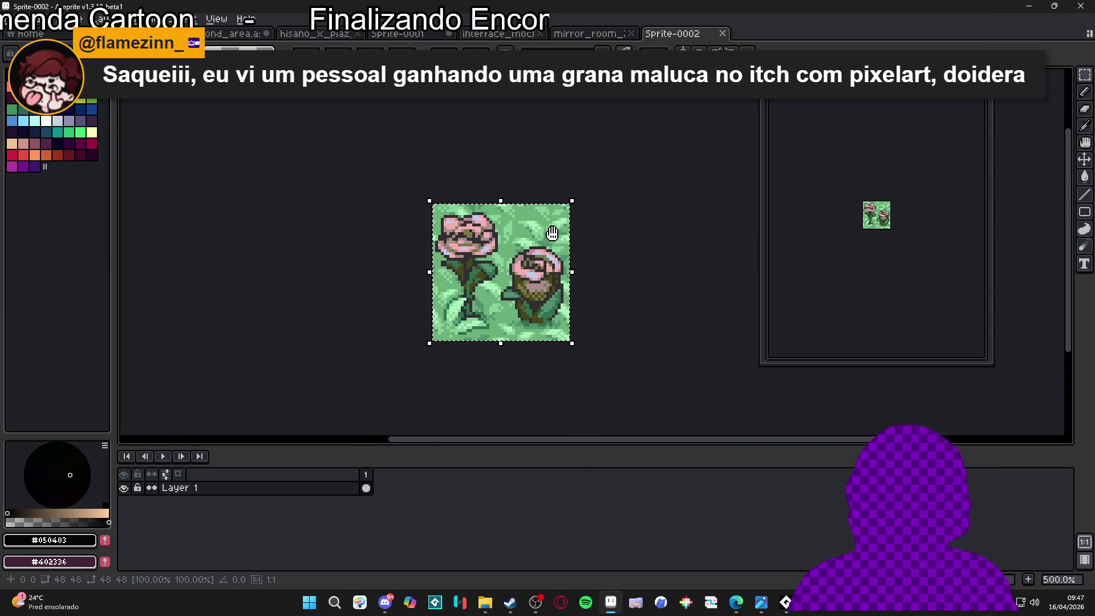
pyautogui.hotkey('ctrl', 'd')
pyautogui.scroll(2, 425, 219)
pyautogui.press('e')
pyautogui.moveTo(425, 219)
pyautogui.mouseDown()
pyautogui.moveTo(425, 175)
pyautogui.moveTo(407, 282)
pyautogui.moveTo(425, 406)
pyautogui.mouseUp()
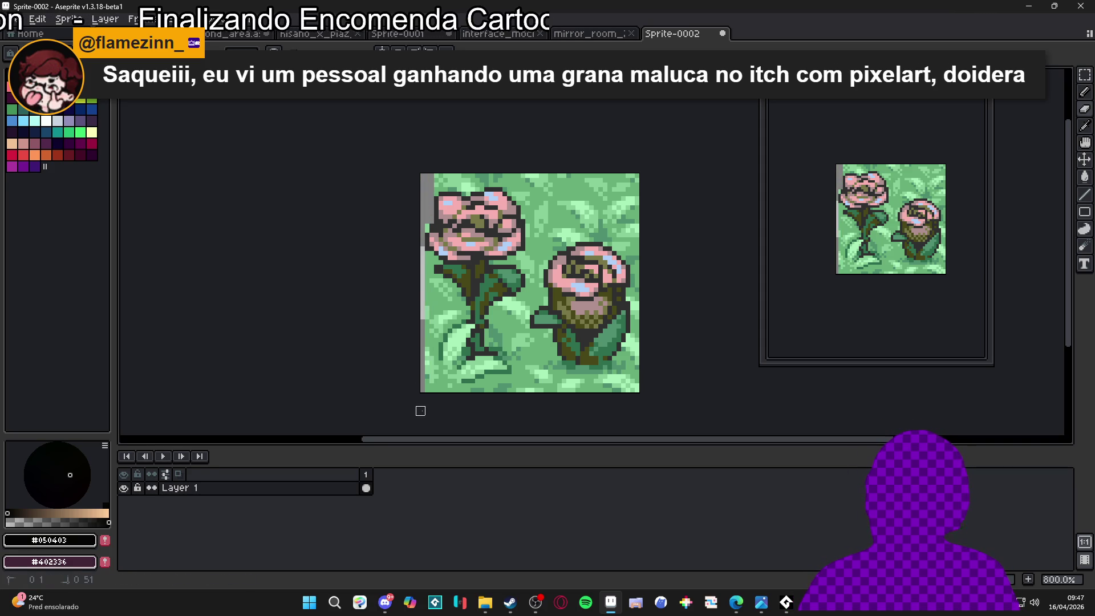
pyautogui.scroll(3, 422, 262)
pyautogui.scroll(-1, 431, 261)
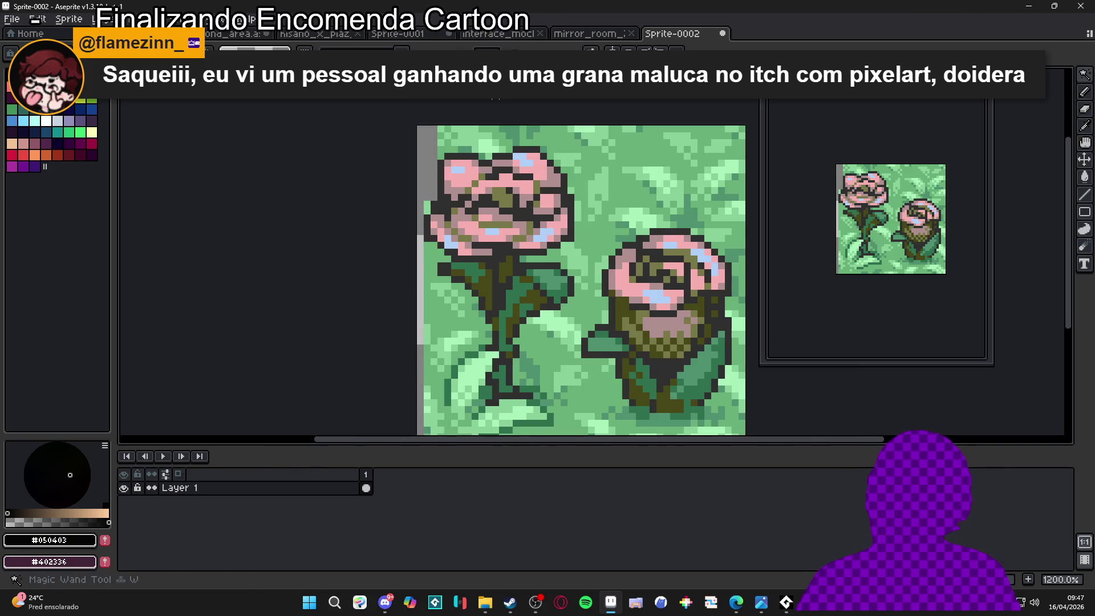
pyautogui.press('w')
pyautogui.click(577, 211)
# Delete the selected green leafy background behind the two roses and deselect
pyautogui.press('Delete')
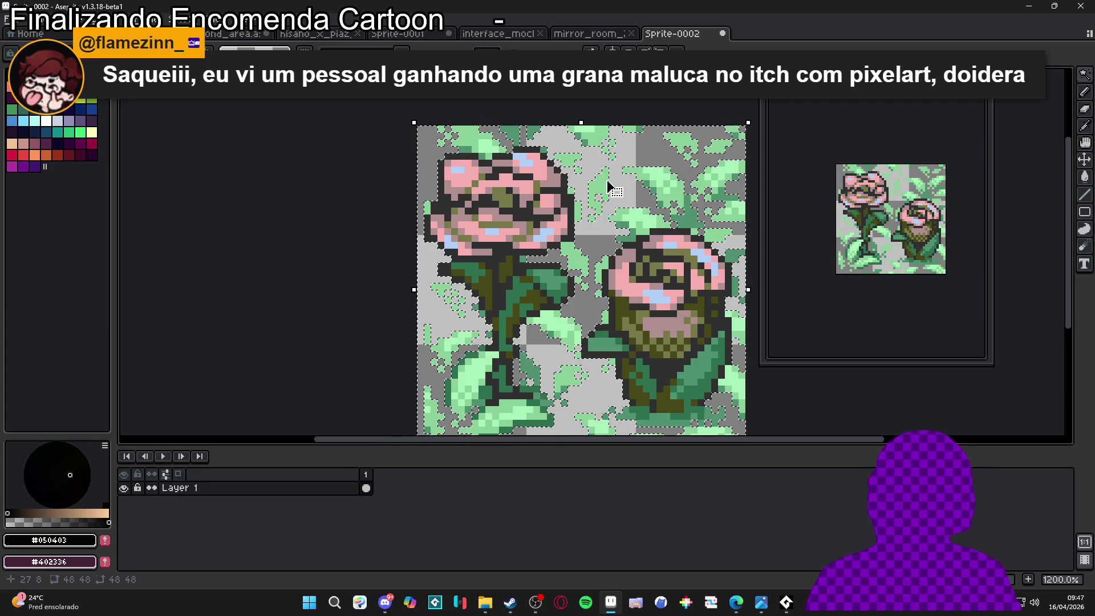
pyautogui.click(607, 183)
pyautogui.press('Delete')
pyautogui.hotkey('ctrl', 'd')
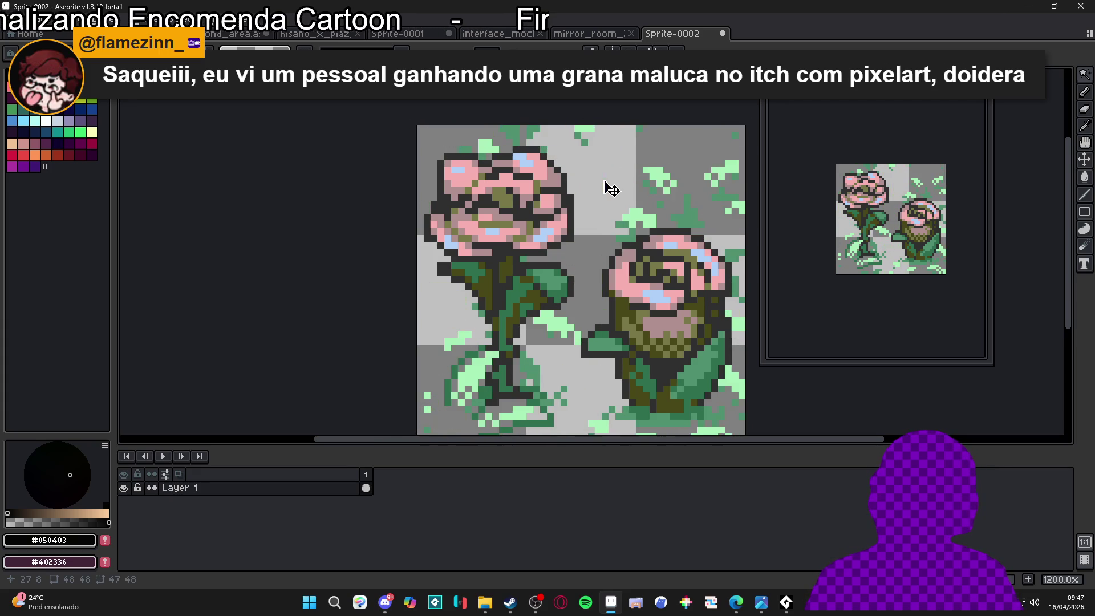
pyautogui.scroll(-2, 557, 314)
pyautogui.scroll(2, 516, 205)
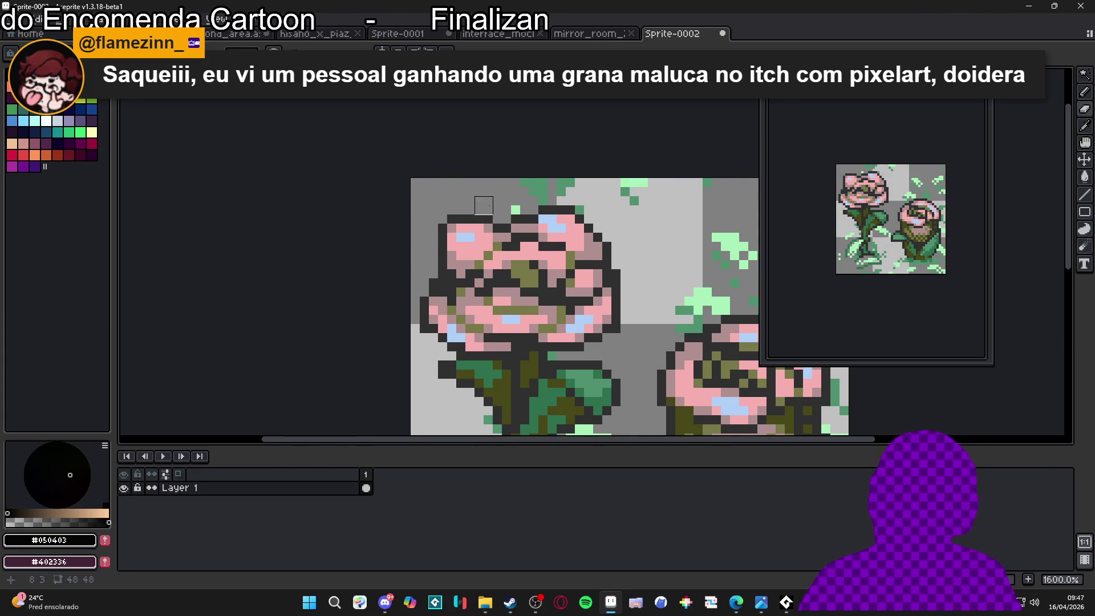
# Erase leftover green pixels along the top and right edges around the right rose
pyautogui.moveTo(538, 196)
pyautogui.mouseDown()
pyautogui.moveTo(639, 177)
pyautogui.moveTo(701, 183)
pyautogui.moveTo(580, 222)
pyautogui.mouseUp()
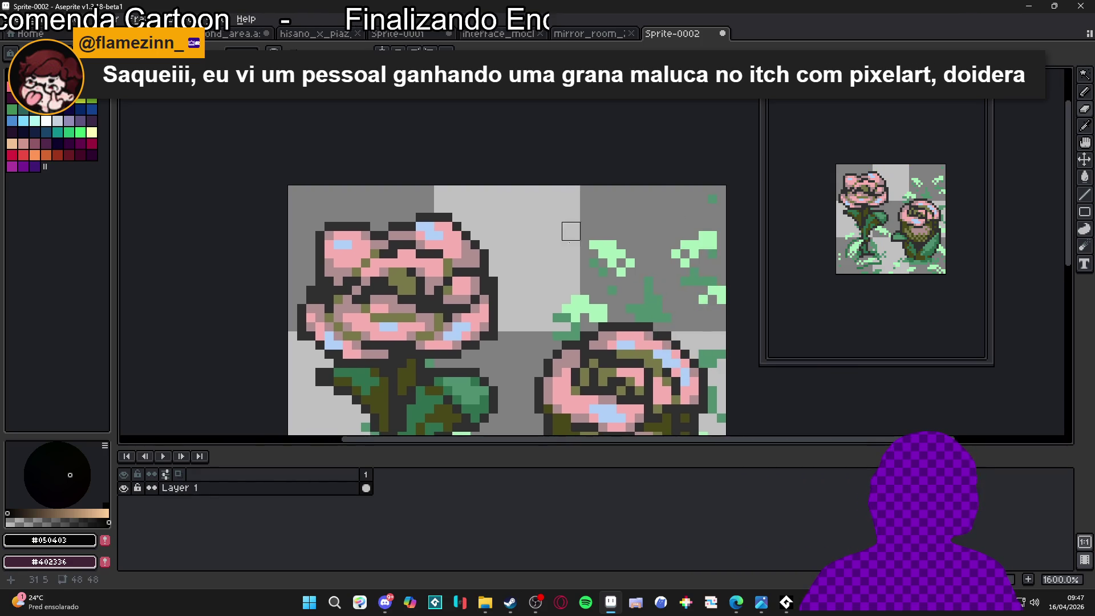
pyautogui.moveTo(586, 304); pyautogui.dragTo(542, 307)
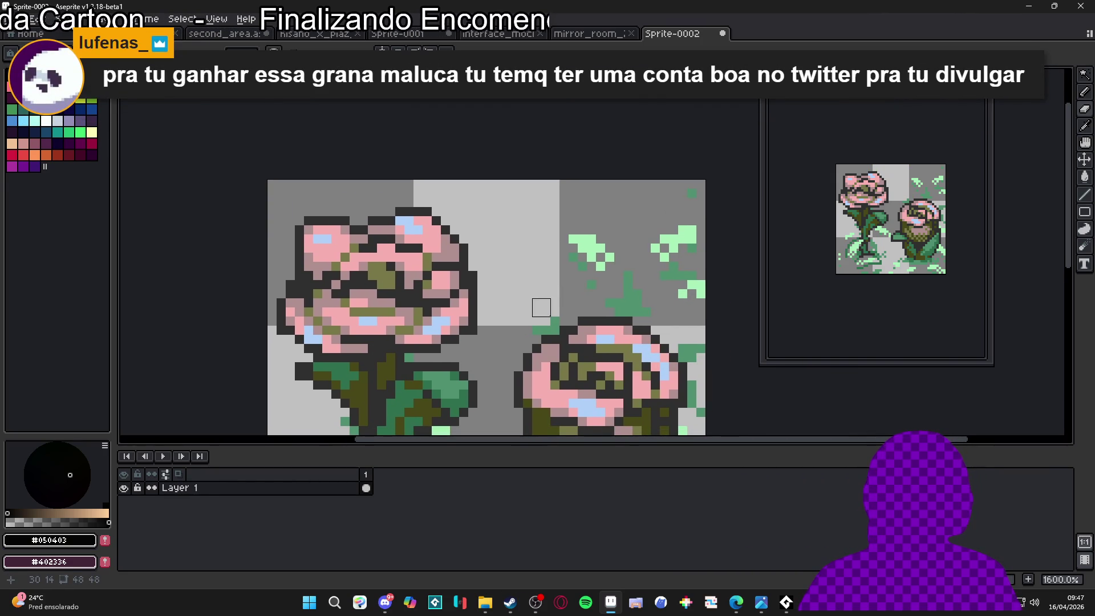
pyautogui.scroll(2, 541, 308)
pyautogui.moveTo(547, 318)
pyautogui.mouseDown()
pyautogui.moveTo(605, 262)
pyautogui.moveTo(578, 181)
pyautogui.moveTo(591, 195)
pyautogui.mouseUp()
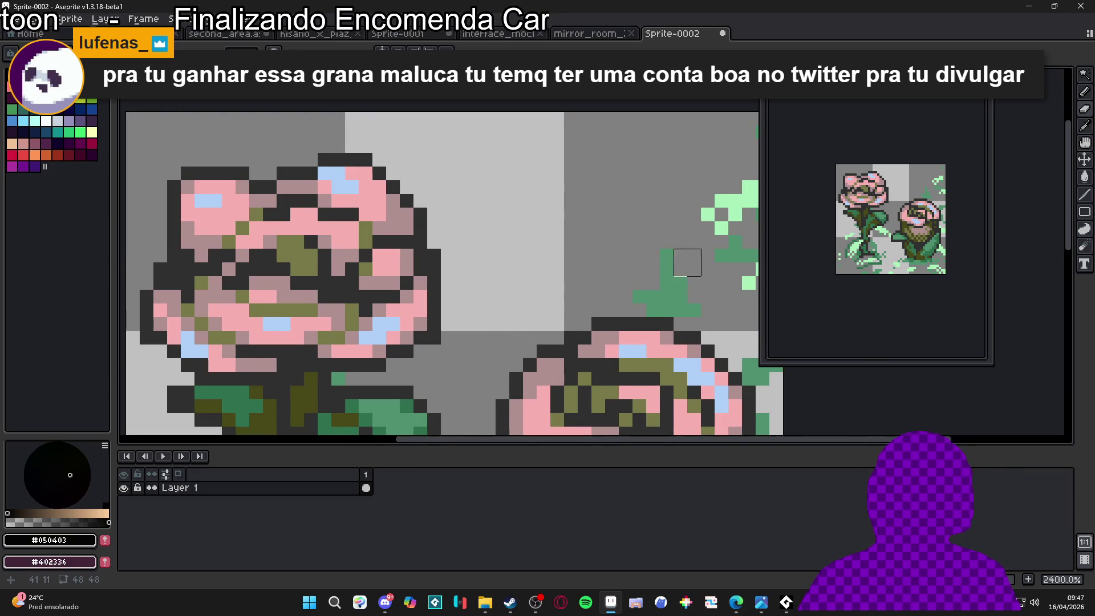
pyautogui.moveTo(673, 247); pyautogui.dragTo(482, 214)
pyautogui.moveTo(455, 270)
pyautogui.mouseDown()
pyautogui.moveTo(538, 147)
pyautogui.moveTo(579, 256)
pyautogui.mouseUp()
pyautogui.moveTo(620, 352)
pyautogui.mouseDown()
pyautogui.moveTo(572, 325)
pyautogui.moveTo(592, 337)
pyautogui.moveTo(572, 386)
pyautogui.moveTo(579, 420)
pyautogui.moveTo(607, 261)
pyautogui.moveTo(607, 342)
pyautogui.moveTo(609, 200)
pyautogui.mouseUp()
pyautogui.hotkey('ctrl', 'z')
pyautogui.moveTo(611, 269)
pyautogui.mouseDown()
pyautogui.moveTo(606, 318)
pyautogui.moveTo(580, 293)
pyautogui.moveTo(558, 354)
pyautogui.moveTo(570, 364)
pyautogui.moveTo(591, 229)
pyautogui.mouseUp()
# Erase the remaining green between and above the roses, using a smaller brush near the stems
pyautogui.scroll(4, 611, 303)
pyautogui.moveTo(608, 297)
pyautogui.mouseDown()
pyautogui.moveTo(488, 284)
pyautogui.moveTo(350, 302)
pyautogui.mouseUp()
pyautogui.moveTo(268, 265)
pyautogui.mouseDown()
pyautogui.moveTo(568, 356)
pyautogui.moveTo(360, 376)
pyautogui.moveTo(354, 343)
pyautogui.mouseUp()
pyautogui.moveTo(394, 296)
pyautogui.mouseDown()
pyautogui.moveTo(402, 345)
pyautogui.moveTo(430, 331)
pyautogui.moveTo(387, 289)
pyautogui.moveTo(430, 263)
pyautogui.moveTo(444, 217)
pyautogui.mouseUp()
pyautogui.press('-')
pyautogui.moveTo(555, 286)
pyautogui.mouseDown()
pyautogui.moveTo(521, 297)
pyautogui.moveTo(488, 275)
pyautogui.moveTo(491, 322)
pyautogui.moveTo(504, 293)
pyautogui.moveTo(531, 366)
pyautogui.moveTo(562, 231)
pyautogui.moveTo(539, 194)
pyautogui.moveTo(519, 218)
pyautogui.mouseUp()
pyautogui.hotkey('ctrl', 'z')
pyautogui.hotkey('ctrl', 'z')
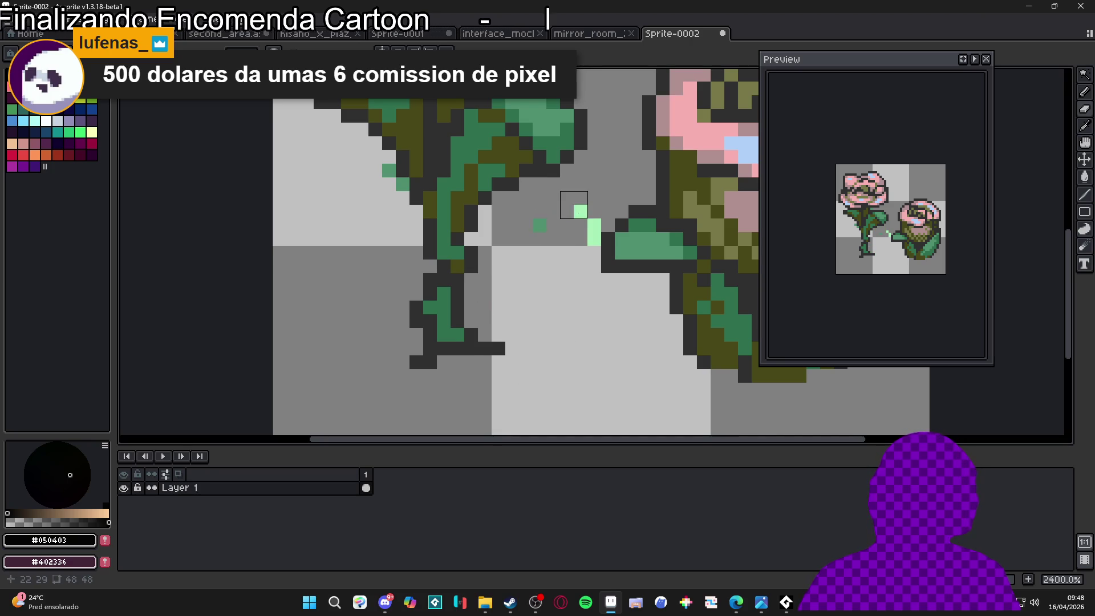
# Pick the dark outline colour #303030 and touch up the last stray pixels on the roses
pyautogui.scroll(-5, 493, 302)
pyautogui.scroll(2, 493, 302)
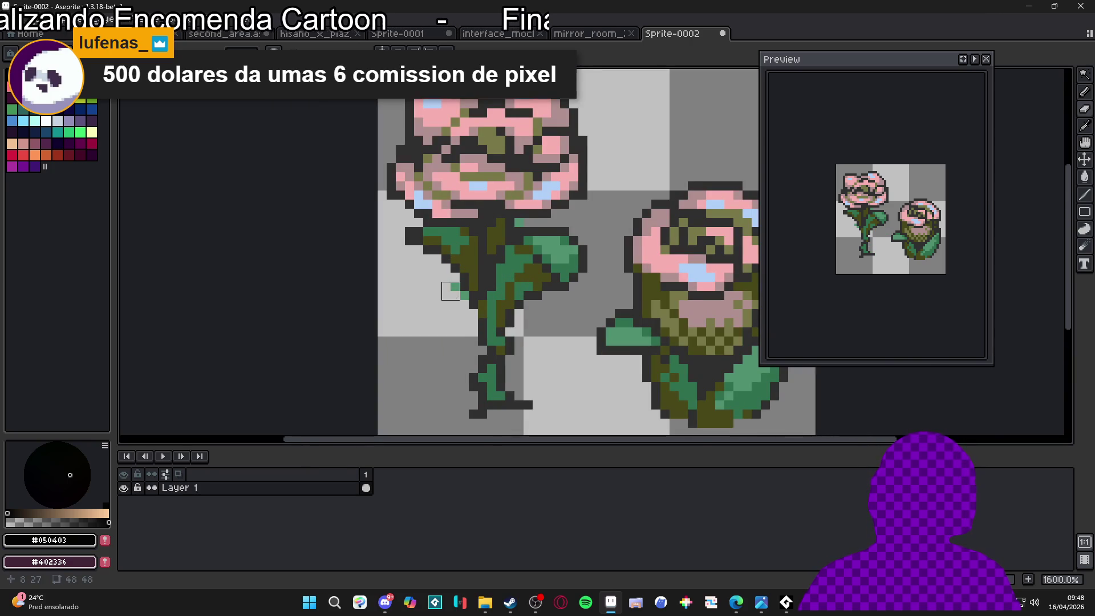
pyautogui.scroll(-3, 460, 302)
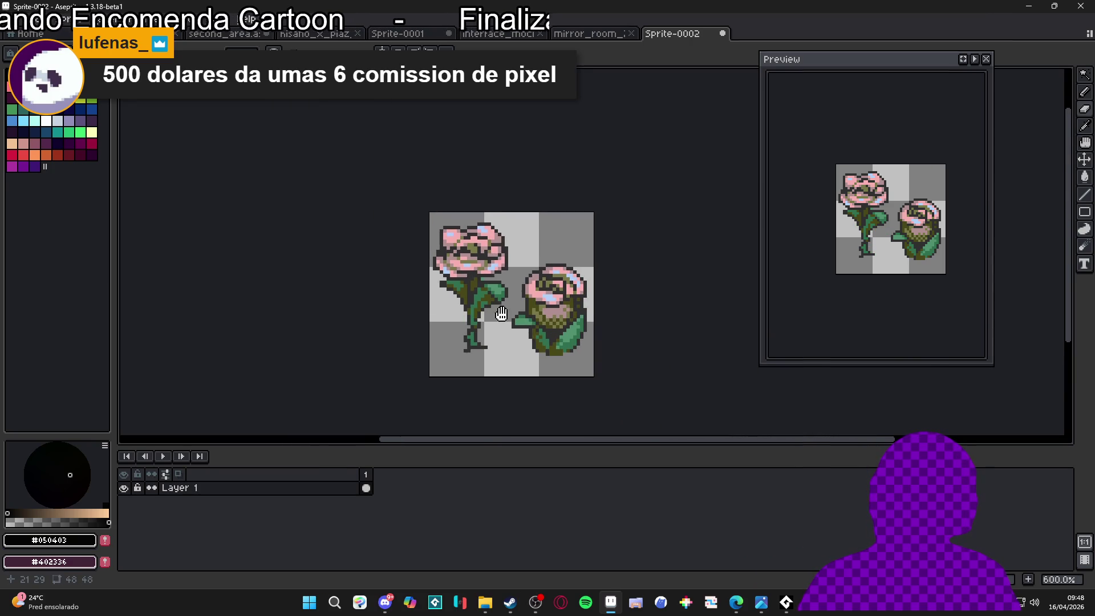
pyautogui.scroll(4, 460, 308)
pyautogui.keyDown('alt'); pyautogui.click(443, 321); pyautogui.keyUp('alt')
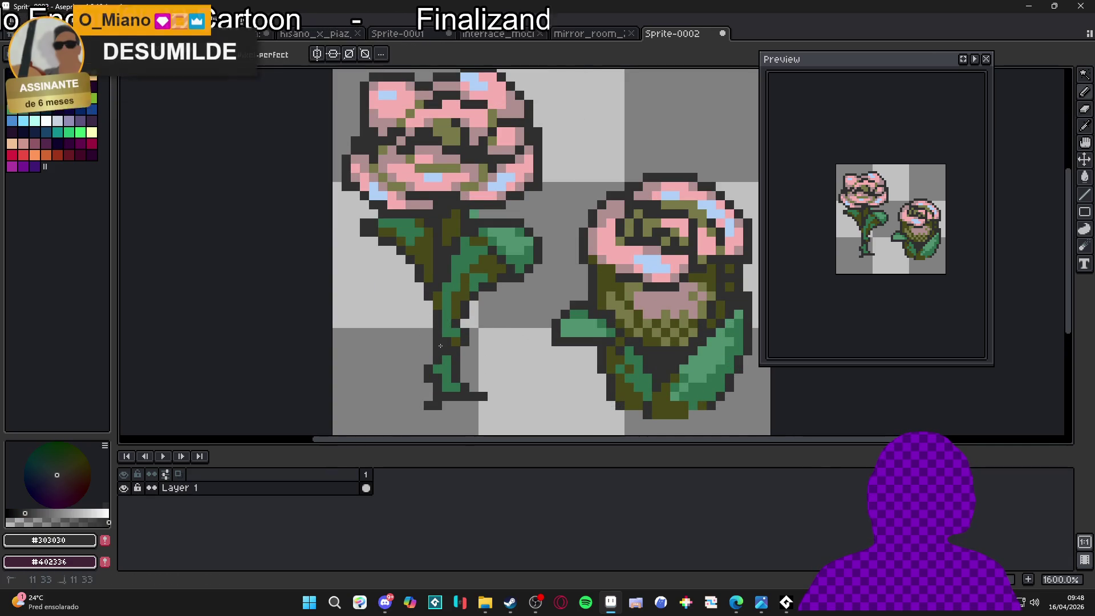
pyautogui.scroll(-3, 451, 379)
pyautogui.scroll(3, 451, 380)
pyautogui.scroll(2, 451, 380)
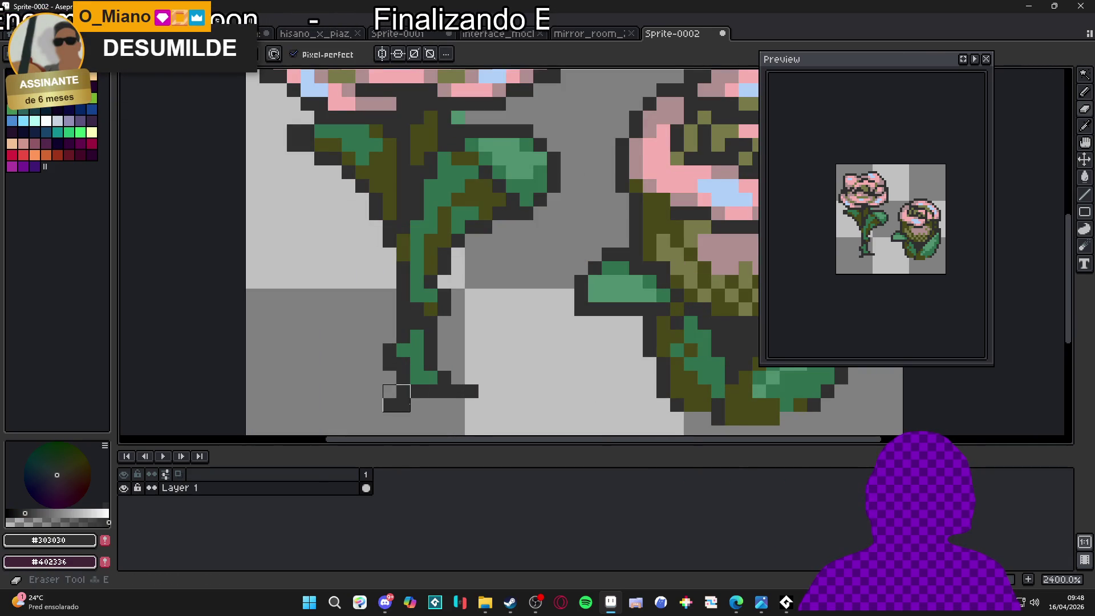
pyautogui.scroll(-2, 495, 399)
pyautogui.scroll(-1, 496, 399)
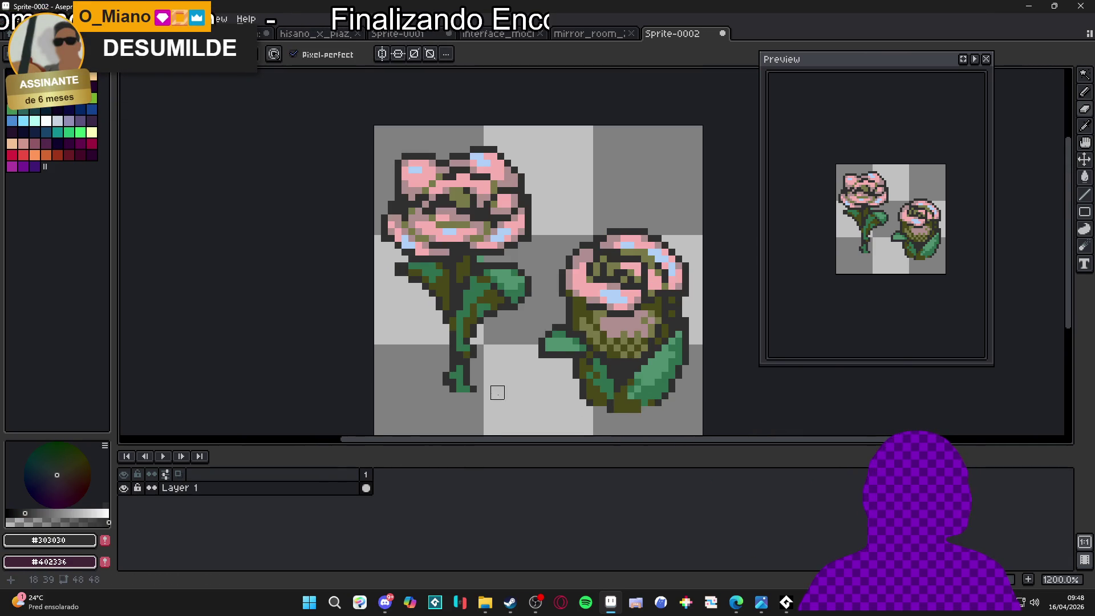
pyautogui.scroll(-1, 513, 371)
pyautogui.scroll(1, 504, 344)
pyautogui.moveTo(504, 344); pyautogui.dragTo(545, 364)
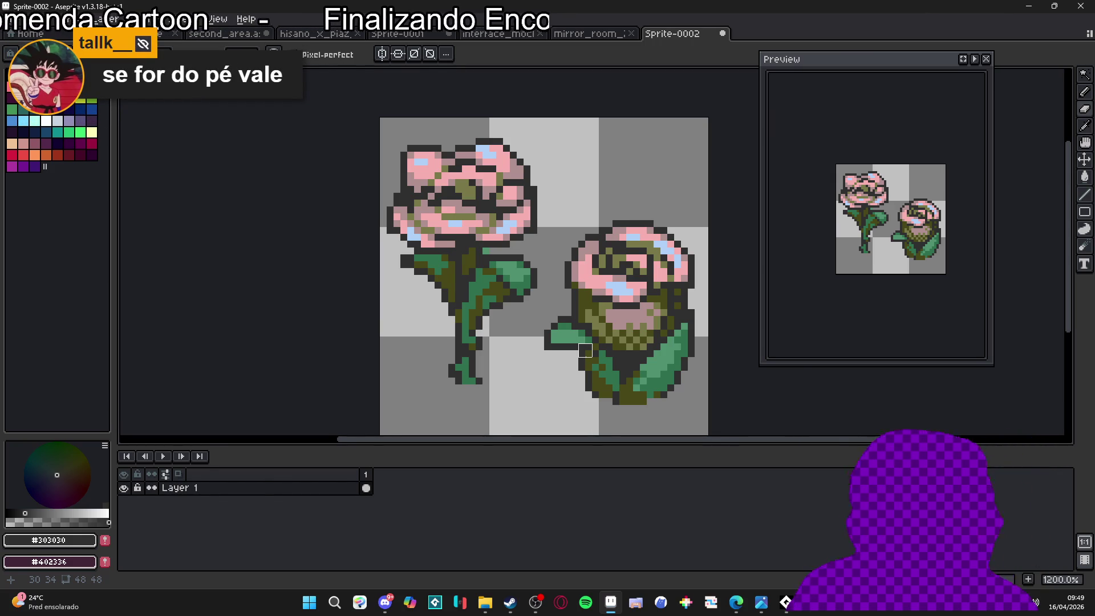
pyautogui.scroll(-5, 585, 350)
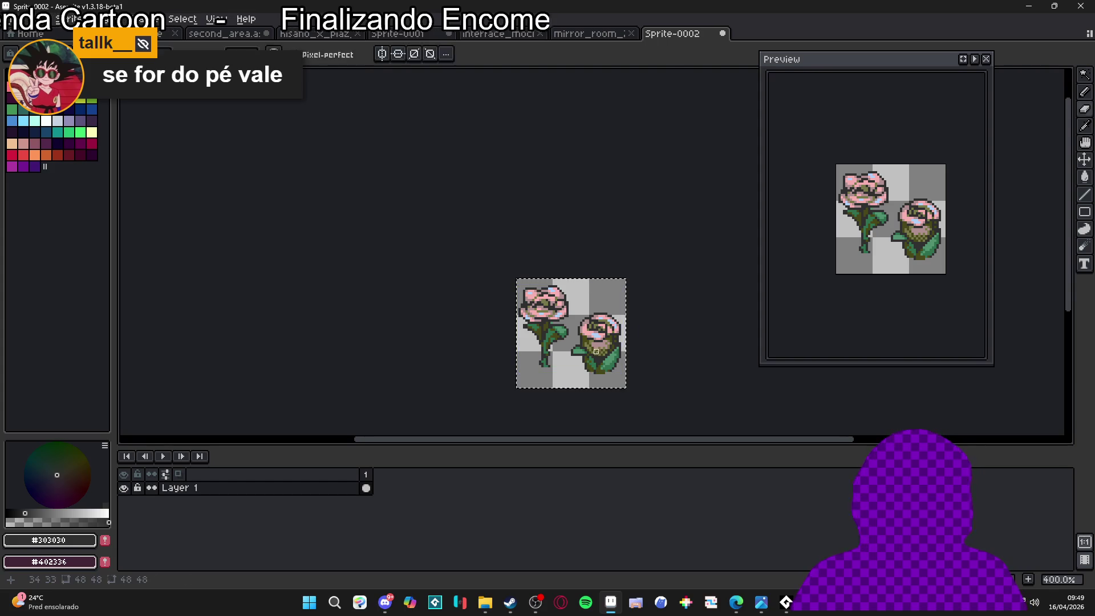
# Step through the mirror room, interface_mockup, Sprite-0001 and grass map tabs to second_area
pyautogui.click(593, 35)
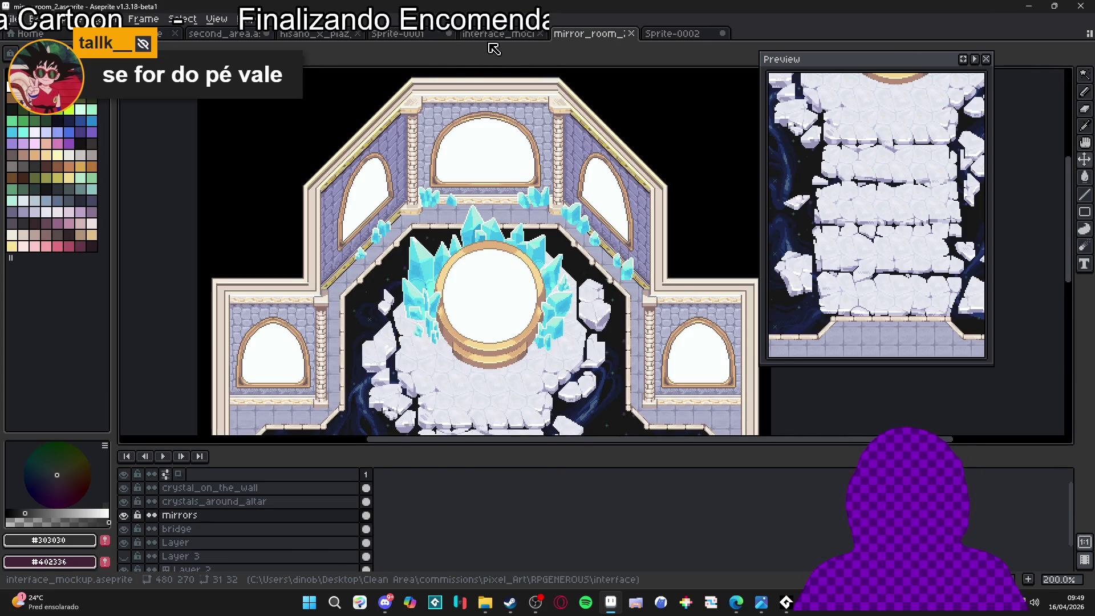
pyautogui.click(491, 36)
pyautogui.click(395, 37)
pyautogui.click(317, 34)
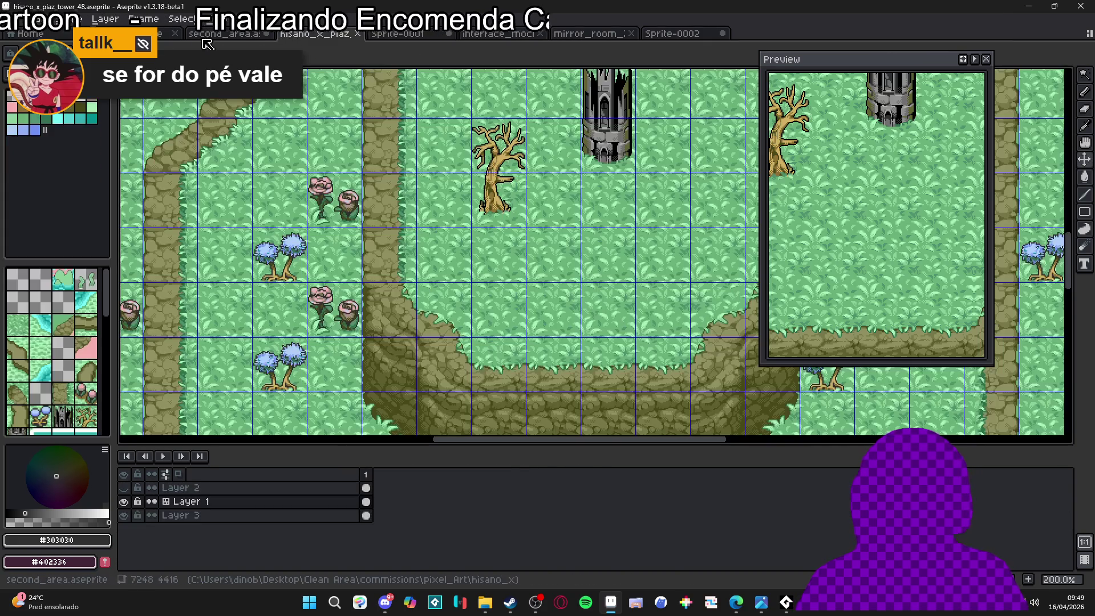
pyautogui.click(218, 35)
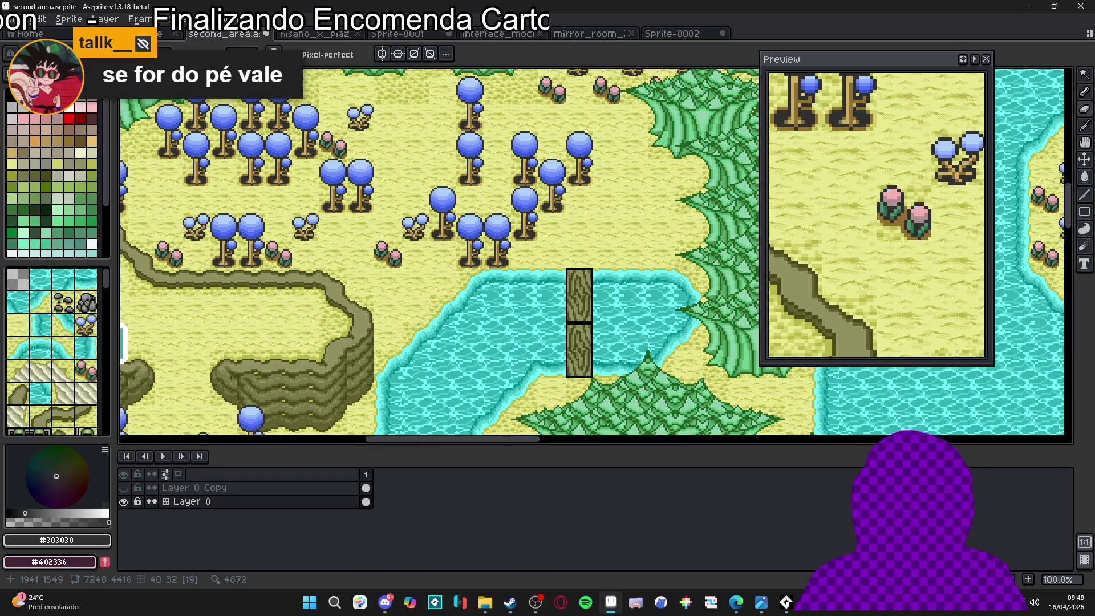
# Clear the small pink flowers from their tile and paste the rose sprite into it
pyautogui.scroll(1, 387, 251)
pyautogui.scroll(1, 388, 252)
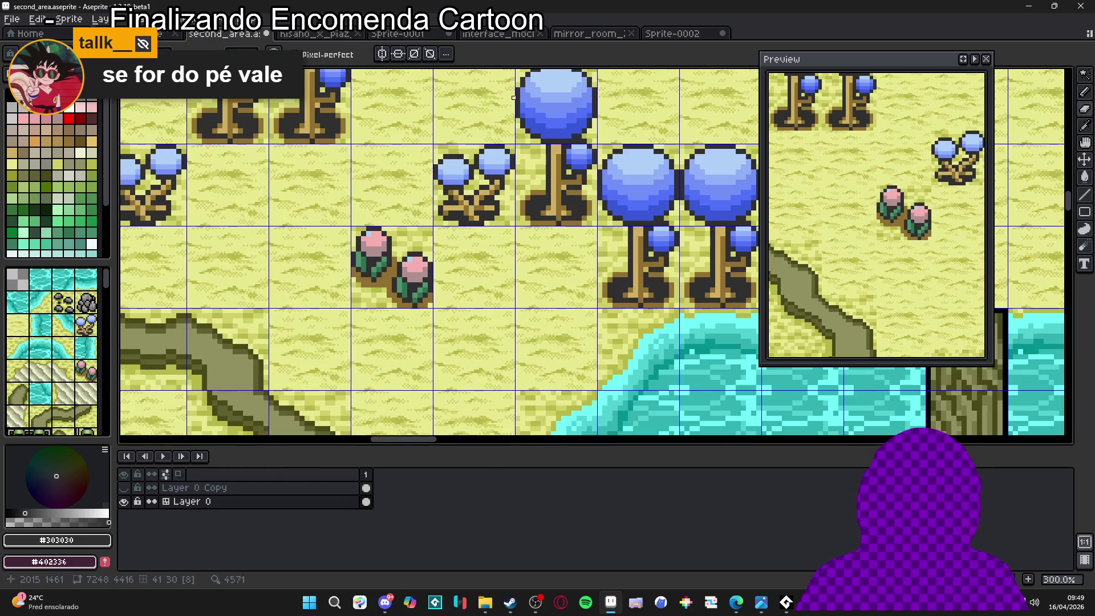
pyautogui.press('m')
pyautogui.click(412, 295)
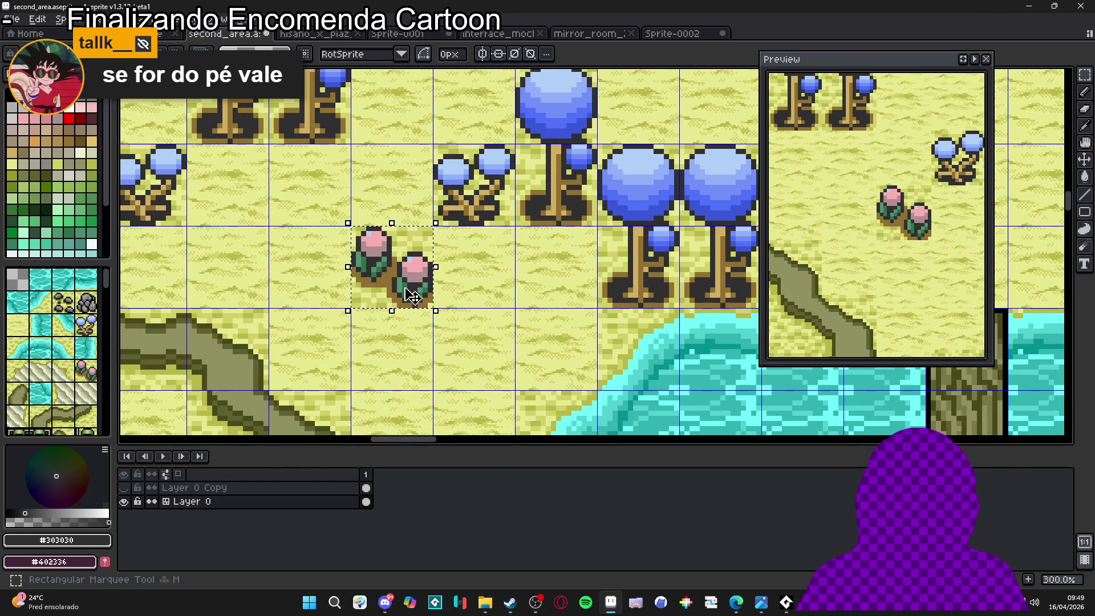
pyautogui.press('Delete')
pyautogui.scroll(2, 389, 263)
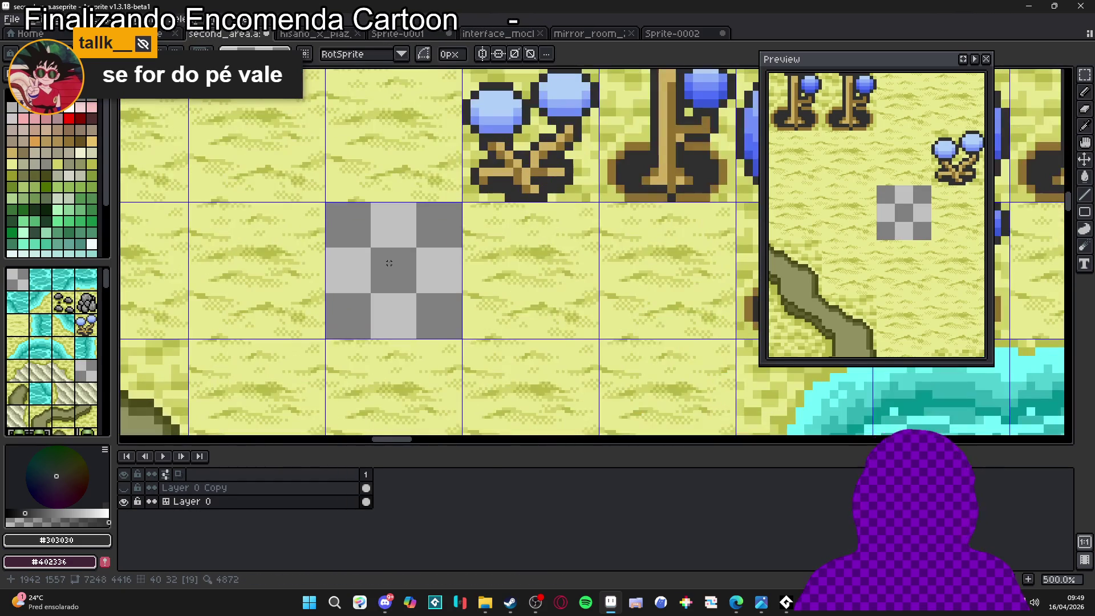
pyautogui.hotkey('ctrl', 'v')
pyautogui.moveTo(538, 286); pyautogui.dragTo(412, 308)
pyautogui.scroll(1, 412, 308)
pyautogui.scroll(1, 418, 306)
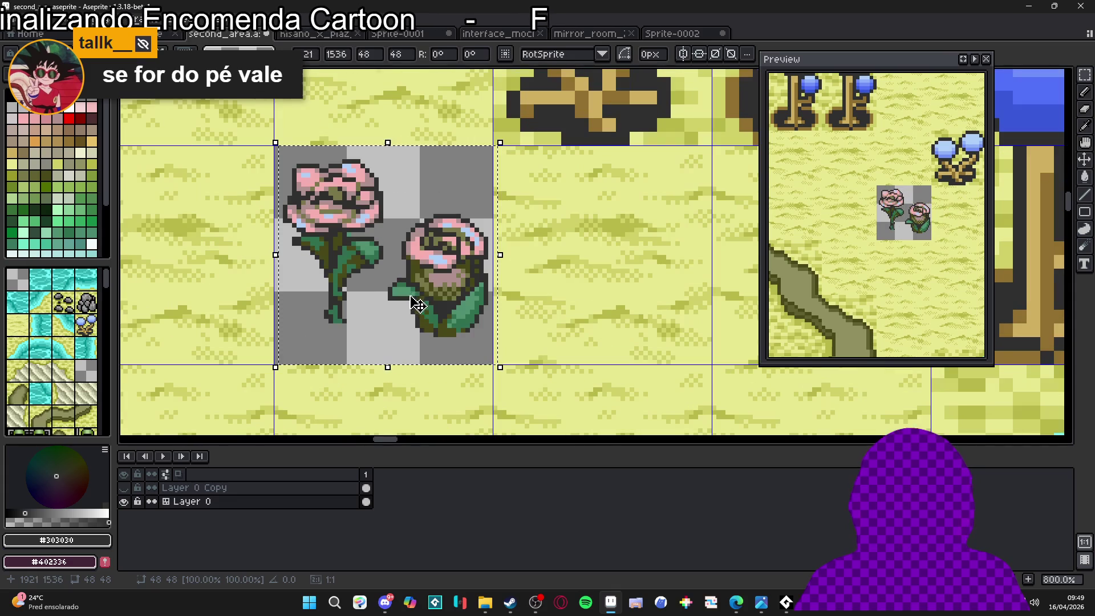
pyautogui.hotkey('ctrl', 'd')
pyautogui.scroll(-3, 501, 299)
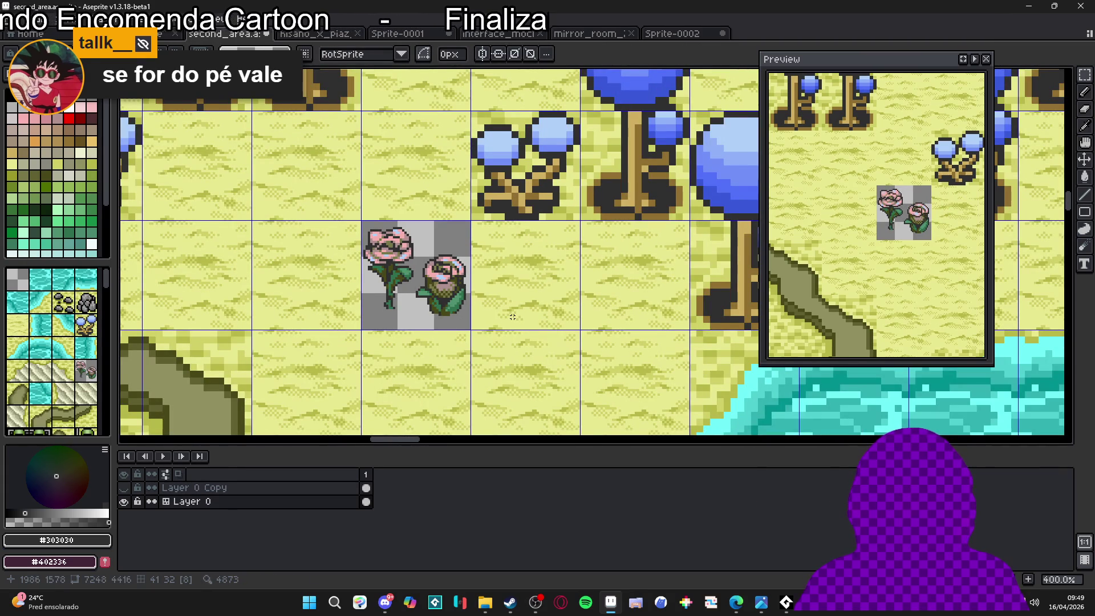
# Try moving the sand tile onto the flower tile, undo it, and return to the Pencil
pyautogui.click(514, 313)
pyautogui.moveTo(514, 314)
pyautogui.mouseDown()
pyautogui.moveTo(454, 349)
pyautogui.moveTo(455, 322)
pyautogui.mouseUp()
pyautogui.hotkey('ctrl', 'z')
pyautogui.press('w')
pyautogui.hotkey('ctrl', 'z')
pyautogui.hotkey('ctrl', 'z')
pyautogui.hotkey('ctrl', 'z')
pyautogui.press('b')
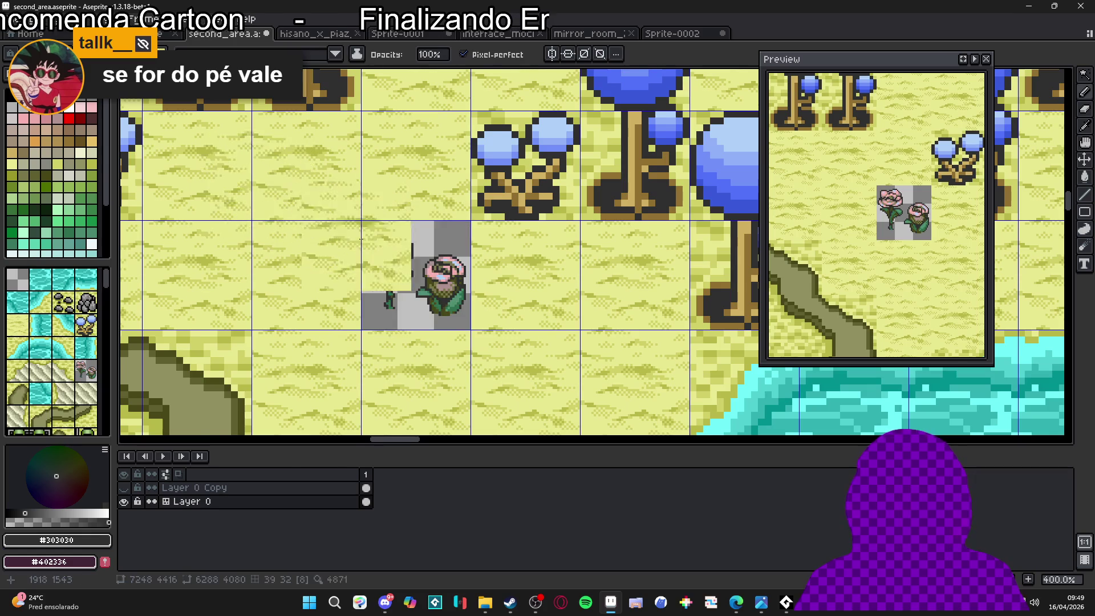
pyautogui.scroll(2, 337, 226)
pyautogui.click(433, 287)
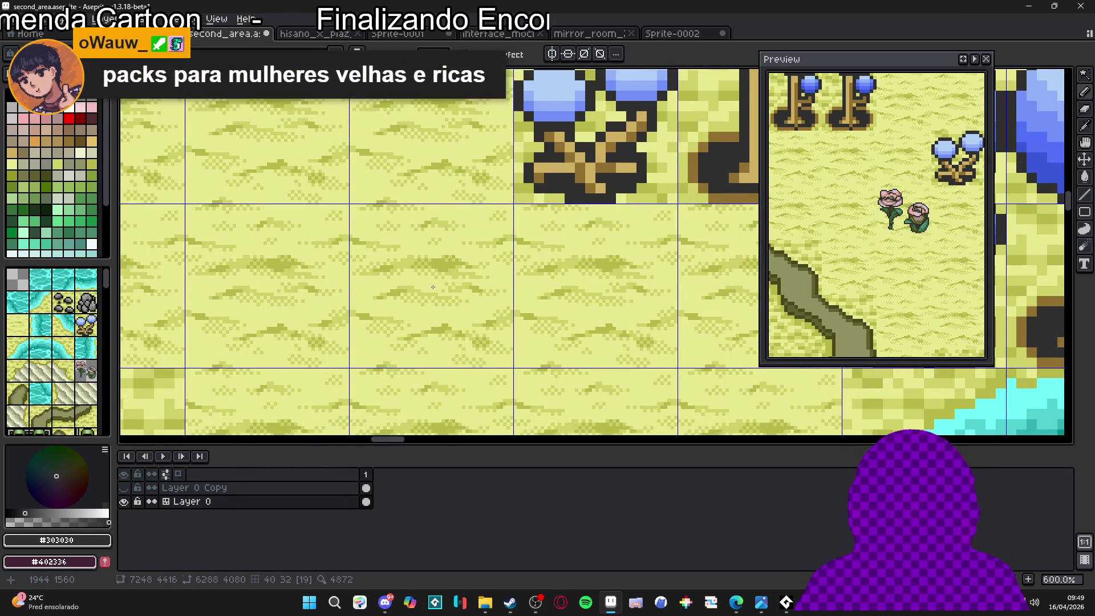
pyautogui.scroll(-5, 433, 287)
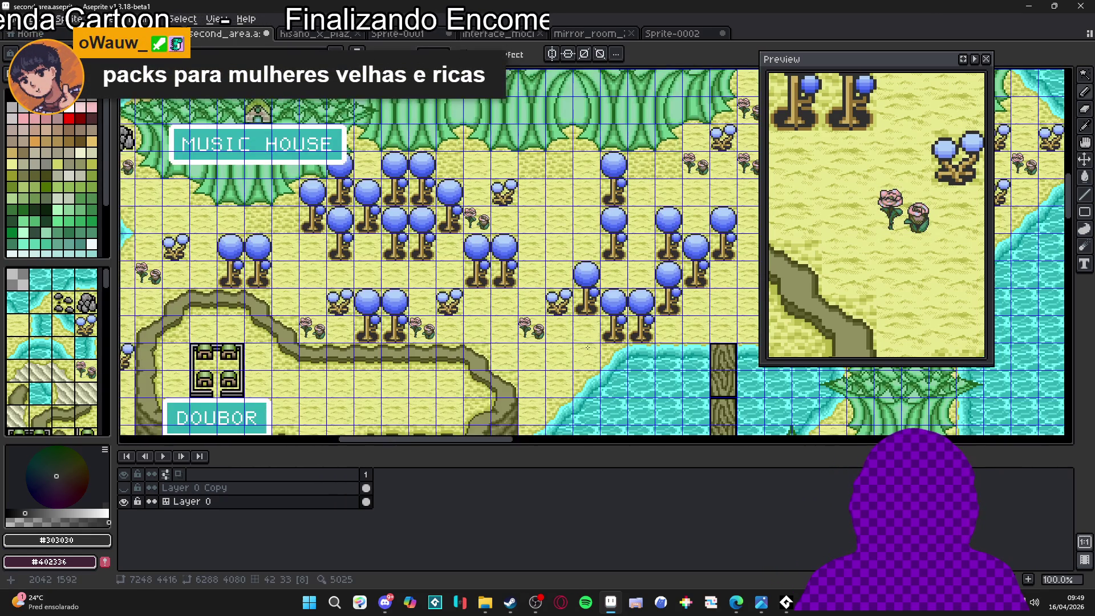
pyautogui.moveTo(585, 349); pyautogui.dragTo(553, 330)
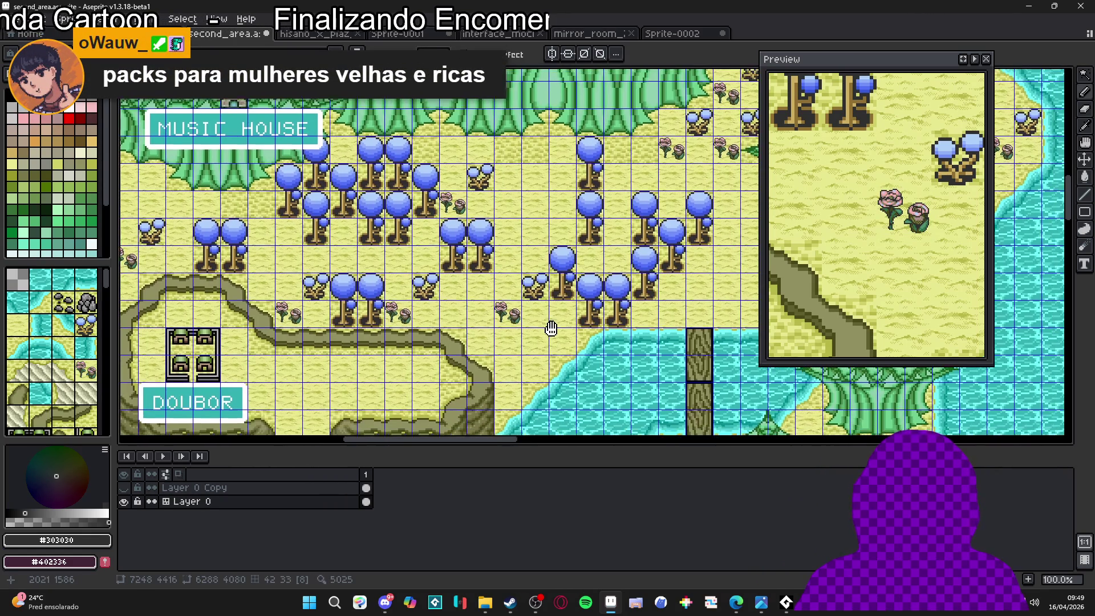
# Toggle the tile grid off and back on, and pick the yellow grass colour #d0d068
pyautogui.press("ctrl+'")
pyautogui.scroll(3, 539, 326)
pyautogui.press("ctrl+'")
pyautogui.scroll(1, 456, 331)
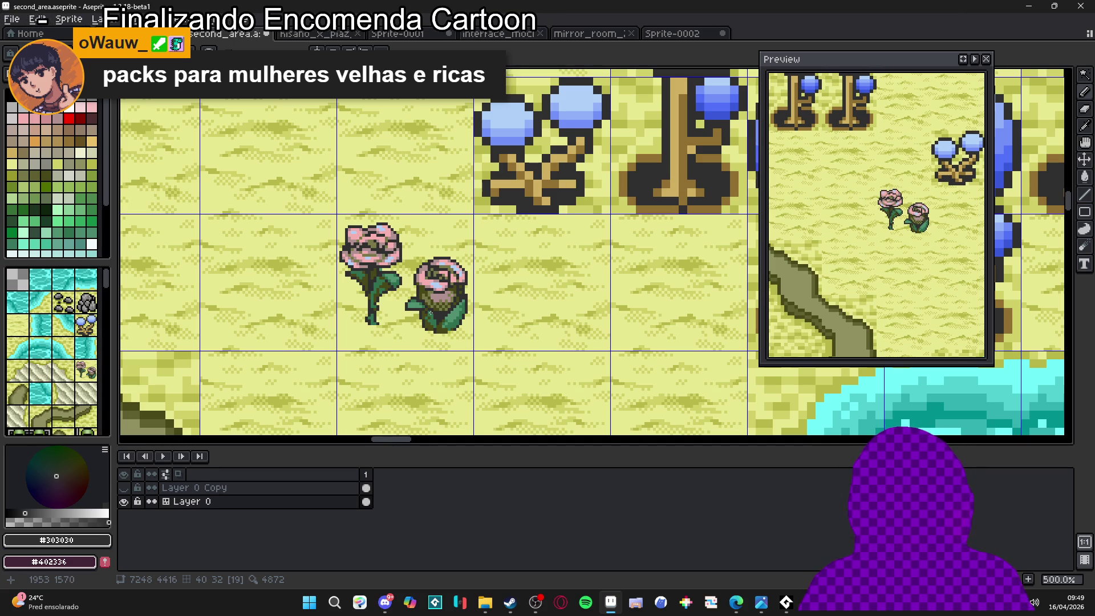
pyautogui.scroll(5, 414, 312)
pyautogui.keyDown('alt'); pyautogui.click(332, 325); pyautogui.keyUp('alt')
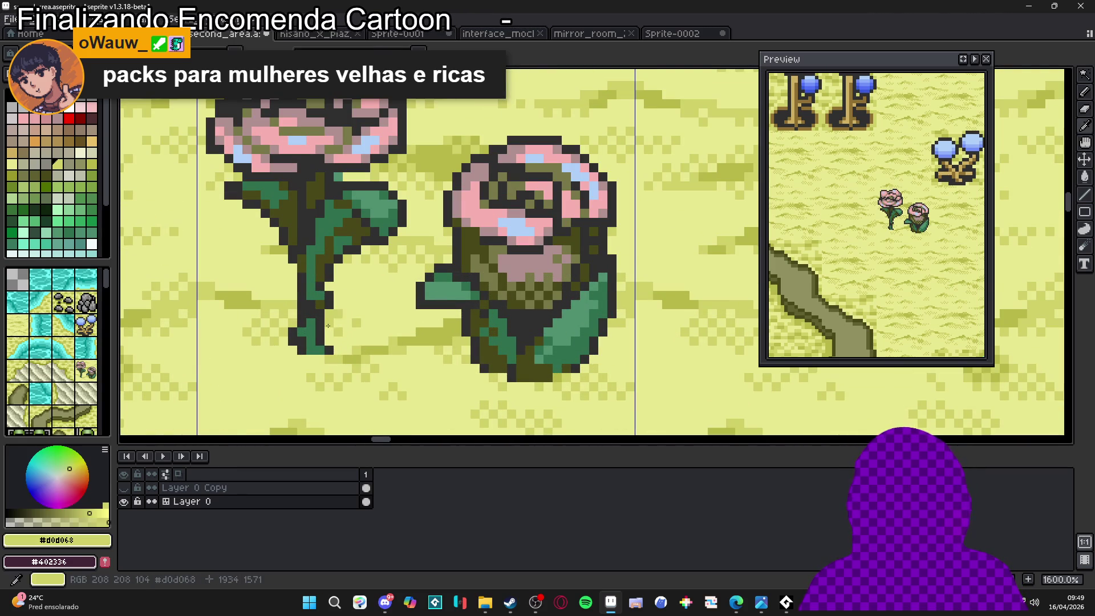
pyautogui.scroll(-1, 392, 322)
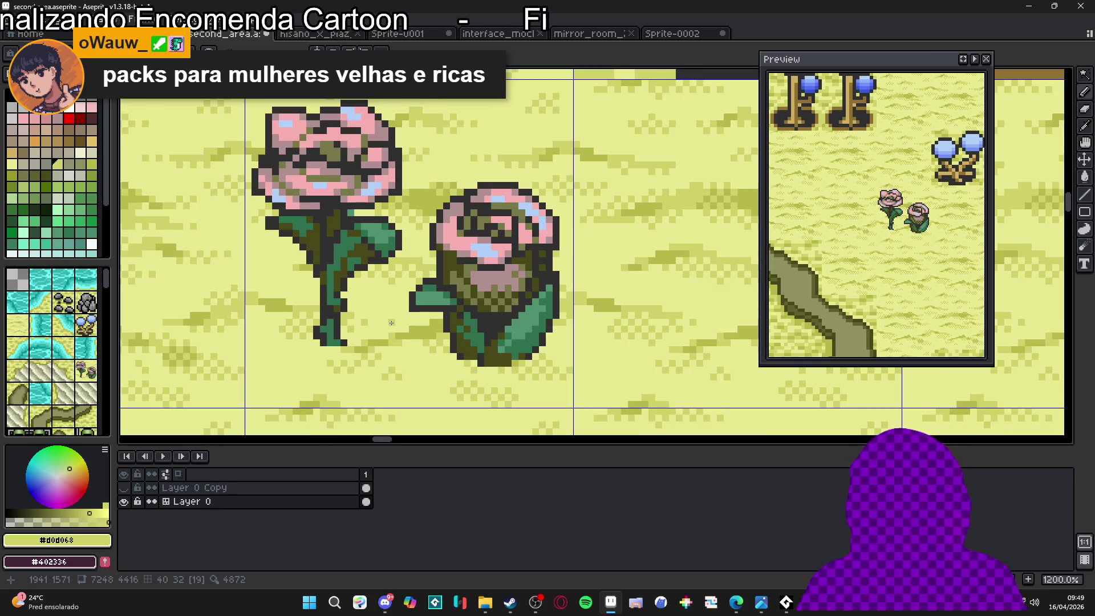
pyautogui.scroll(-1, 392, 323)
pyautogui.scroll(3, 399, 325)
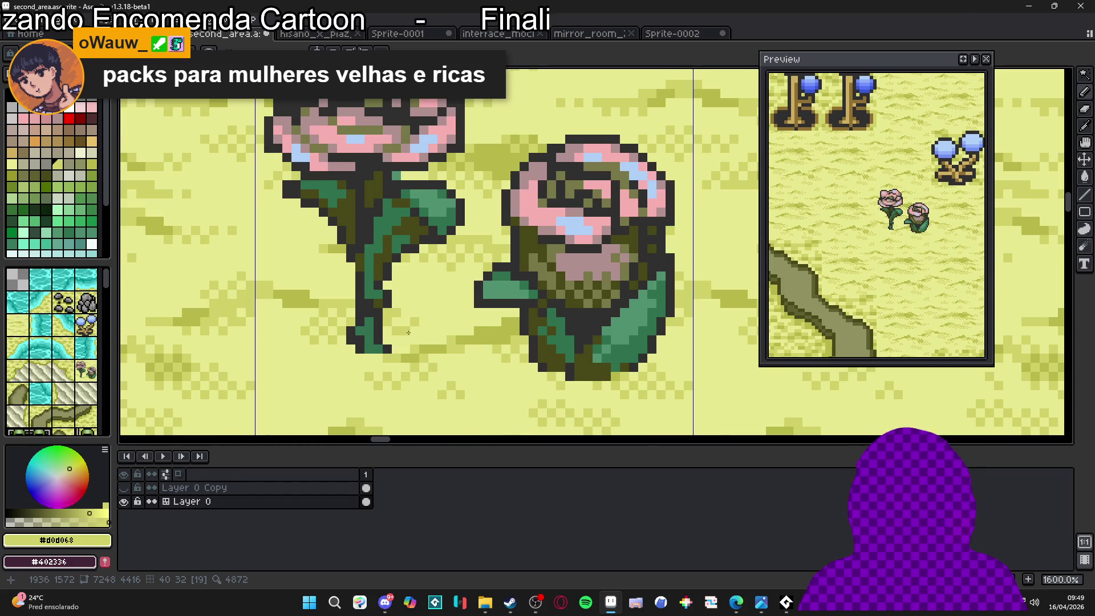
# Draw a straight darker-yellow diagonal shadow line from the left rose's stem base
pyautogui.keyDown('alt'); pyautogui.click(391, 338); pyautogui.keyUp('alt')
pyautogui.press('shift')
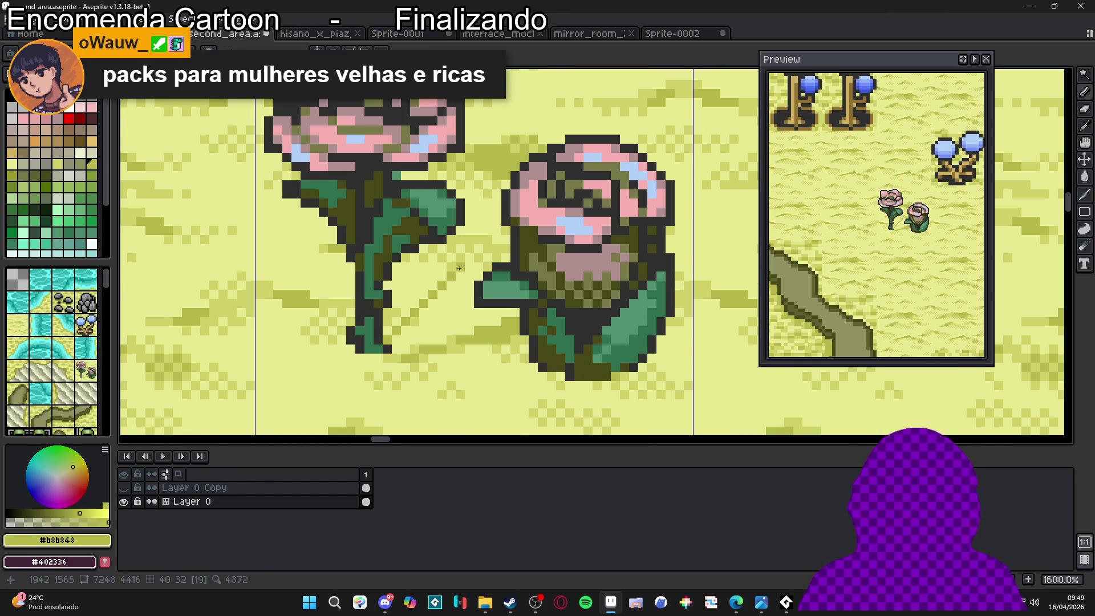
pyautogui.keyDown('shift'); pyautogui.click(459, 262); pyautogui.keyUp('shift')
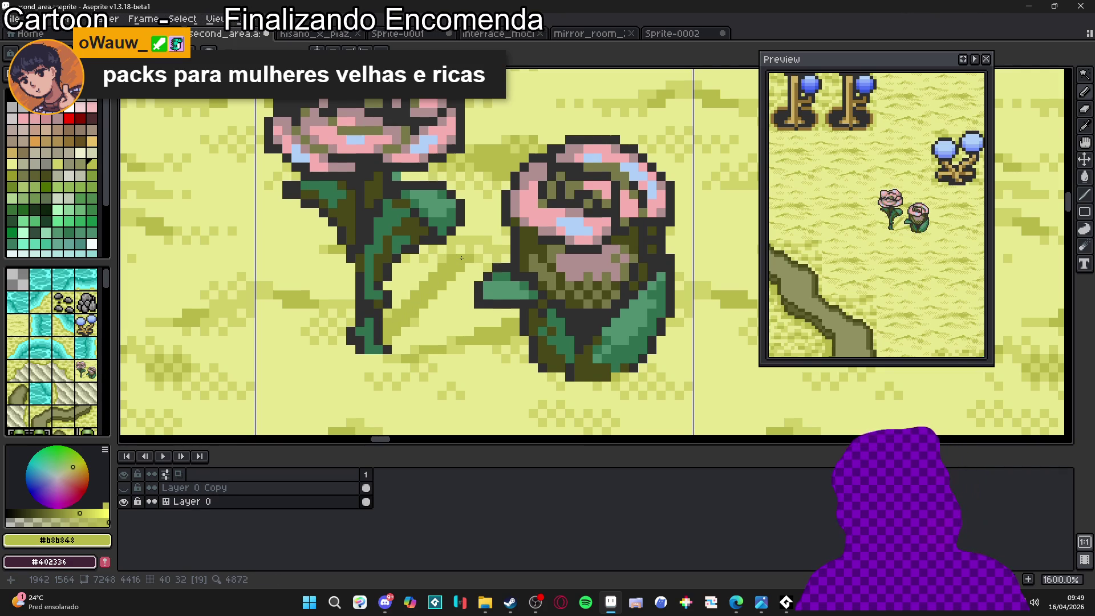
pyautogui.scroll(-3, 462, 257)
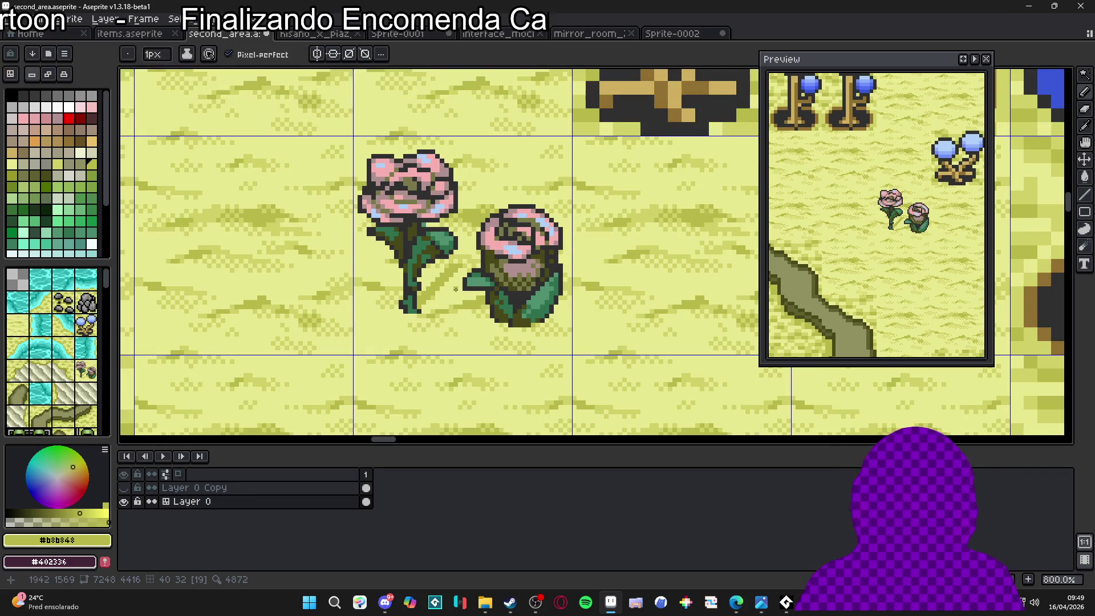
pyautogui.scroll(-2, 455, 288)
pyautogui.scroll(5, 471, 272)
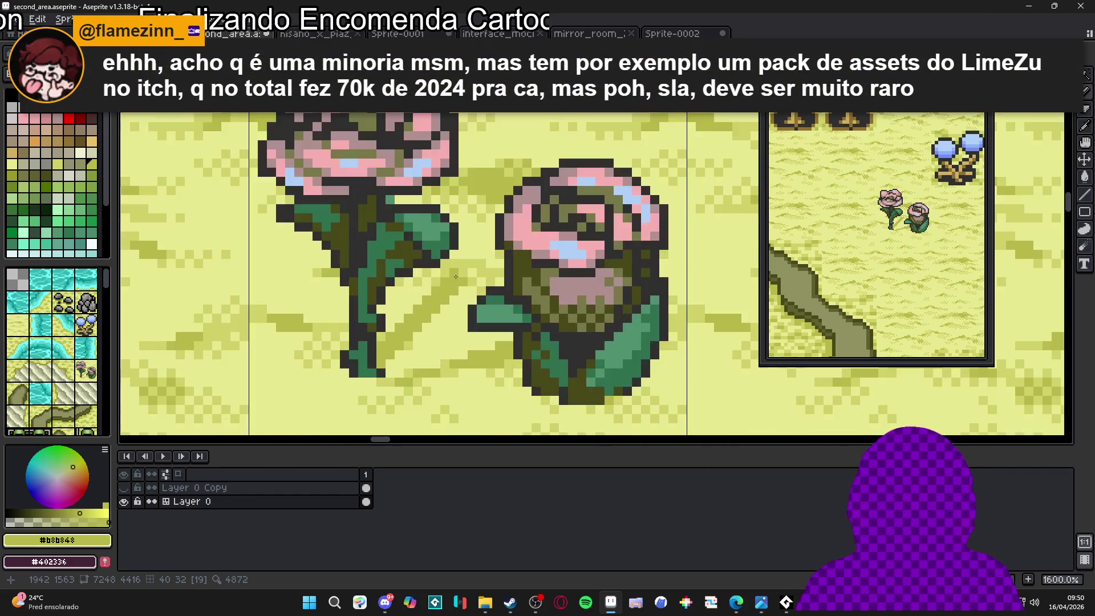
# Alternately sample the light grass yellow and darker shadow yellow from the canvas around the shadow
pyautogui.keyDown('alt'); pyautogui.click(490, 274); pyautogui.keyUp('alt')
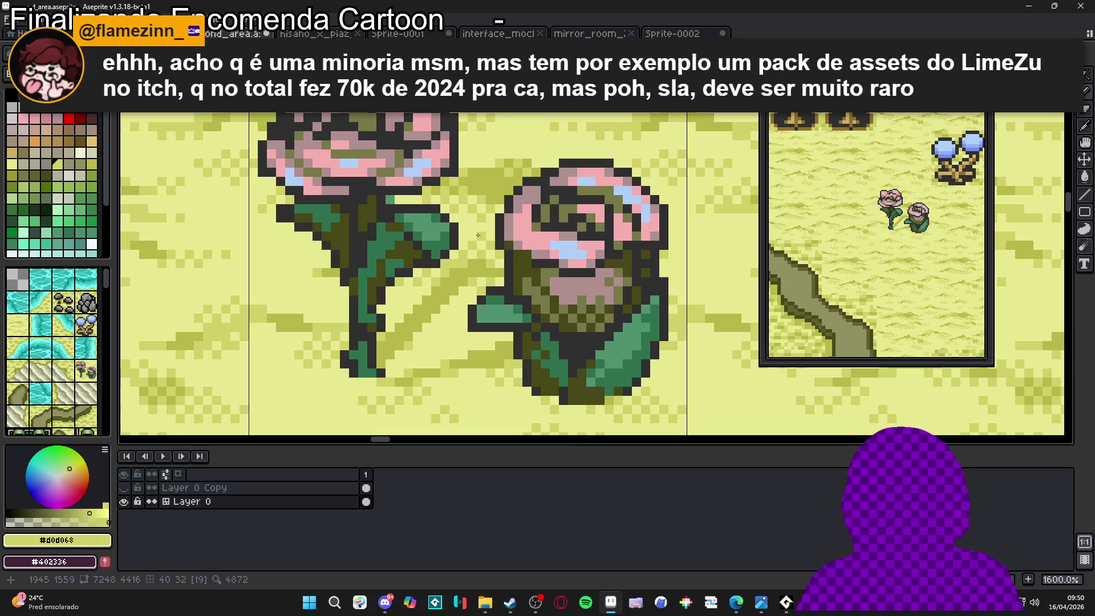
pyautogui.scroll(-1, 462, 237)
pyautogui.scroll(2, 462, 245)
pyautogui.keyDown('alt'); pyautogui.click(463, 252); pyautogui.keyUp('alt')
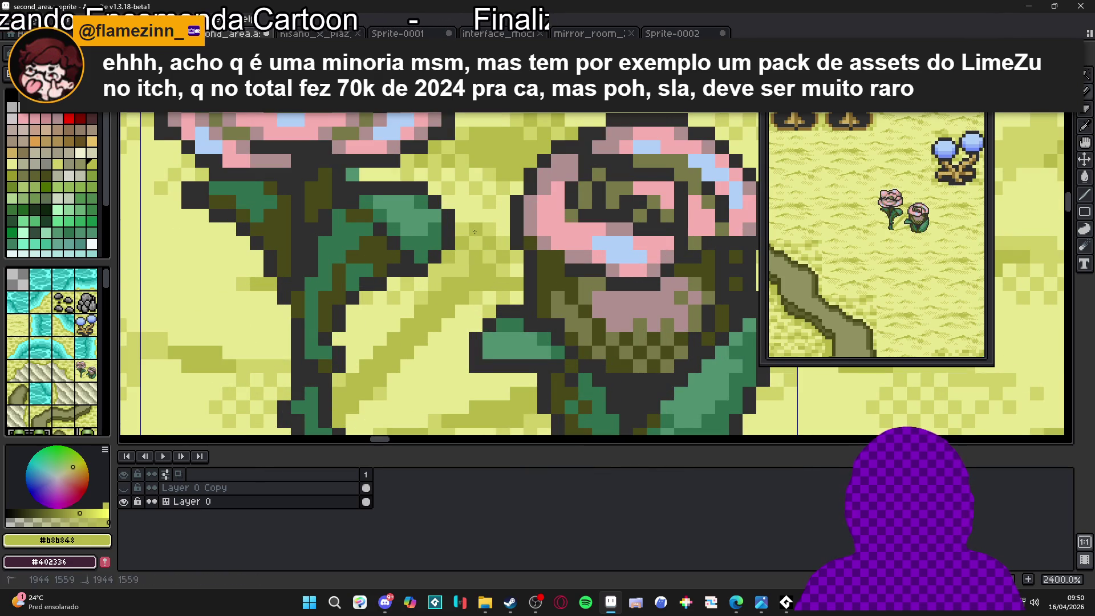
pyautogui.keyDown('alt'); pyautogui.click(491, 233); pyautogui.keyUp('alt')
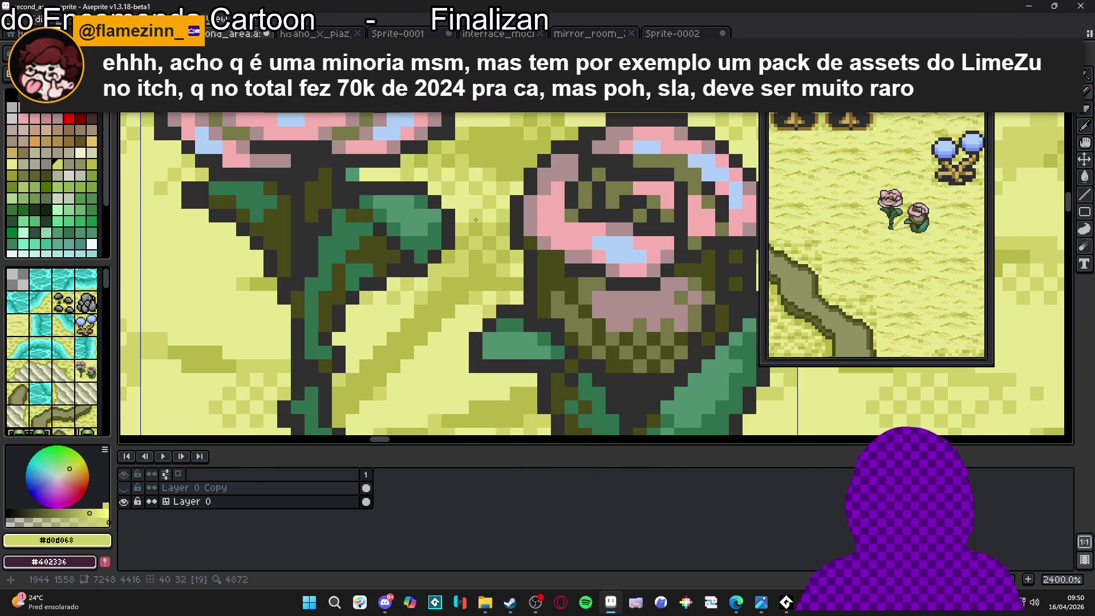
pyautogui.keyDown('alt'); pyautogui.click(491, 237); pyautogui.keyUp('alt')
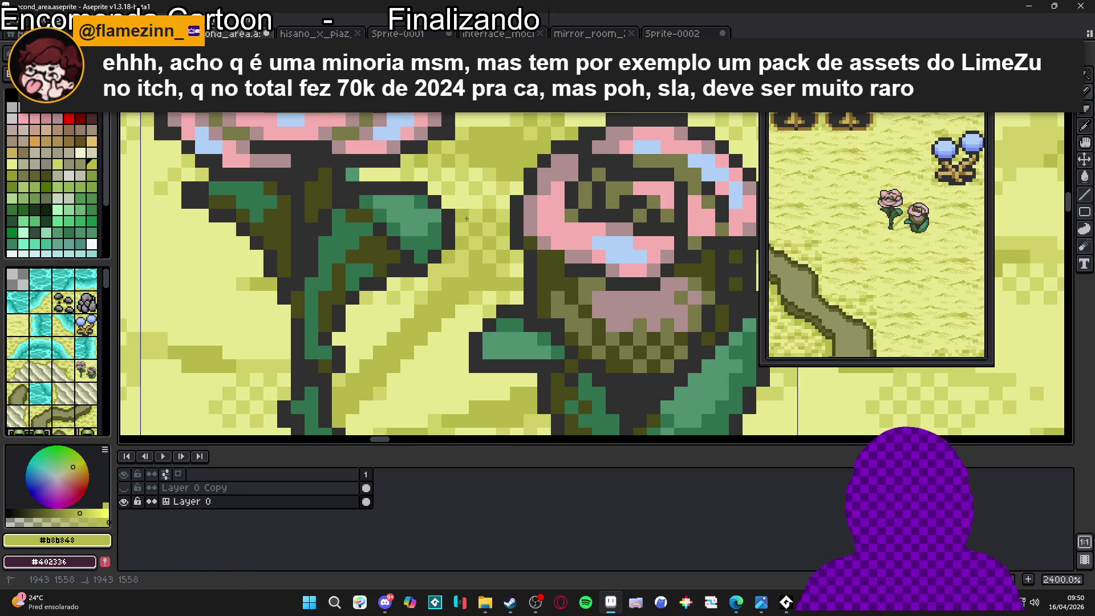
pyautogui.scroll(-5, 463, 218)
pyautogui.scroll(3, 466, 261)
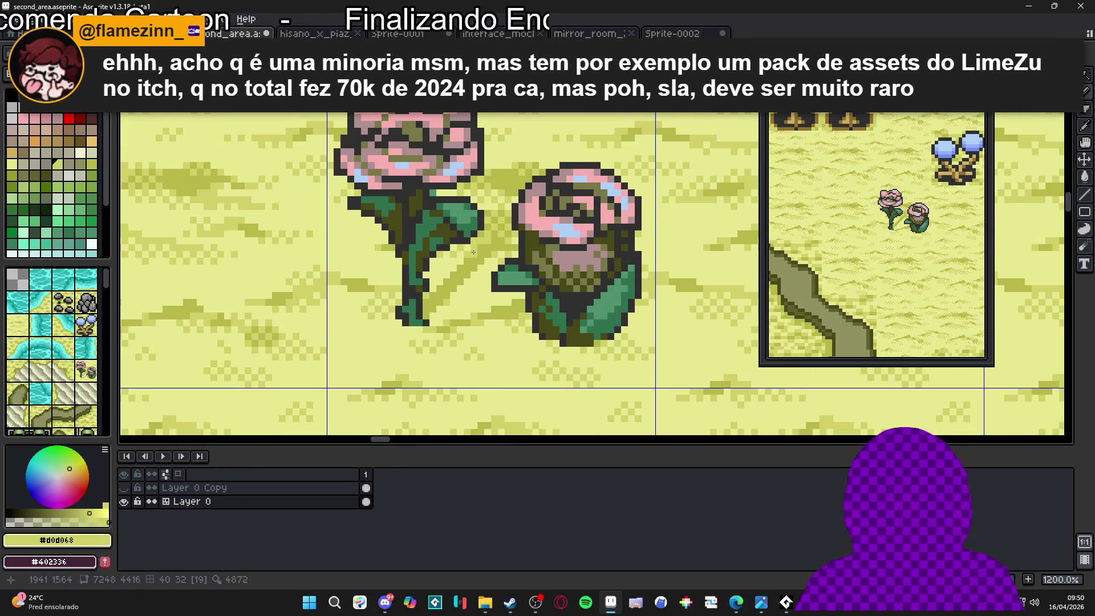
pyautogui.scroll(-5, 456, 246)
pyautogui.scroll(5, 465, 263)
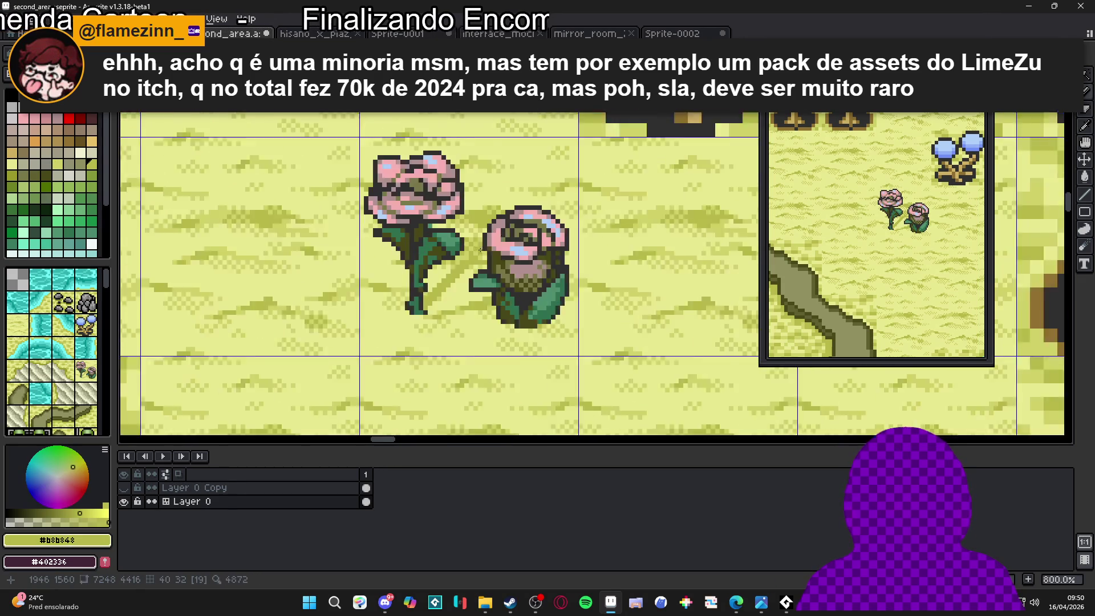
pyautogui.scroll(-5, 476, 282)
pyautogui.scroll(-2, 481, 315)
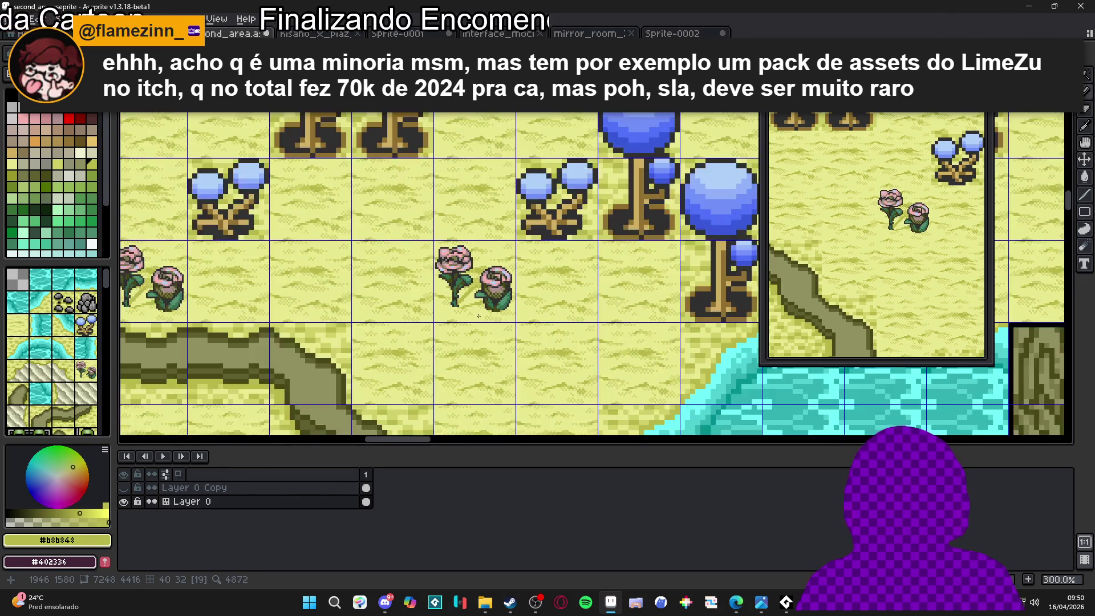
pyautogui.scroll(7, 480, 321)
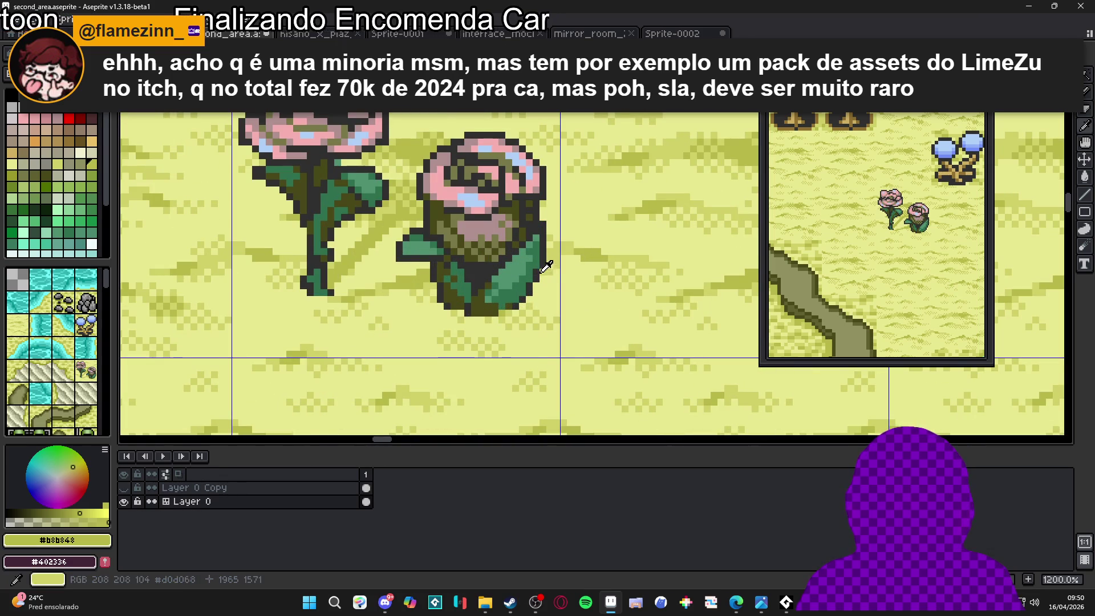
pyautogui.keyDown('alt'); pyautogui.click(530, 303); pyautogui.keyUp('alt')
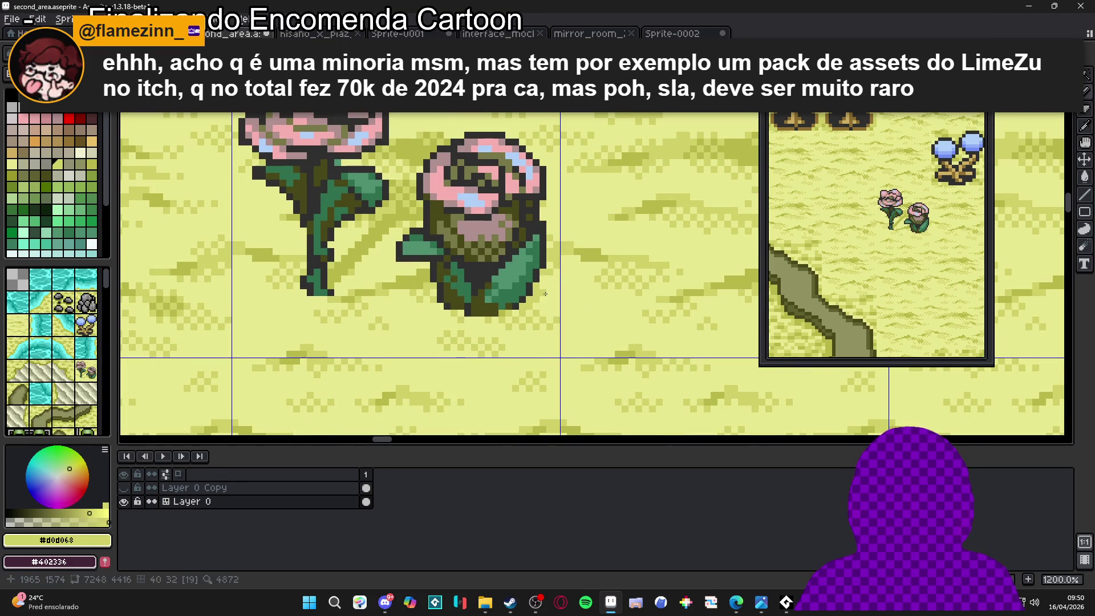
pyautogui.scroll(1, 522, 311)
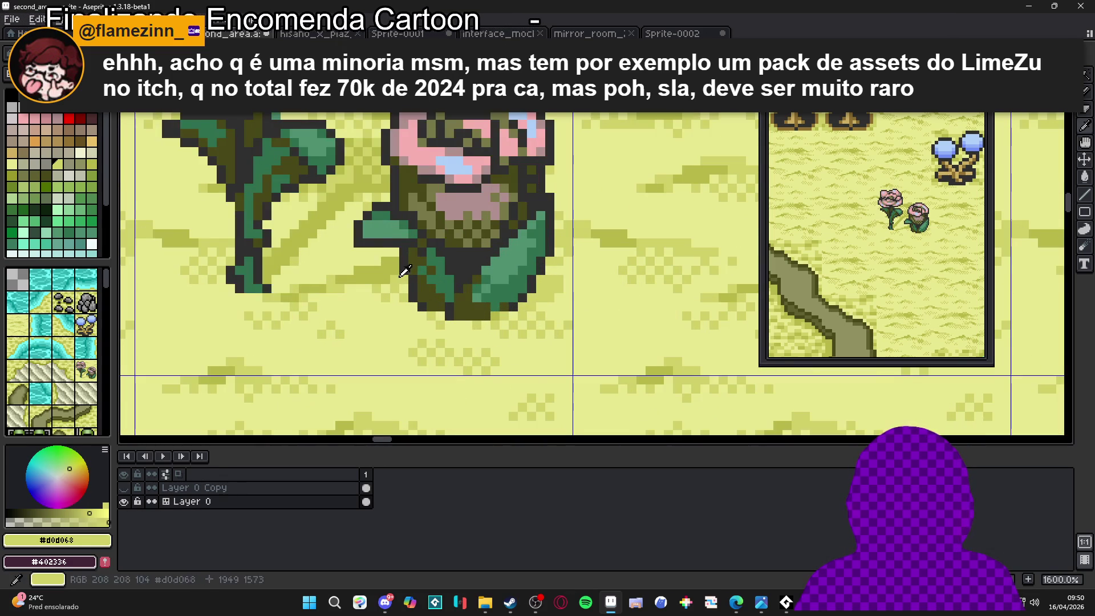
pyautogui.keyDown('alt'); pyautogui.click(541, 308); pyautogui.keyUp('alt')
pyautogui.keyDown('alt'); pyautogui.click(536, 299); pyautogui.keyUp('alt')
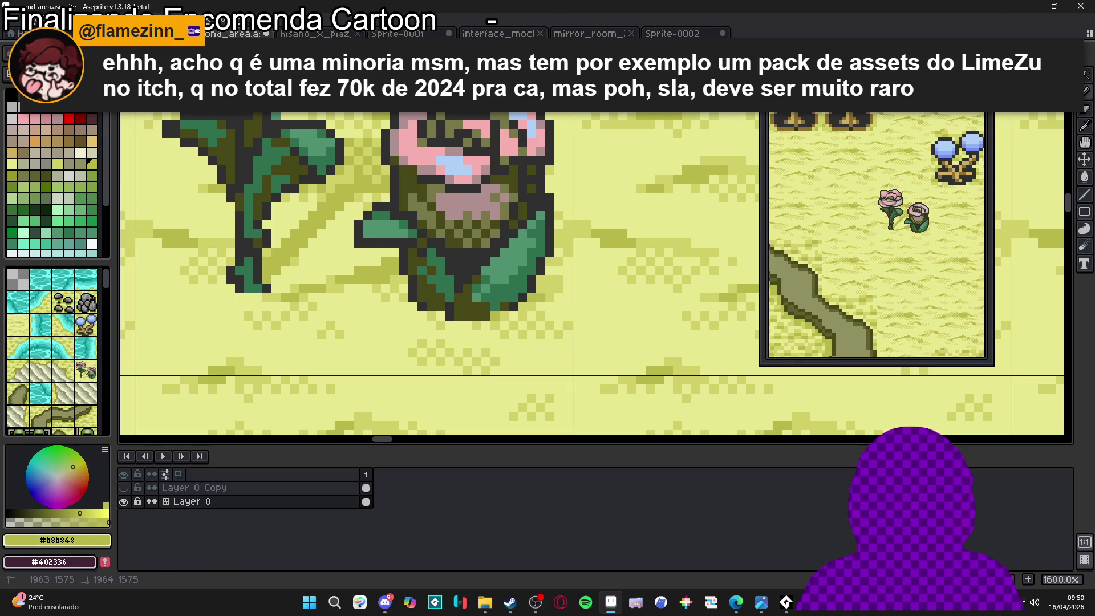
pyautogui.scroll(2, 521, 297)
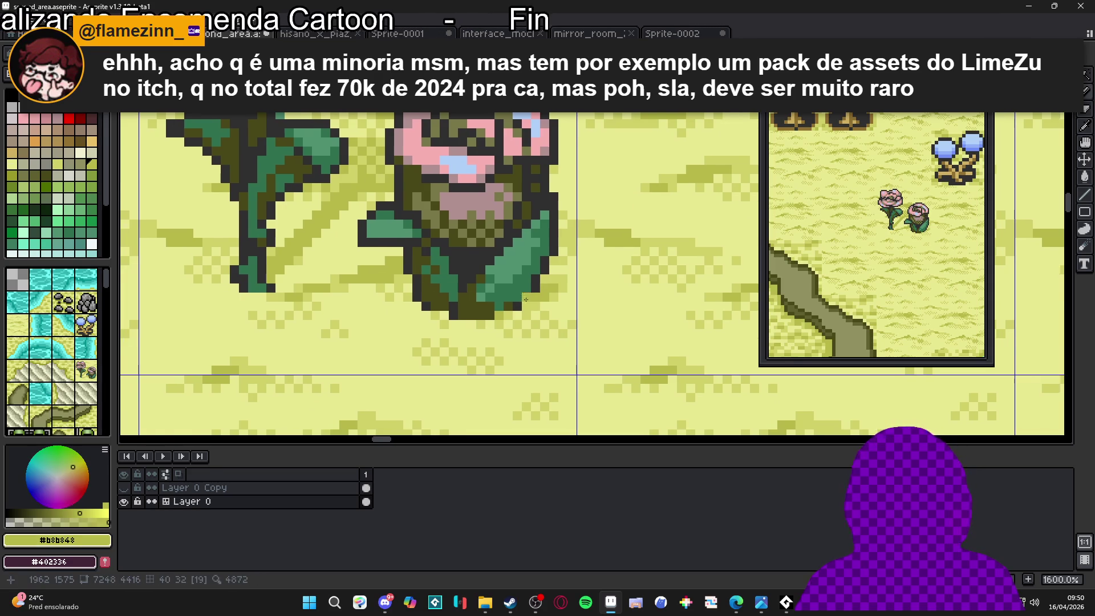
pyautogui.scroll(-8, 493, 311)
pyautogui.scroll(-1, 490, 299)
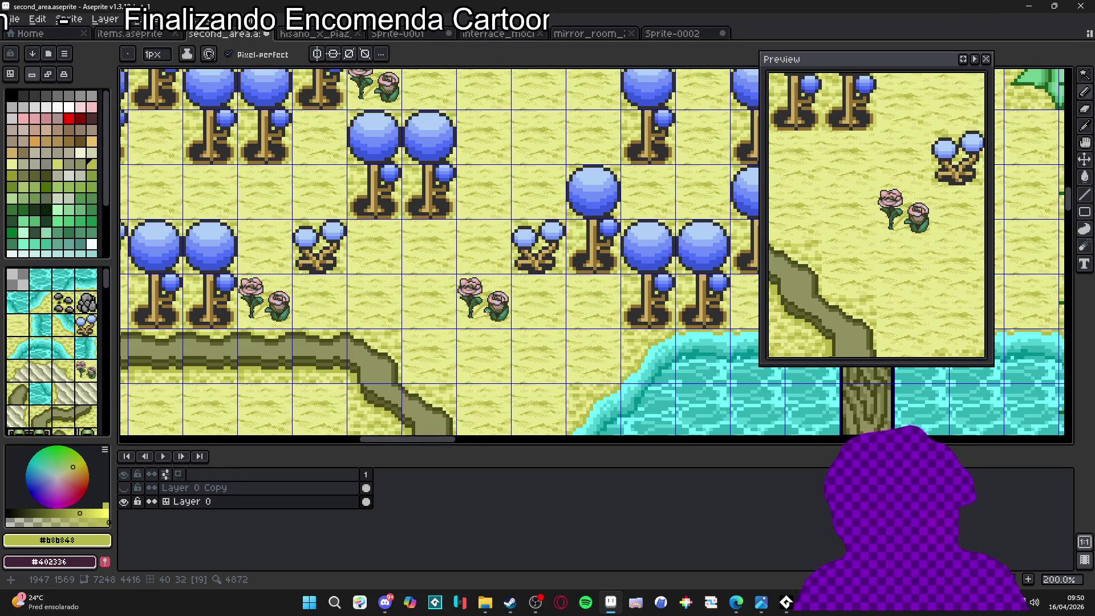
pyautogui.scroll(5, 491, 314)
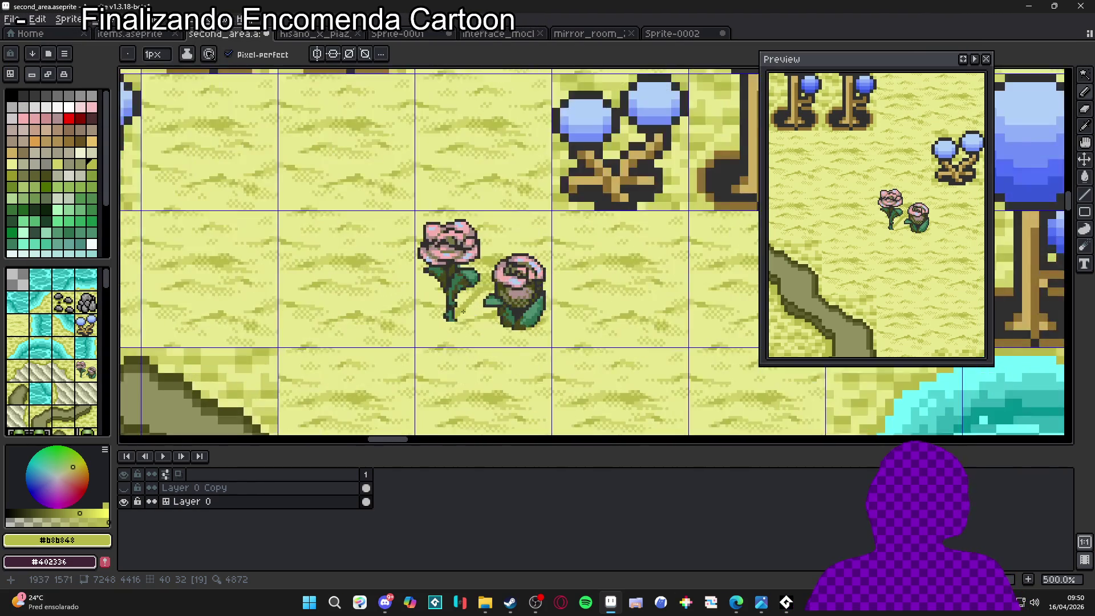
pyautogui.keyDown('alt'); pyautogui.click(462, 306); pyautogui.keyUp('alt')
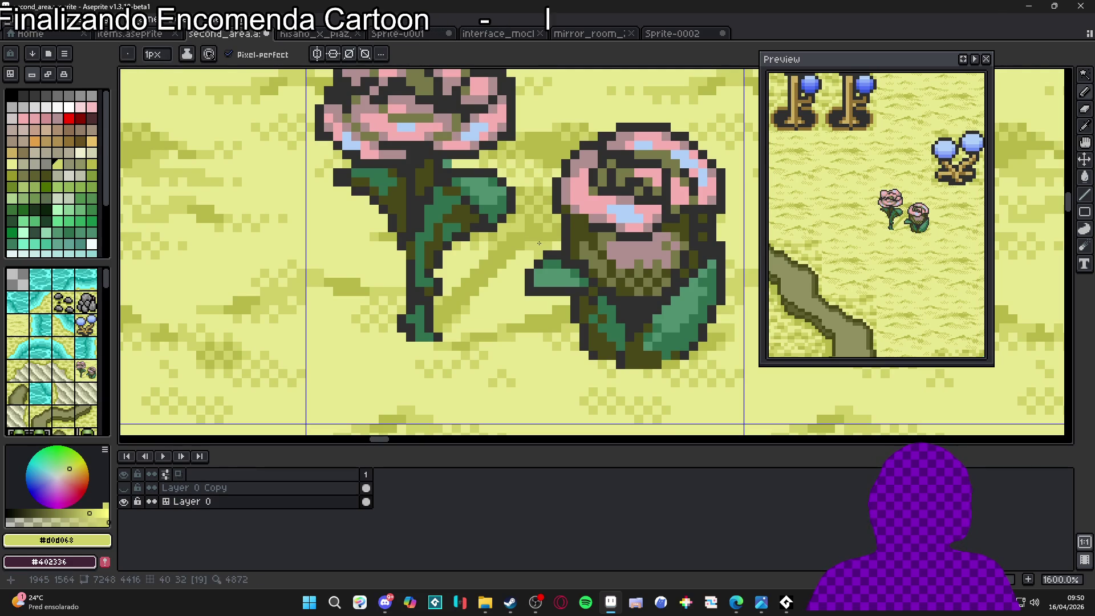
pyautogui.scroll(-2, 550, 234)
pyautogui.scroll(2, 500, 288)
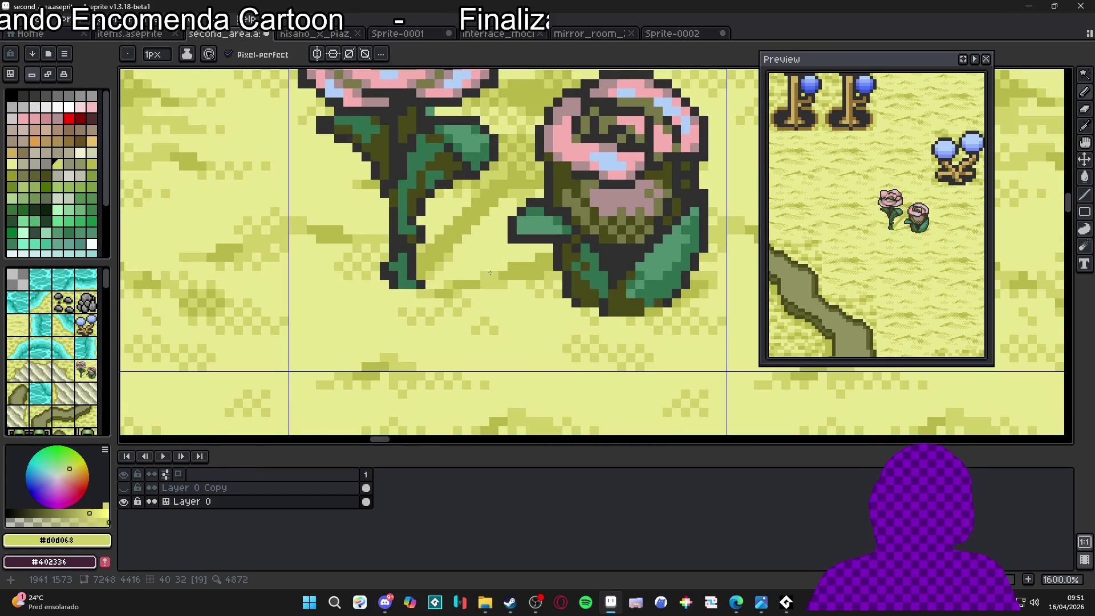
pyautogui.scroll(-3, 566, 289)
pyautogui.scroll(-3, 566, 289)
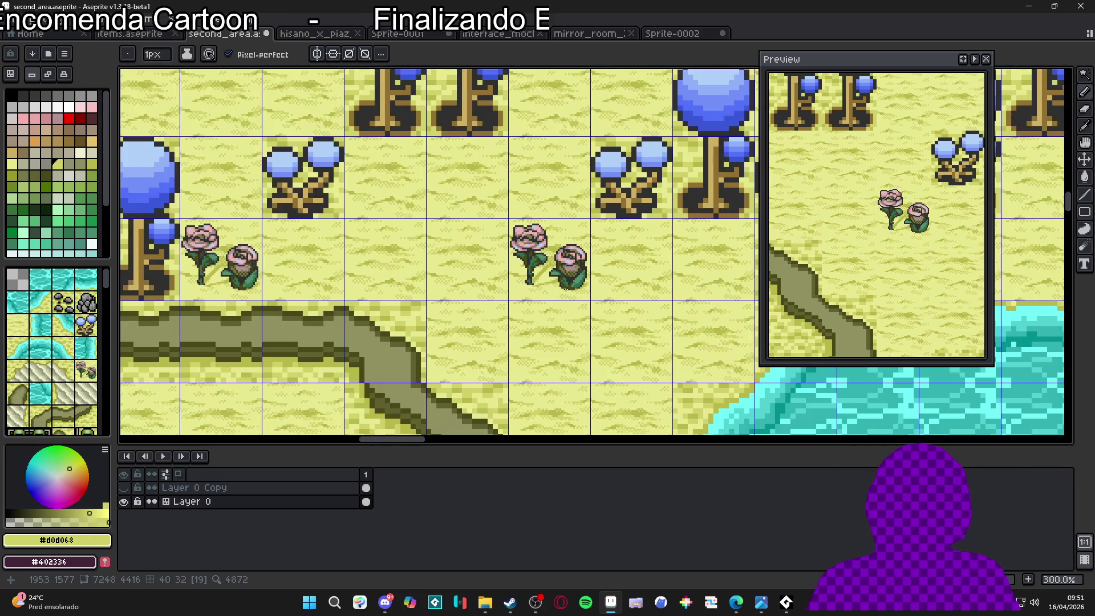
# Switch to Move then back to Pencil, pan around the roses, and select their tile
pyautogui.scroll(6, 564, 296)
pyautogui.press('v')
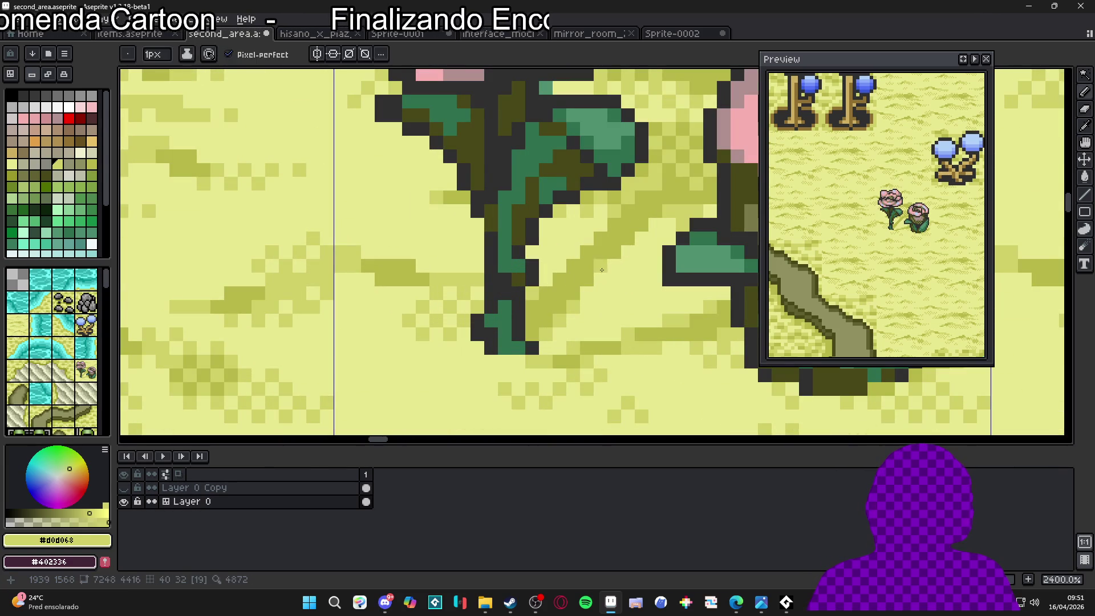
pyautogui.press('b')
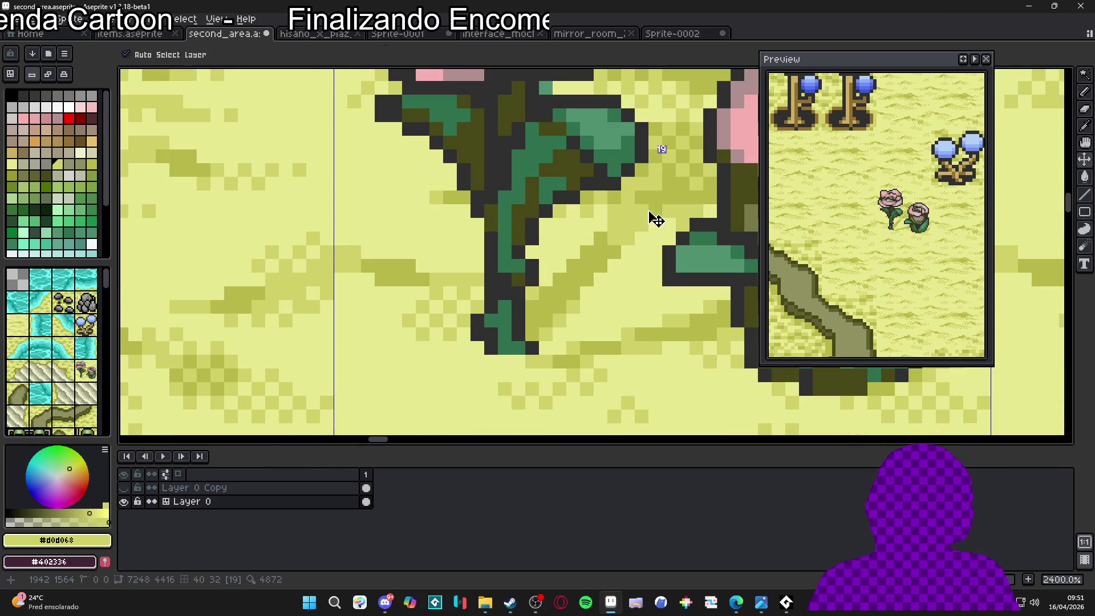
pyautogui.scroll(-6, 656, 217)
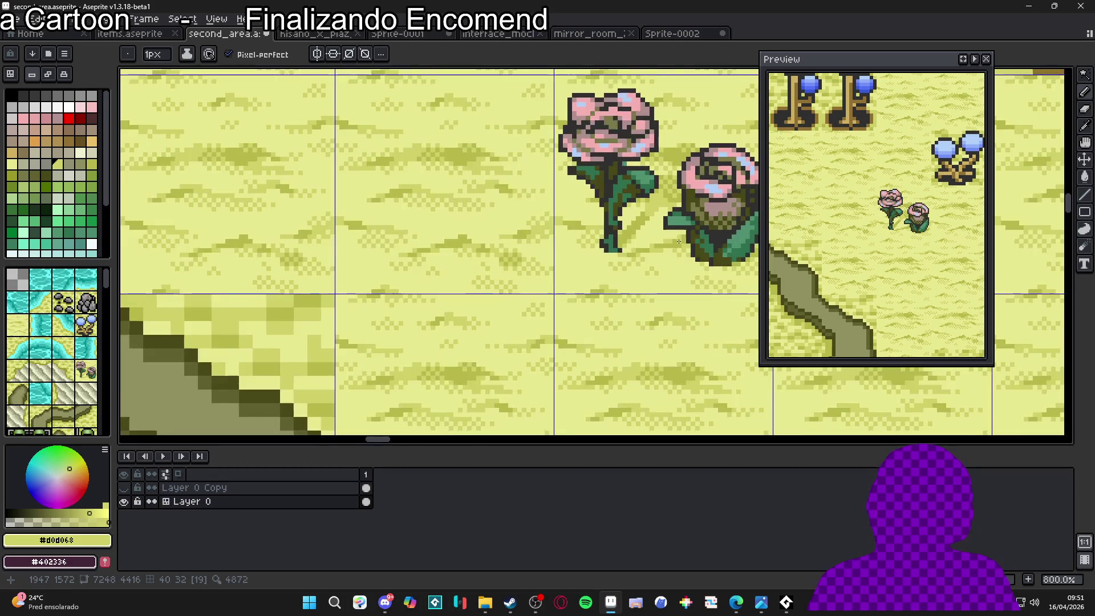
pyautogui.scroll(-3, 678, 244)
pyautogui.scroll(4, 582, 321)
pyautogui.scroll(4, 582, 321)
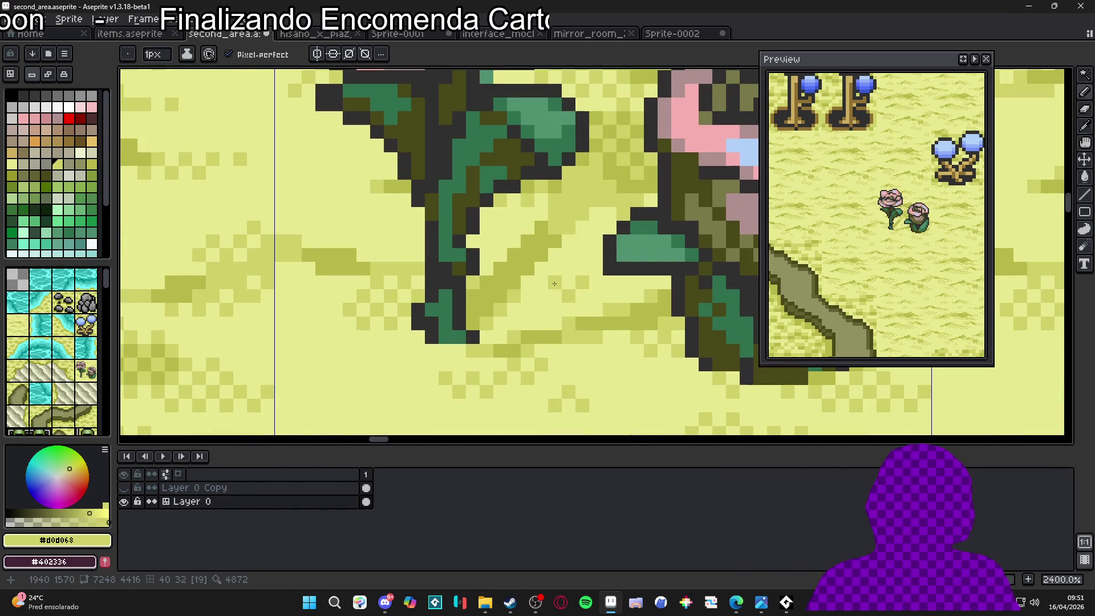
pyautogui.scroll(-5, 547, 305)
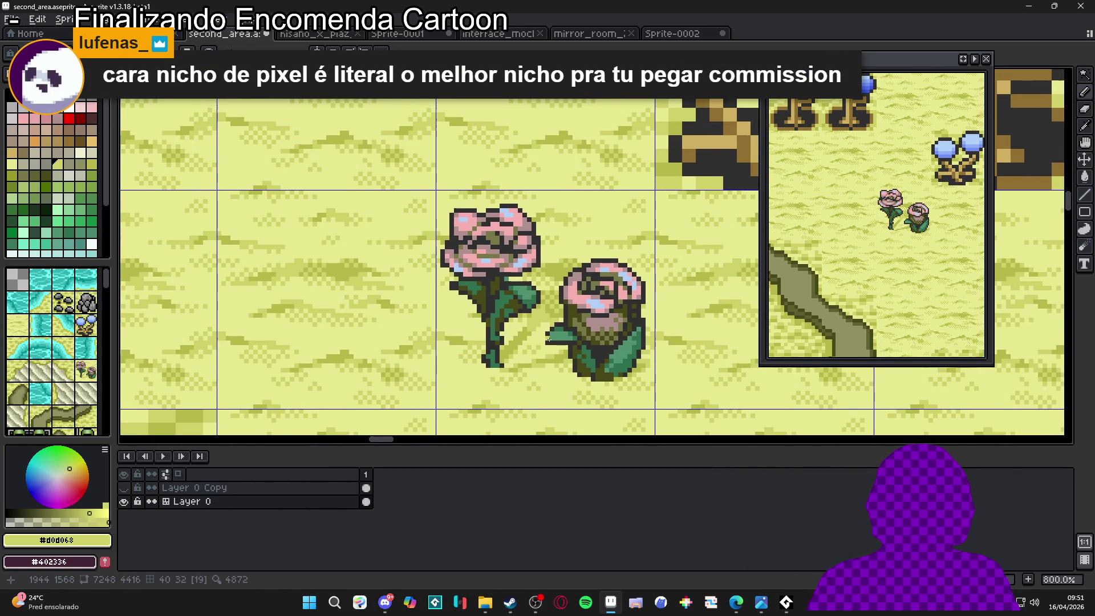
pyautogui.moveTo(547, 340); pyautogui.dragTo(555, 351)
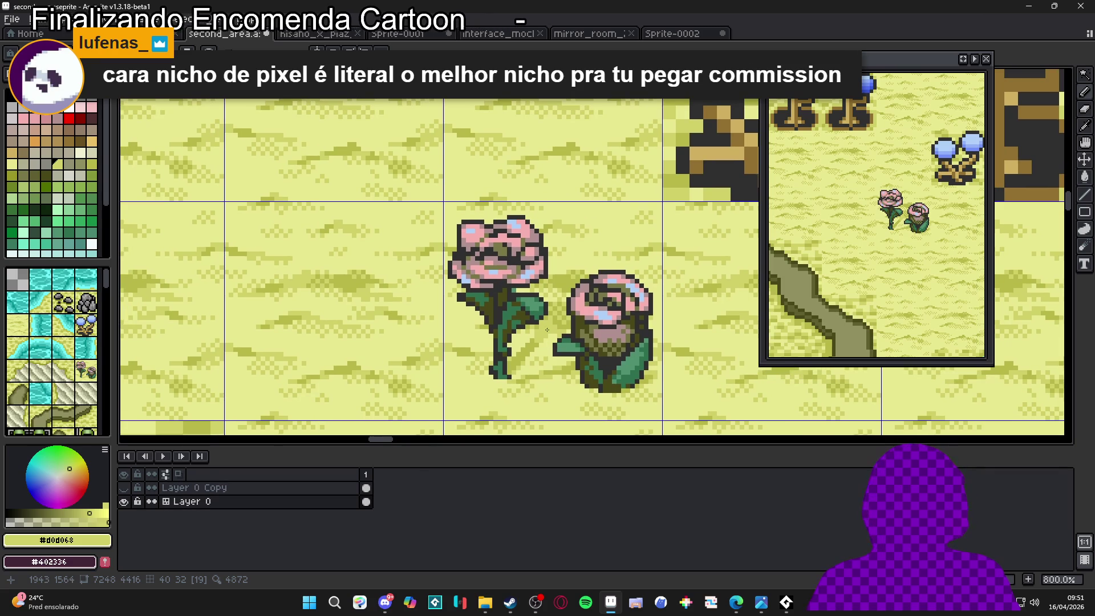
pyautogui.scroll(-2, 520, 317)
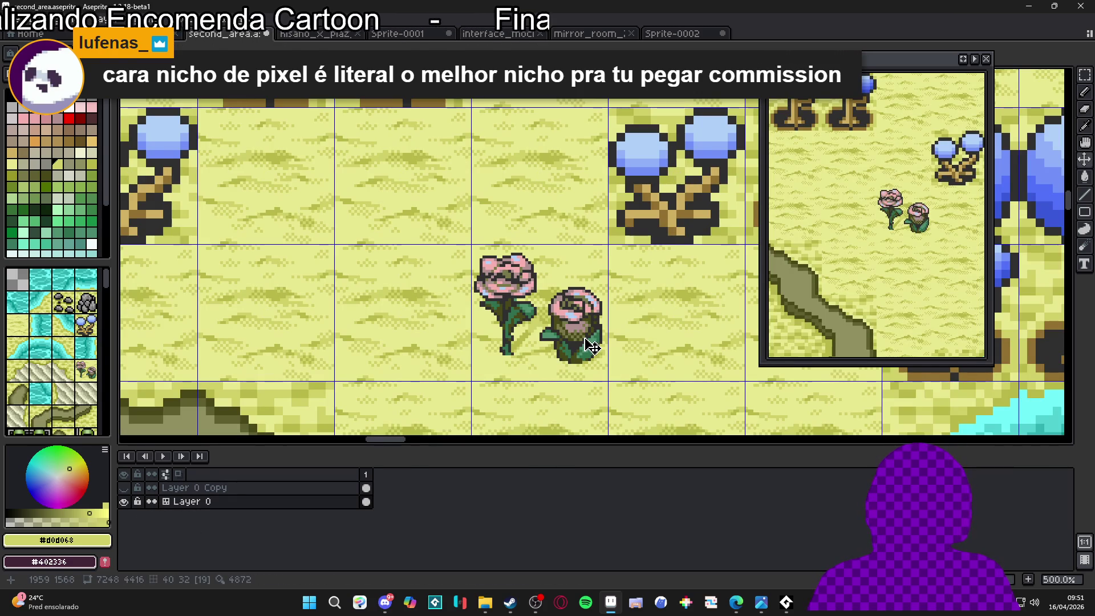
pyautogui.click(591, 345)
pyautogui.scroll(-1, 565, 340)
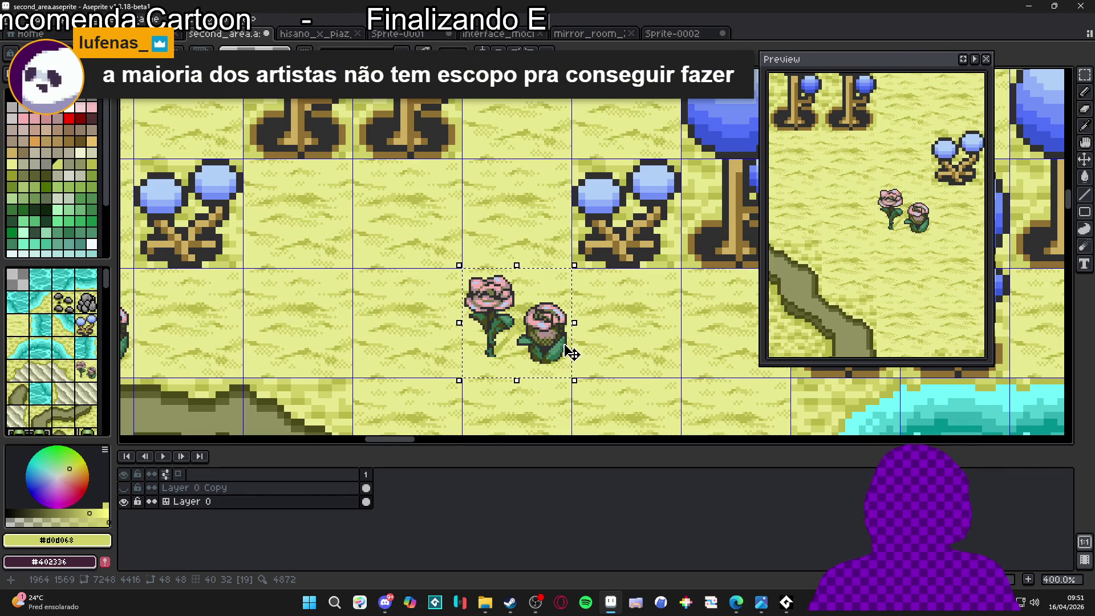
pyautogui.scroll(-1, 535, 351)
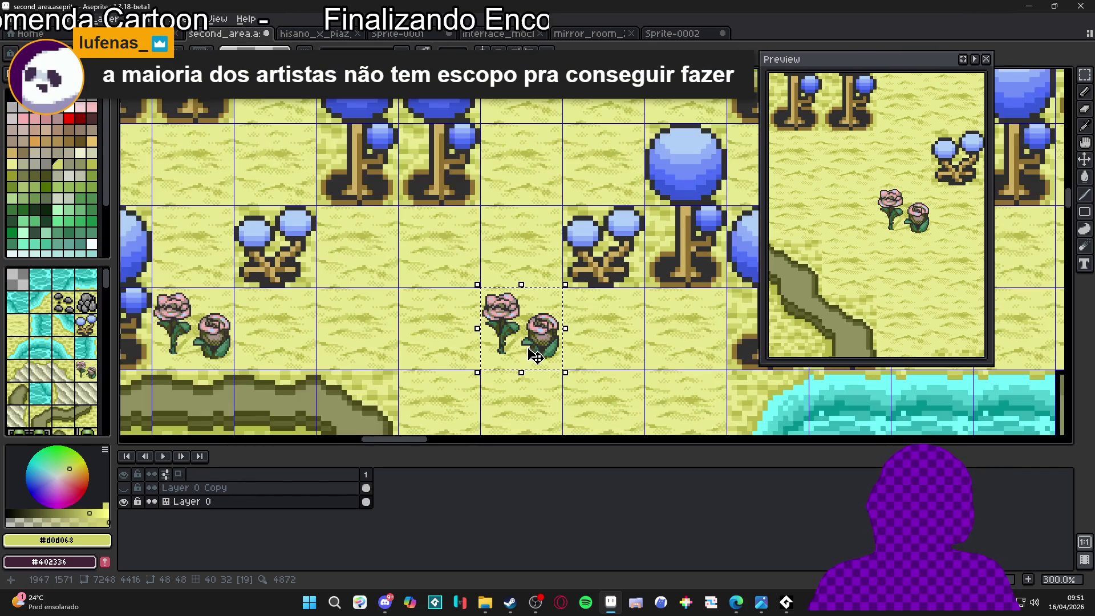
pyautogui.click(493, 337)
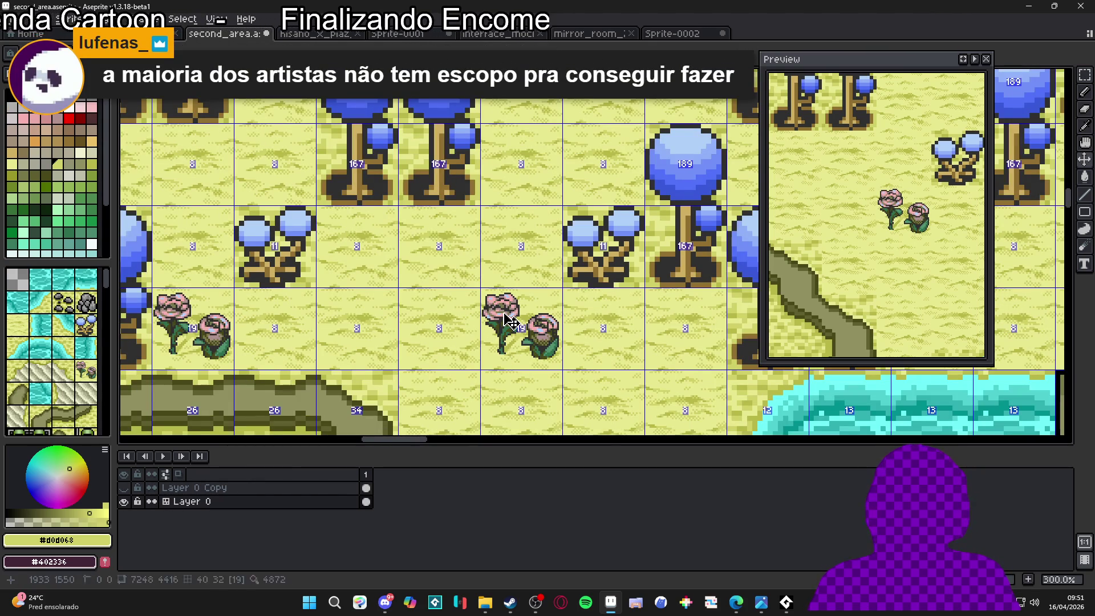
pyautogui.scroll(-2, 512, 321)
pyautogui.scroll(2, 513, 321)
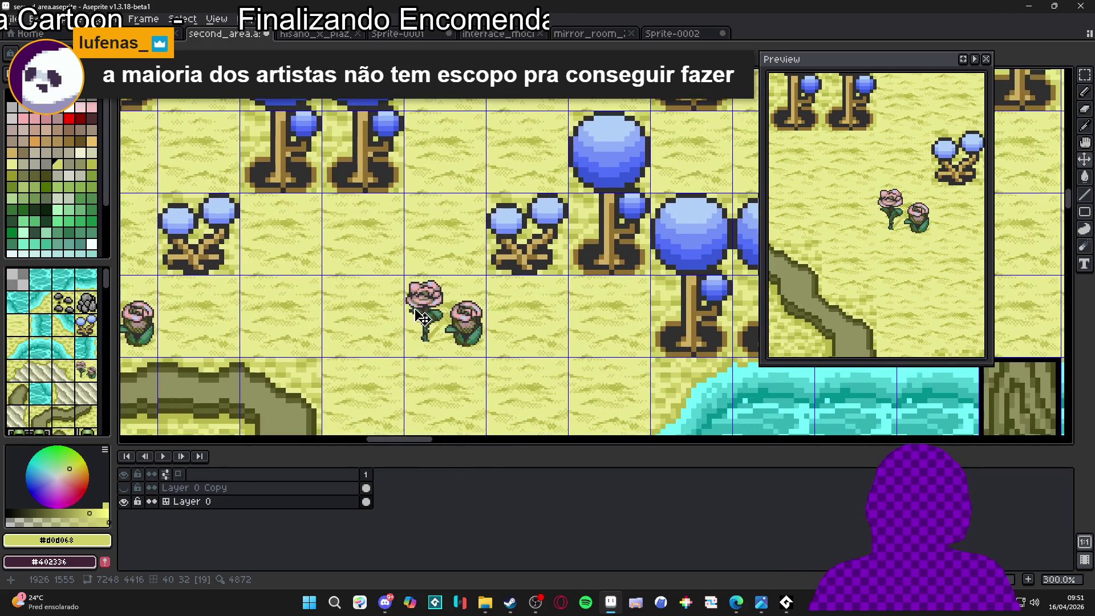
pyautogui.scroll(-1, 428, 309)
pyautogui.press('m')
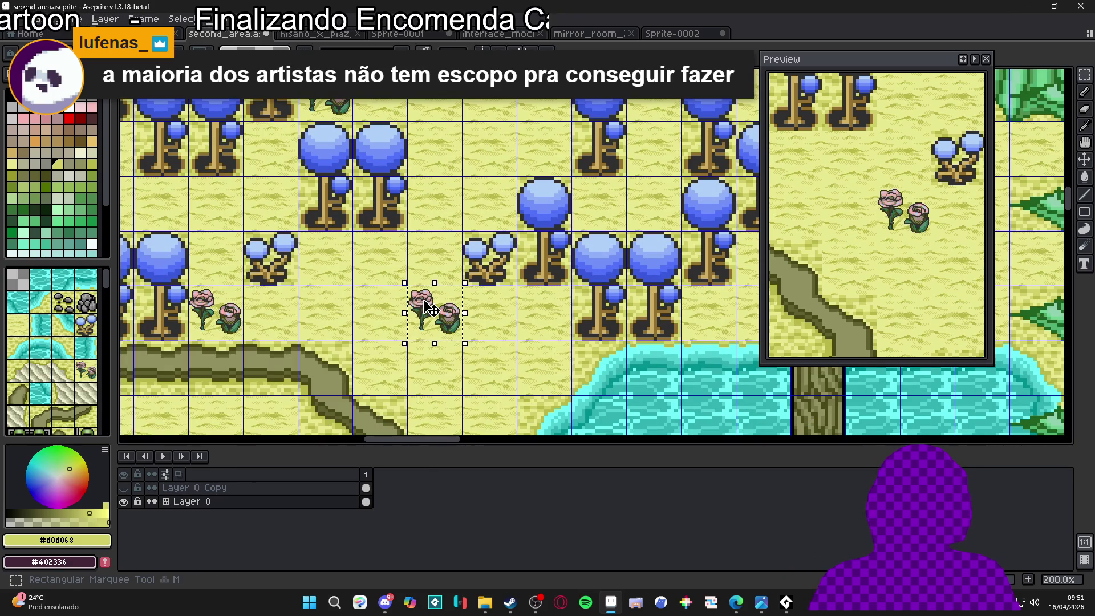
pyautogui.click(429, 309)
pyautogui.press('m')
pyautogui.scroll(3, 425, 310)
pyautogui.scroll(-3, 425, 309)
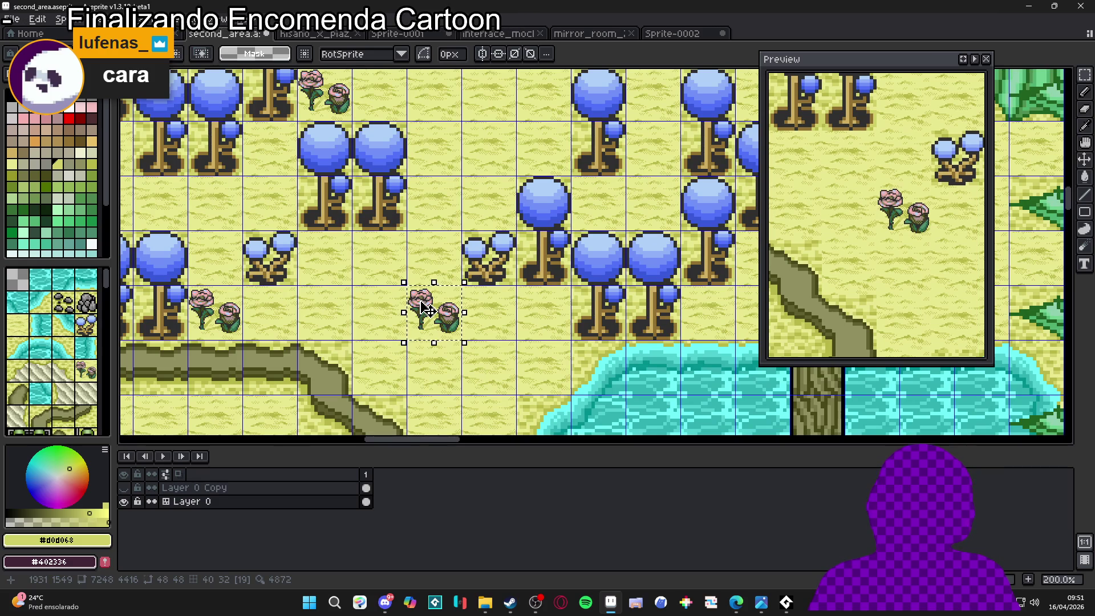
pyautogui.scroll(1, 427, 310)
pyautogui.press('m')
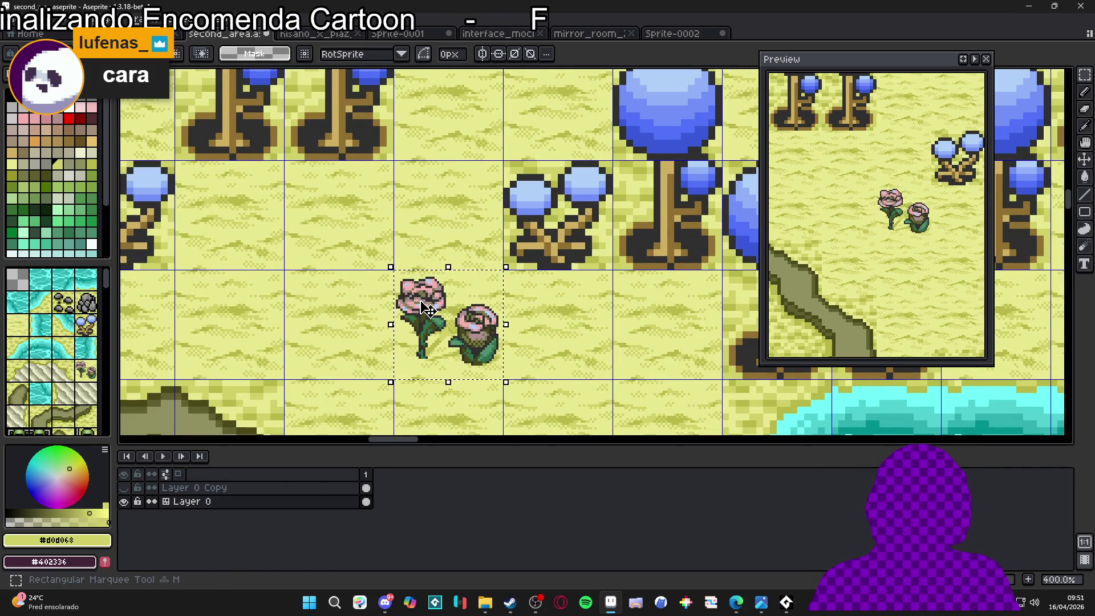
pyautogui.scroll(-1, 419, 300)
pyautogui.scroll(-1, 419, 299)
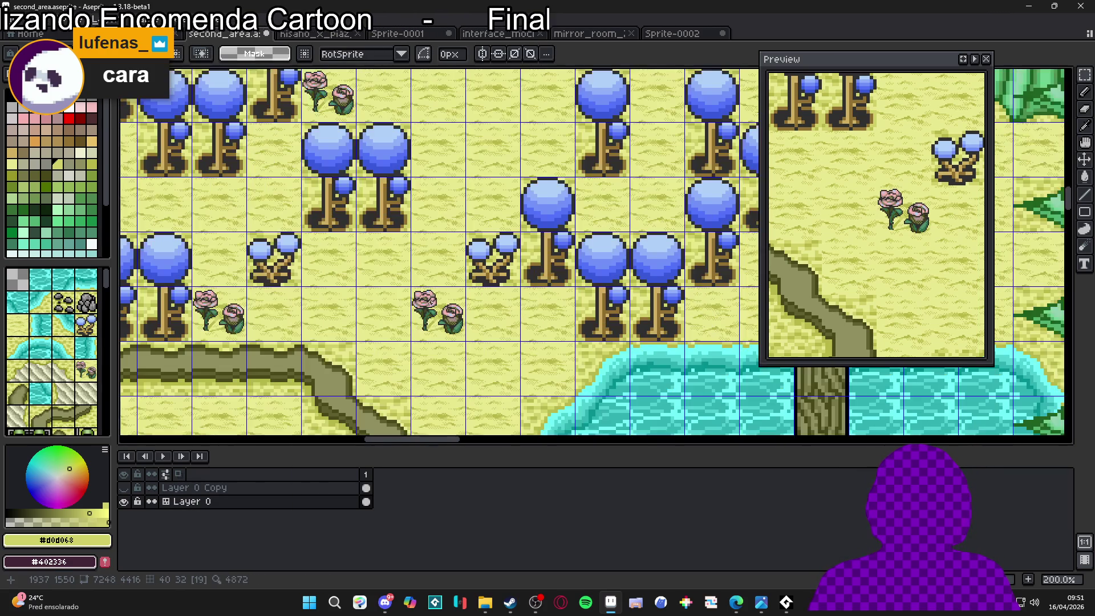
pyautogui.scroll(1, 450, 306)
pyautogui.scroll(-1, 469, 286)
pyautogui.scroll(1, 451, 308)
pyautogui.scroll(-1, 445, 313)
pyautogui.moveTo(417, 317); pyautogui.dragTo(440, 323)
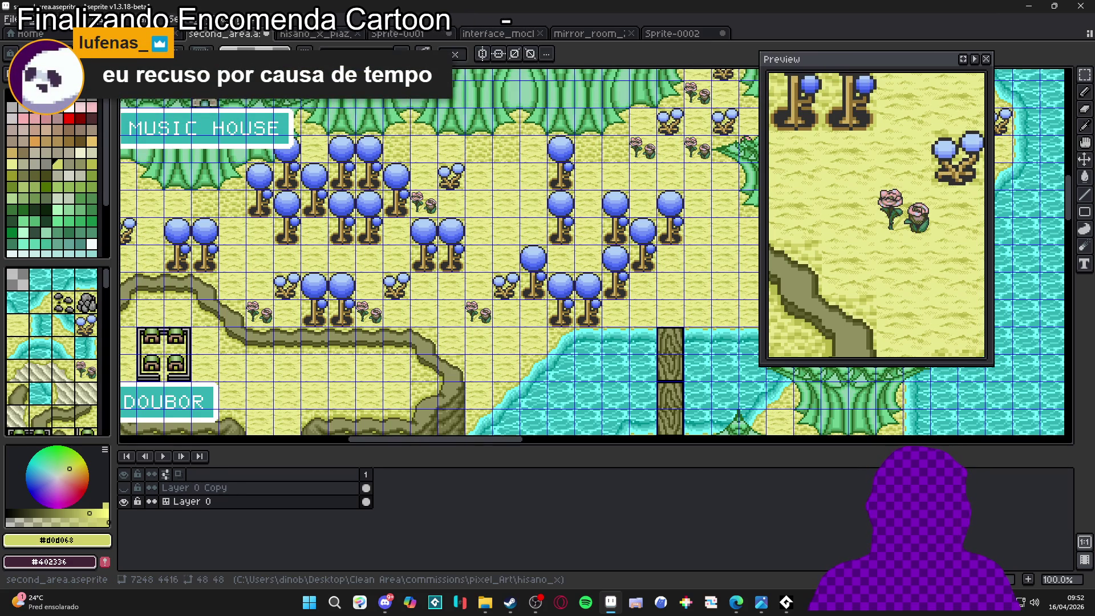
# Go to itch.io in Edge and search for 'lime zu' to list LimeZu tilesets
pyautogui.hotkey('alt', 'Tab')
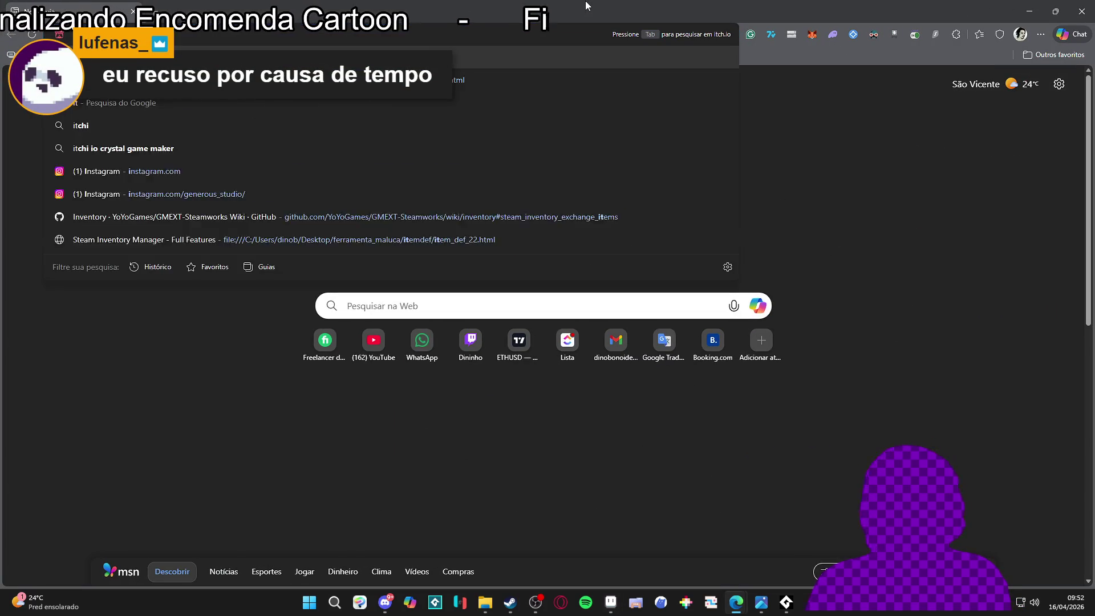
pyautogui.press('Return')
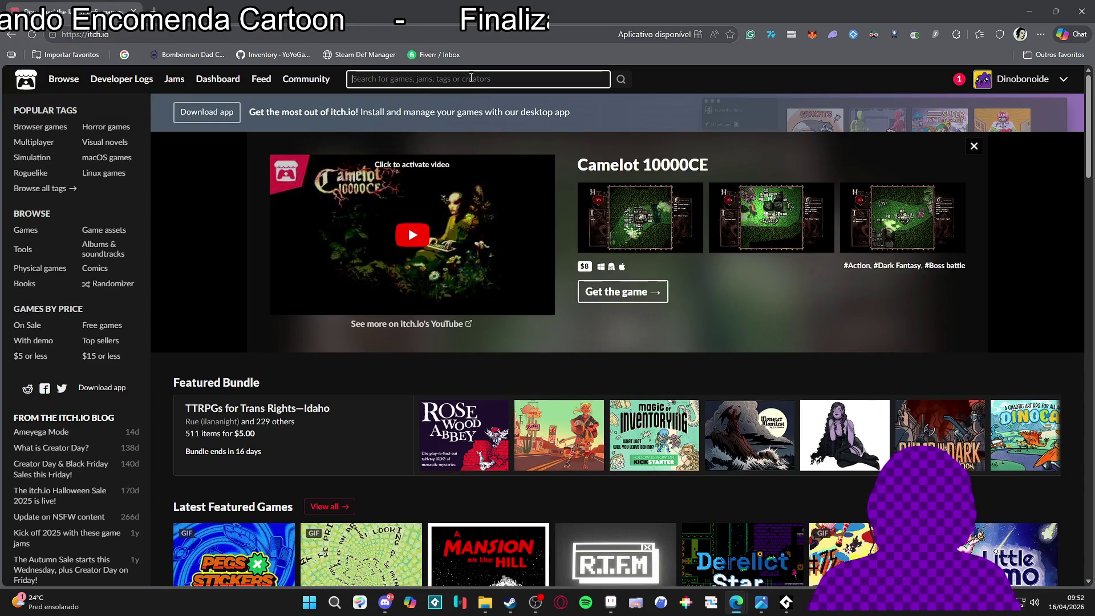
pyautogui.click(471, 78)
pyautogui.write('lime zu')
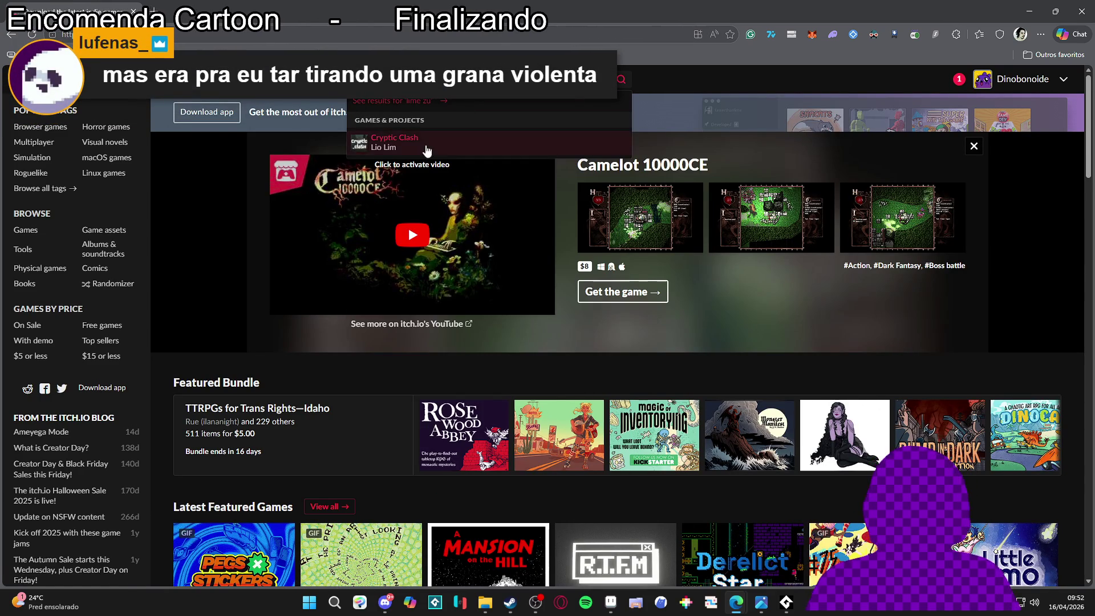
pyautogui.press('BackSpace')
pyautogui.press('BackSpace')
pyautogui.press('BackSpace')
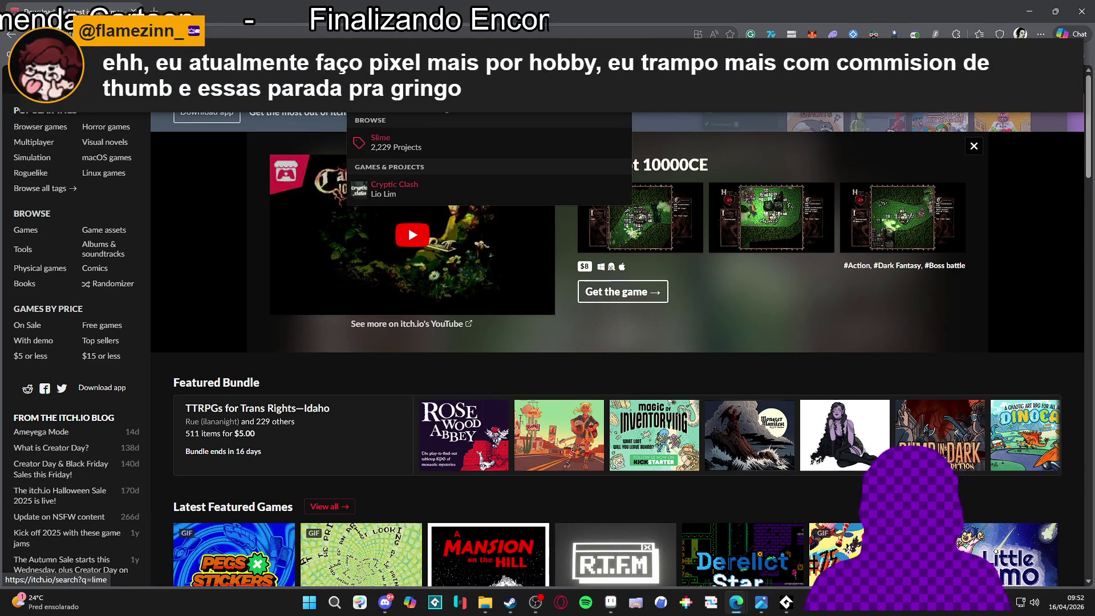
pyautogui.press('Return')
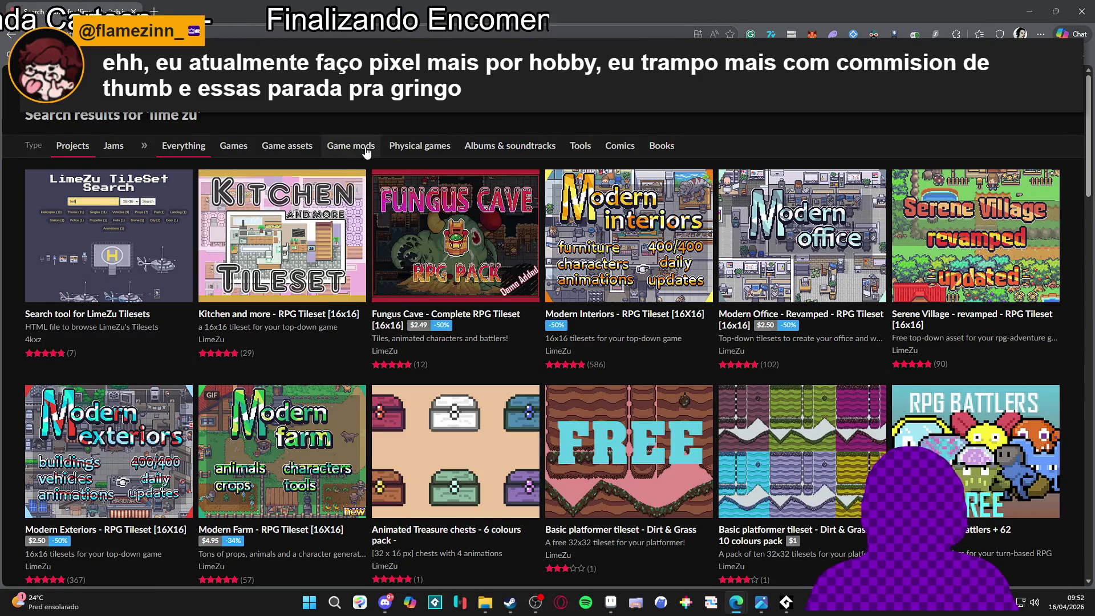
# Go from LimeZu's creator profile to the Modern Exteriors asset page
pyautogui.moveTo(349, 334)
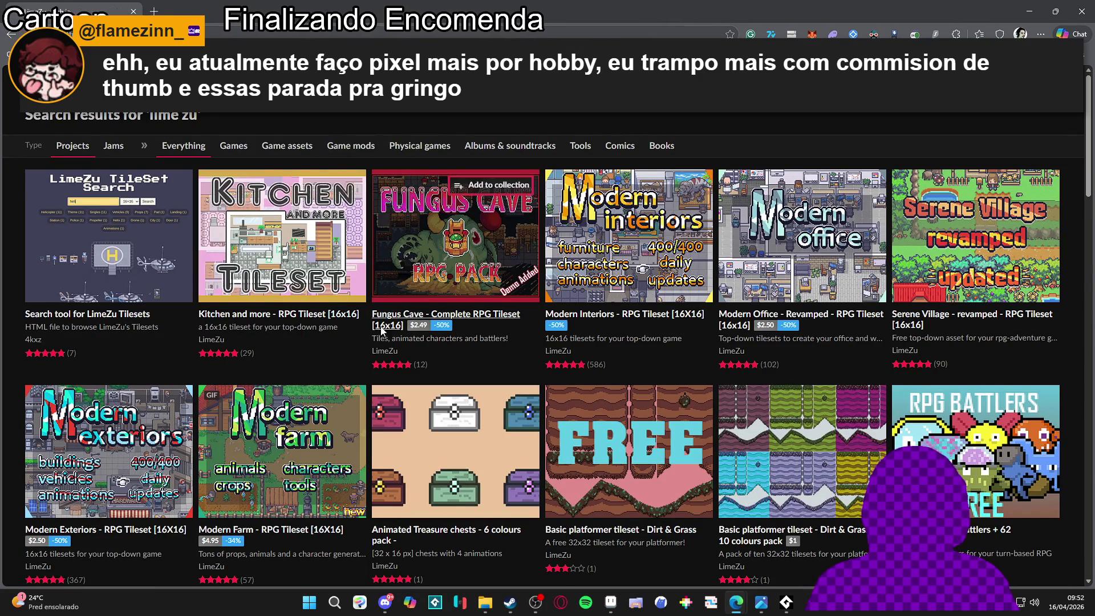
pyautogui.click(384, 351)
pyautogui.scroll(-1, 167, 294)
pyautogui.scroll(-4, 167, 294)
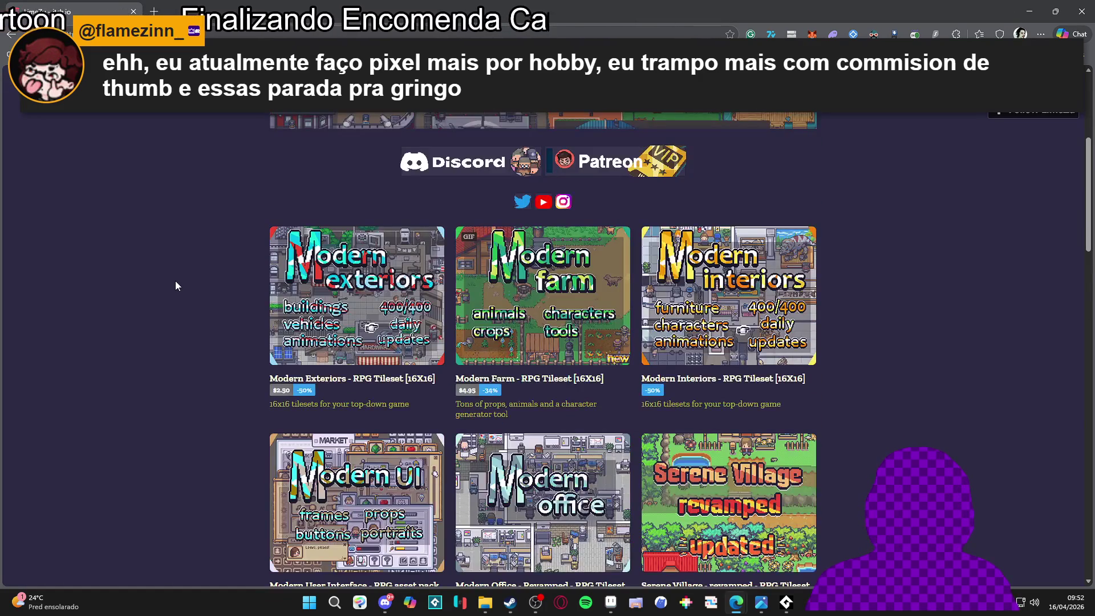
pyautogui.click(359, 315)
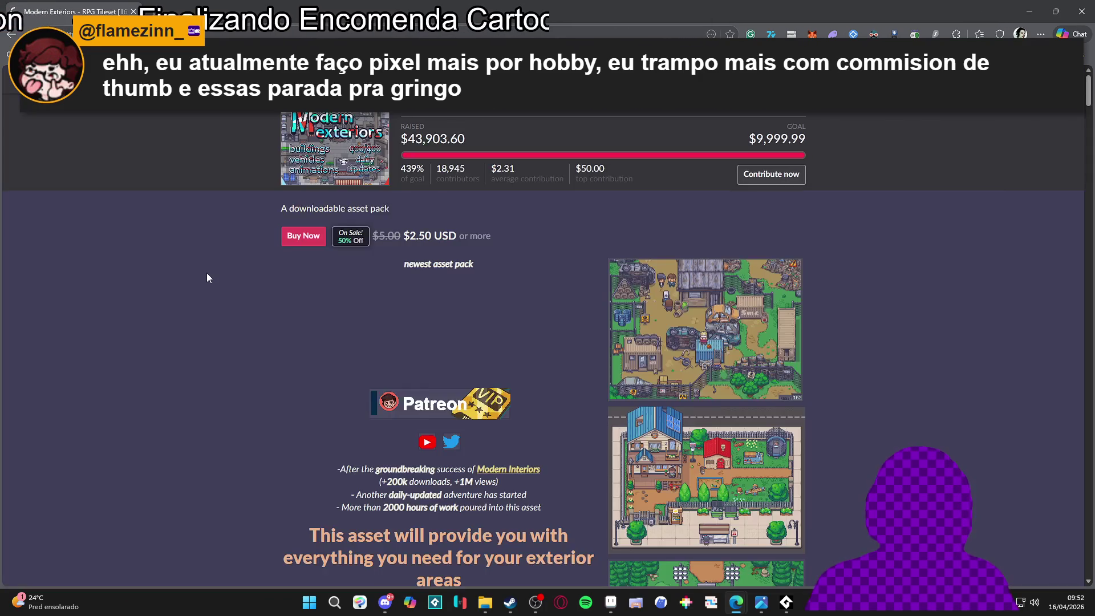
# Enlarge and close the farm, town and basketball-court screenshots on the page
pyautogui.click(702, 369)
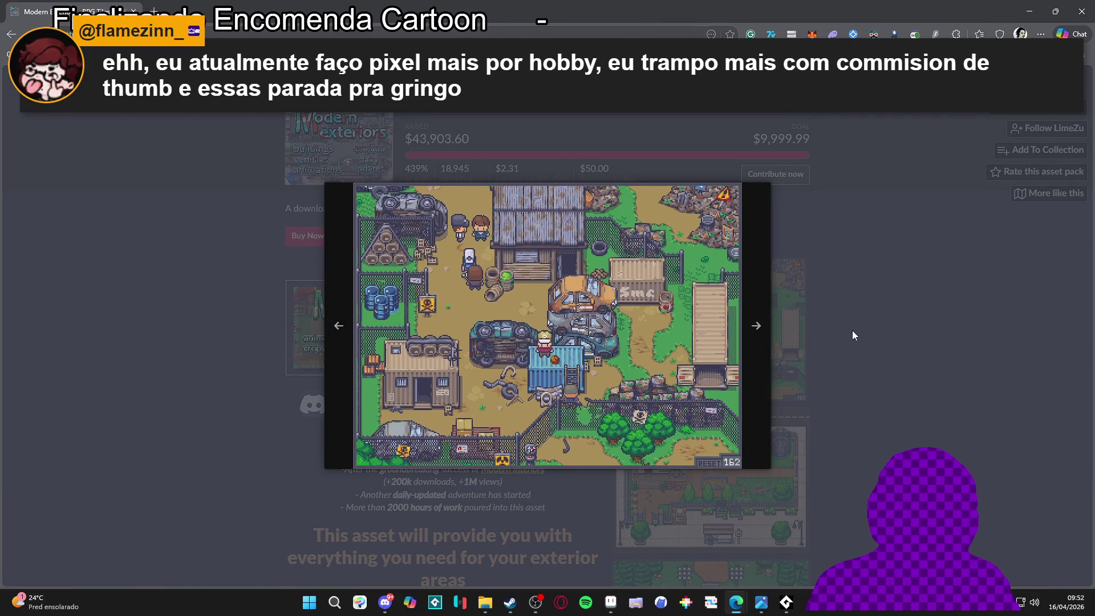
pyautogui.click(853, 335)
pyautogui.scroll(-2, 853, 335)
pyautogui.click(713, 388)
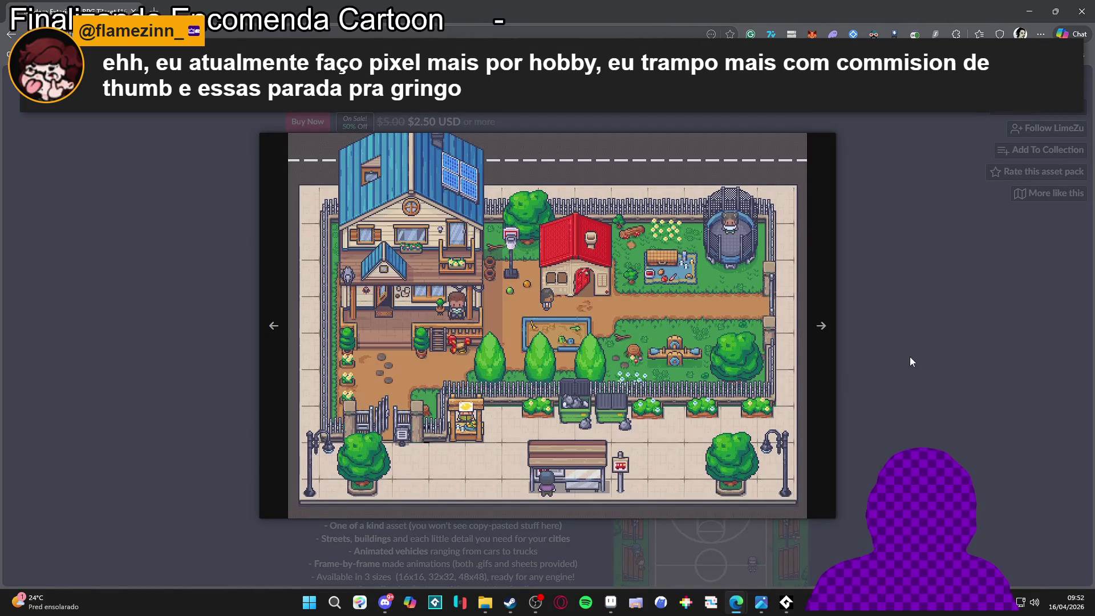
pyautogui.click(907, 358)
pyautogui.scroll(-3, 907, 358)
pyautogui.click(787, 378)
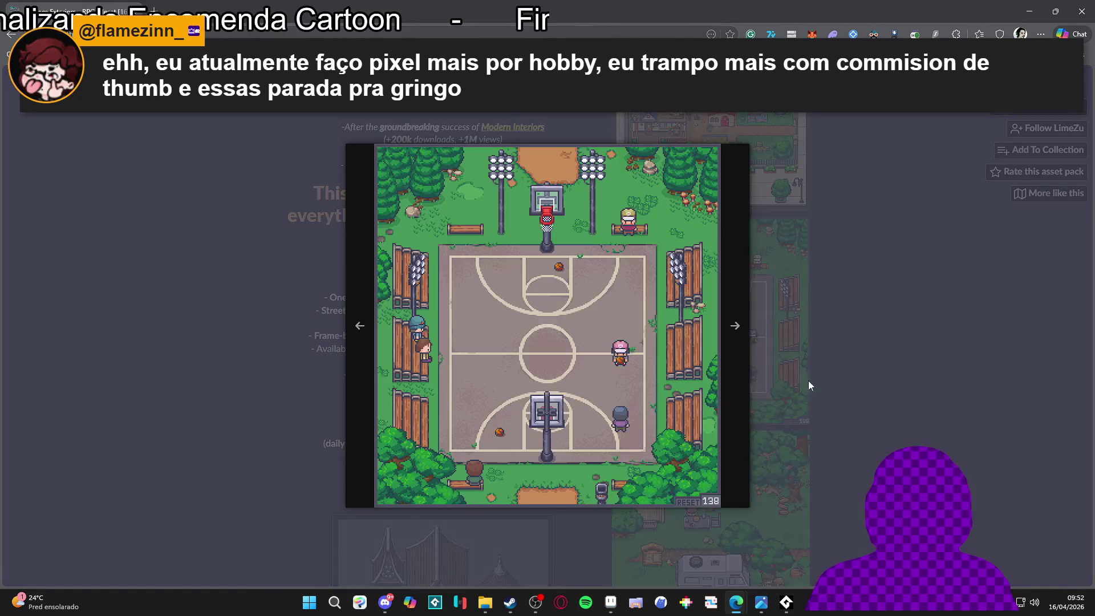
pyautogui.click(886, 380)
# Scroll down through the rest of the Modern Exteriors page
pyautogui.scroll(-3, 886, 380)
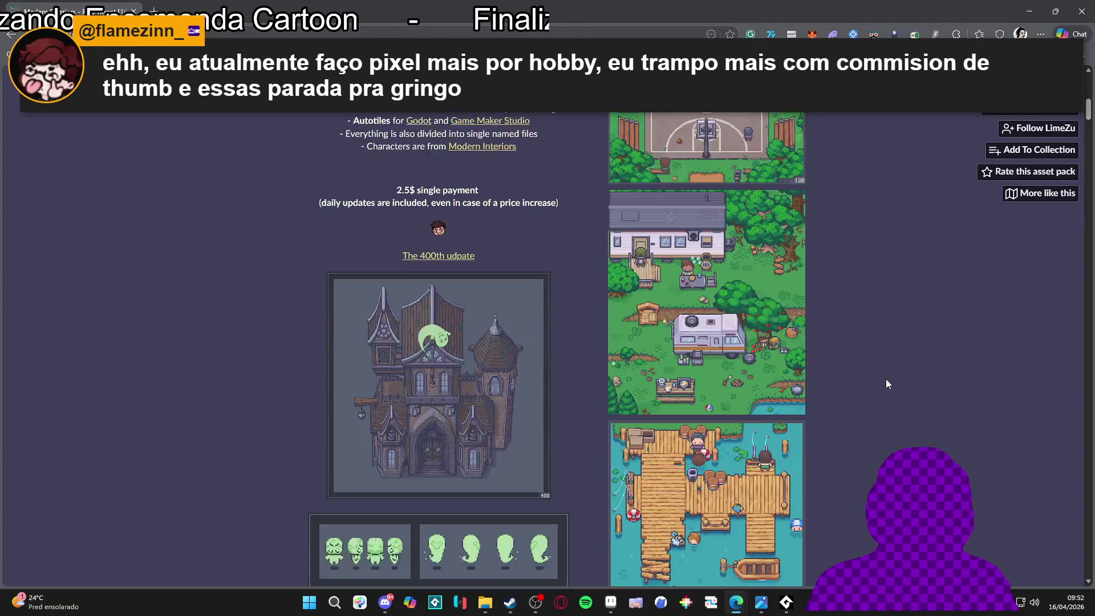
pyautogui.scroll(-6, 887, 380)
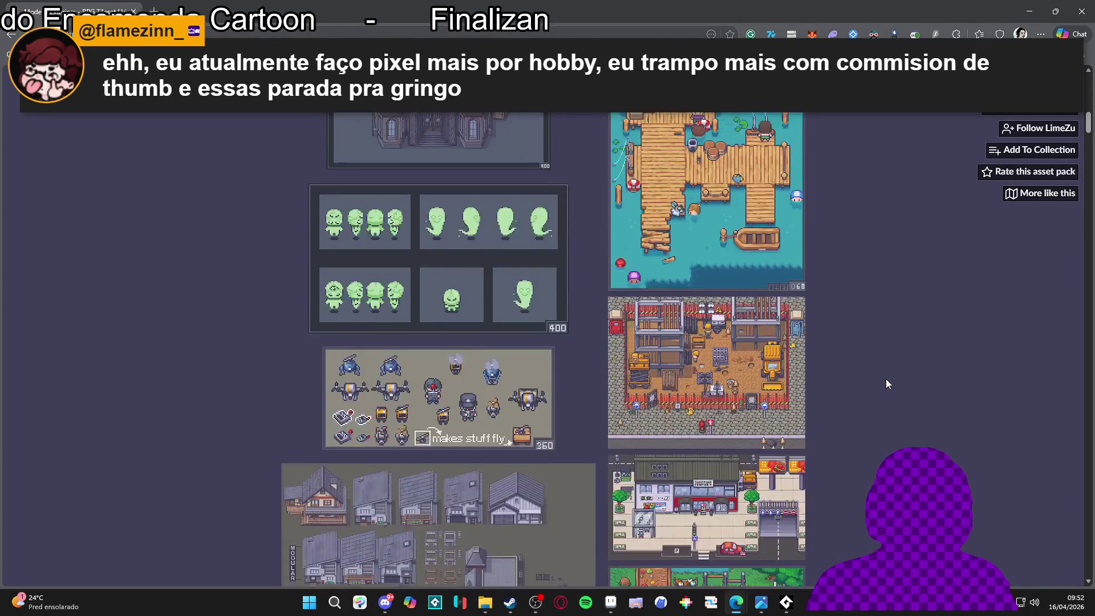
pyautogui.scroll(-10, 887, 380)
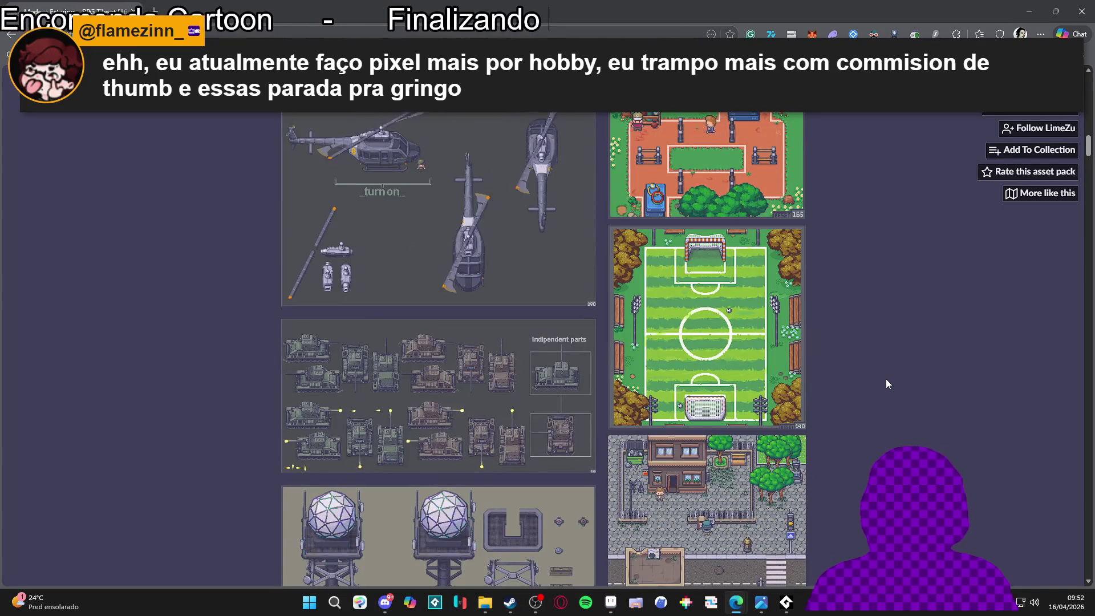
pyautogui.scroll(-4, 887, 380)
pyautogui.scroll(-5, 886, 380)
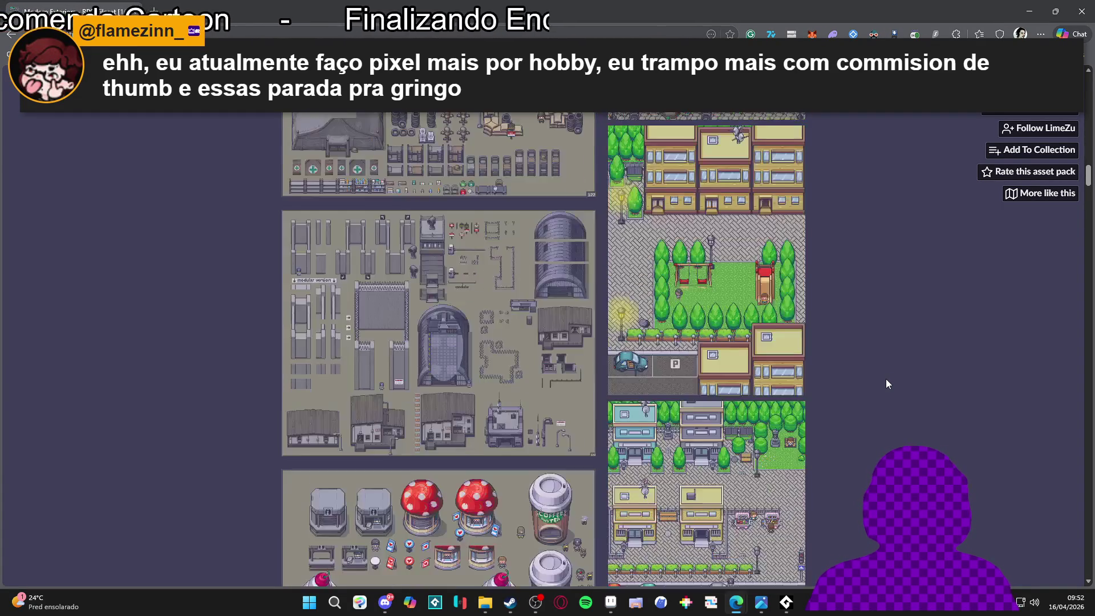
pyautogui.scroll(-6, 887, 380)
pyautogui.scroll(-10, 886, 380)
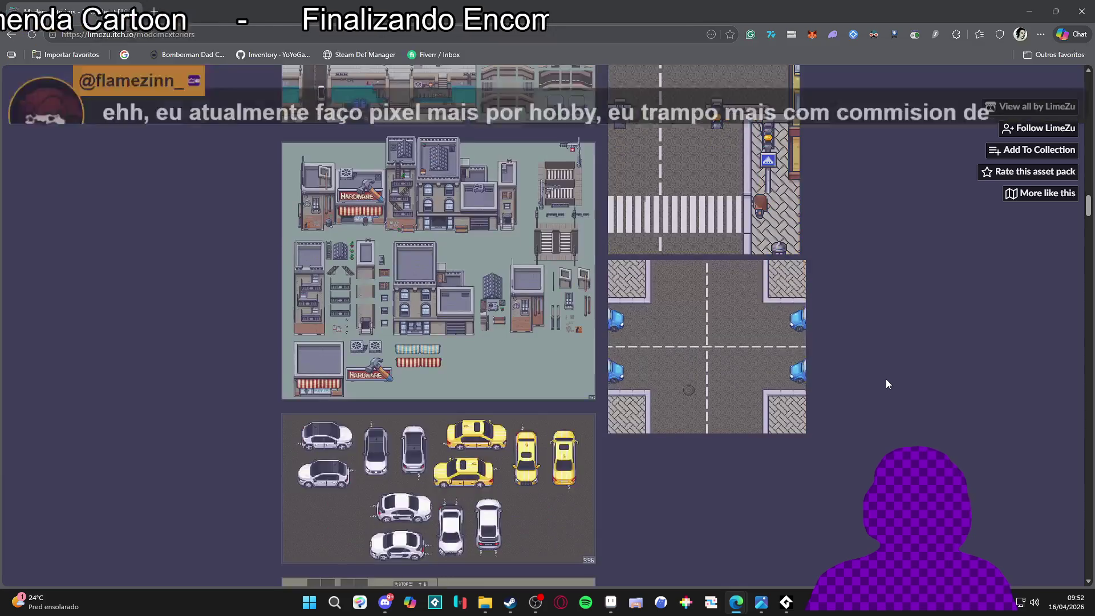
pyautogui.scroll(-15, 886, 379)
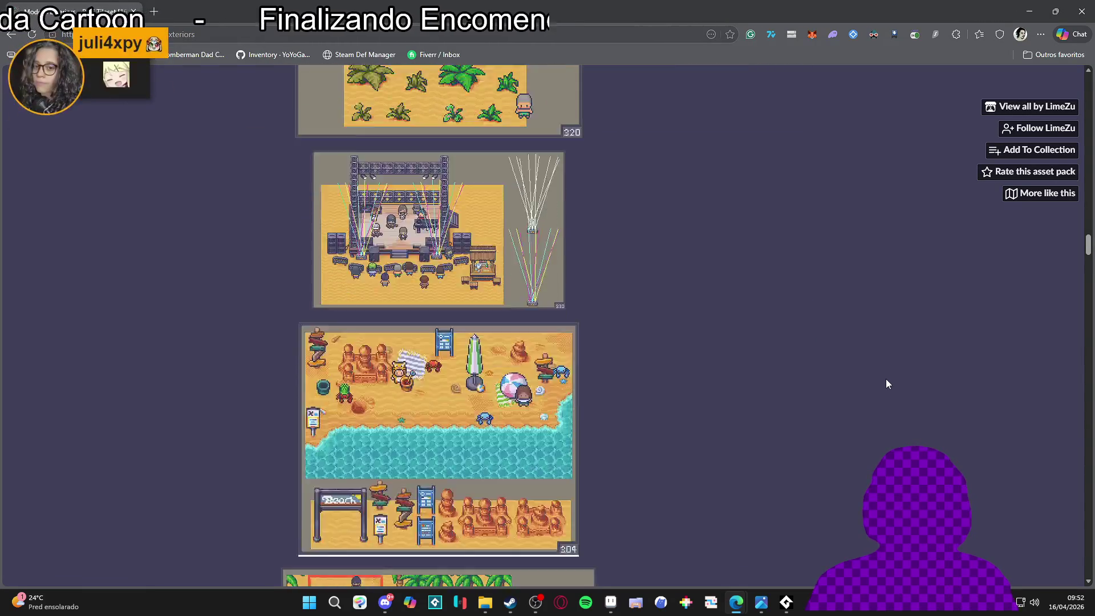
pyautogui.scroll(-15, 881, 381)
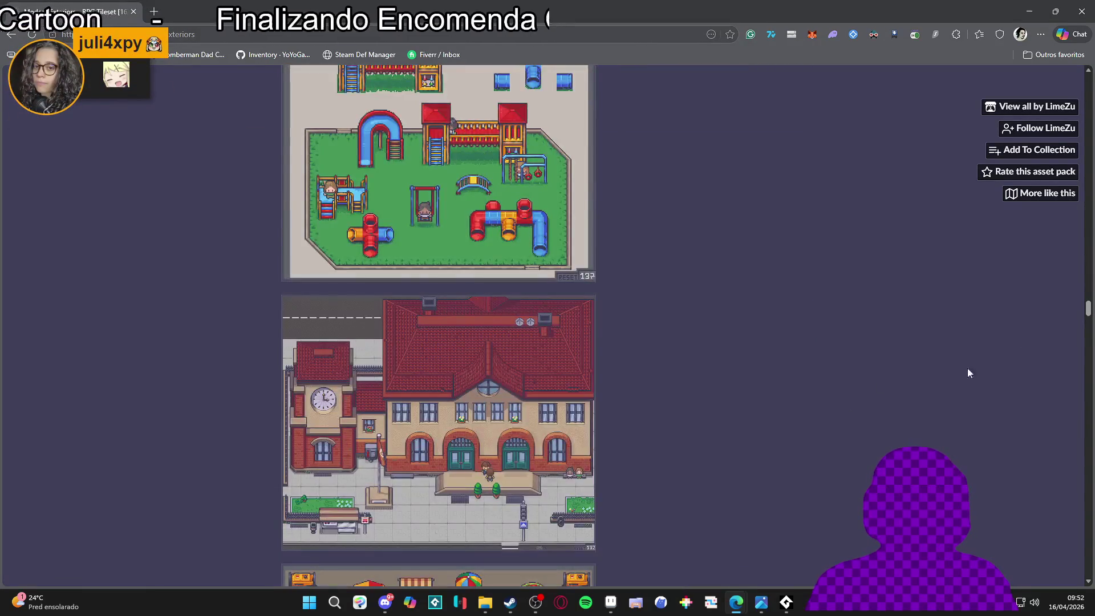
pyautogui.moveTo(1089, 311)
pyautogui.mouseDown()
pyautogui.moveTo(1089, 388)
pyautogui.moveTo(1084, 143)
pyautogui.moveTo(1064, 35)
pyautogui.mouseUp()
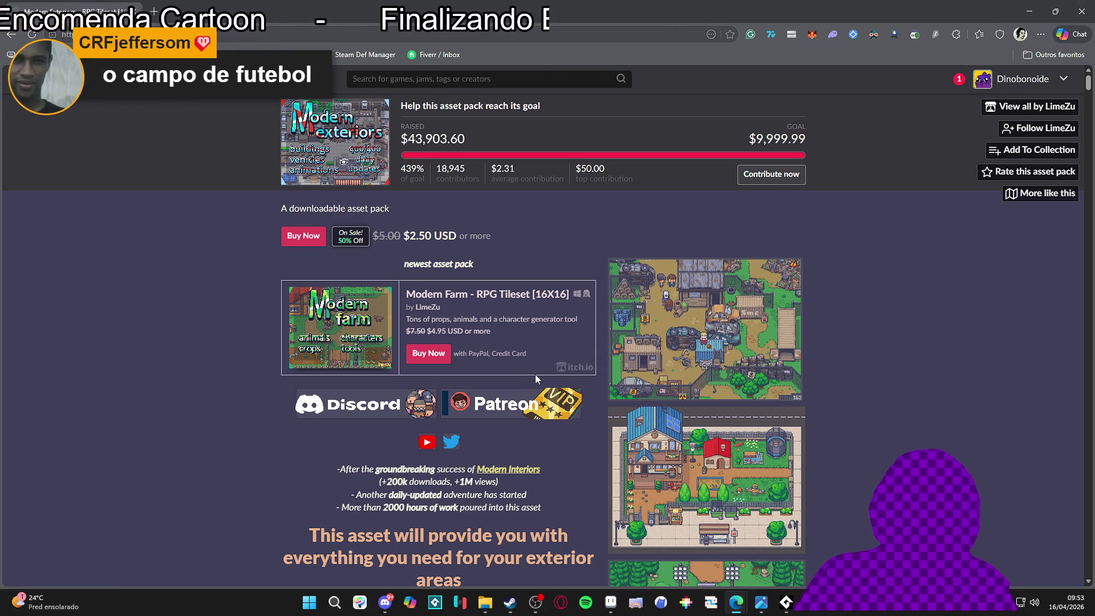
# Open LimeZu's YouTube channel in a new tab, then return to Aseprite
pyautogui.click(447, 422)
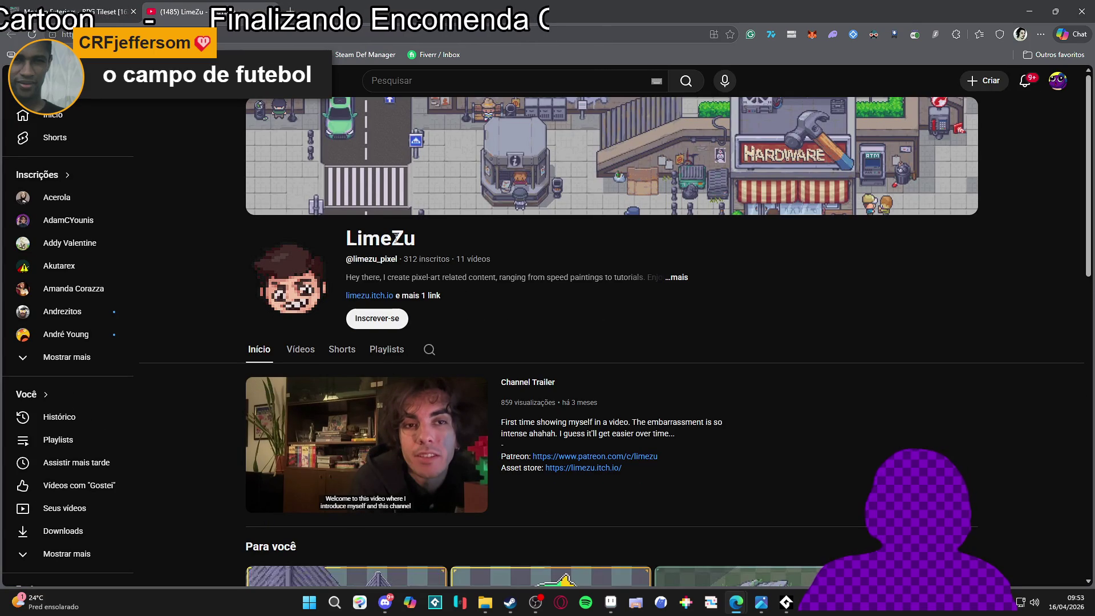
pyautogui.click(74, 11)
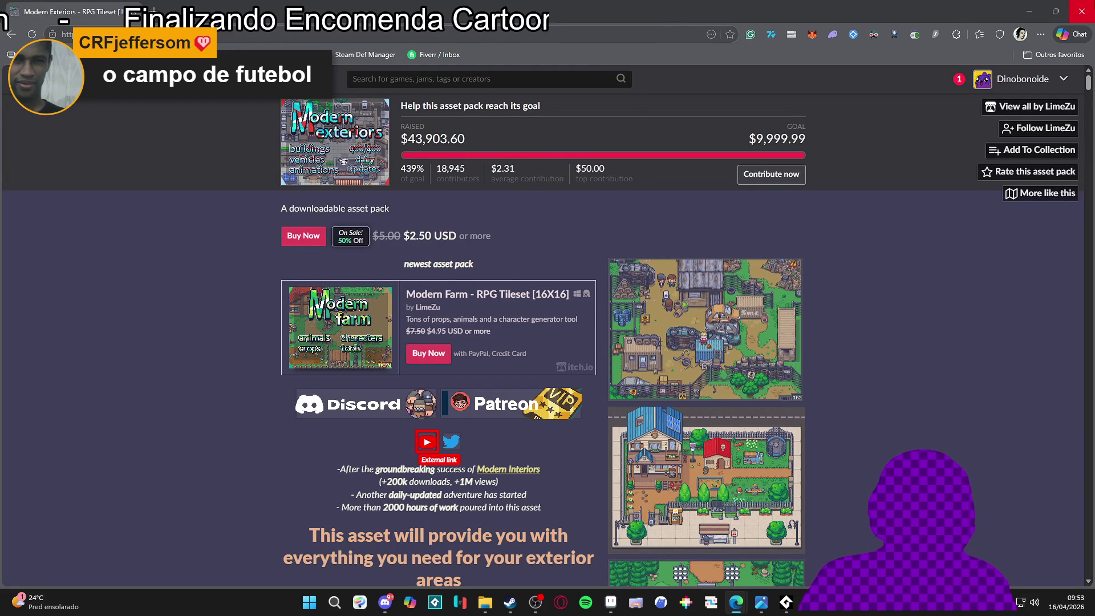
pyautogui.hotkey('alt', 'Tab')
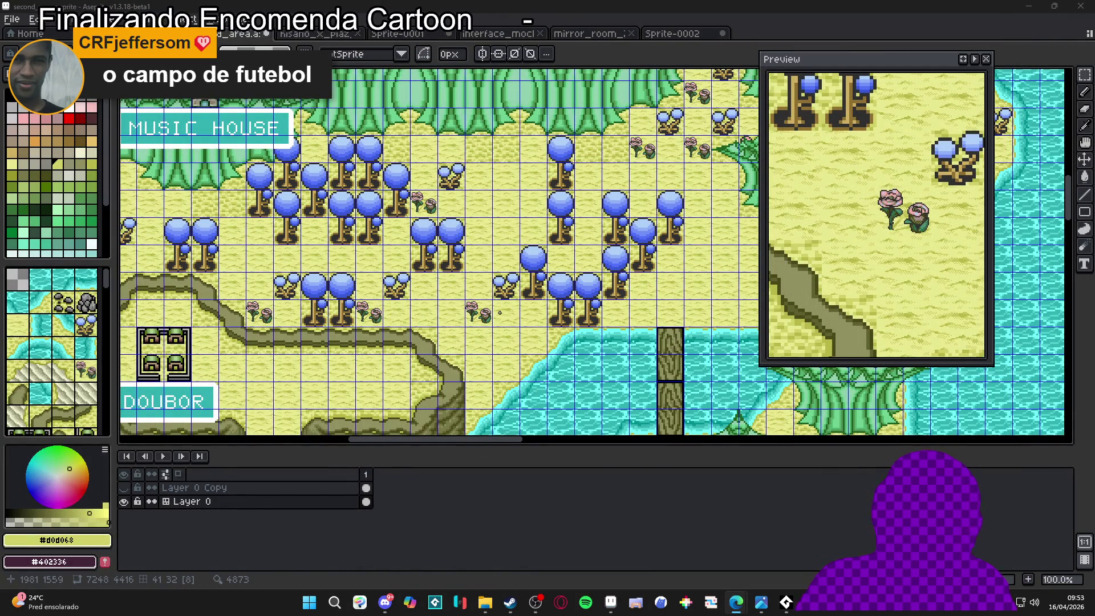
# Close the mirror_room_2 and interface mock-up files and bring up hisano_x_piaz_tower_48
pyautogui.click(672, 33)
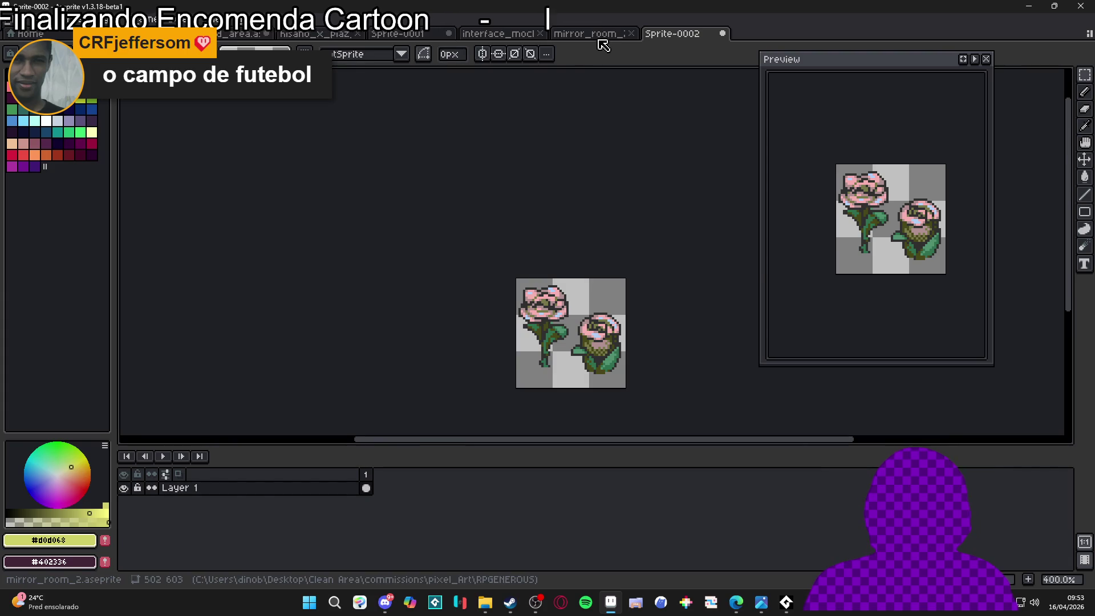
pyautogui.click(603, 35)
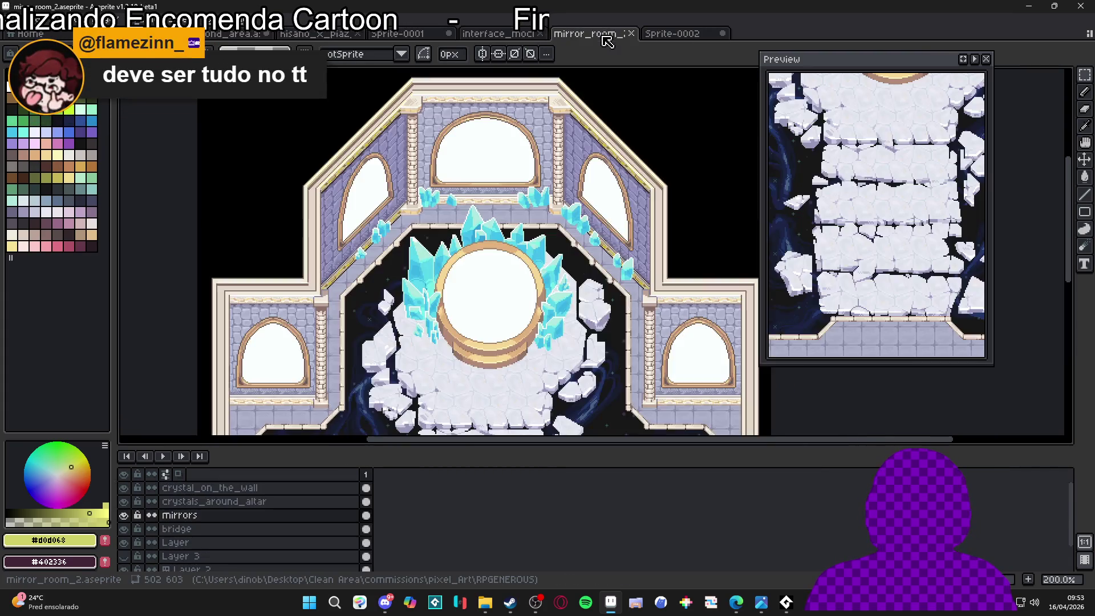
pyautogui.middleClick(607, 35)
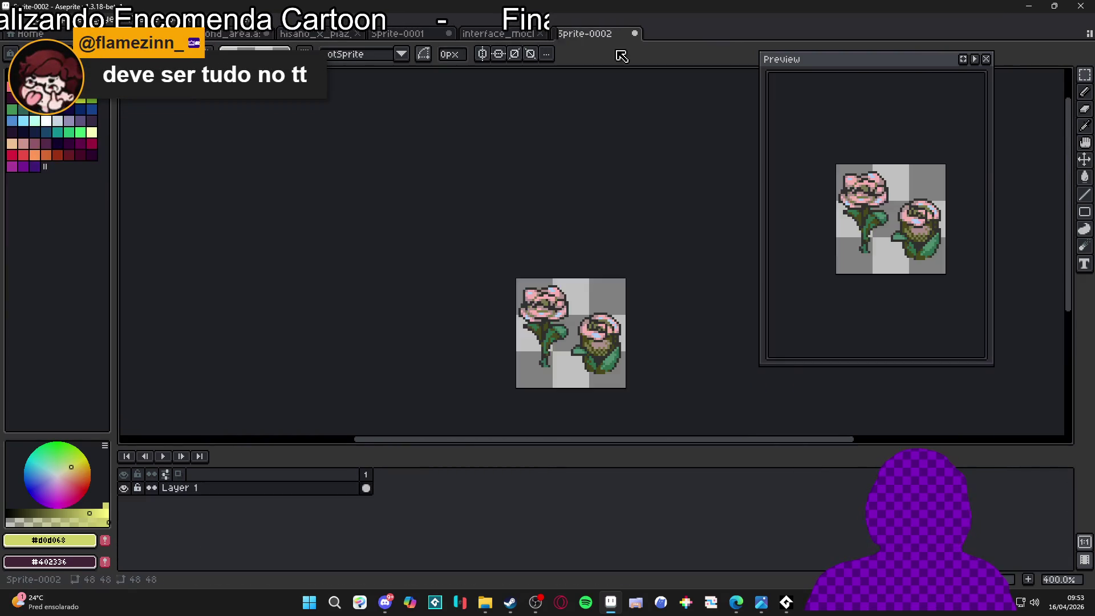
pyautogui.click(497, 33)
pyautogui.middleClick(496, 34)
pyautogui.click(386, 36)
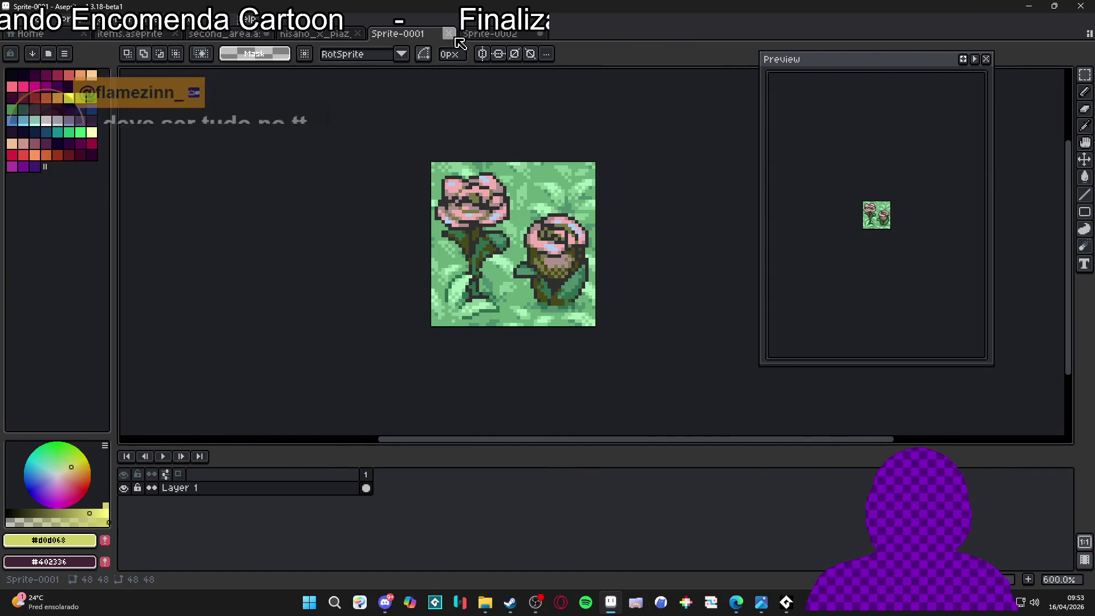
pyautogui.click(316, 34)
# Copy the blue twin-tree tile into a new sprite, Sprite-0003, with tile numbers hidden
pyautogui.scroll(3, 272, 291)
pyautogui.press('space')
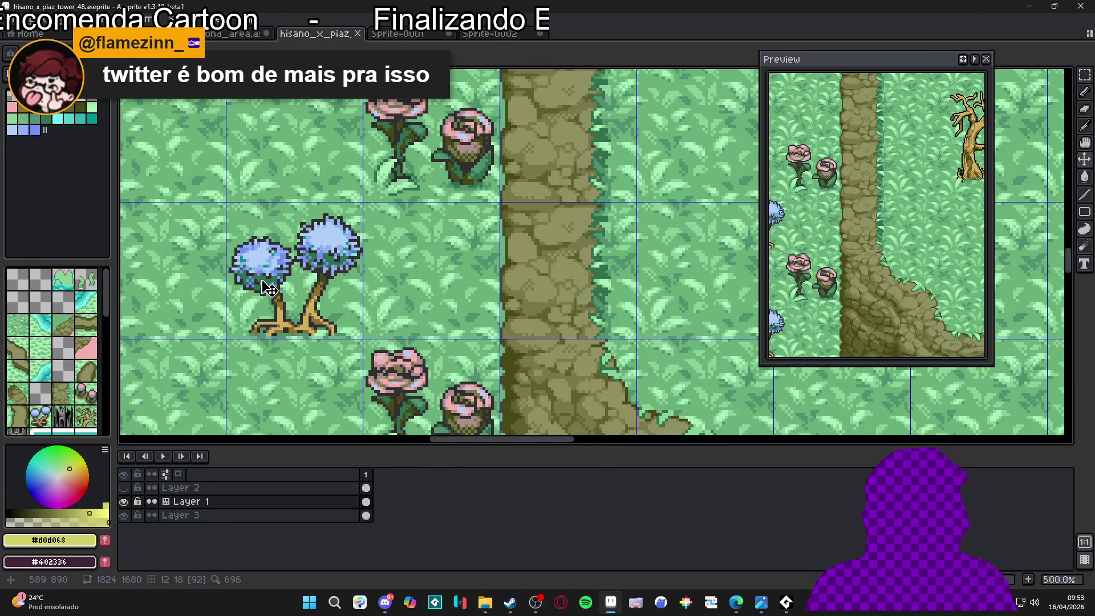
pyautogui.moveTo(264, 287); pyautogui.dragTo(278, 282)
pyautogui.hotkey('ctrl', 'd')
pyautogui.click(20, 19)
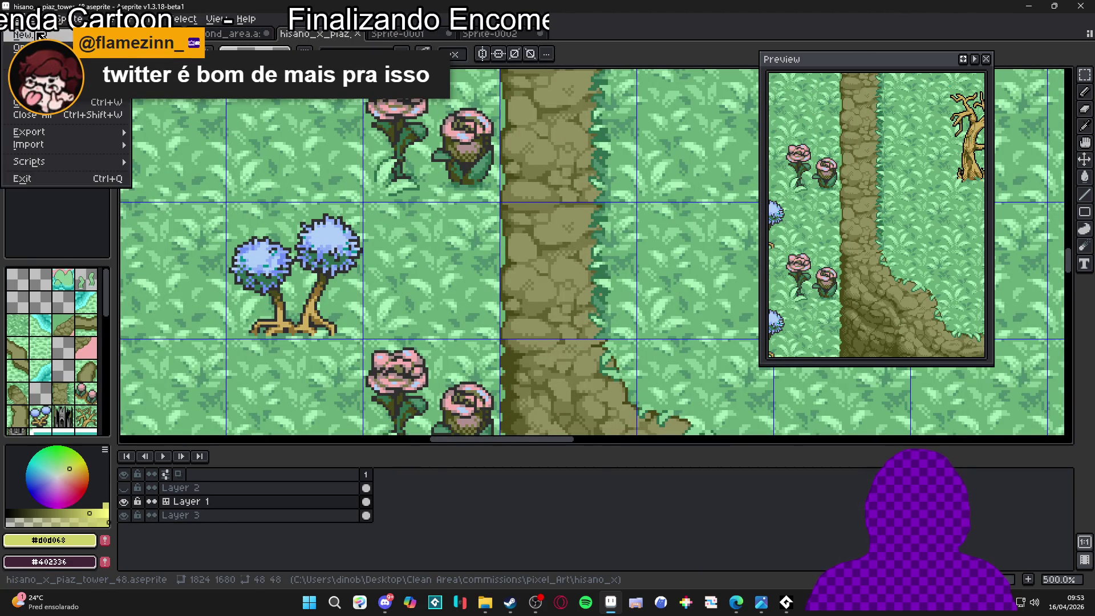
pyautogui.click(40, 36)
pyautogui.click(543, 425)
pyautogui.hotkey('ctrl', 'v')
pyautogui.scroll(5, 546, 270)
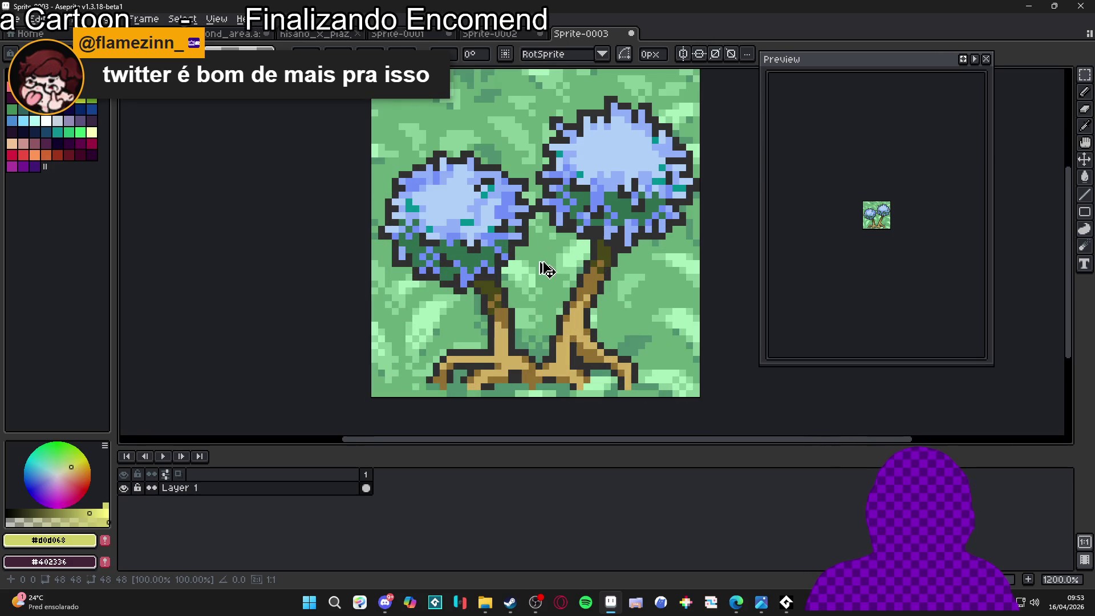
# Erase the green grass between the two tree trunks
pyautogui.press('e')
pyautogui.keyDown('shift'); pyautogui.click(542, 349); pyautogui.keyUp('shift')
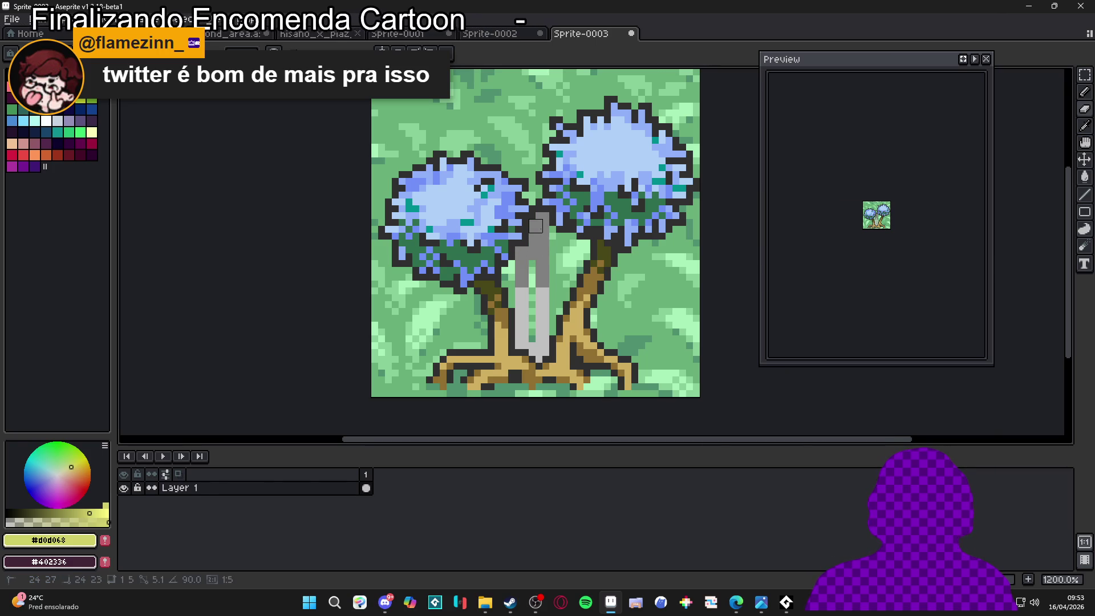
pyautogui.moveTo(535, 322); pyautogui.dragTo(530, 337)
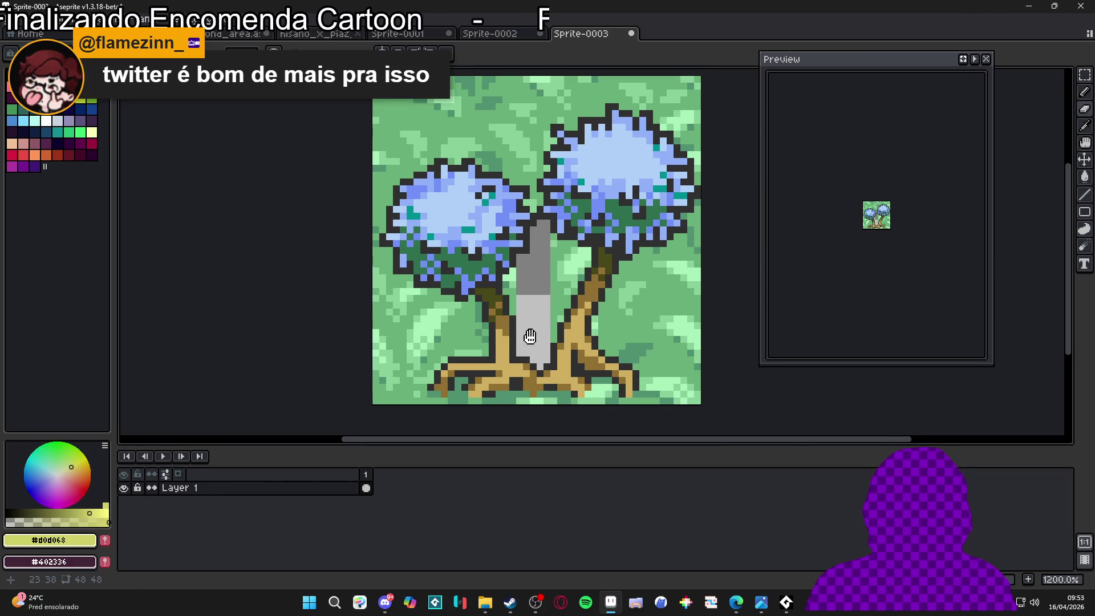
pyautogui.scroll(1, 530, 302)
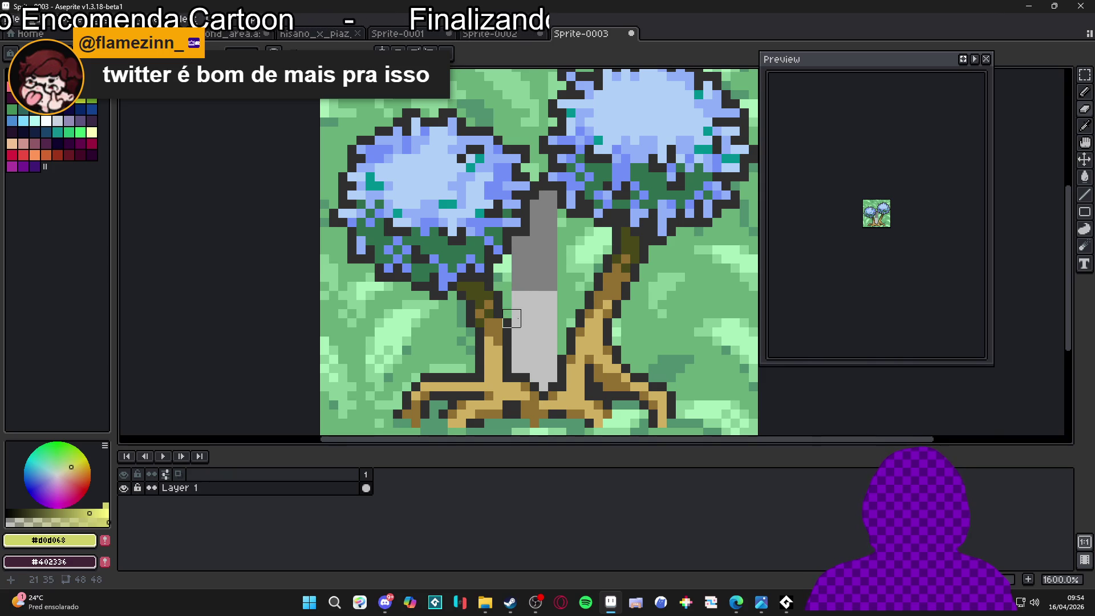
pyautogui.scroll(2, 502, 328)
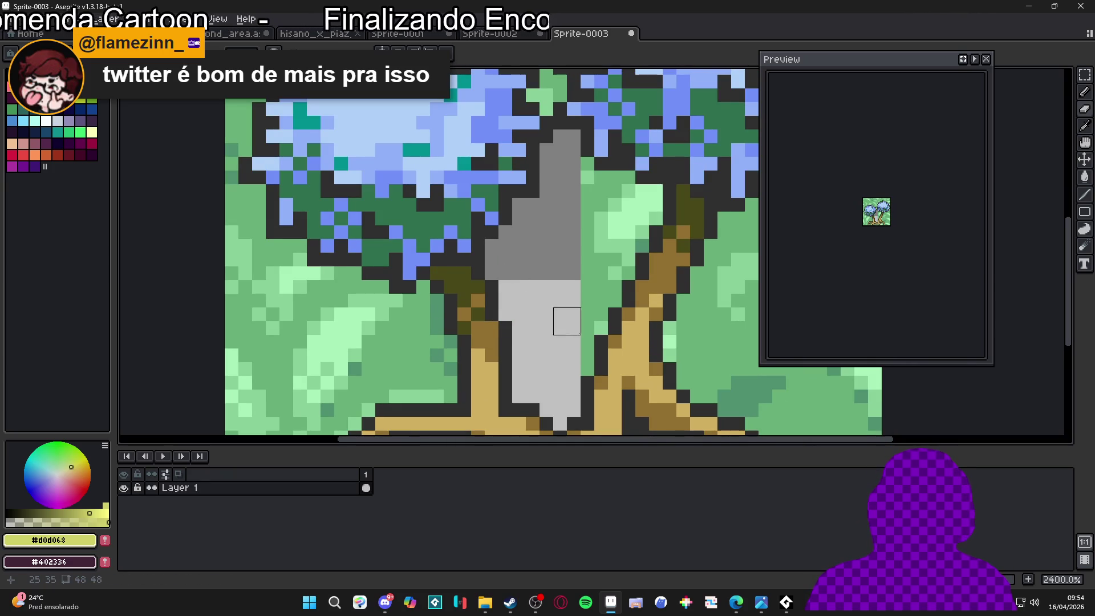
pyautogui.moveTo(581, 362)
pyautogui.mouseDown()
pyautogui.moveTo(562, 171)
pyautogui.moveTo(608, 185)
pyautogui.moveTo(621, 240)
pyautogui.moveTo(607, 237)
pyautogui.moveTo(608, 184)
pyautogui.mouseUp()
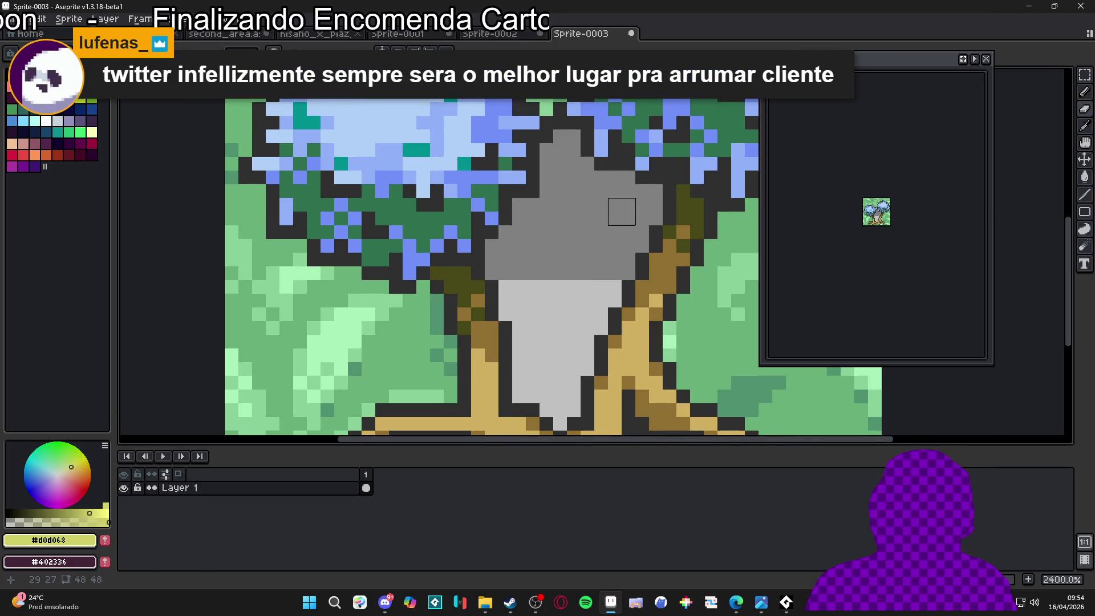
pyautogui.scroll(-3, 635, 212)
pyautogui.scroll(3, 572, 165)
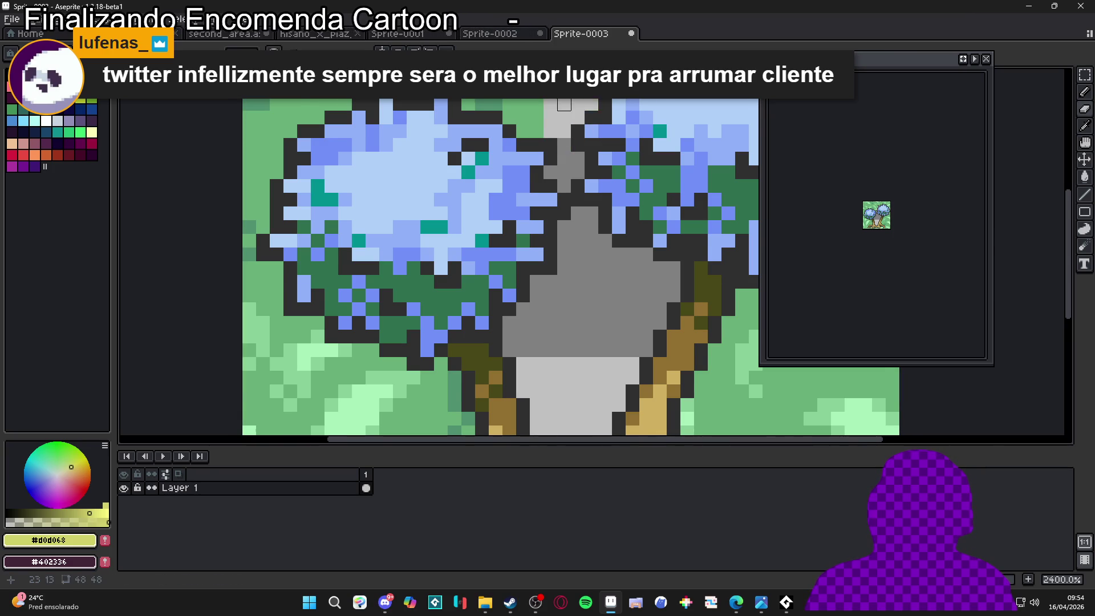
pyautogui.scroll(-5, 586, 215)
# Delete the remaining green background so the trees stand on transparency
pyautogui.click(630, 256)
pyautogui.press('Delete')
pyautogui.scroll(2, 627, 265)
pyautogui.scroll(-3, 627, 265)
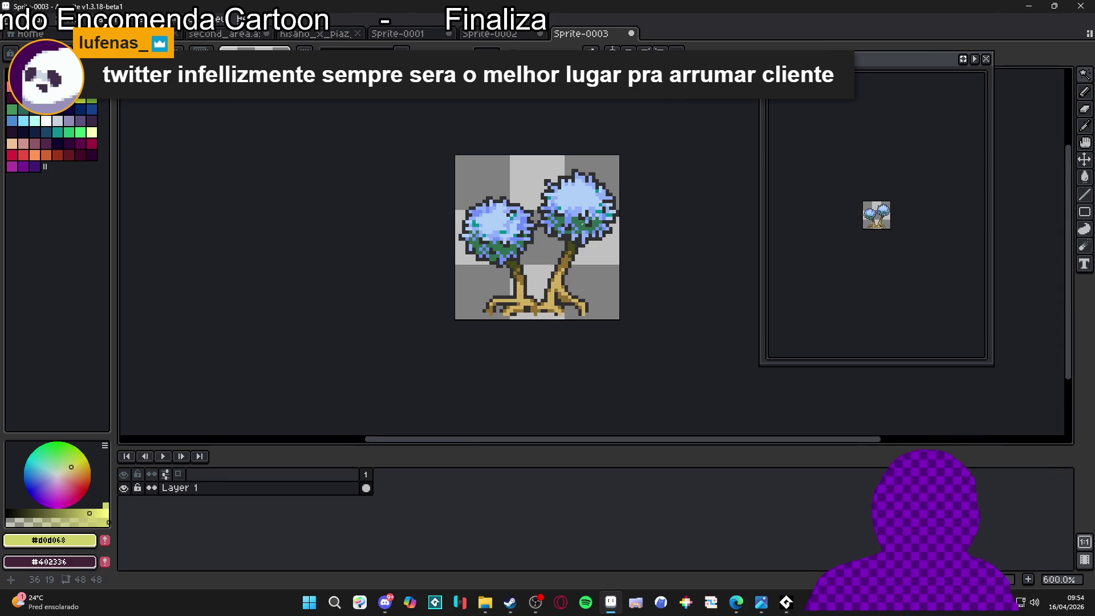
pyautogui.hotkey('ctrl', 'shift', 'Tab')
pyautogui.hotkey('ctrl', 'shift', 'Tab')
pyautogui.hotkey('ctrl', 'shift', 'Tab')
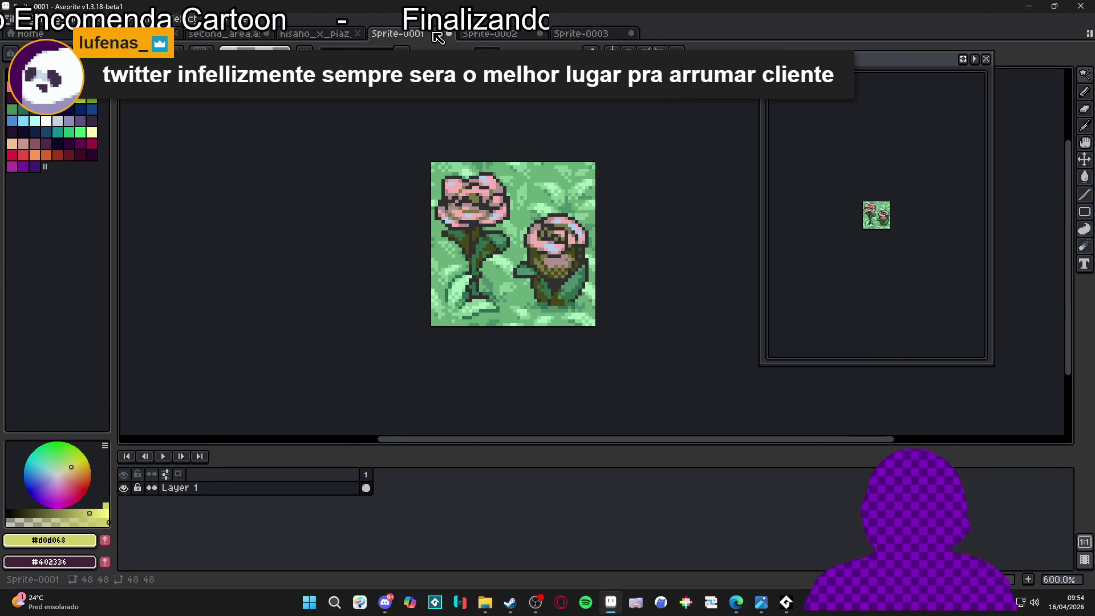
# On the second_area map, clear the small-tree tile to transparency
pyautogui.hscroll(-4, 592, 256)
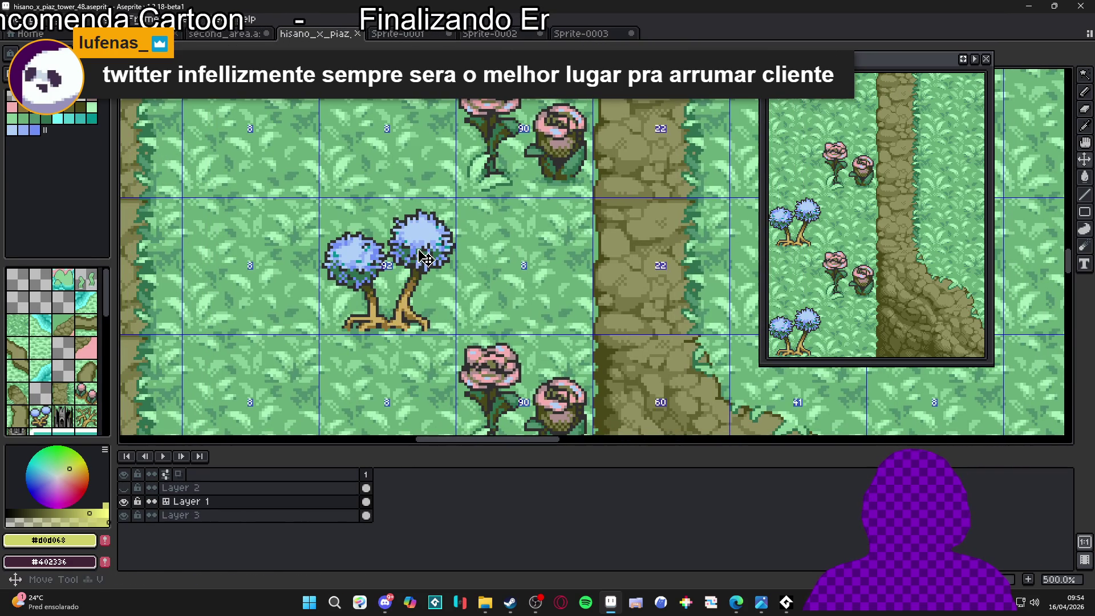
pyautogui.click(233, 36)
pyautogui.scroll(3, 422, 308)
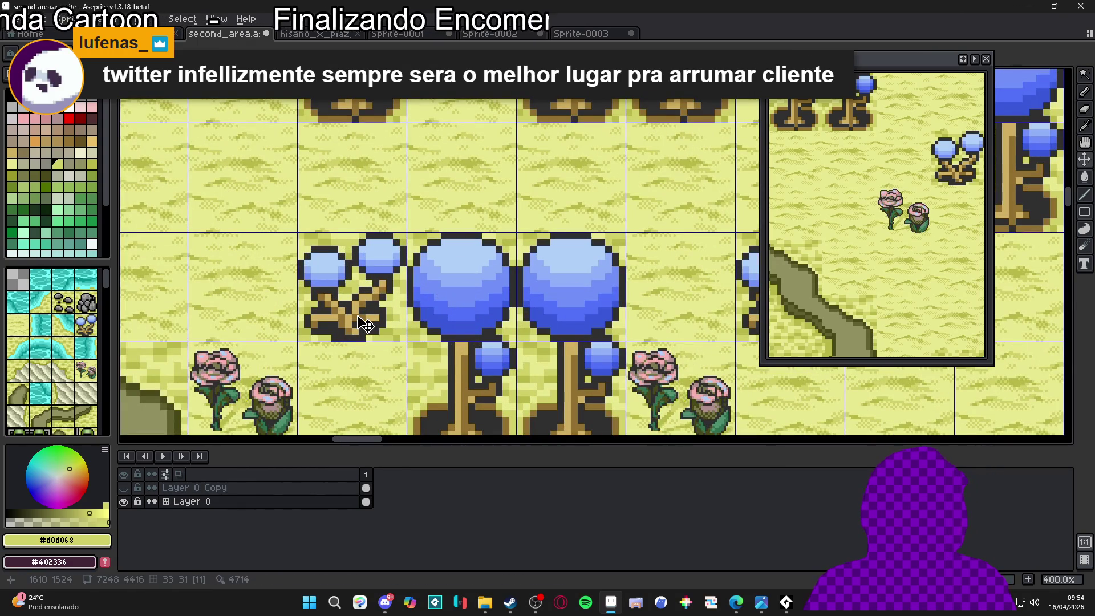
pyautogui.press('m')
pyautogui.moveTo(354, 311); pyautogui.dragTo(512, 338)
pyautogui.press('Delete')
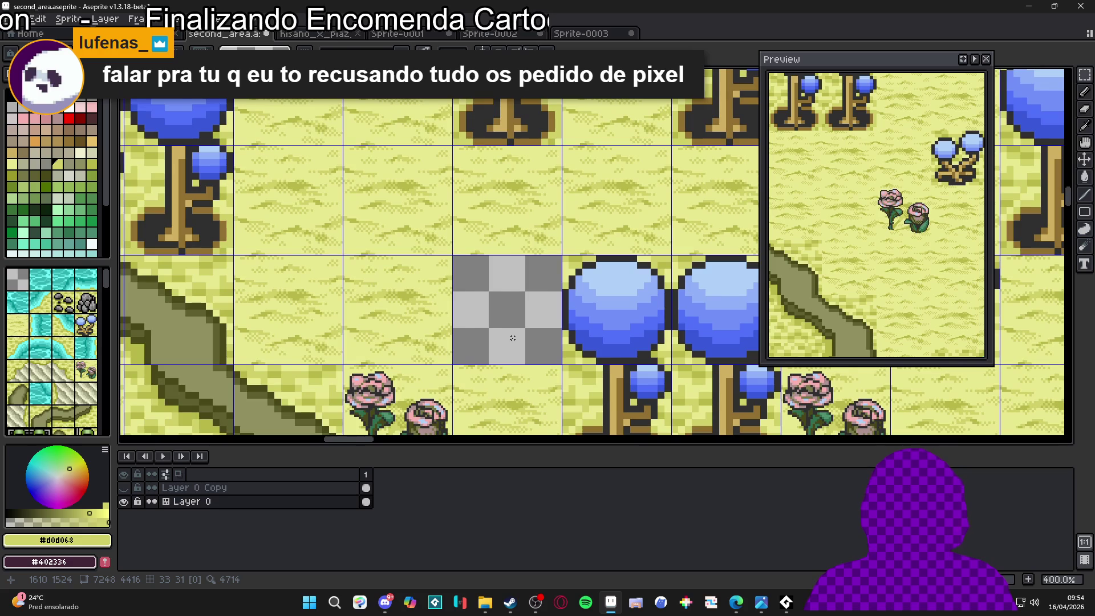
# Paste the twin blue trees and move them into the emptied tile
pyautogui.scroll(2, 513, 339)
pyautogui.hotkey('ctrl', 'v')
pyautogui.moveTo(604, 309); pyautogui.dragTo(519, 351)
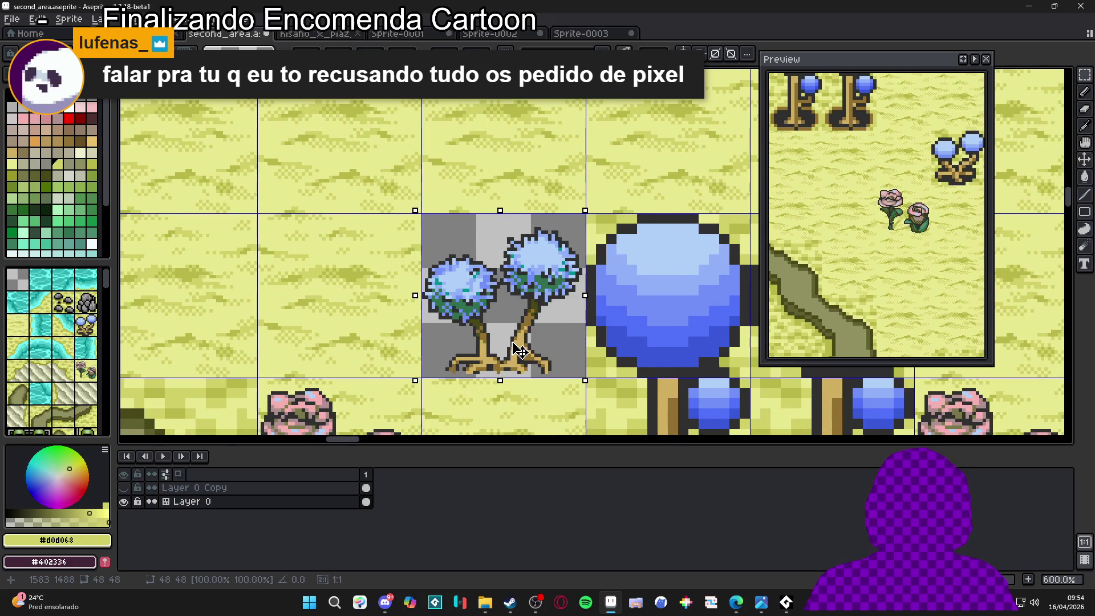
pyautogui.scroll(4, 519, 351)
pyautogui.scroll(-3, 568, 364)
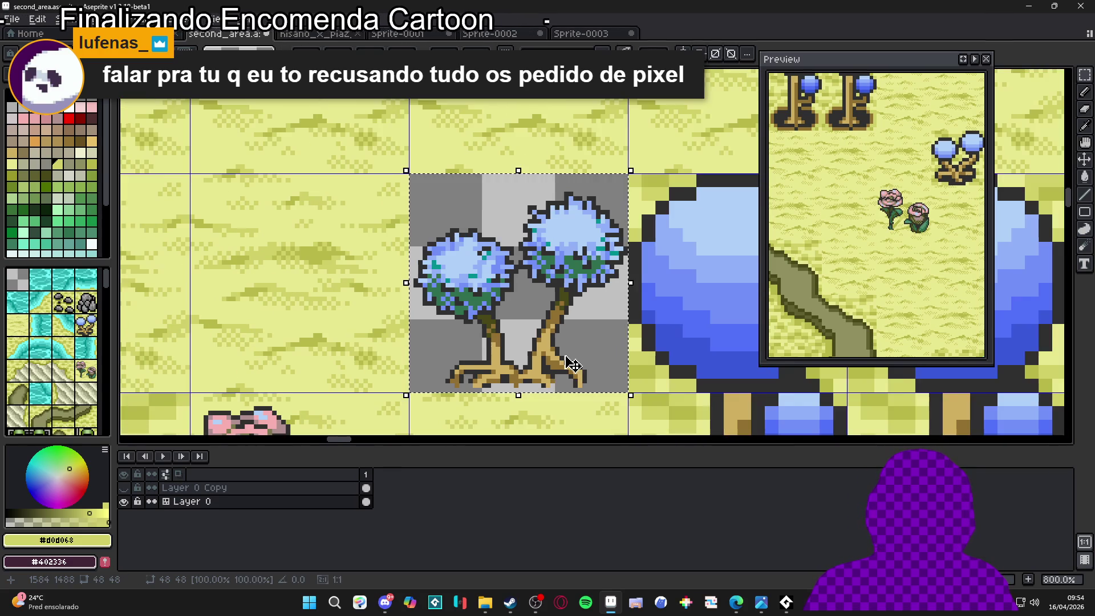
pyautogui.scroll(-3, 542, 357)
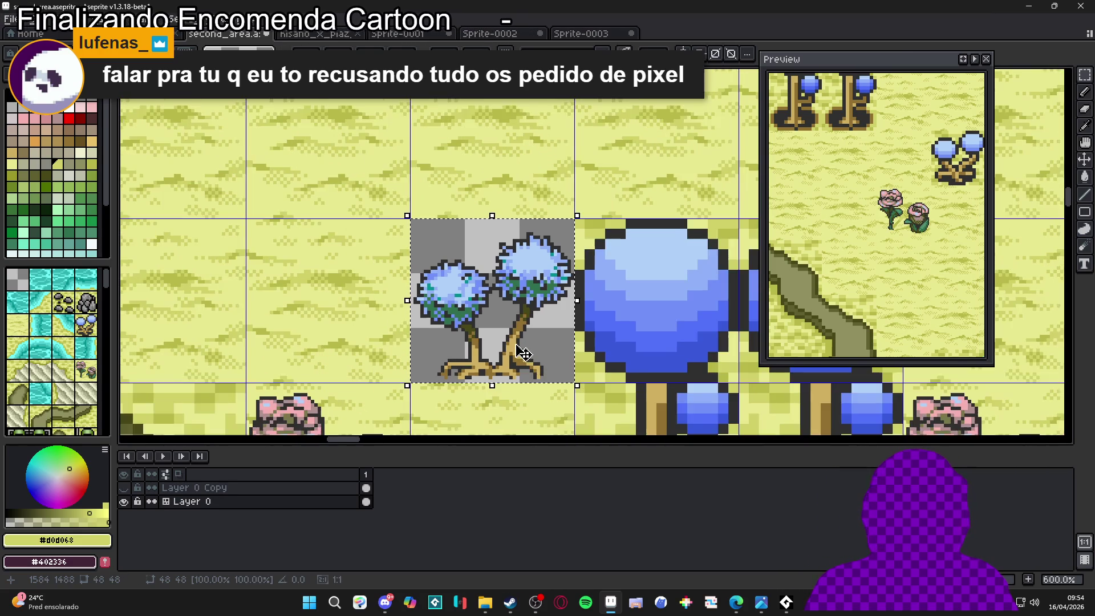
pyautogui.scroll(-1, 458, 326)
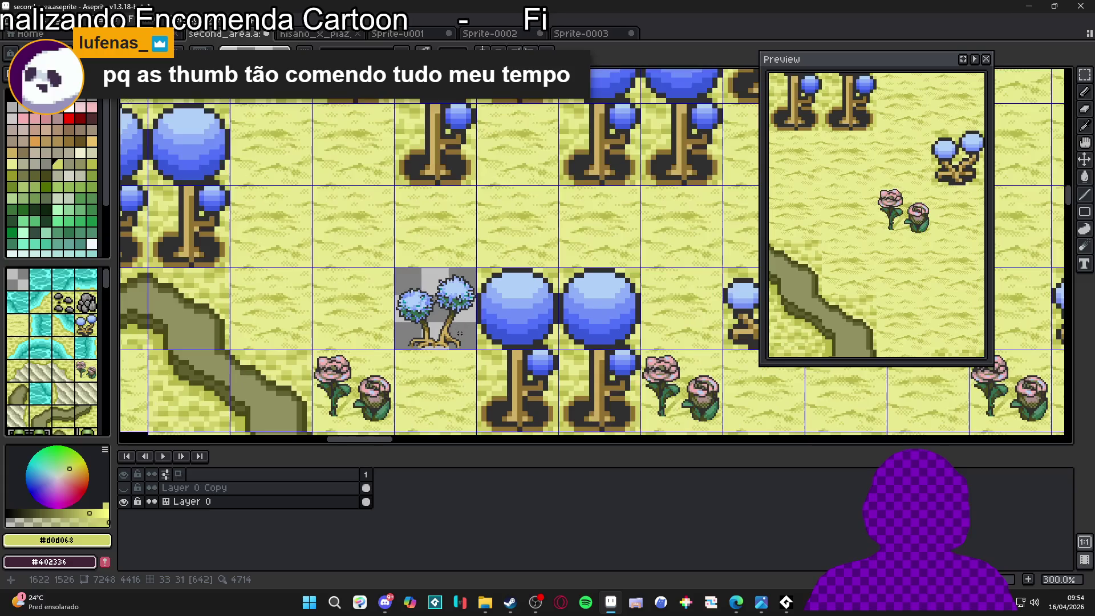
# Look over the Sprite-0003, rose and hisano tower tabs, then return to second_area
pyautogui.click(558, 35)
pyautogui.click(492, 35)
pyautogui.click(416, 38)
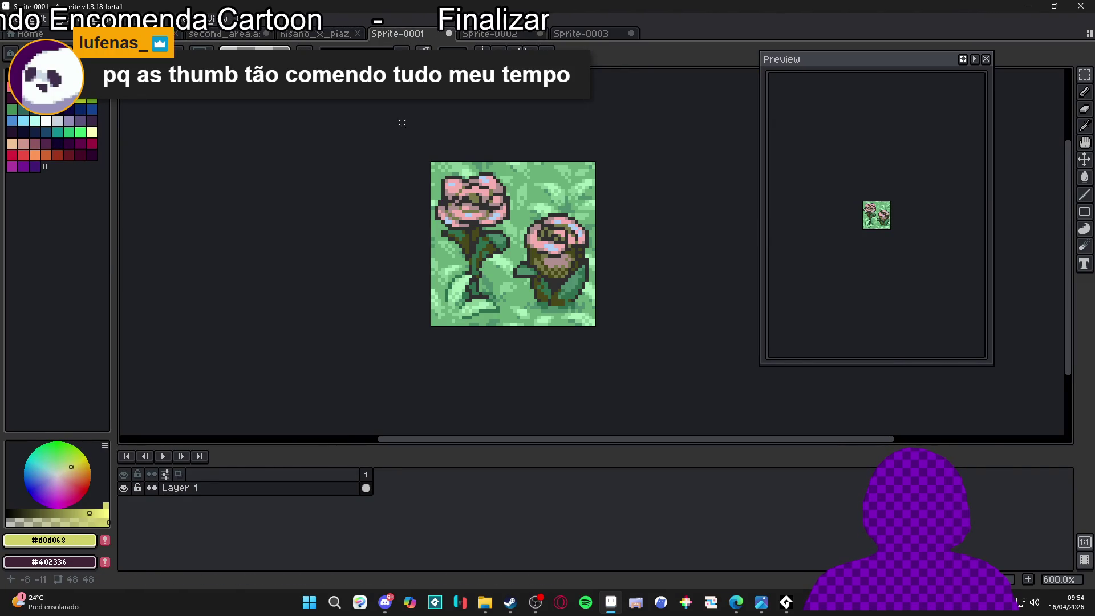
pyautogui.click(317, 34)
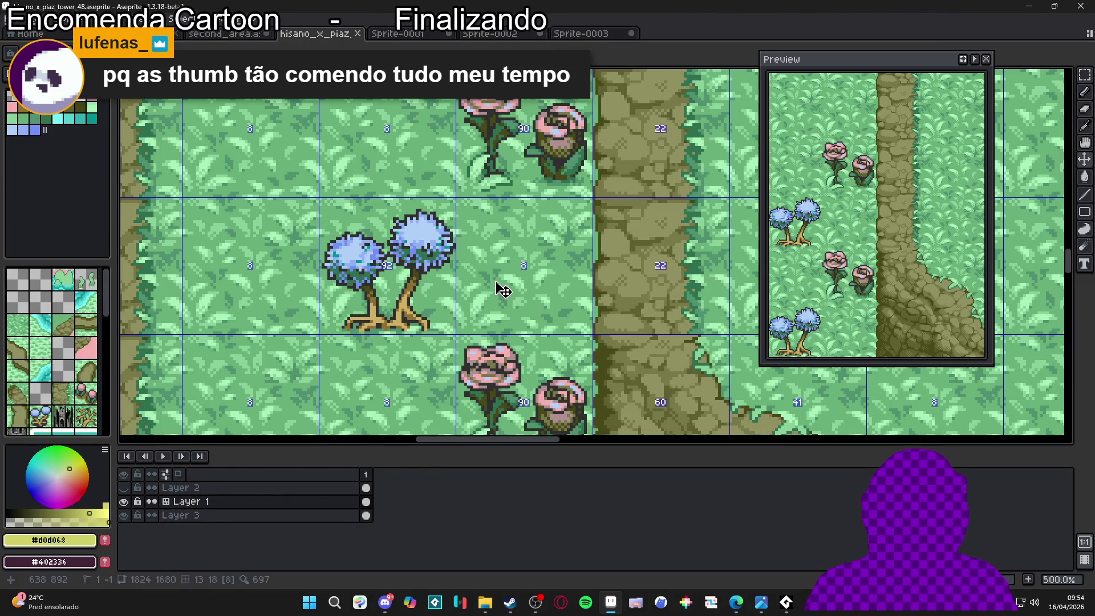
pyautogui.click(237, 36)
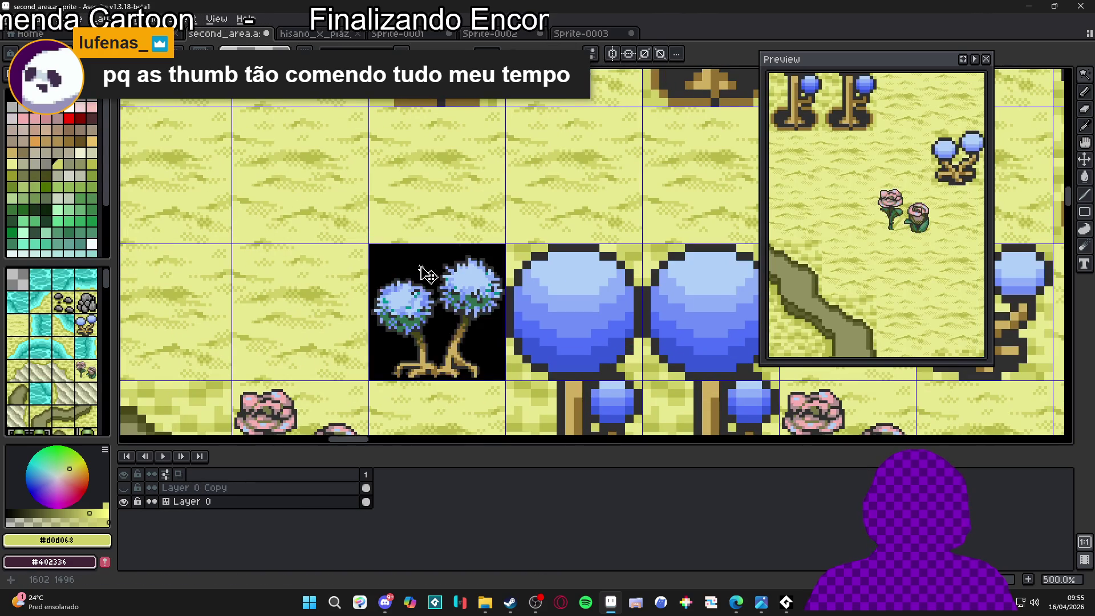
pyautogui.scroll(2, 436, 308)
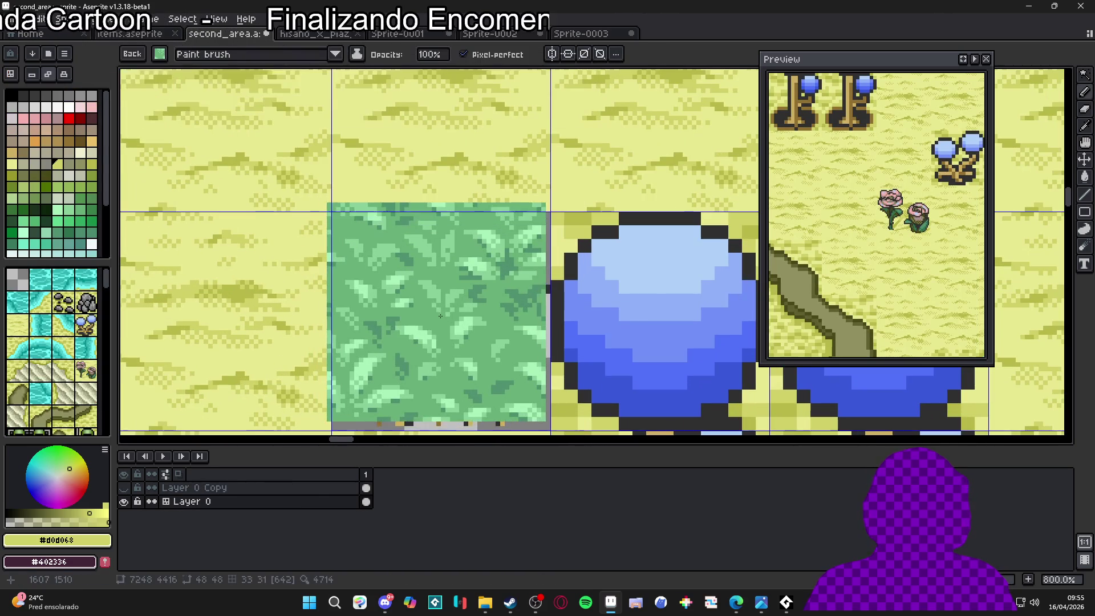
pyautogui.scroll(-4, 462, 319)
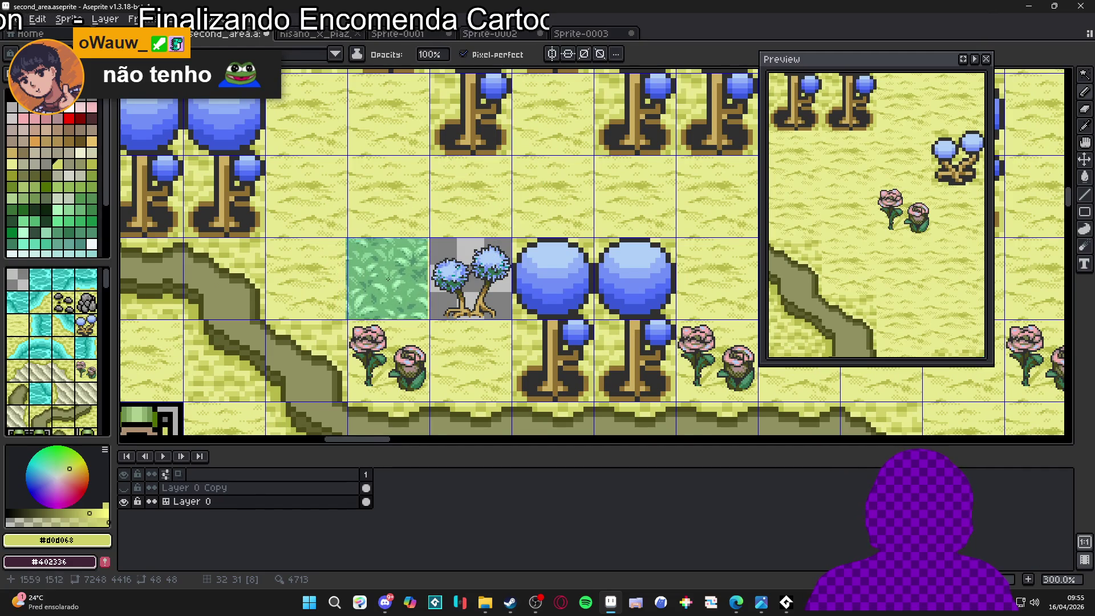
pyautogui.scroll(2, 391, 280)
# Try painting a grass tile over the old tree tile
pyautogui.click(390, 282)
pyautogui.press('w')
pyautogui.scroll(1, 524, 300)
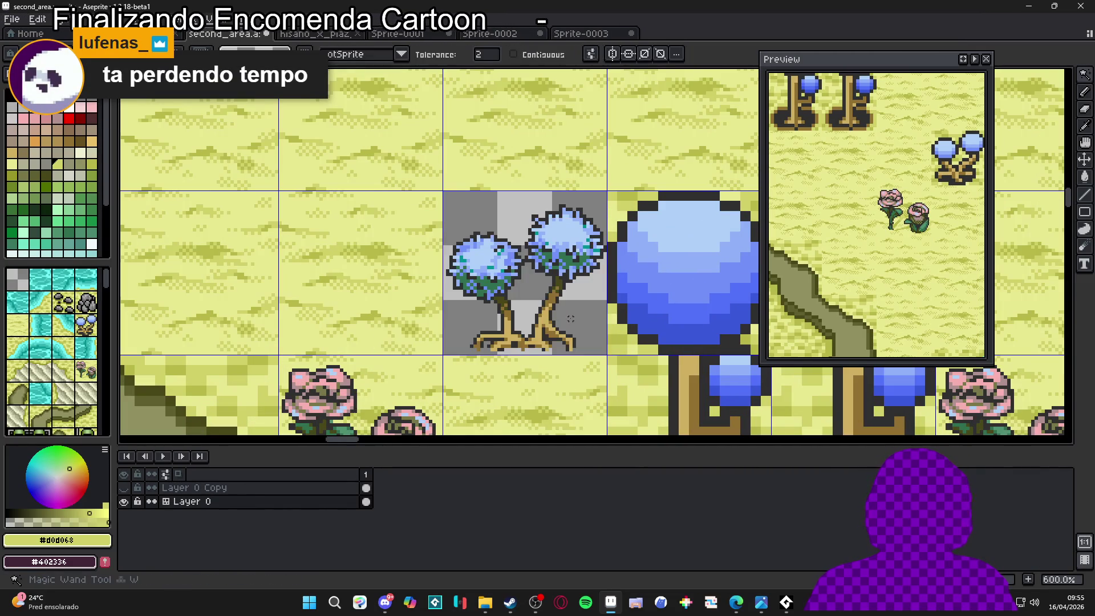
pyautogui.hotkey('ctrl', 'b')
pyautogui.click(523, 288)
pyautogui.scroll(1, 523, 289)
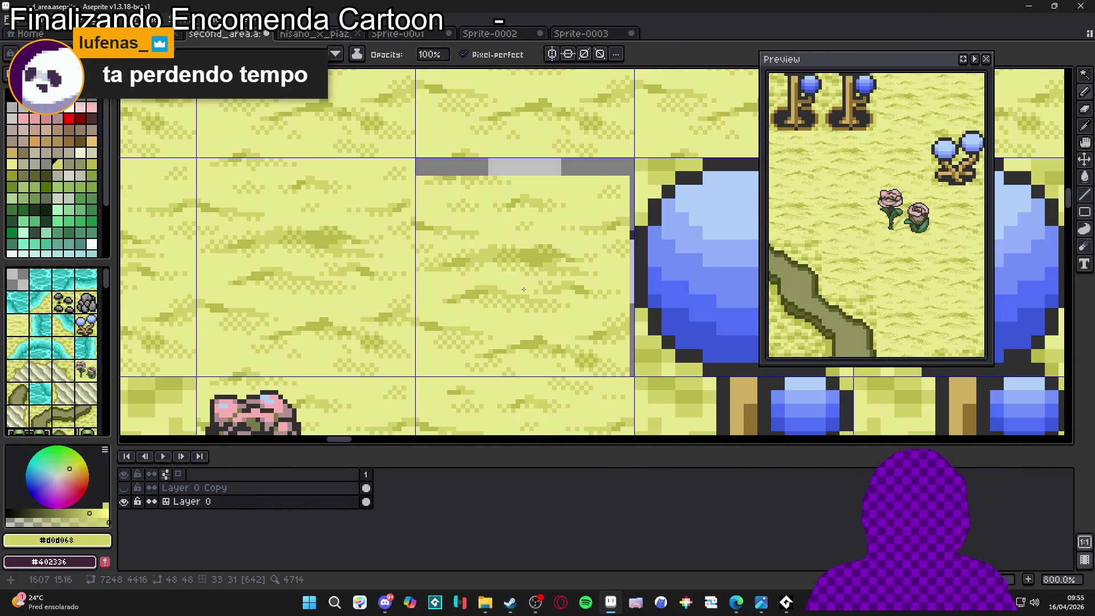
pyautogui.scroll(-1, 611, 291)
pyautogui.scroll(-5, 612, 291)
# Undo to restore the selection, then delete the old tree tile's pixels
pyautogui.hotkey('ctrl', 'z')
pyautogui.hotkey('ctrl', 'z')
pyautogui.hotkey('ctrl', 'z')
pyautogui.hotkey('ctrl', 'z')
pyautogui.hotkey('ctrl', 'z')
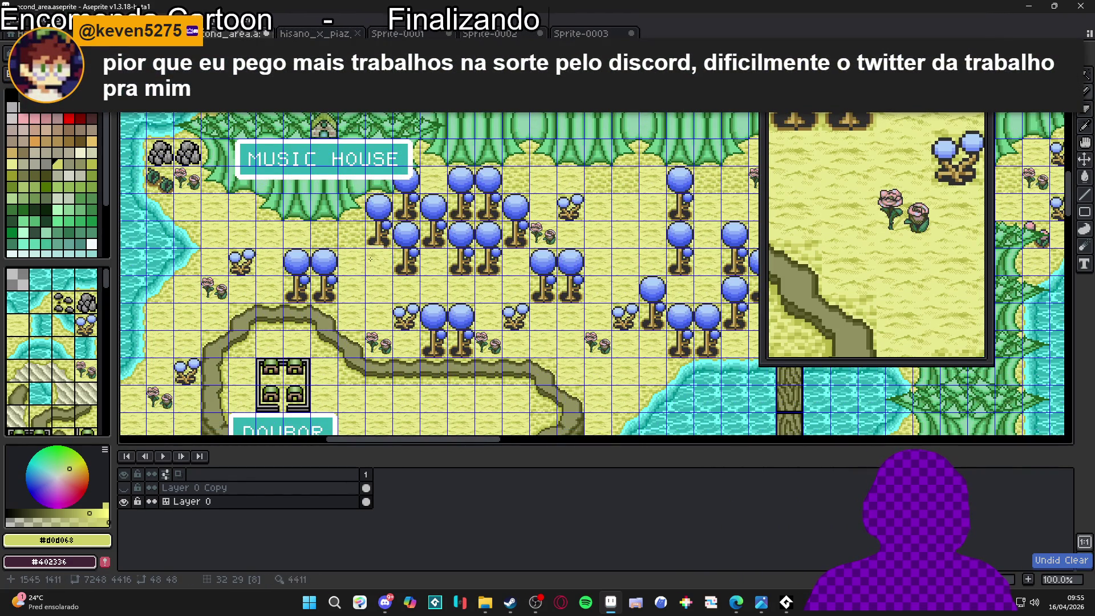
pyautogui.scroll(3, 373, 257)
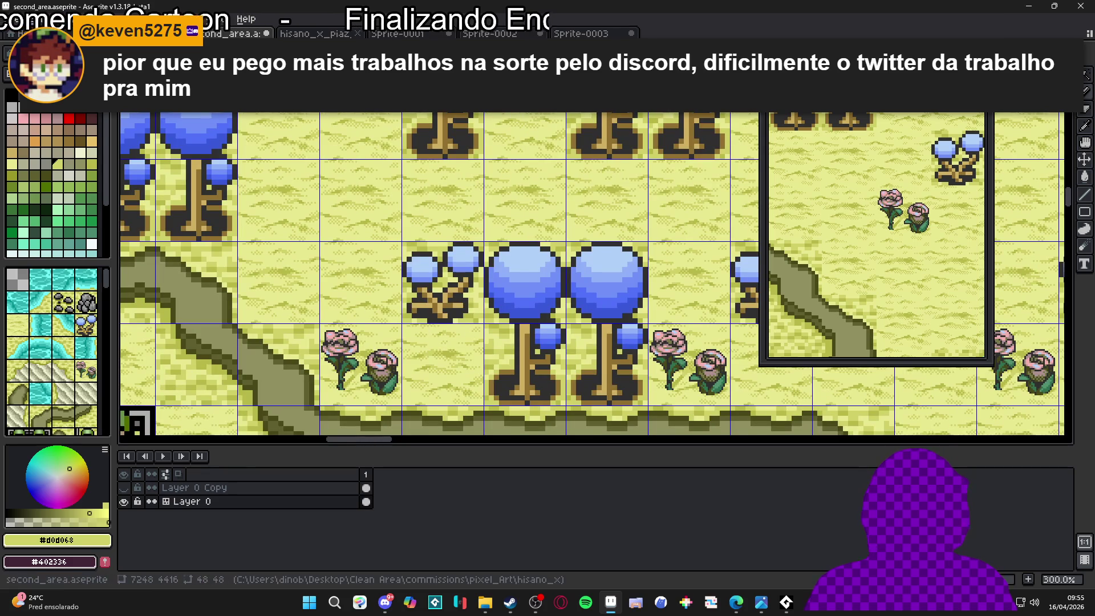
pyautogui.scroll(-1, 413, 258)
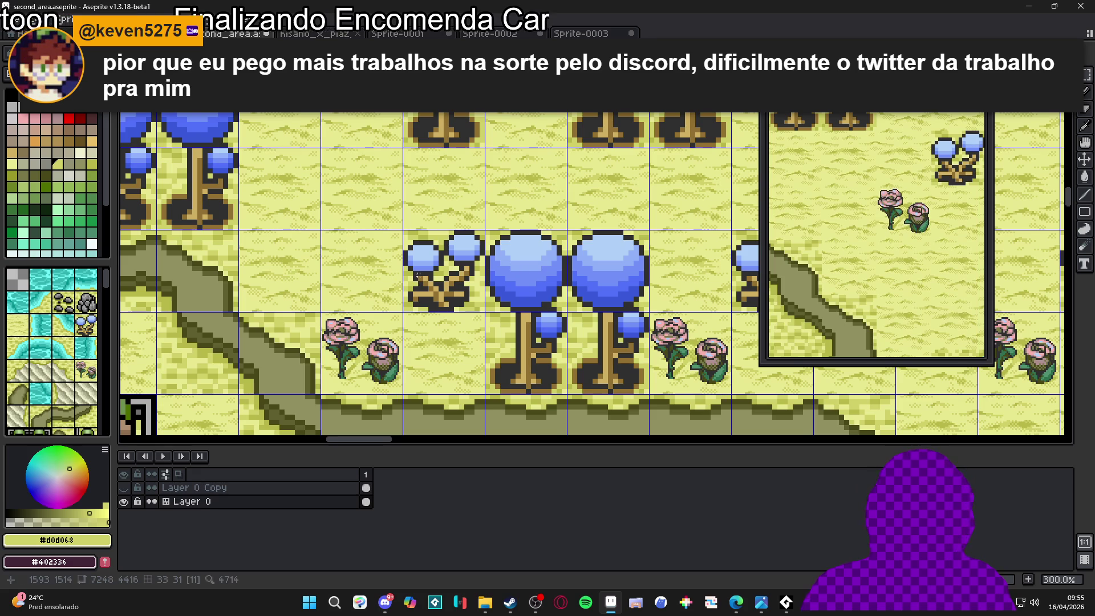
pyautogui.click(420, 275)
pyautogui.press('Delete')
pyautogui.click(580, 33)
pyautogui.scroll(1, 598, 239)
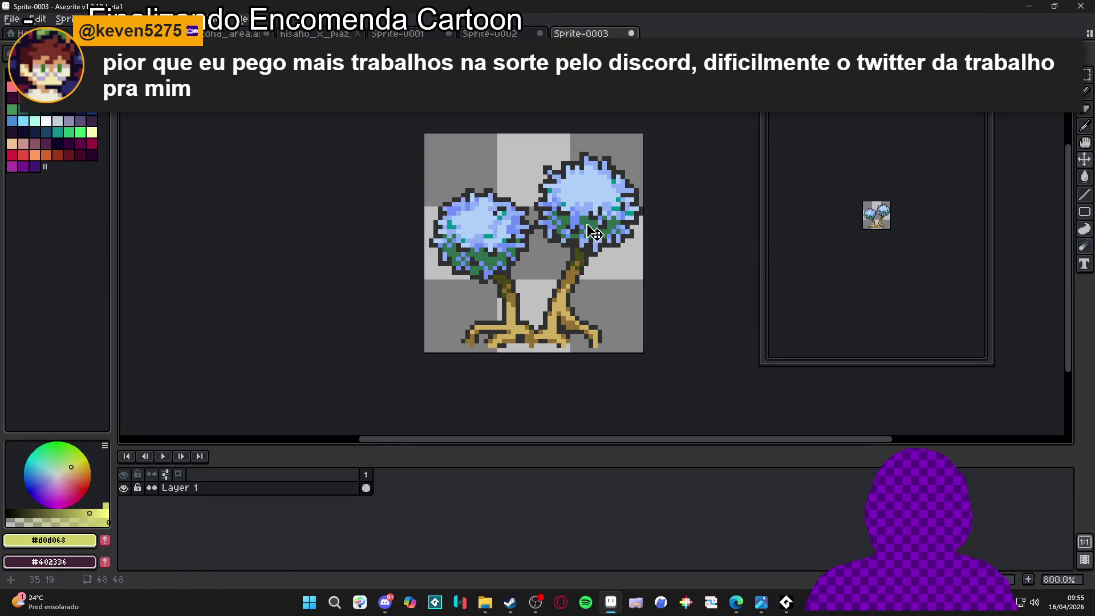
# Copy all of Sprite-0003's twin trees and paste them into second_area's empty tile
pyautogui.click(583, 234)
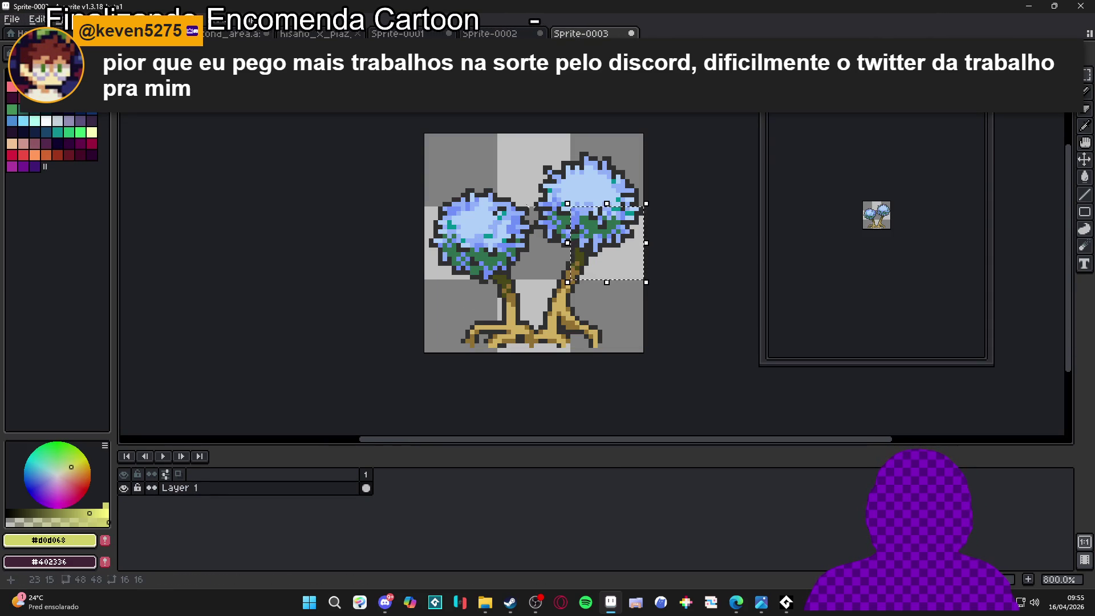
pyautogui.hotkey('ctrl', 'a')
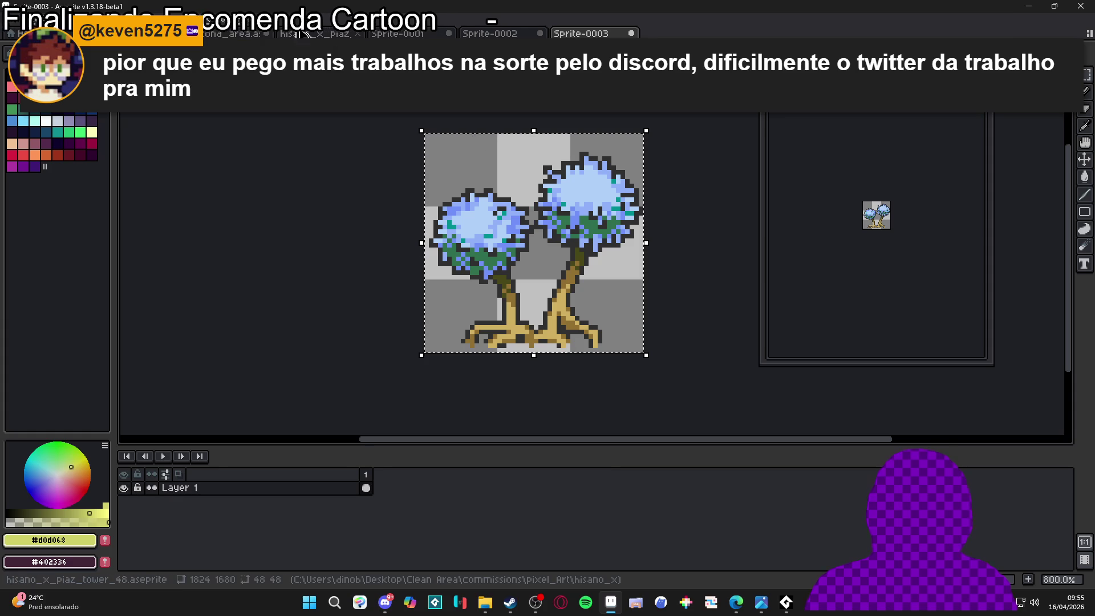
pyautogui.click(227, 34)
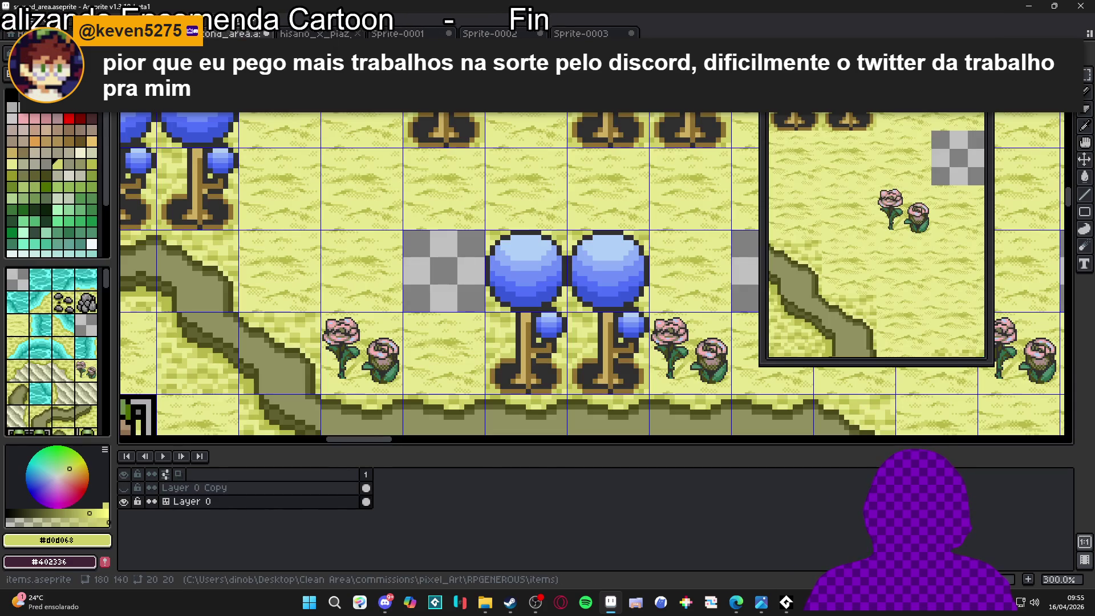
pyautogui.scroll(-1, 367, 295)
pyautogui.scroll(1, 366, 295)
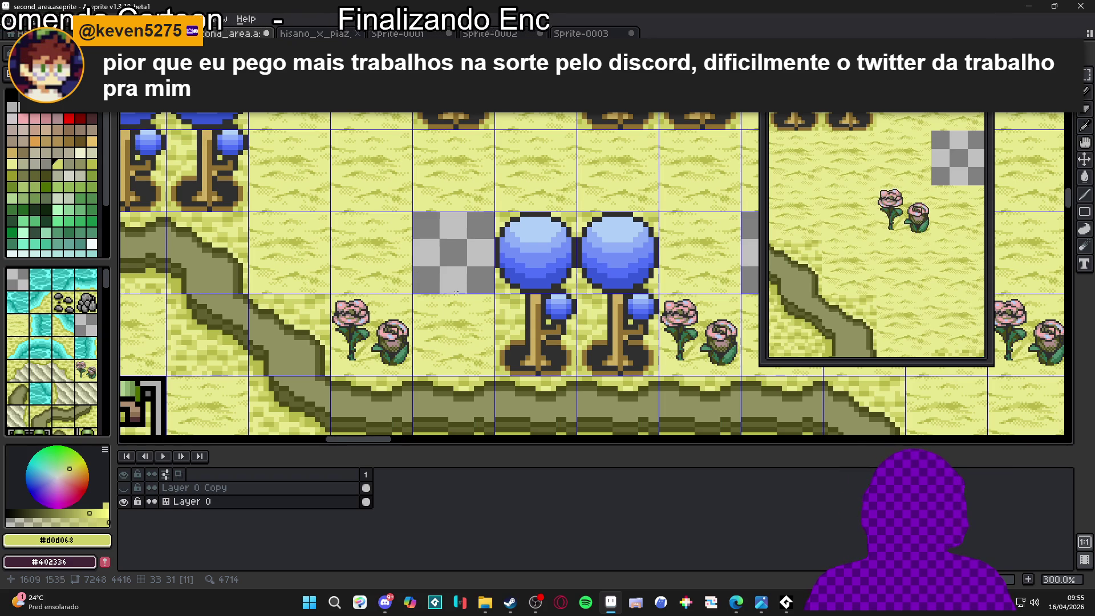
pyautogui.scroll(3, 464, 298)
pyautogui.hotkey('ctrl', 'v')
pyautogui.moveTo(587, 259); pyautogui.dragTo(474, 272)
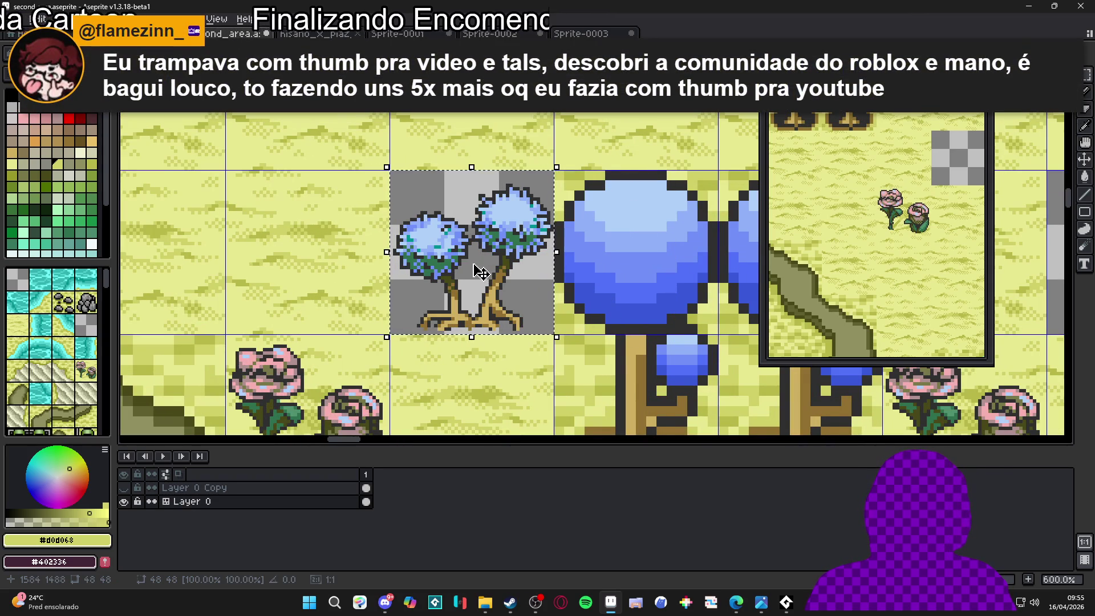
# Commit the pasted trees, check the other sprite tabs, and return to second_area
pyautogui.press('Return')
pyautogui.scroll(-4, 477, 279)
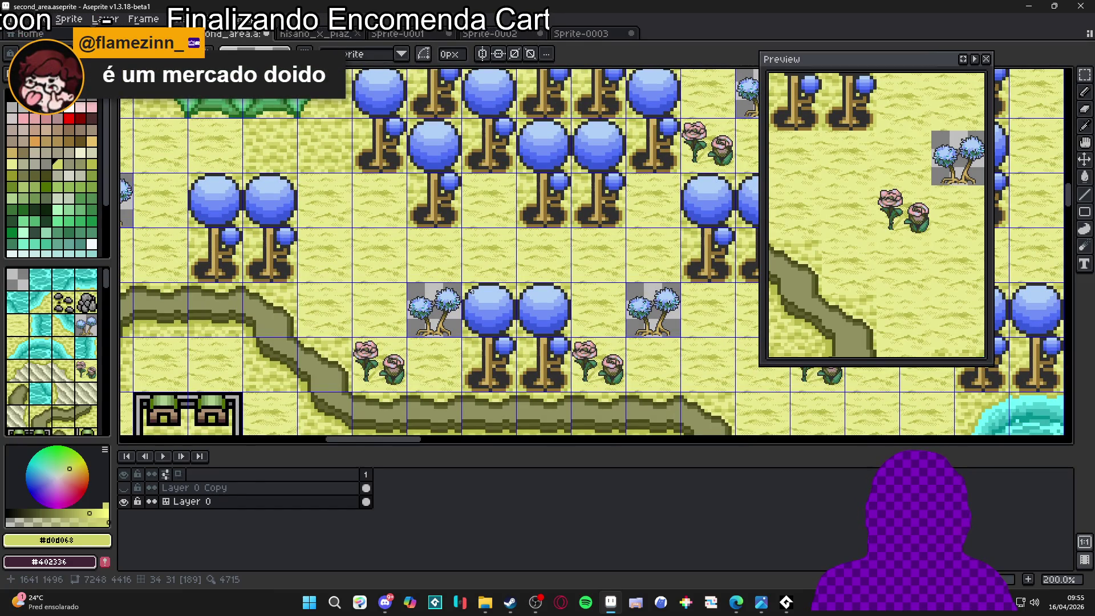
pyautogui.click(566, 36)
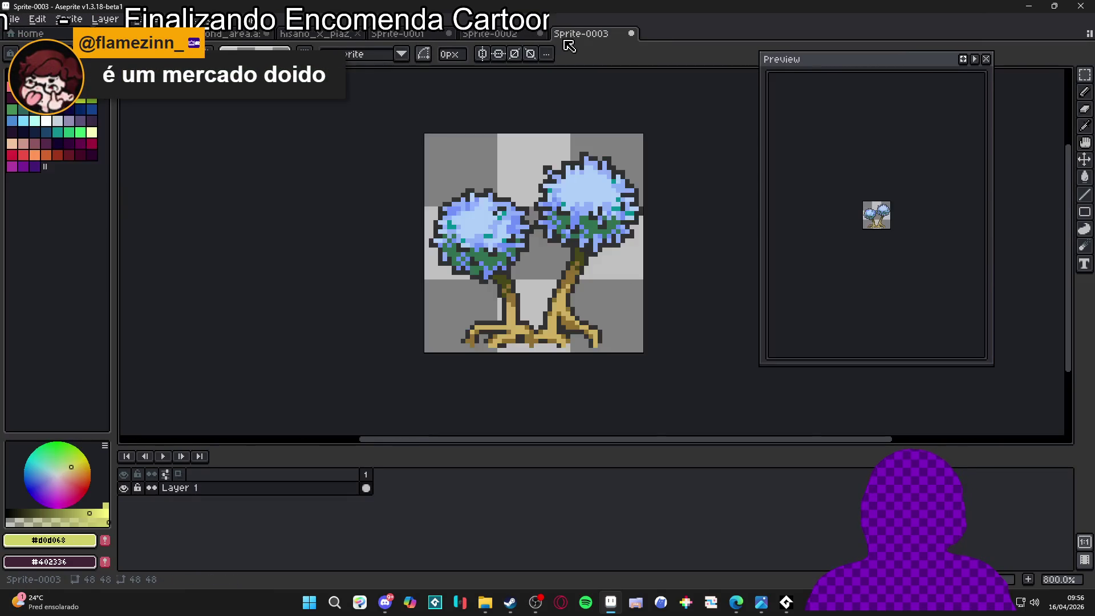
pyautogui.click(511, 35)
pyautogui.click(398, 33)
pyautogui.click(317, 33)
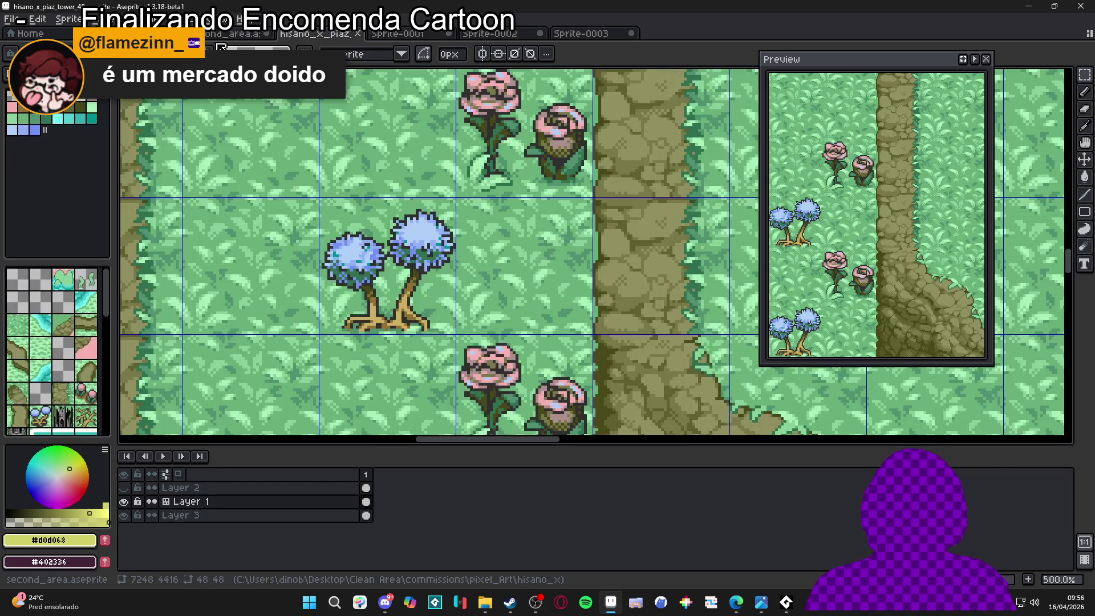
pyautogui.click(234, 33)
# Clear the twin-tree tile's leftover background with Magic Wand and Delete
pyautogui.scroll(2, 367, 267)
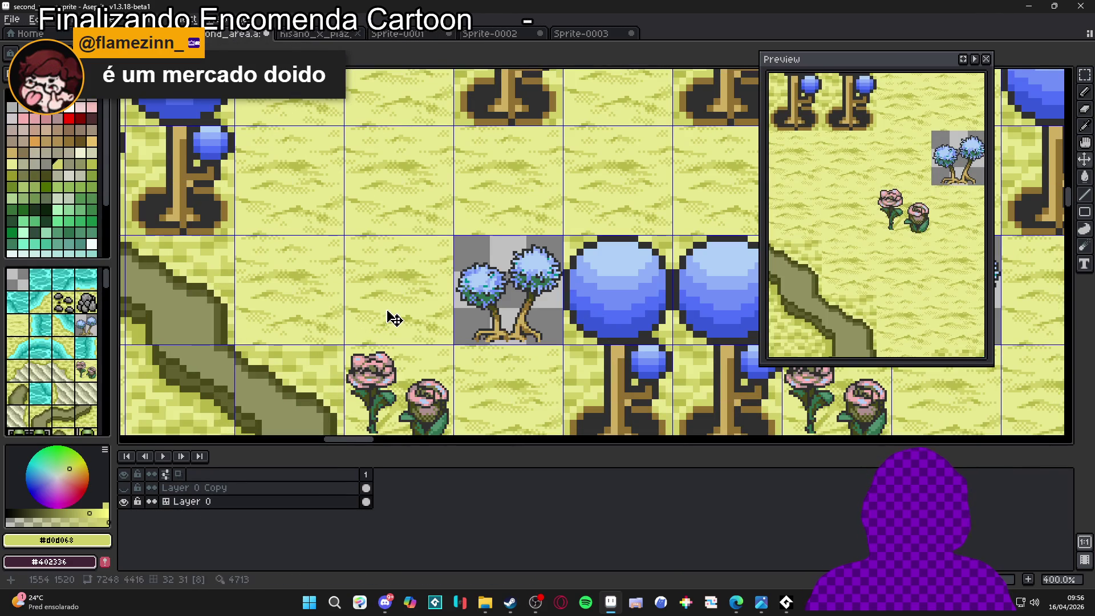
pyautogui.click(384, 308)
pyautogui.scroll(2, 510, 300)
pyautogui.press('w')
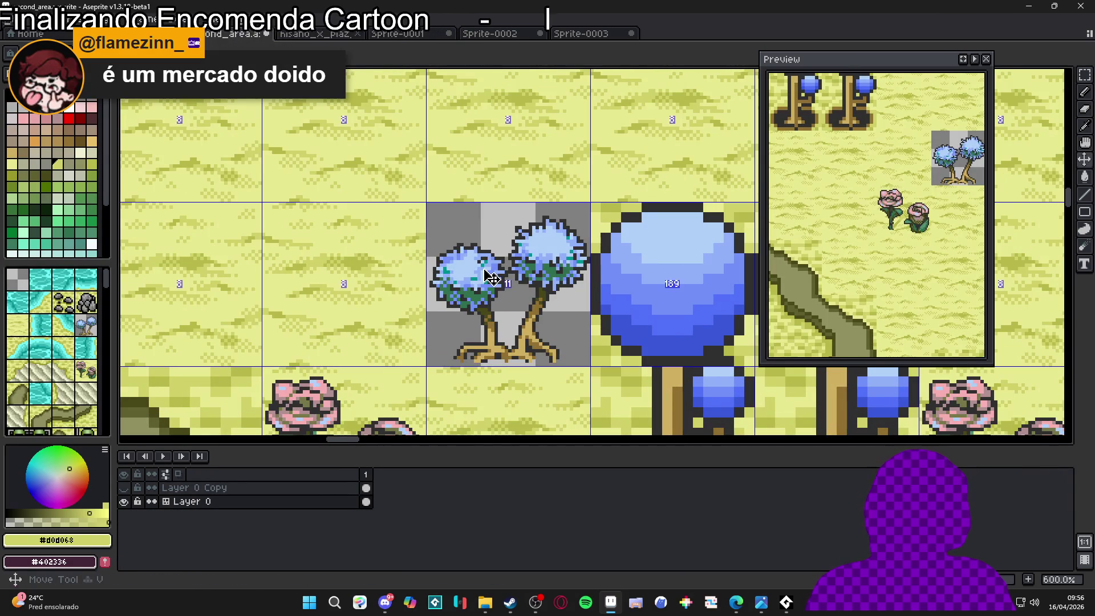
pyautogui.click(493, 234)
pyautogui.press('Delete')
pyautogui.press('b')
pyautogui.scroll(2, 508, 277)
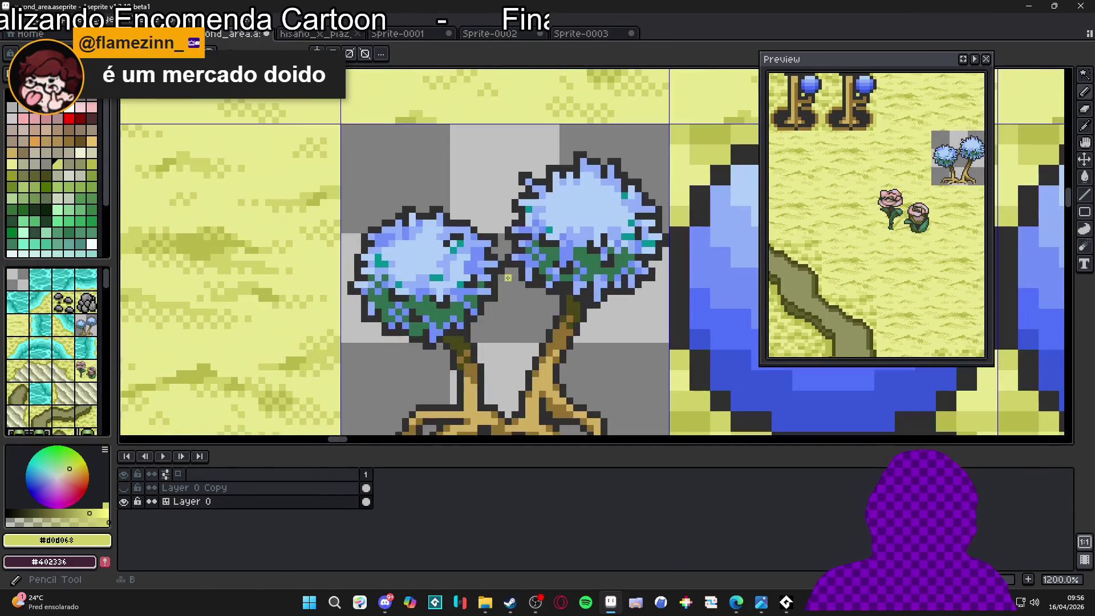
pyautogui.scroll(-2, 399, 281)
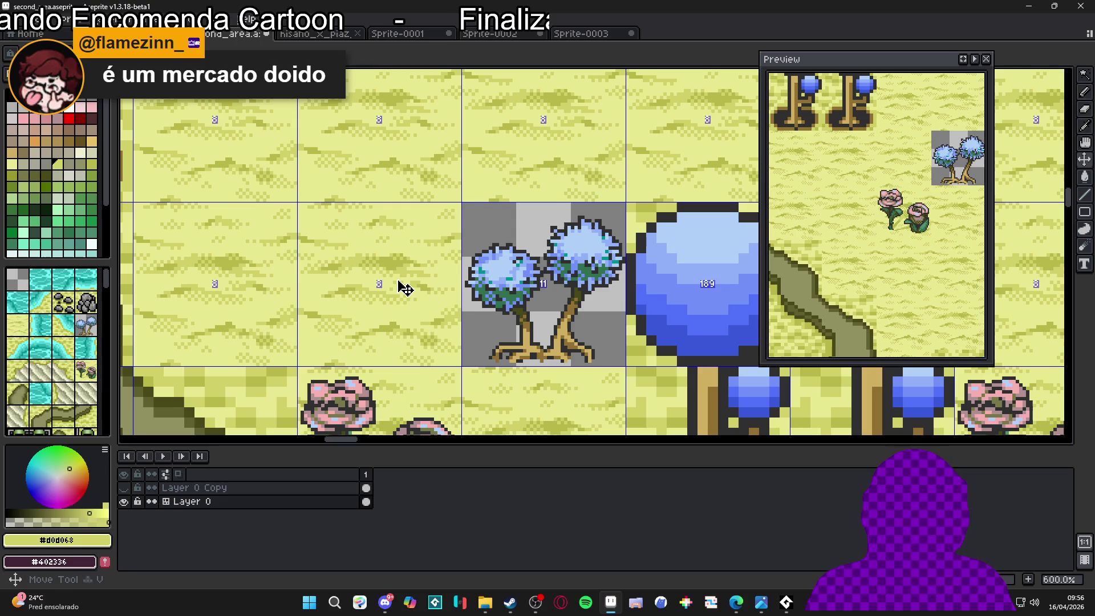
pyautogui.press('w')
pyautogui.click(525, 231)
pyautogui.press('Delete')
pyautogui.press('b')
pyautogui.scroll(2, 546, 282)
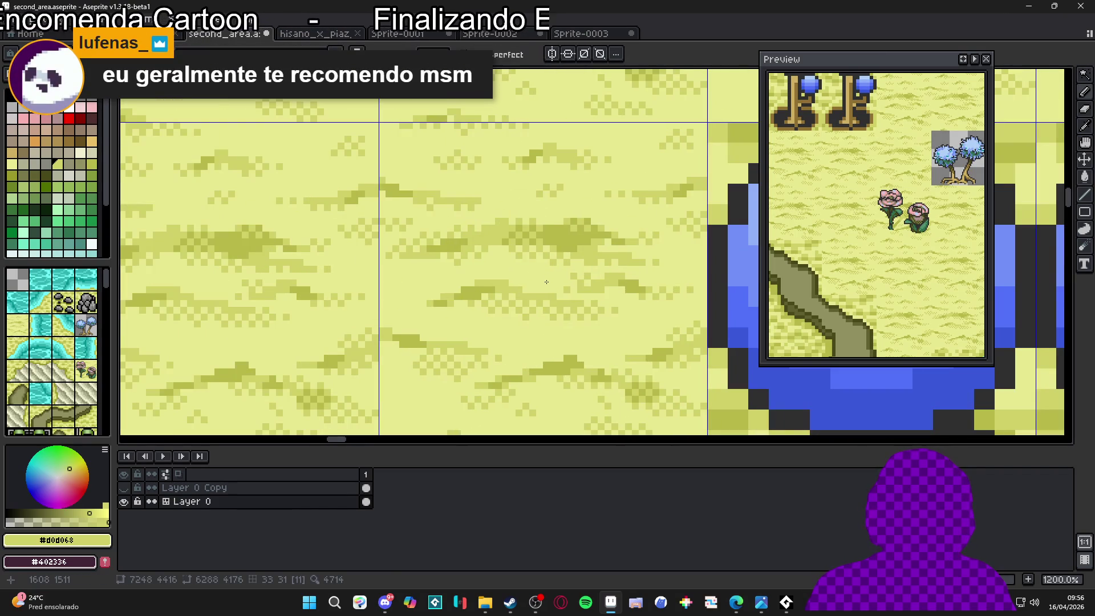
# Slide the floating yellow grass patch into place behind the twin trees
pyautogui.moveTo(546, 282); pyautogui.dragTo(499, 218)
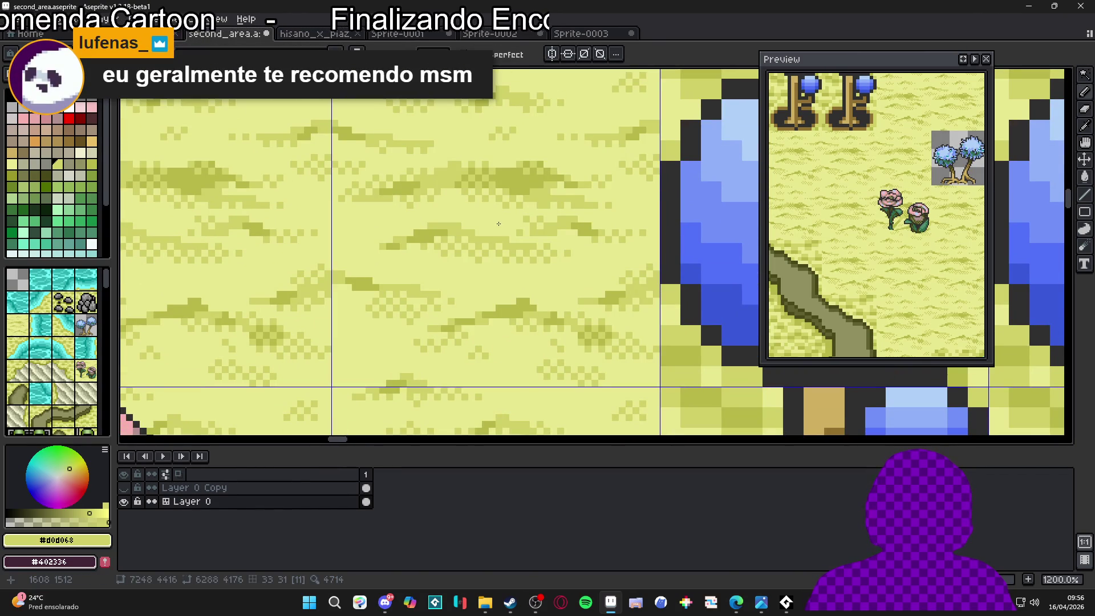
pyautogui.scroll(-4, 523, 265)
pyautogui.moveTo(523, 264)
pyautogui.mouseDown()
pyautogui.moveTo(582, 258)
pyautogui.moveTo(531, 285)
pyautogui.moveTo(522, 302)
pyautogui.moveTo(532, 313)
pyautogui.moveTo(452, 355)
pyautogui.mouseUp()
pyautogui.scroll(-1, 582, 258)
pyautogui.scroll(-2, 522, 303)
pyautogui.scroll(-2, 451, 356)
pyautogui.scroll(2, 432, 347)
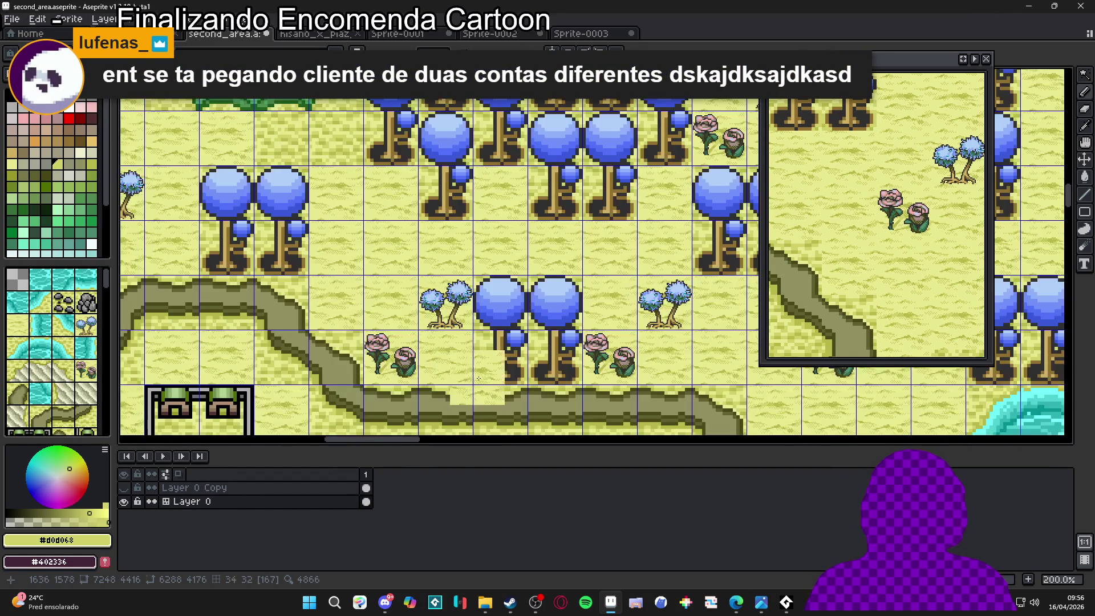
pyautogui.scroll(-2, 483, 371)
pyautogui.moveTo(301, 342); pyautogui.dragTo(291, 336)
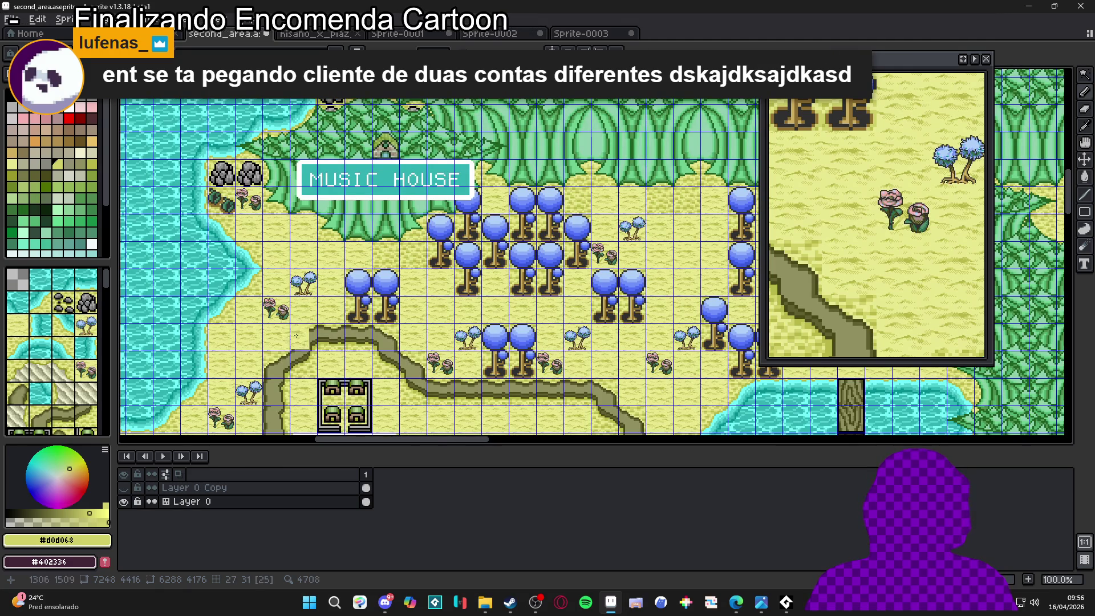
pyautogui.scroll(1, 405, 336)
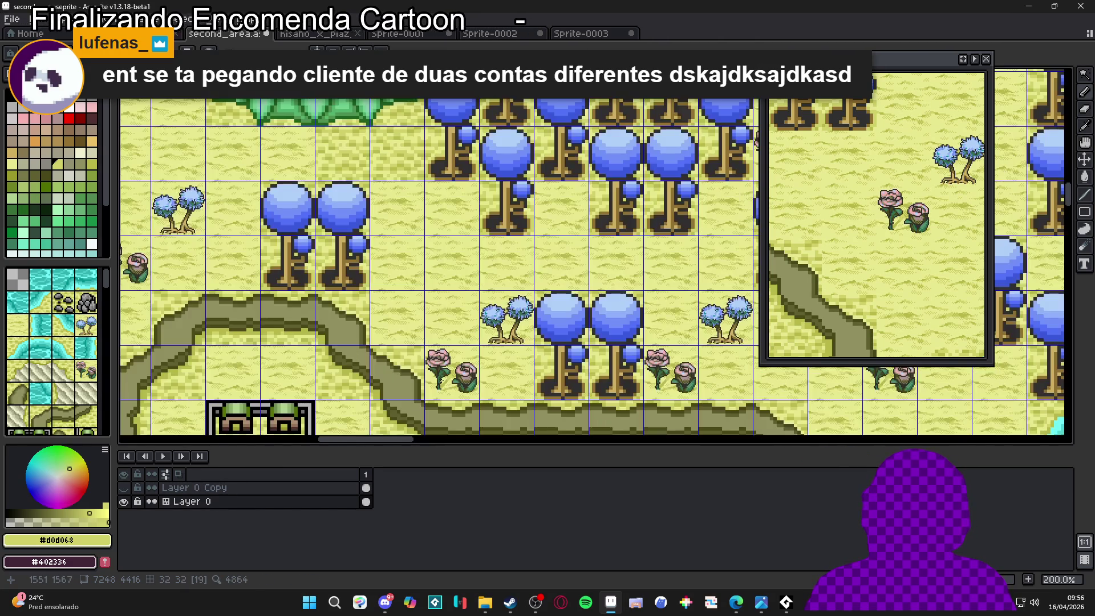
pyautogui.scroll(-1, 453, 375)
# Pan across the second_area map to check the trees on yellow grass
pyautogui.moveTo(489, 363); pyautogui.dragTo(364, 334)
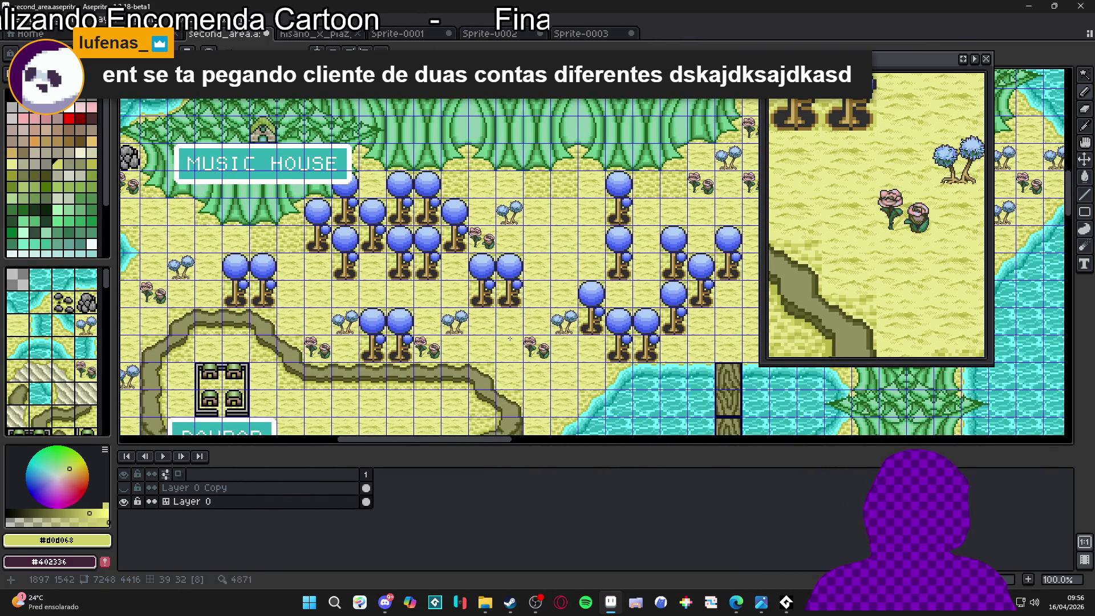
pyautogui.moveTo(513, 339); pyautogui.dragTo(498, 341)
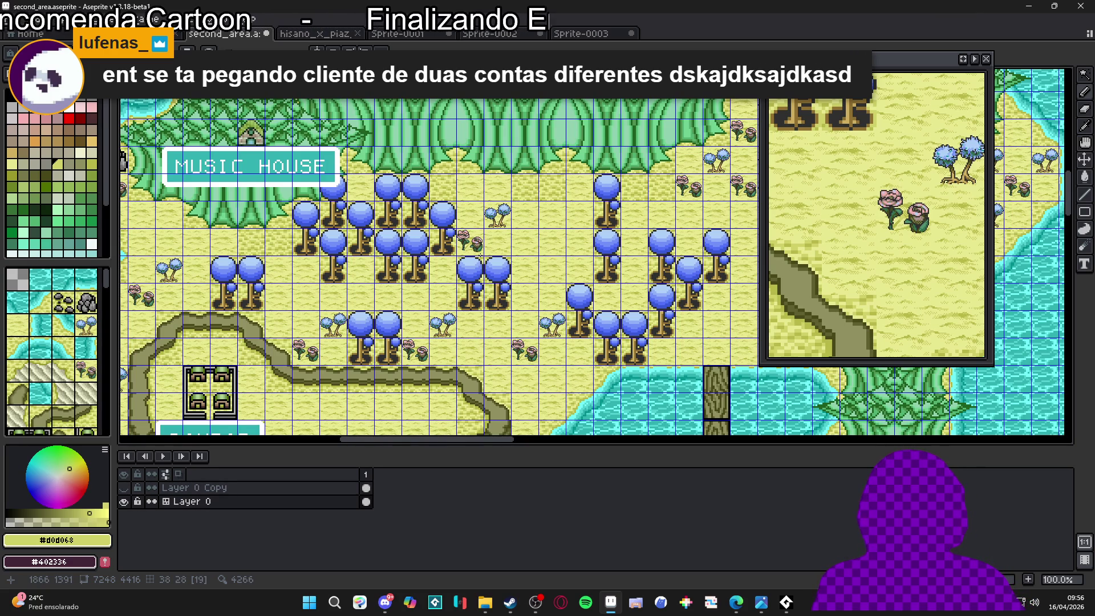
pyautogui.moveTo(323, 280); pyautogui.dragTo(435, 288)
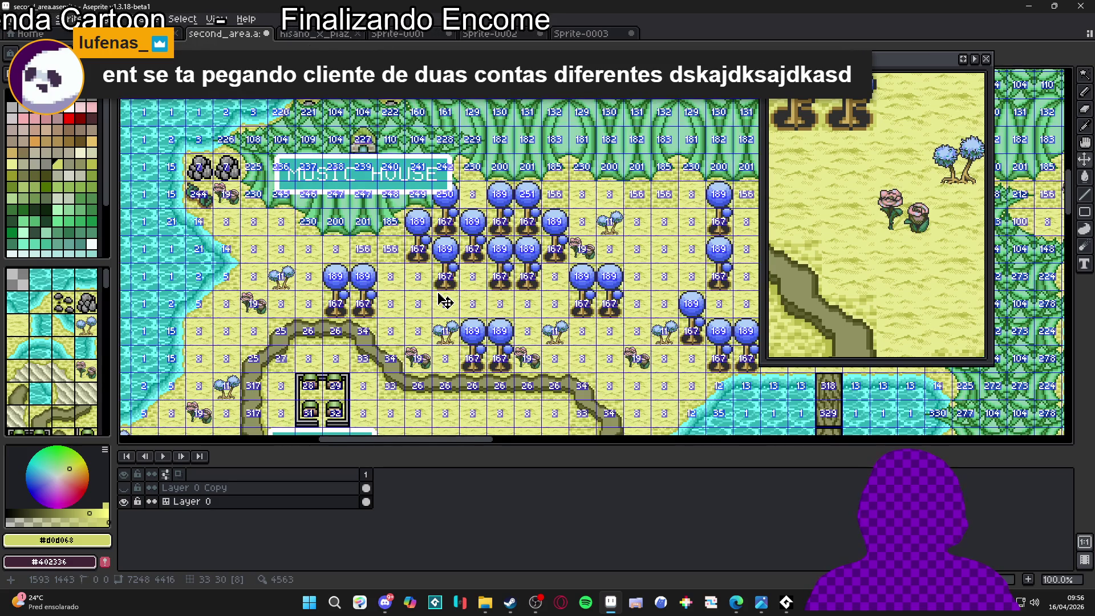
pyautogui.scroll(5, 447, 321)
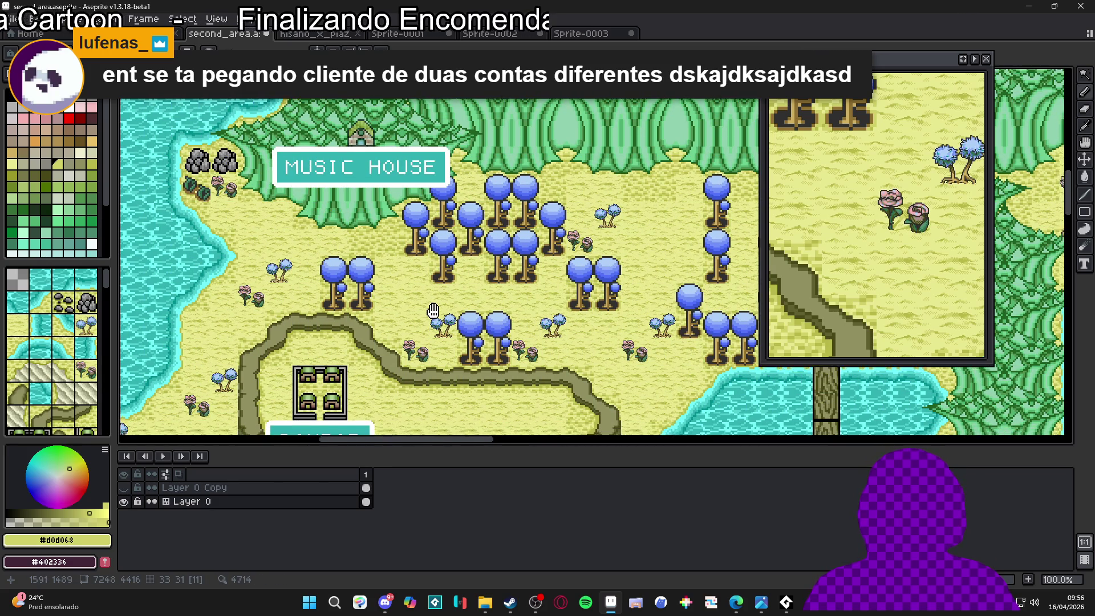
pyautogui.scroll(2, 265, 295)
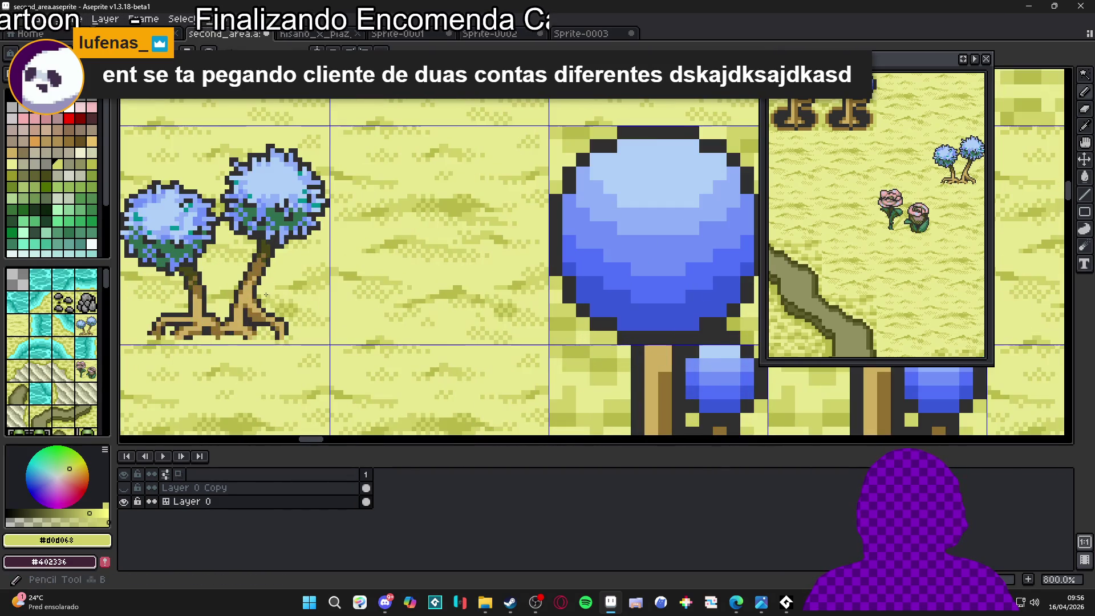
# Bring up the Sprite-0003 twin-tree sprite and add an empty Layer 2 above the trees
pyautogui.scroll(-2, 268, 283)
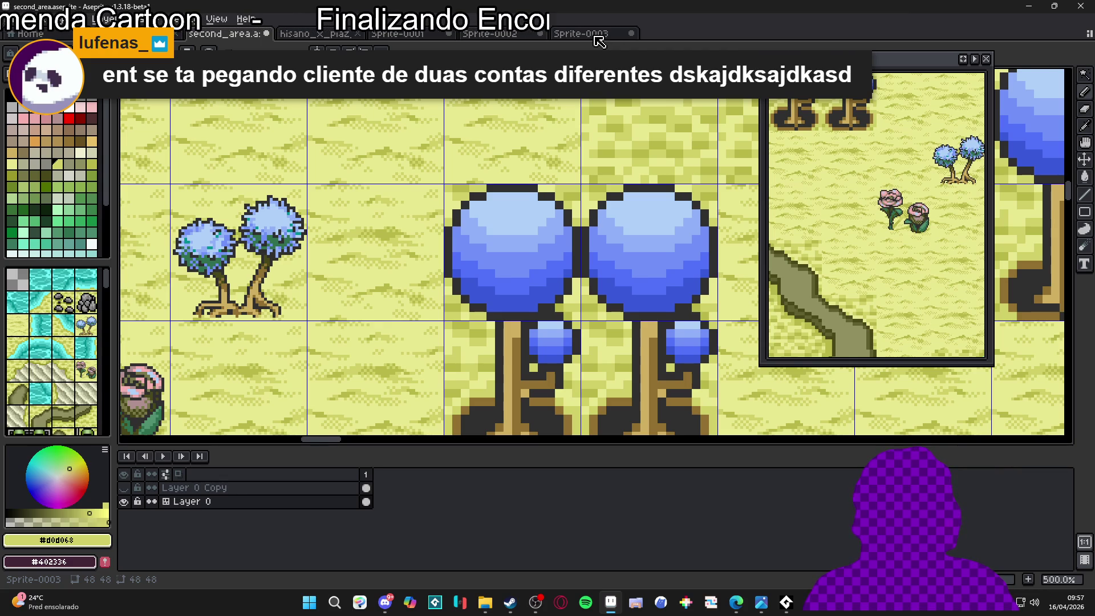
pyautogui.click(582, 34)
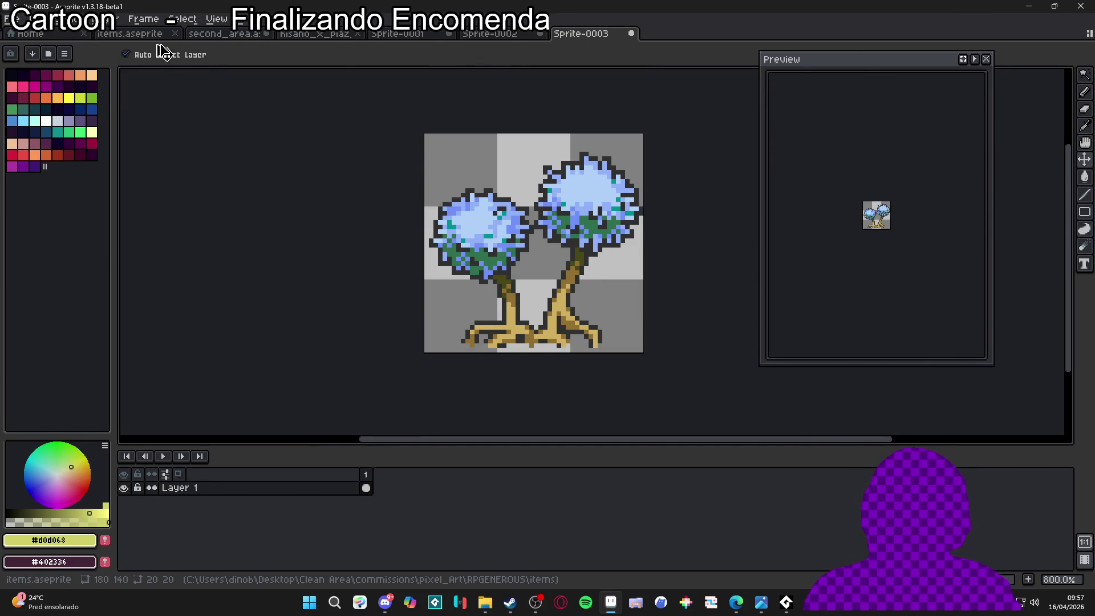
pyautogui.click(216, 34)
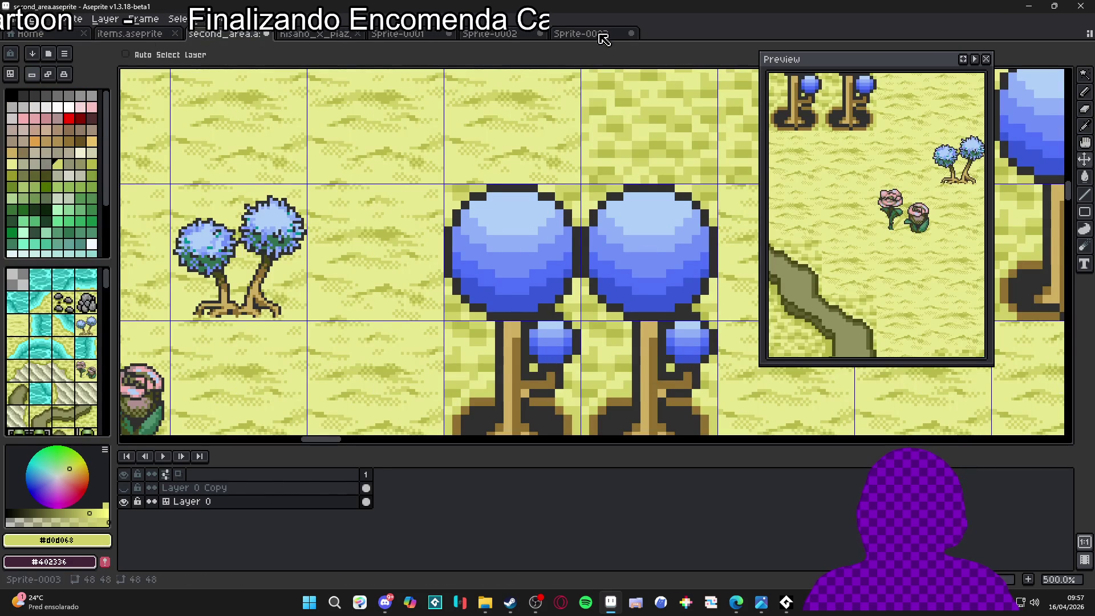
pyautogui.click(582, 33)
pyautogui.press('ctrl')
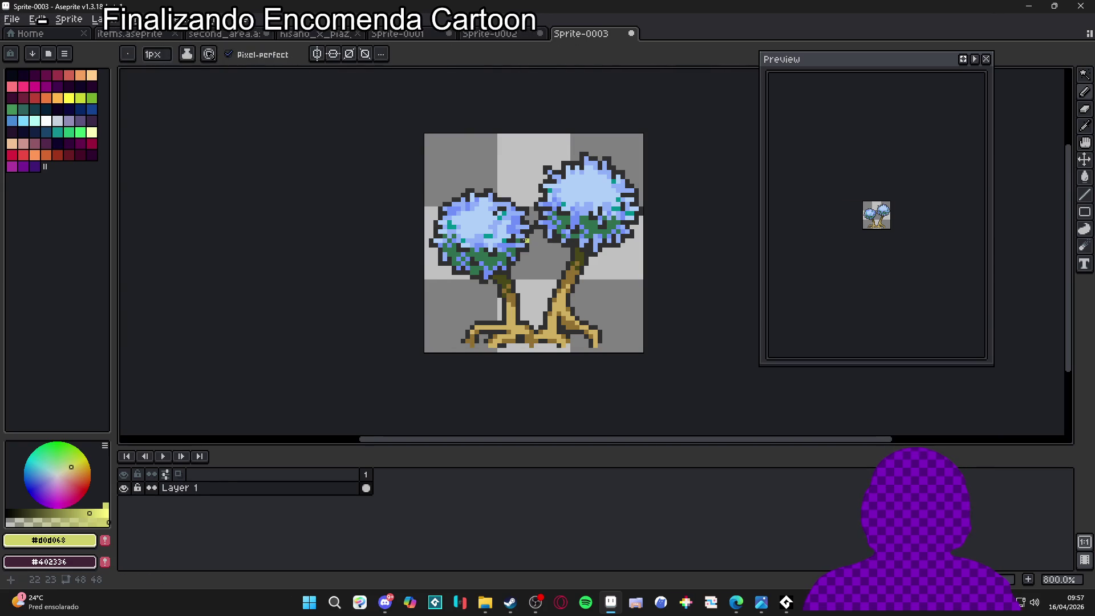
pyautogui.hotkey('shift', 'n')
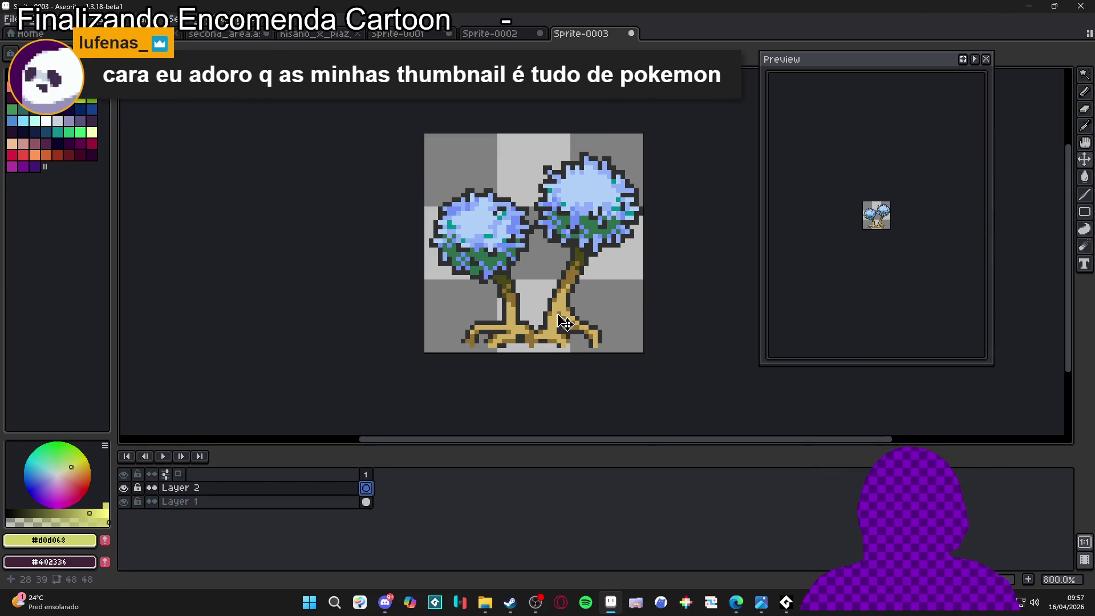
# Select exactly the tree pixels in Sprite-0003 and take the grass yellow from second_area
pyautogui.press('m')
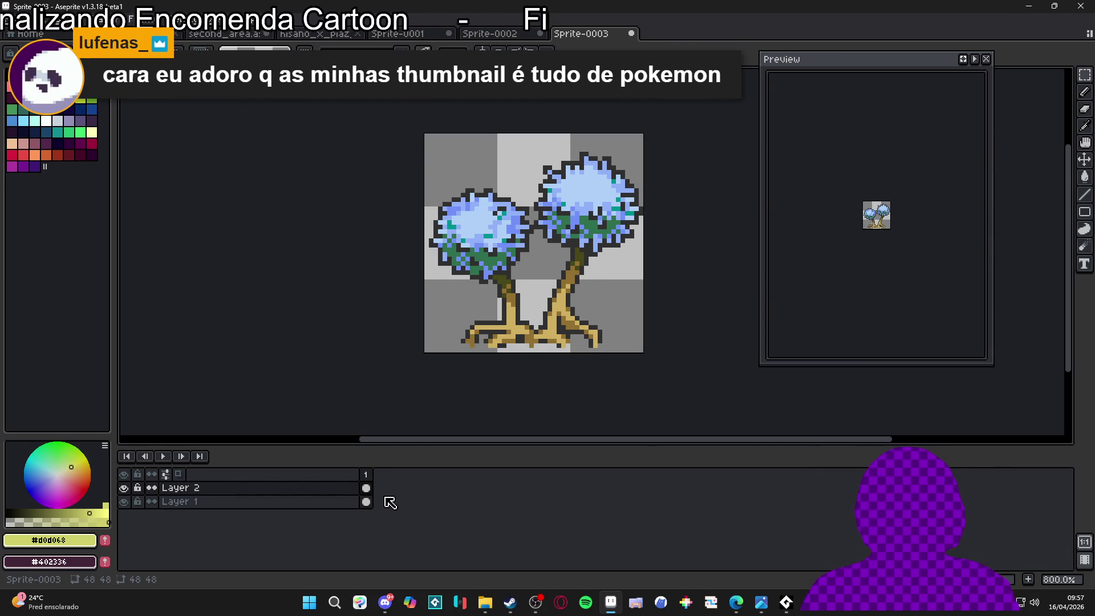
pyautogui.keyDown('ctrl'); pyautogui.click(368, 489); pyautogui.keyUp('ctrl')
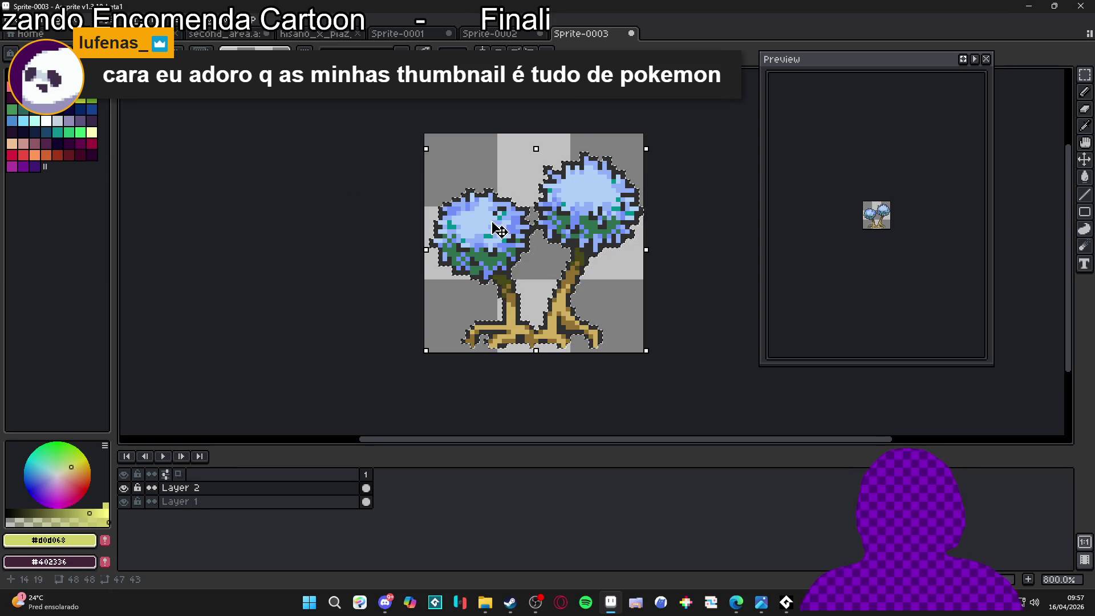
pyautogui.click(224, 34)
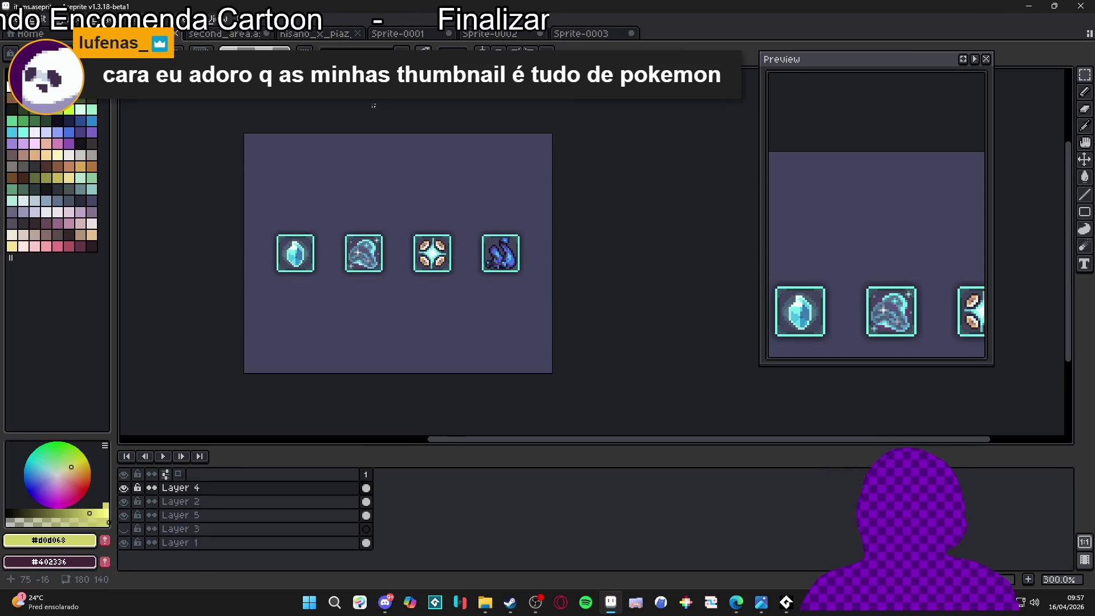
pyautogui.scroll(2, 281, 254)
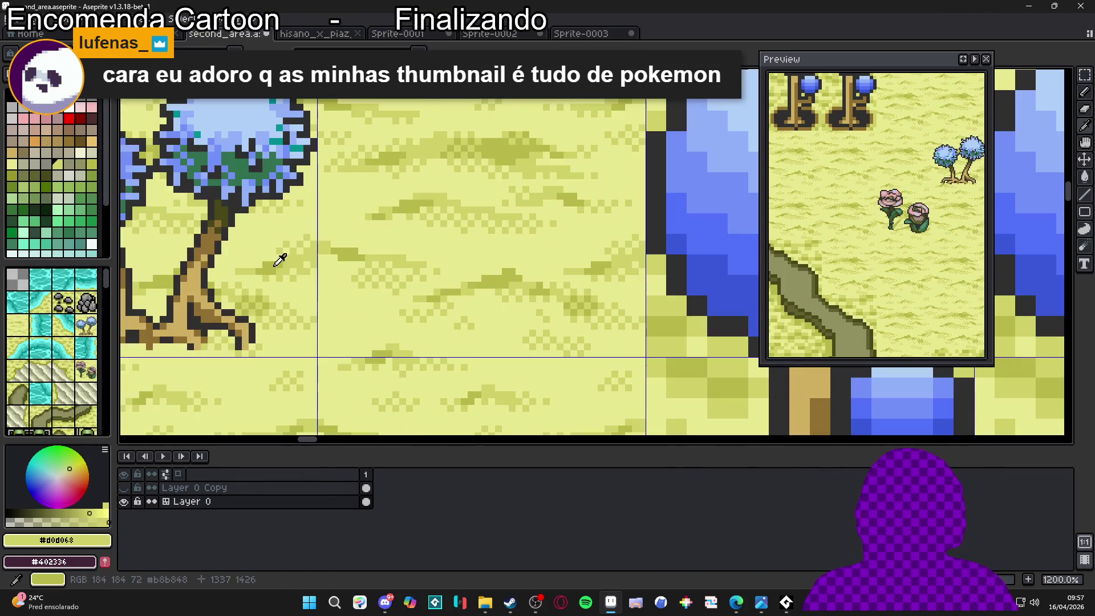
pyautogui.hotkey('ctrl', 'Tab')
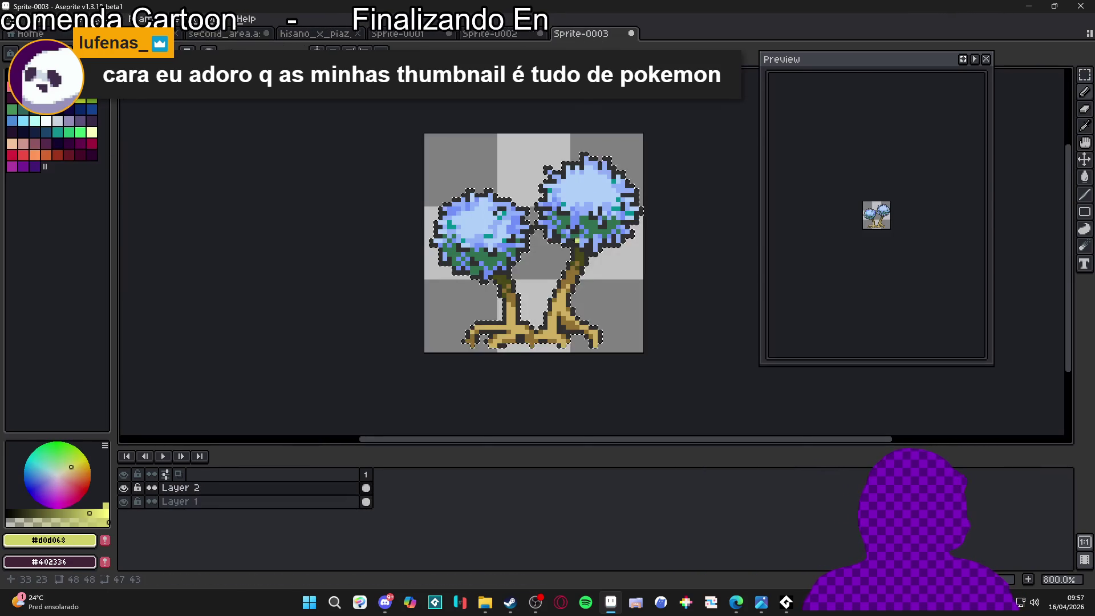
# Fill Layer 2 with a pale-yellow tree silhouette, then bring up the Sprite-0001 rose sprite
pyautogui.moveTo(524, 284)
pyautogui.mouseDown()
pyautogui.moveTo(525, 293)
pyautogui.moveTo(513, 245)
pyautogui.moveTo(613, 202)
pyautogui.moveTo(597, 247)
pyautogui.mouseUp()
pyautogui.scroll(-1, 552, 234)
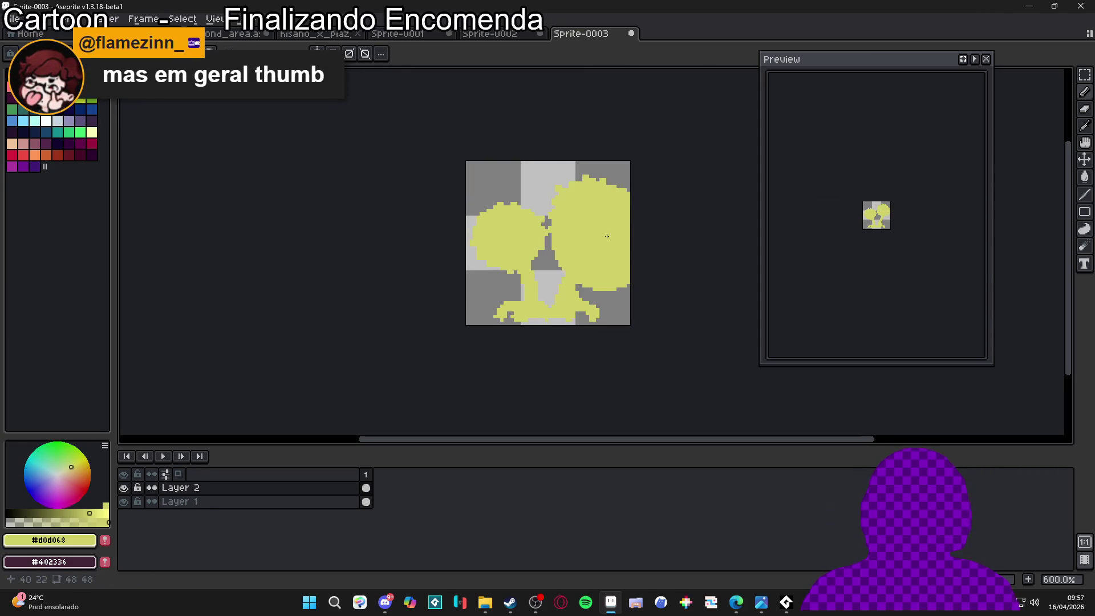
pyautogui.hotkey('ctrl', 'z')
pyautogui.hotkey('ctrl', 'z')
pyautogui.hotkey('ctrl', 'z')
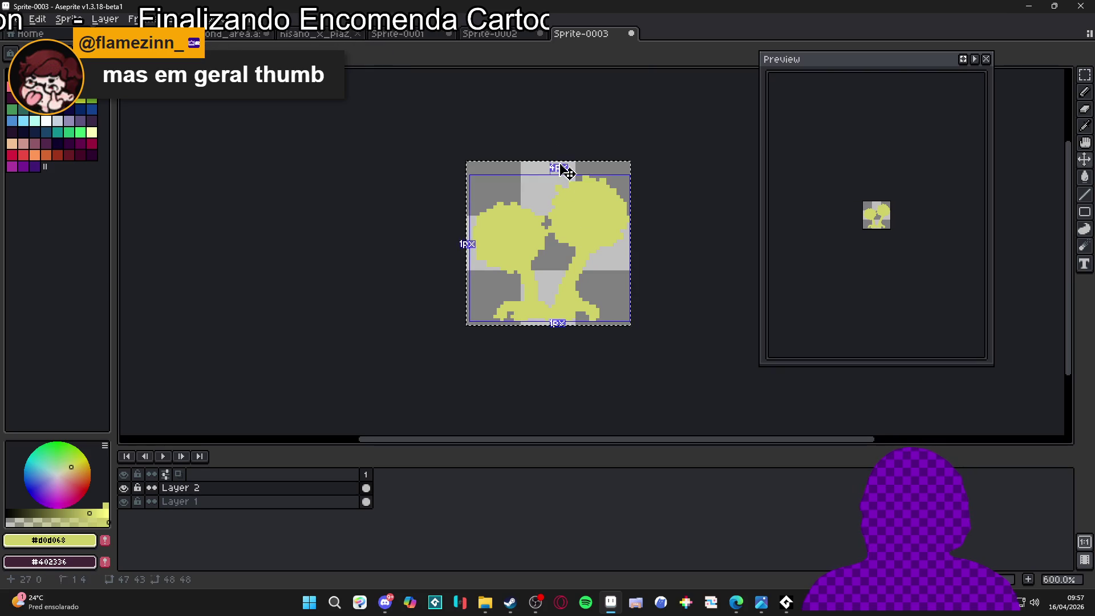
pyautogui.click(490, 37)
pyautogui.click(394, 36)
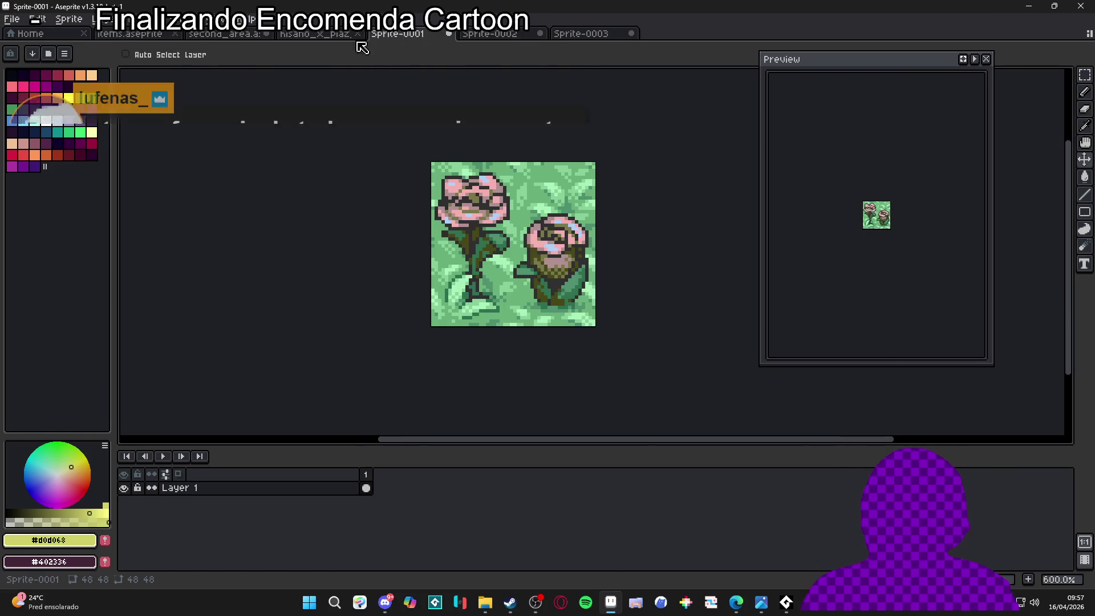
# On second_area, add a layer and trial the yellow patch over the twin trees, then undo it
pyautogui.click(302, 38)
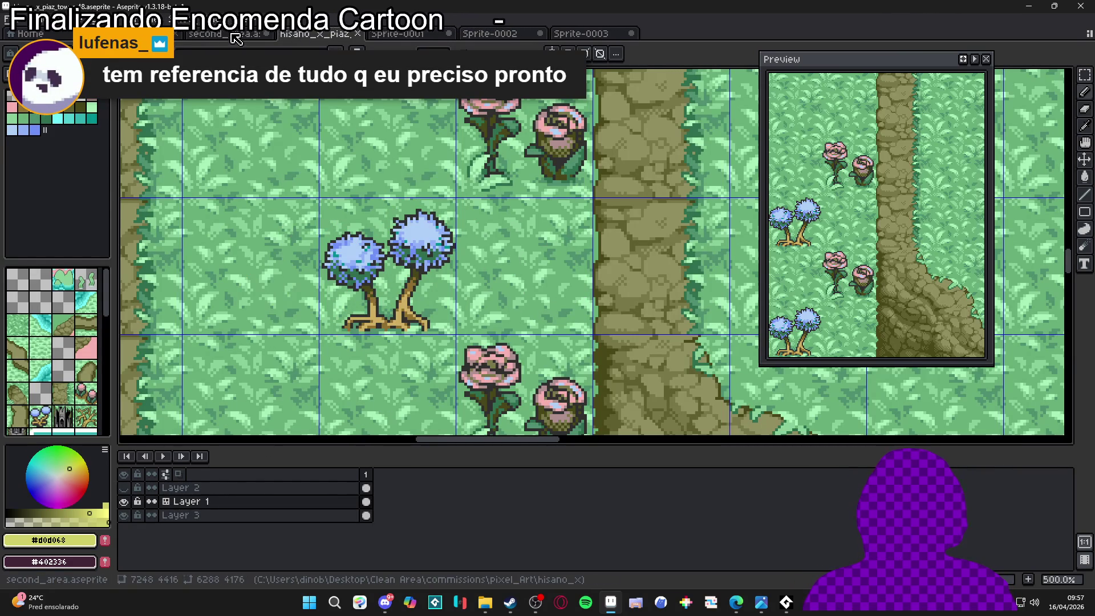
pyautogui.hotkey('ctrl', 'shift', 'Tab')
pyautogui.scroll(-1, 368, 239)
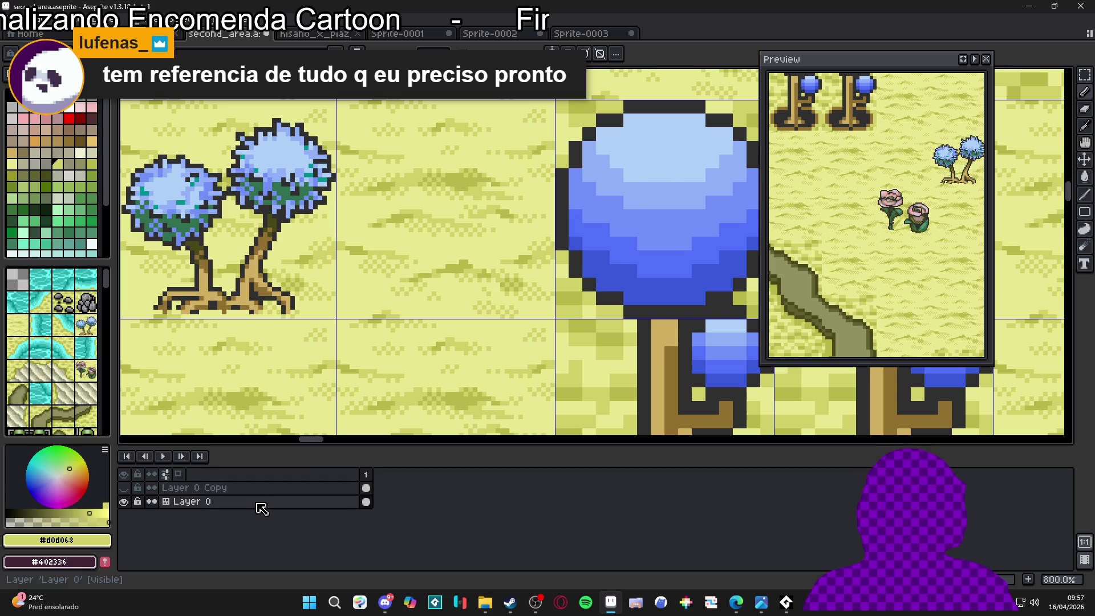
pyautogui.hotkey('shift', 'n')
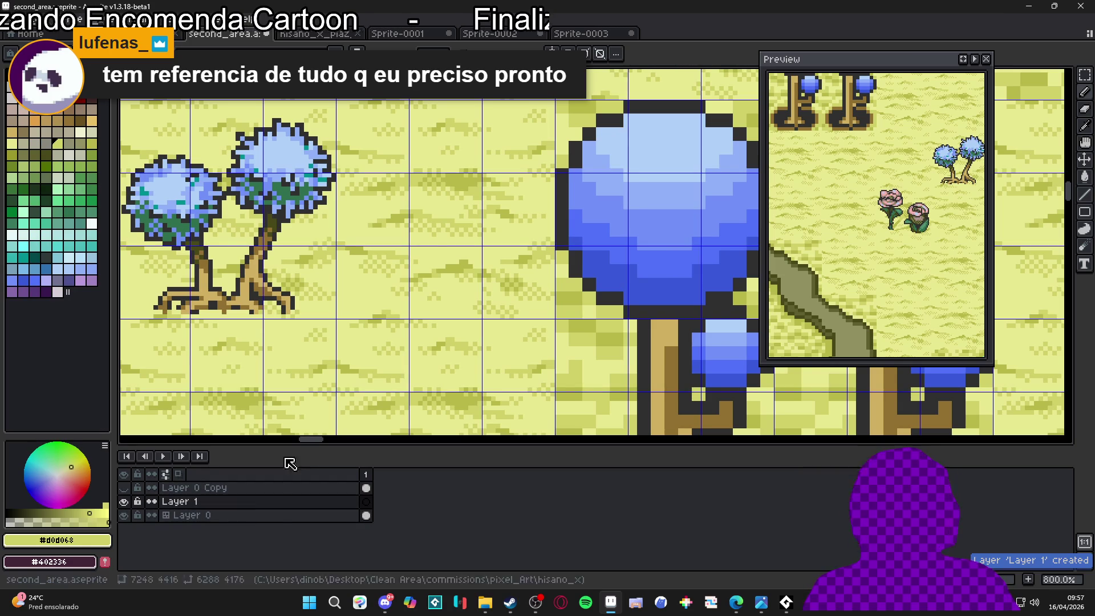
pyautogui.moveTo(416, 285)
pyautogui.mouseDown()
pyautogui.moveTo(461, 293)
pyautogui.moveTo(409, 246)
pyautogui.moveTo(281, 217)
pyautogui.mouseUp()
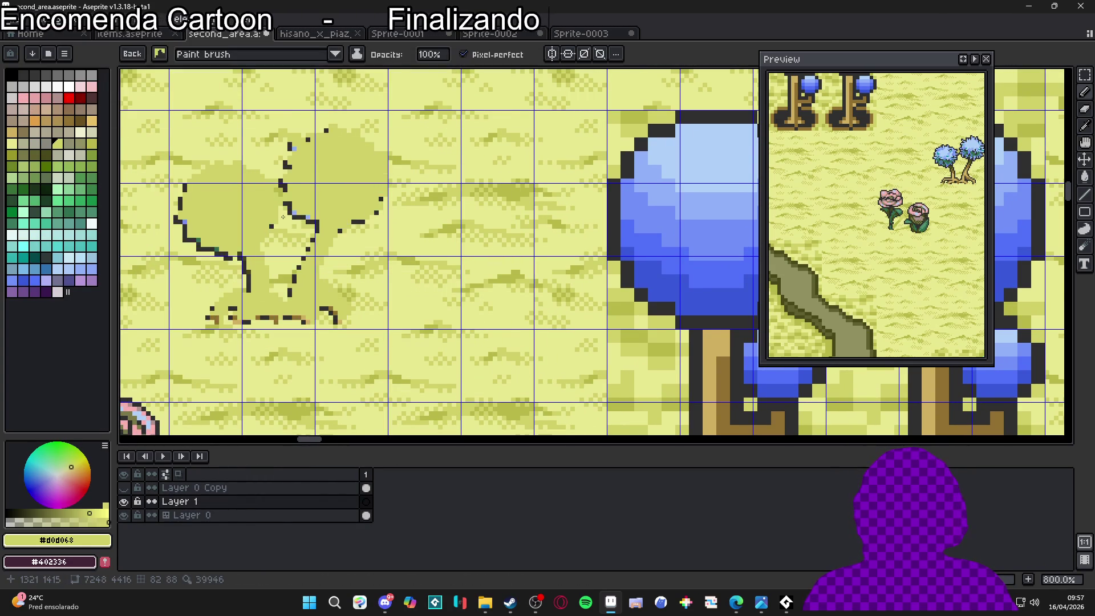
pyautogui.hotkey('ctrl', 'd')
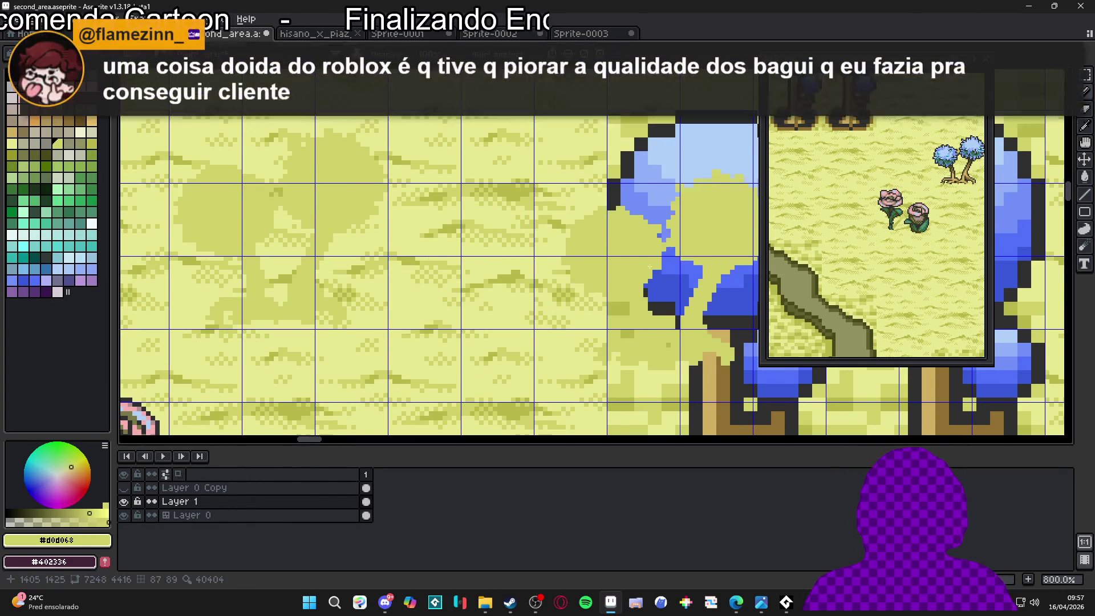
pyautogui.hotkey('ctrl', 'z')
pyautogui.hotkey('ctrl', 'y')
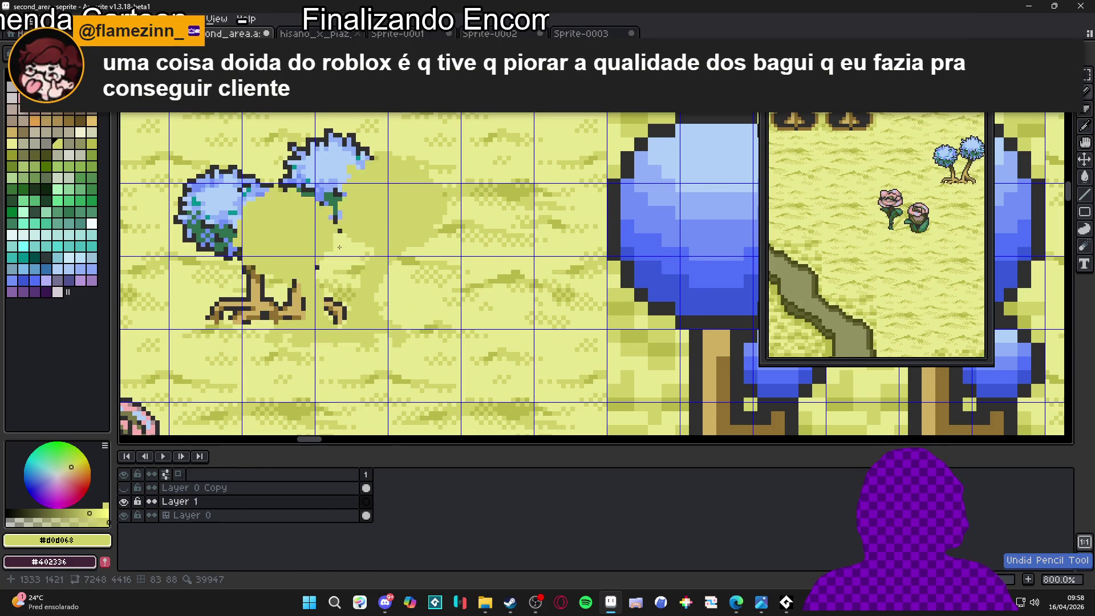
pyautogui.hotkey('ctrl', 'z')
pyautogui.scroll(-2, 463, 317)
pyautogui.scroll(-2, 473, 331)
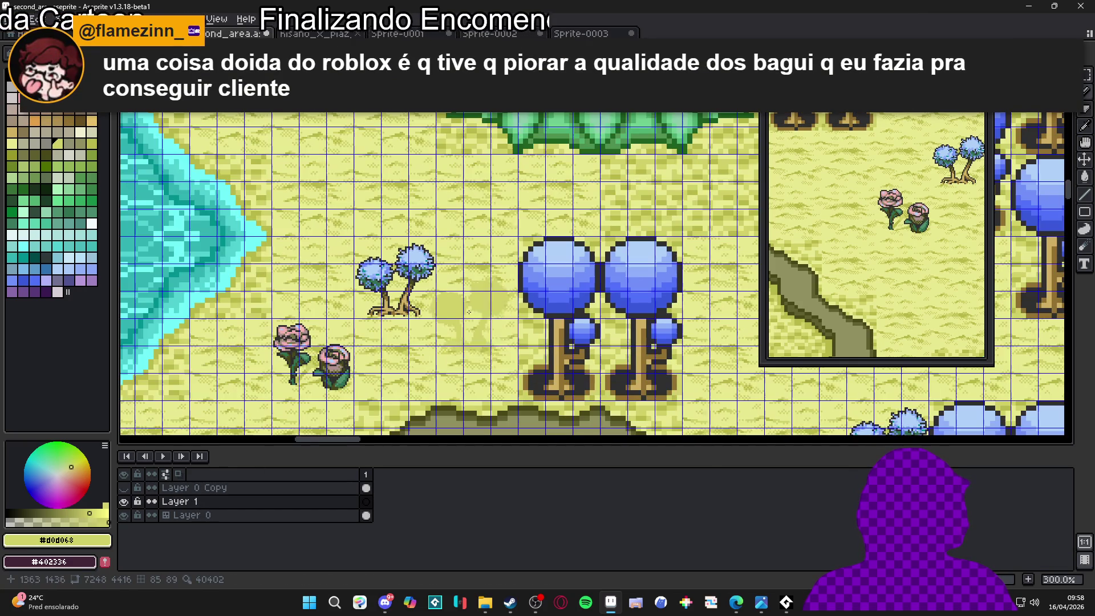
pyautogui.scroll(2, 442, 308)
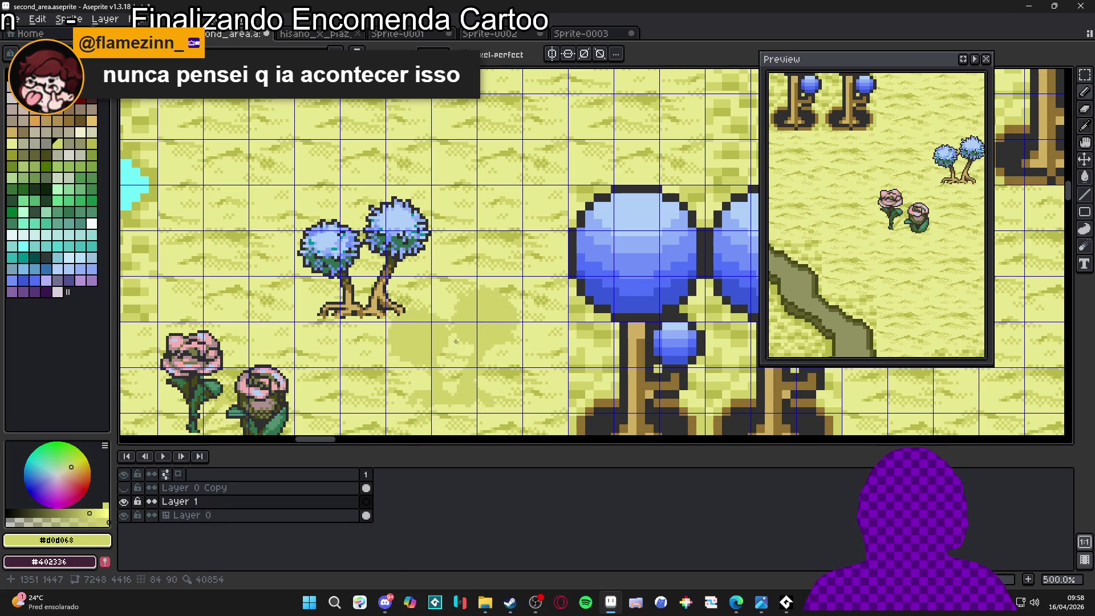
# Select the whole map, add Layer 1 above tilemap Layer 0, and return to Sprite-0003
pyautogui.hotkey('ctrl', 'z')
pyautogui.press('w')
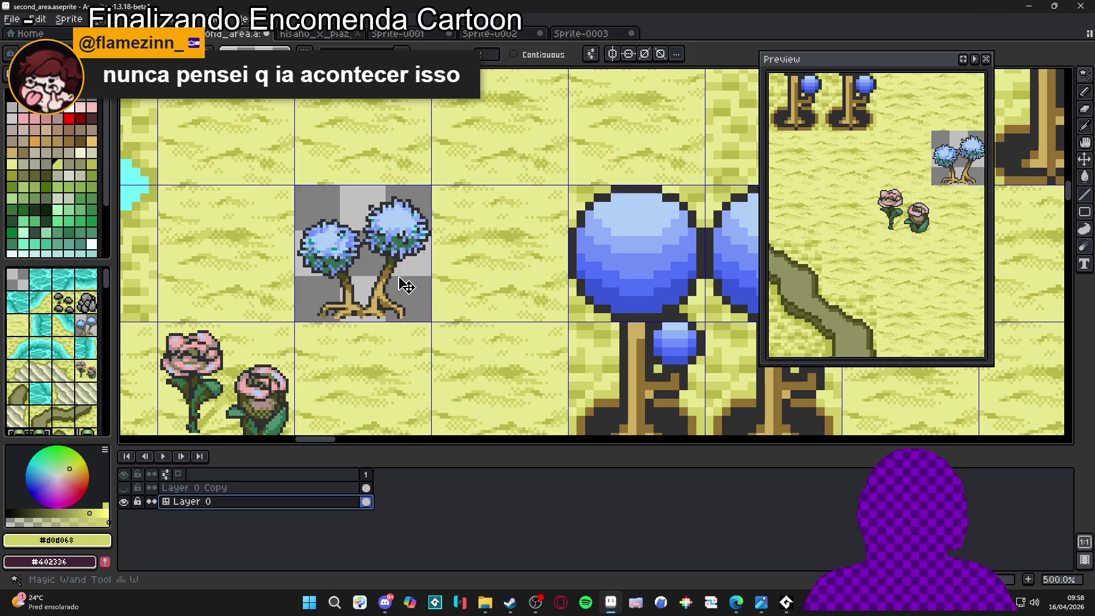
pyautogui.hotkey('ctrl', 'a')
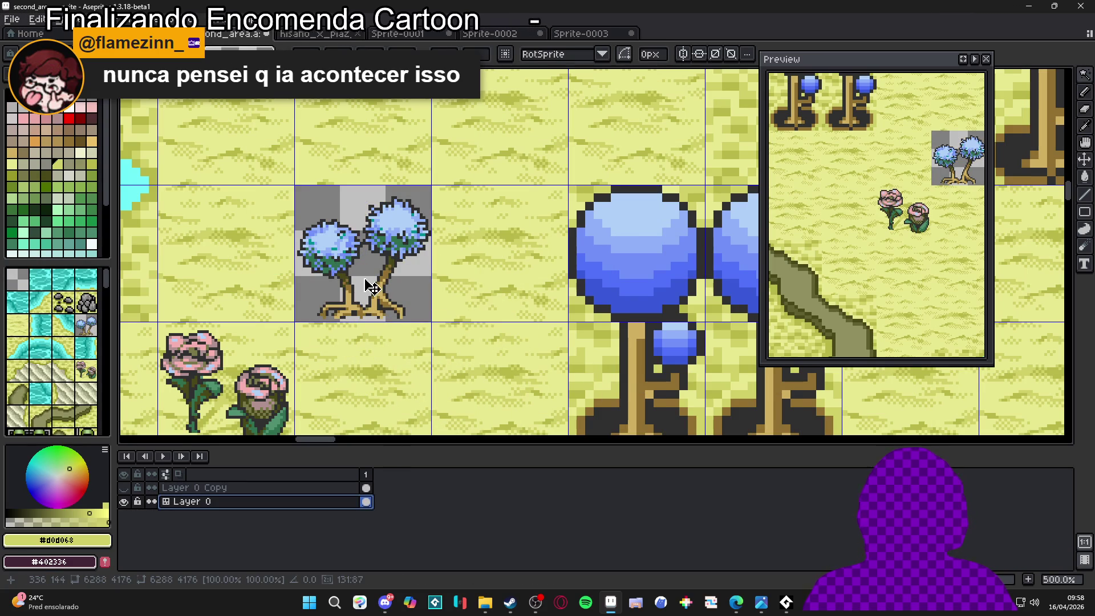
pyautogui.press('b')
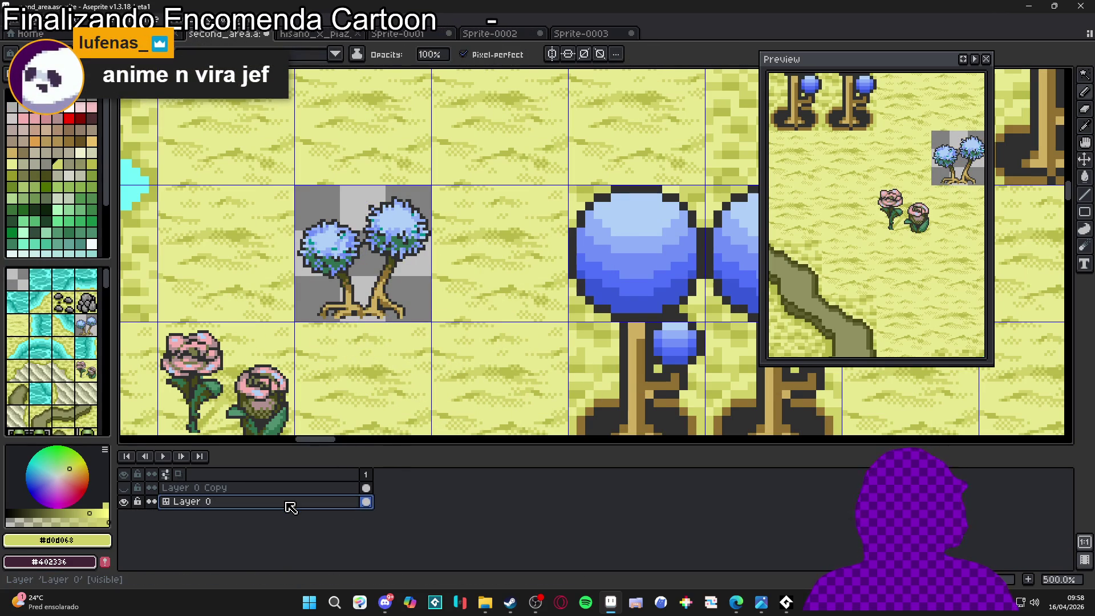
pyautogui.hotkey('shift', 'n')
pyautogui.scroll(1, 370, 245)
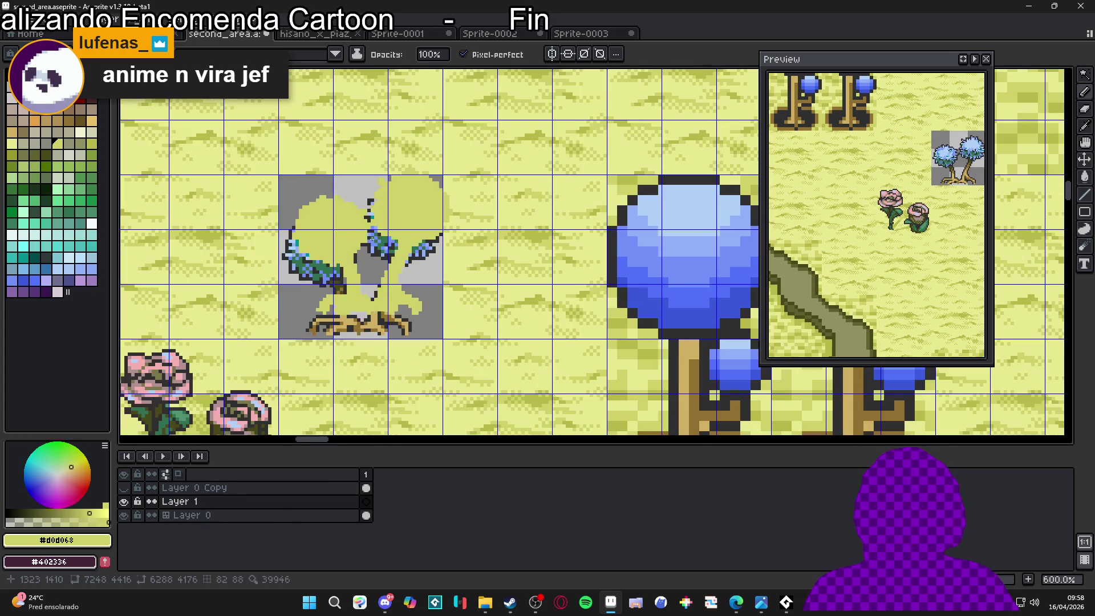
pyautogui.hotkey('ctrl', 'z')
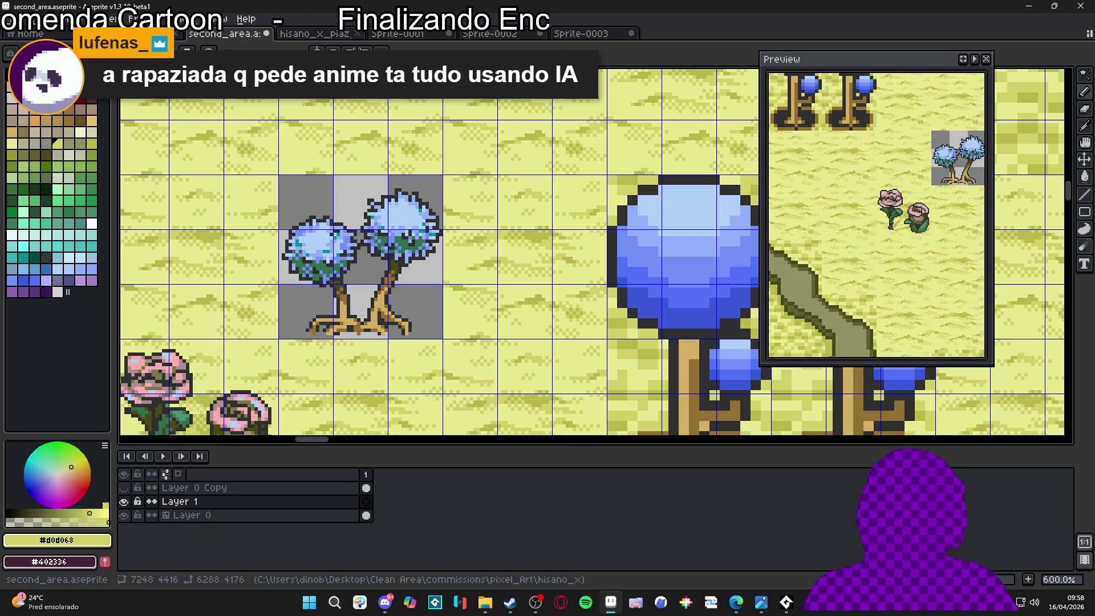
pyautogui.click(575, 35)
# Undo stray yellow strokes on the tree, then restore the yellow shadow on second_area
pyautogui.press('b')
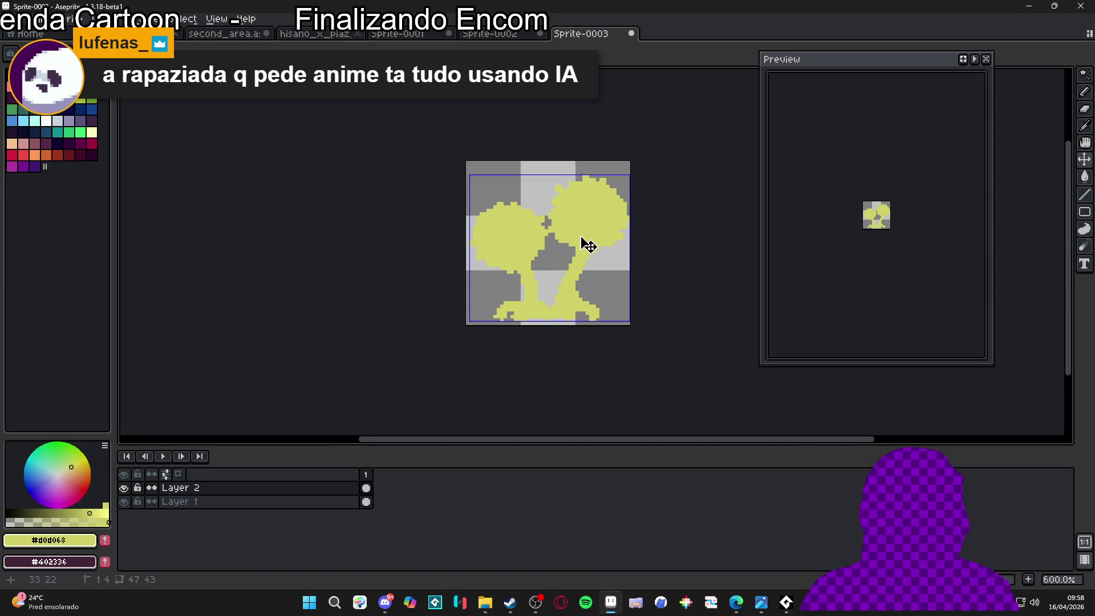
pyautogui.moveTo(570, 227); pyautogui.dragTo(501, 191)
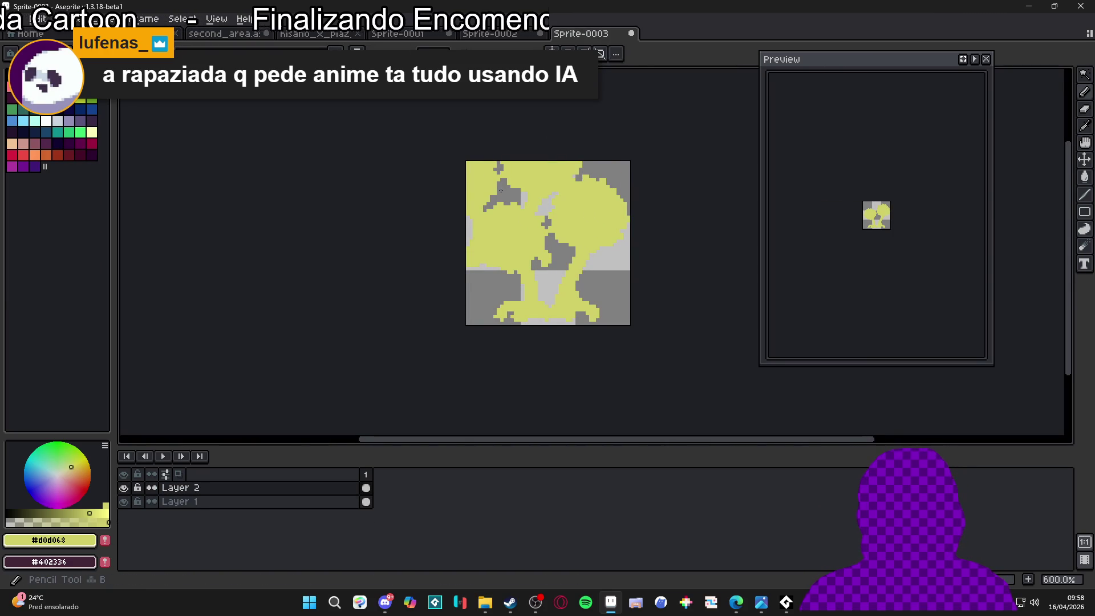
pyautogui.hotkey('ctrl', 'z')
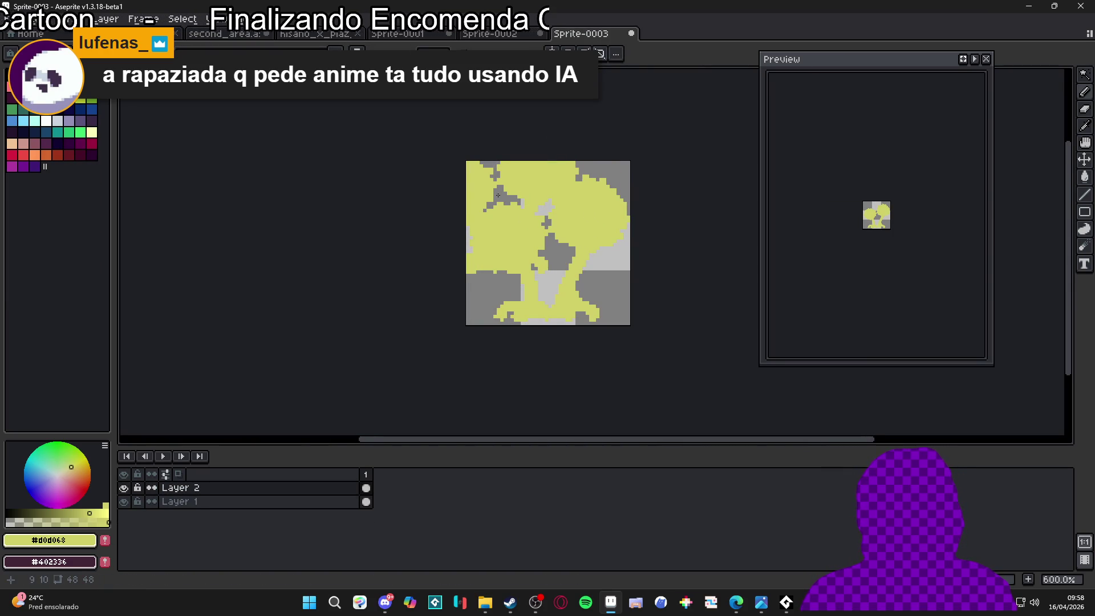
pyautogui.hotkey('ctrl', 'z')
pyautogui.hotkey('ctrl', 'z')
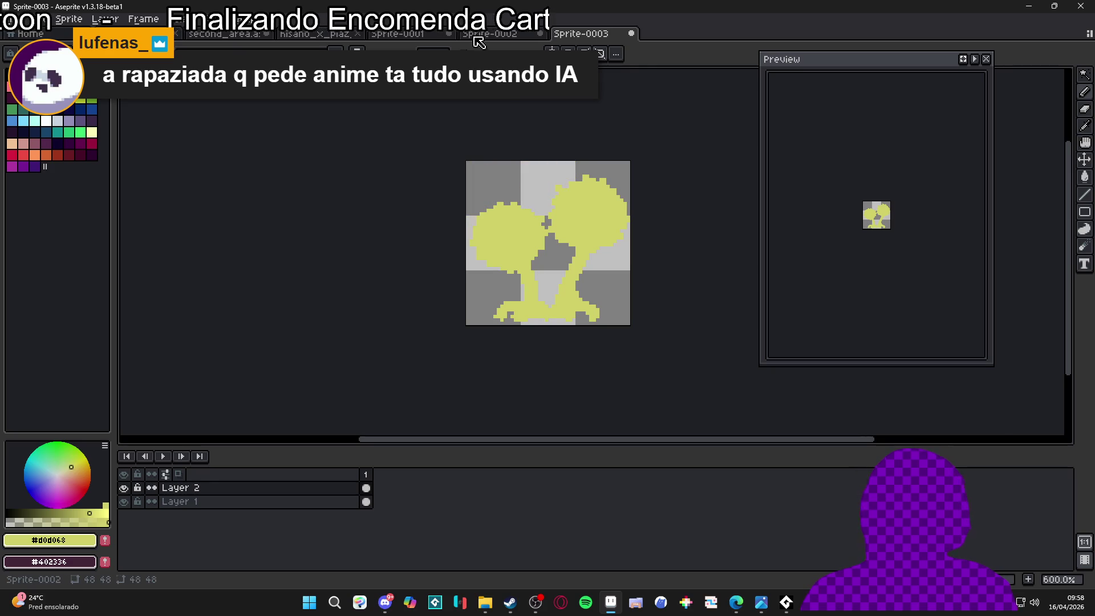
pyautogui.click(398, 34)
pyautogui.click(346, 34)
pyautogui.click(225, 35)
pyautogui.hotkey('ctrl', 'y')
pyautogui.hotkey('ctrl', 'y')
pyautogui.hotkey('ctrl', 'z')
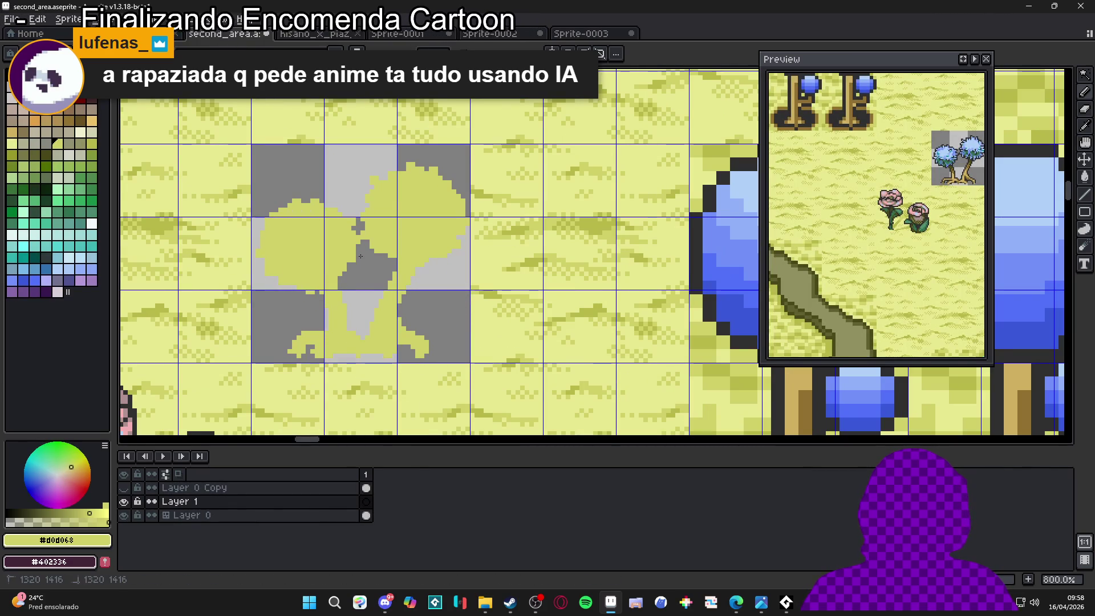
pyautogui.hotkey('ctrl', 'y')
pyautogui.hotkey('ctrl', 'z')
pyautogui.hotkey('ctrl', 'z')
pyautogui.hotkey('ctrl', 'y')
# Squash the yellow shadow to under half height and move Layer 1 beneath Layer 0
pyautogui.press('m')
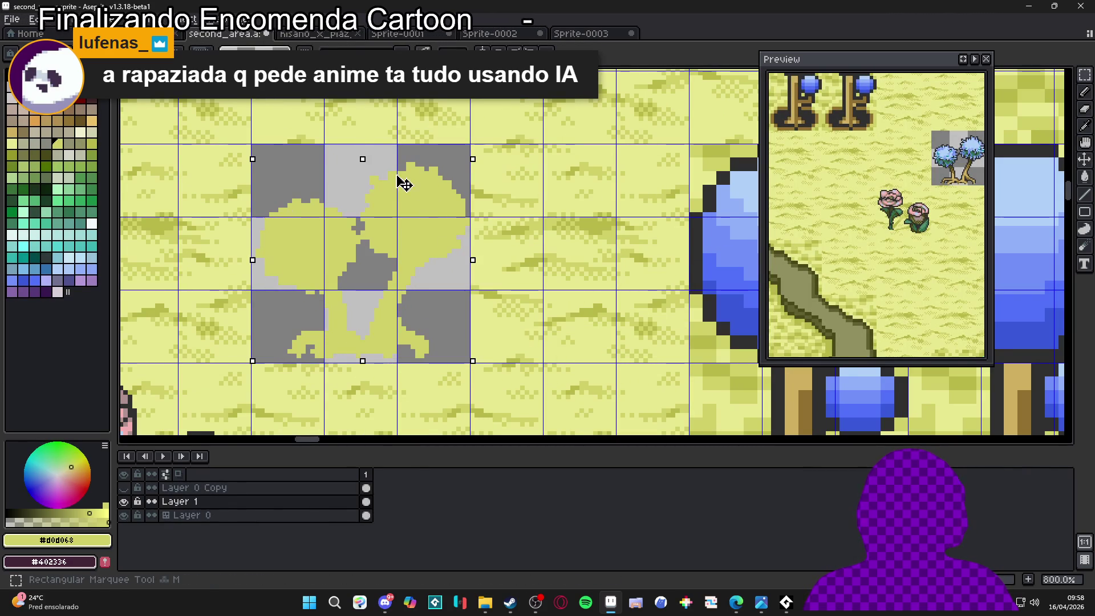
pyautogui.moveTo(380, 164)
pyautogui.mouseDown()
pyautogui.moveTo(382, 283)
pyautogui.moveTo(383, 259)
pyautogui.mouseUp()
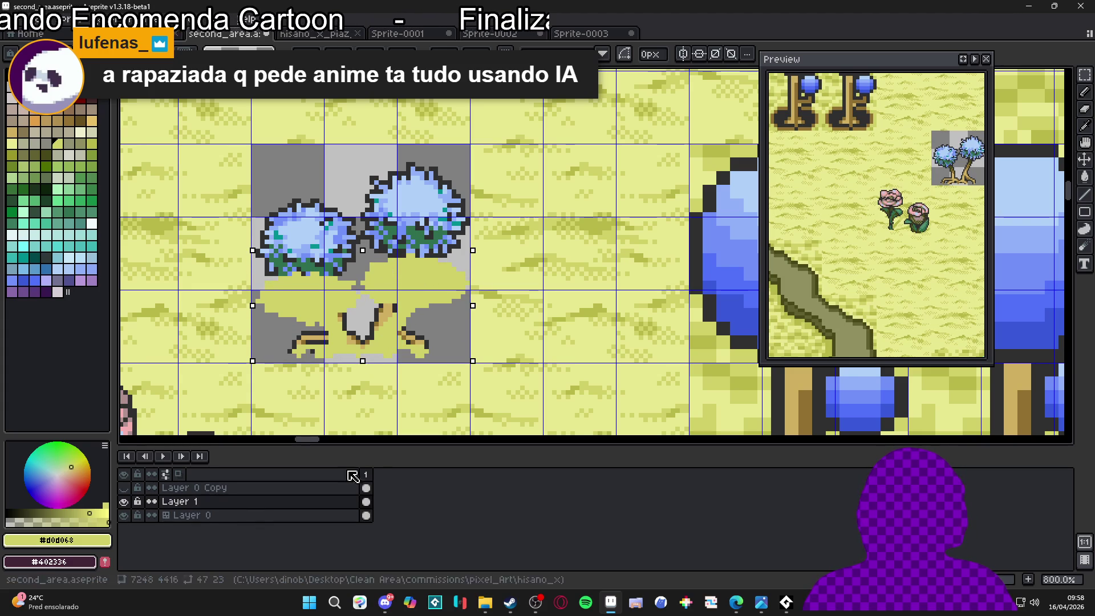
pyautogui.click(331, 514)
pyautogui.moveTo(328, 504); pyautogui.dragTo(328, 529)
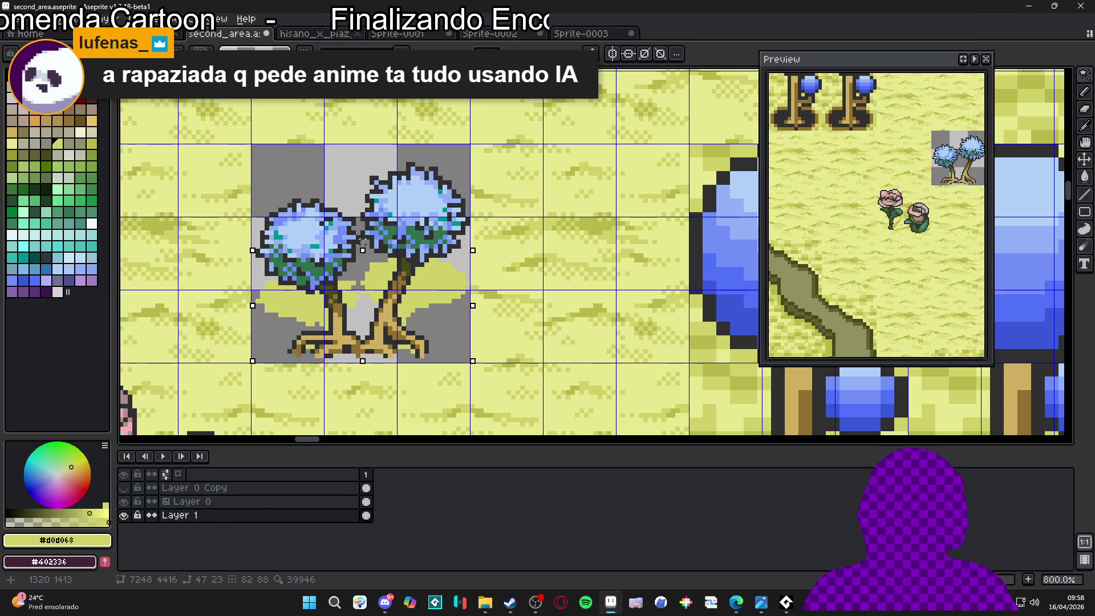
# Try palette yellows including #e8c068, then sample a transparent area as the colour
pyautogui.press('b')
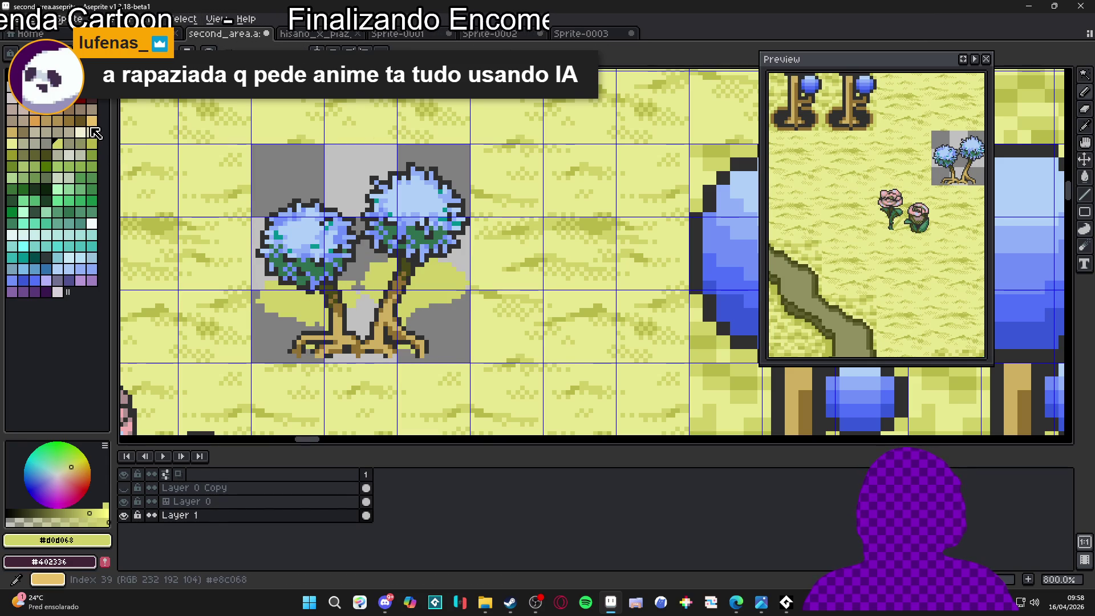
pyautogui.click(92, 121)
pyautogui.click(58, 121)
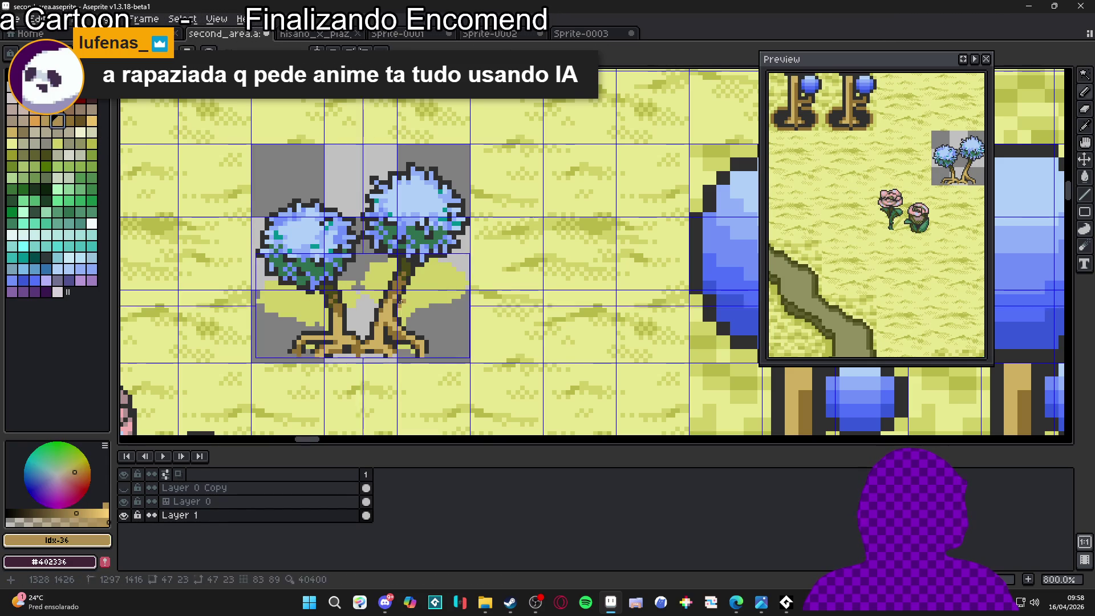
pyautogui.scroll(1, 411, 292)
pyautogui.keyDown('alt'); pyautogui.click(452, 289); pyautogui.keyUp('alt')
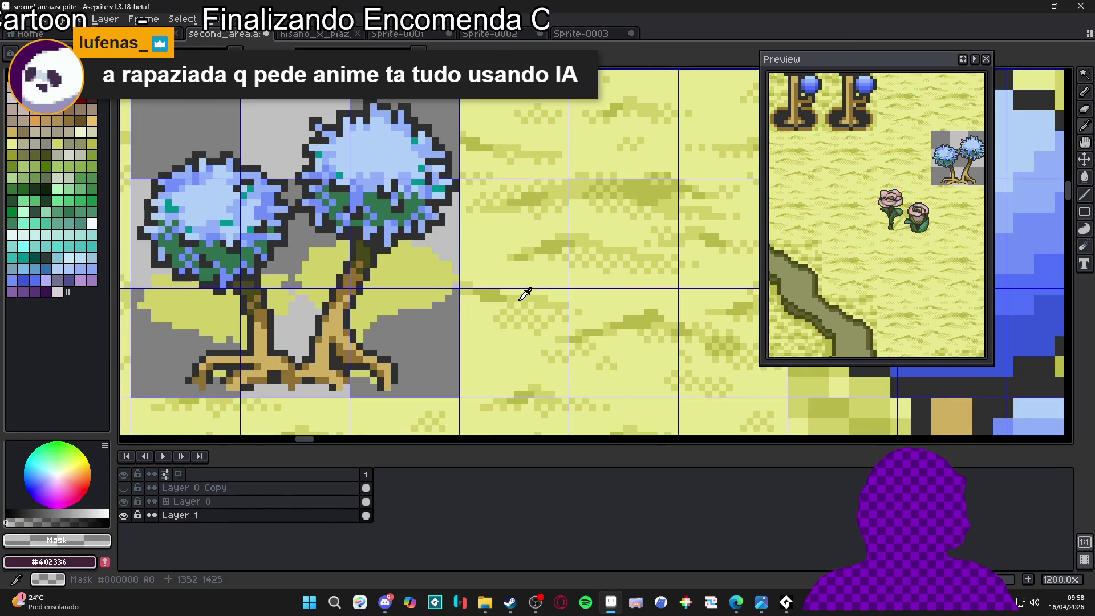
pyautogui.scroll(-2, 454, 308)
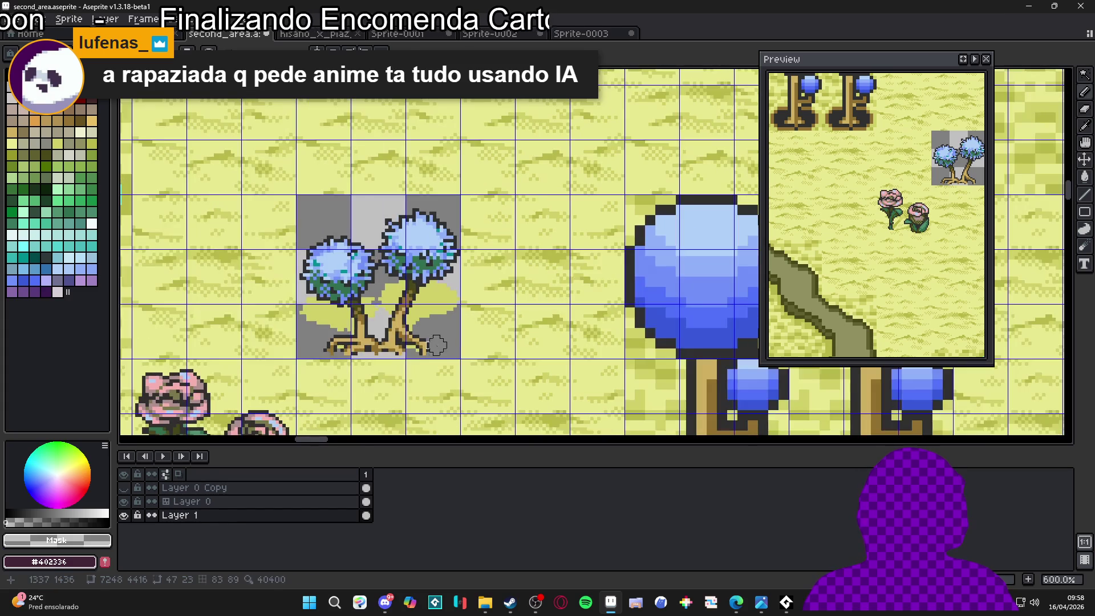
# Toggle Layer 1 visibility to inspect the ground, then add an empty Layer 2 above it
pyautogui.press('w')
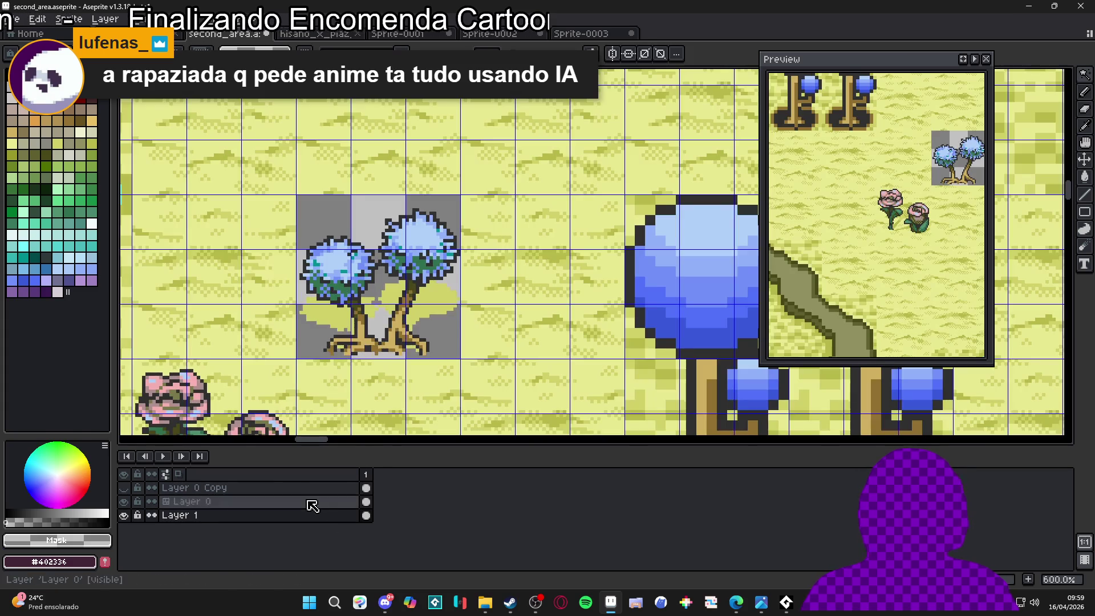
pyautogui.click(189, 502)
pyautogui.click(124, 515)
pyautogui.click(124, 505)
pyautogui.click(183, 516)
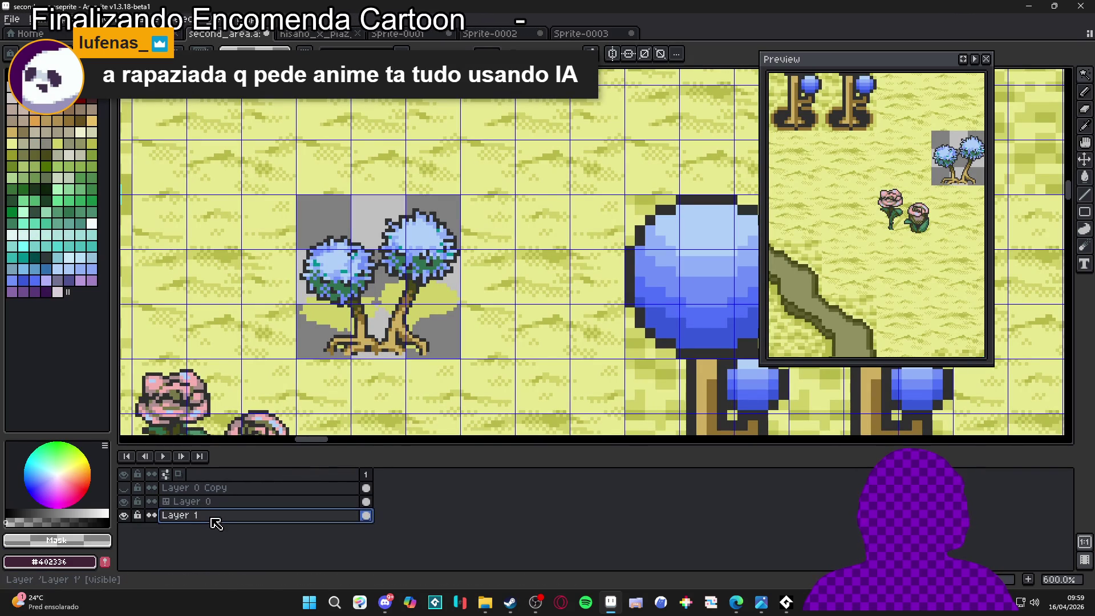
pyautogui.hotkey('shift', 'n')
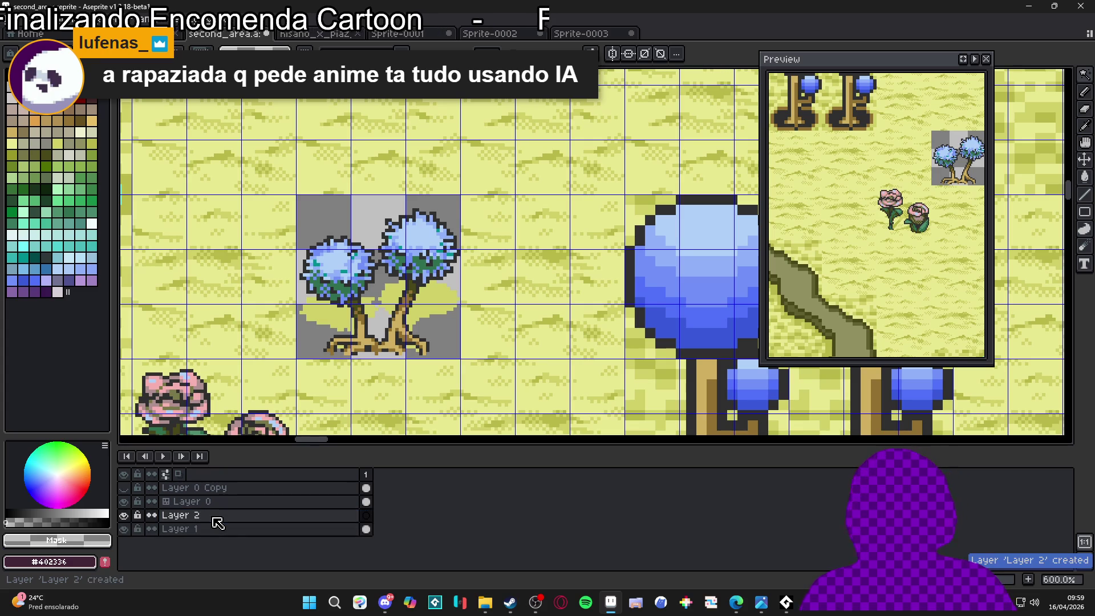
# Copy one grass tile from Layer 0 and paste it behind the trees on Layer 2
pyautogui.hotkey('alt', 'Up')
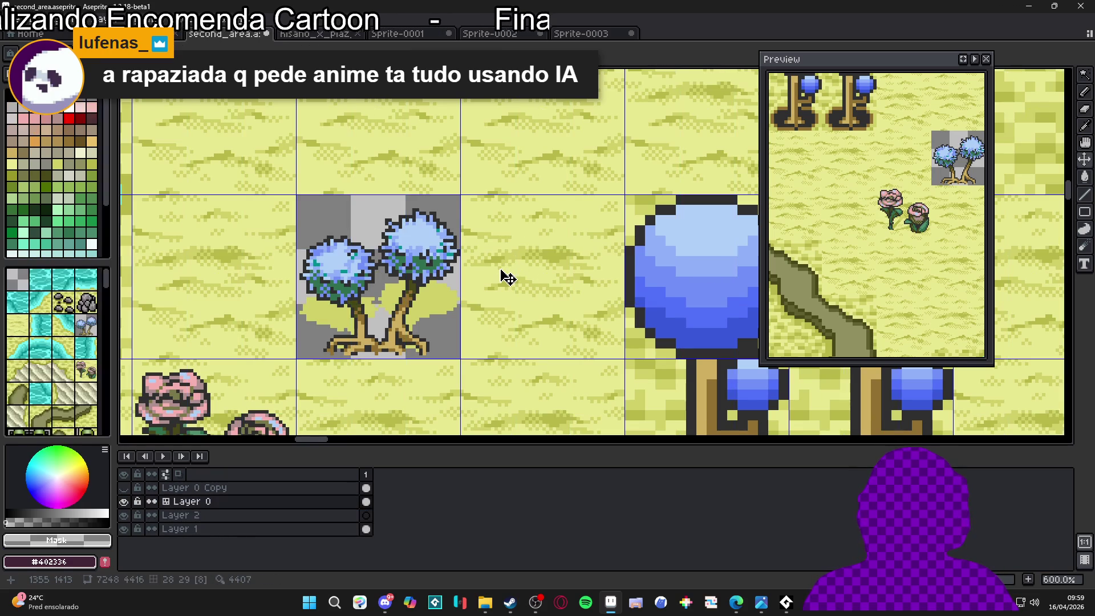
pyautogui.press('m')
pyautogui.moveTo(488, 246); pyautogui.dragTo(490, 254)
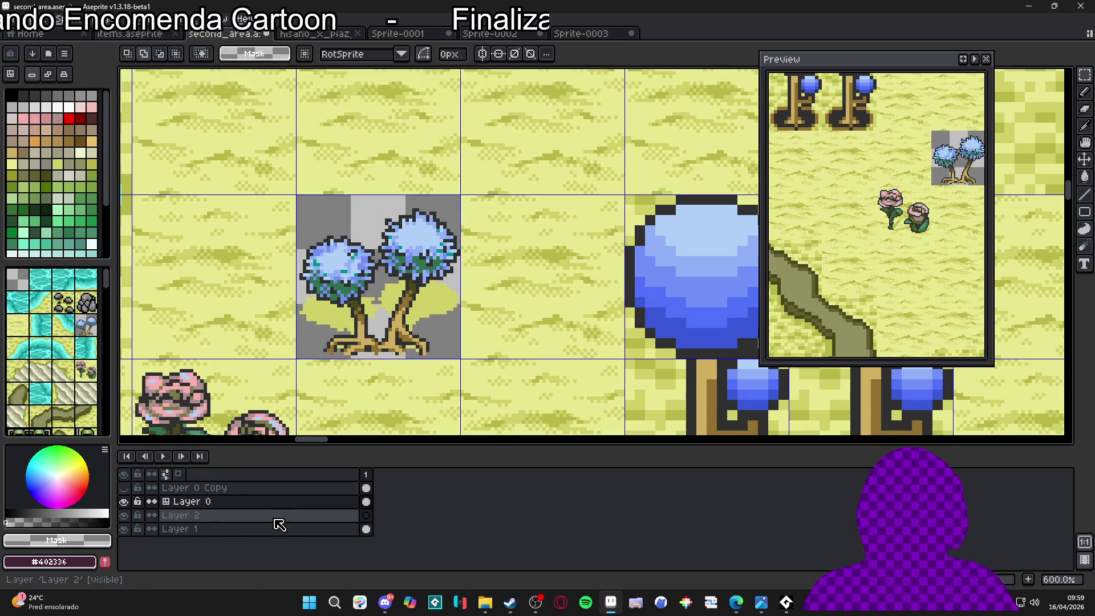
pyautogui.click(277, 516)
pyautogui.press('Return')
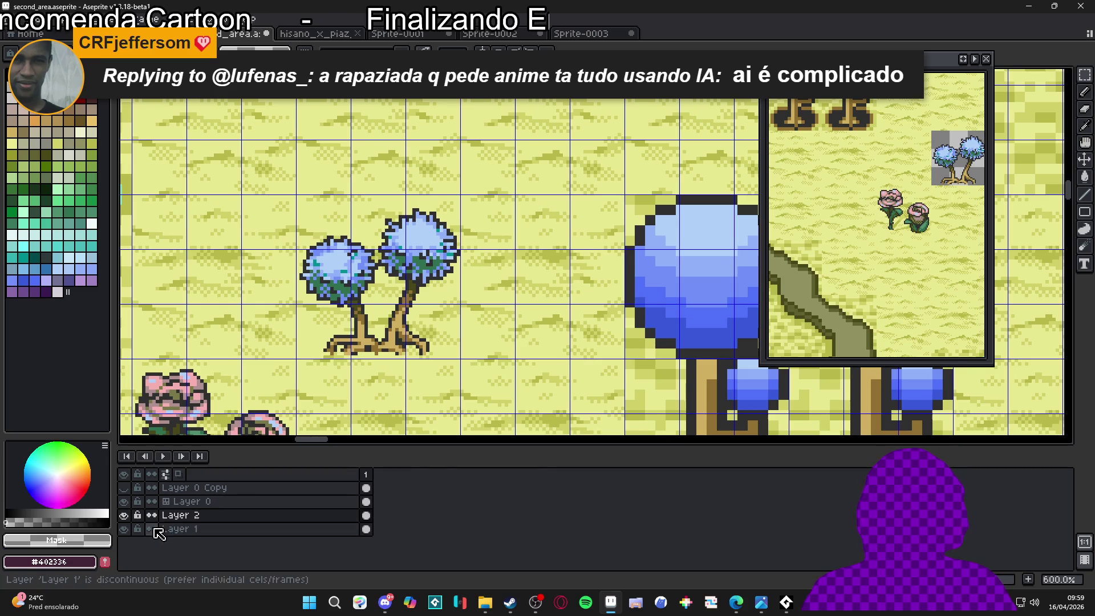
# Reorder Layer 1 above Layer 2 so the trees stand on grass
pyautogui.click(212, 530)
pyautogui.moveTo(212, 529)
pyautogui.mouseDown()
pyautogui.moveTo(201, 519)
pyautogui.moveTo(220, 517)
pyautogui.mouseUp()
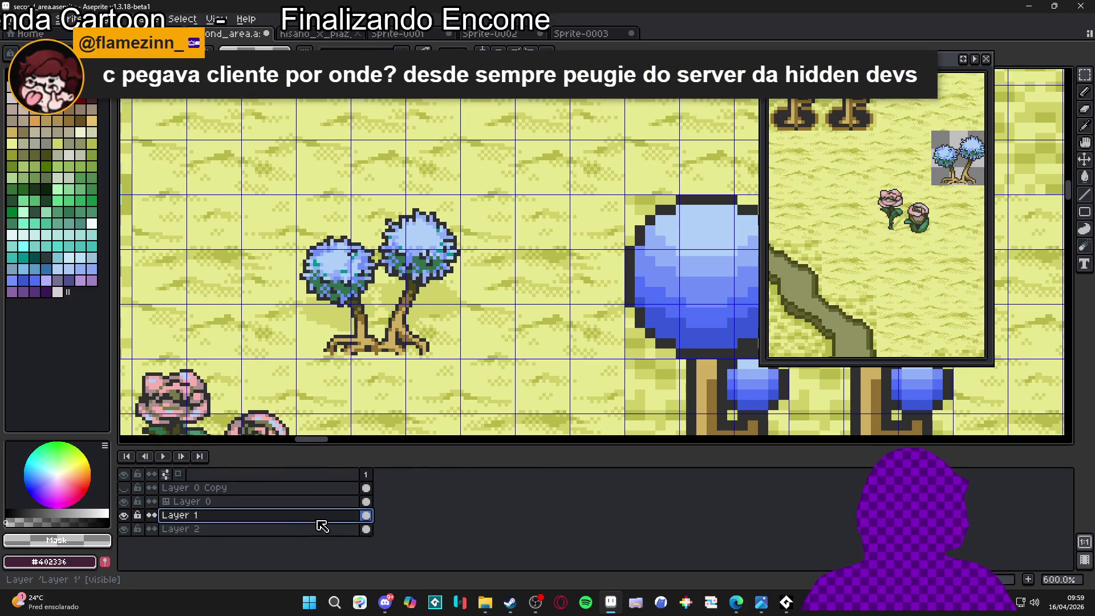
pyautogui.click(367, 526)
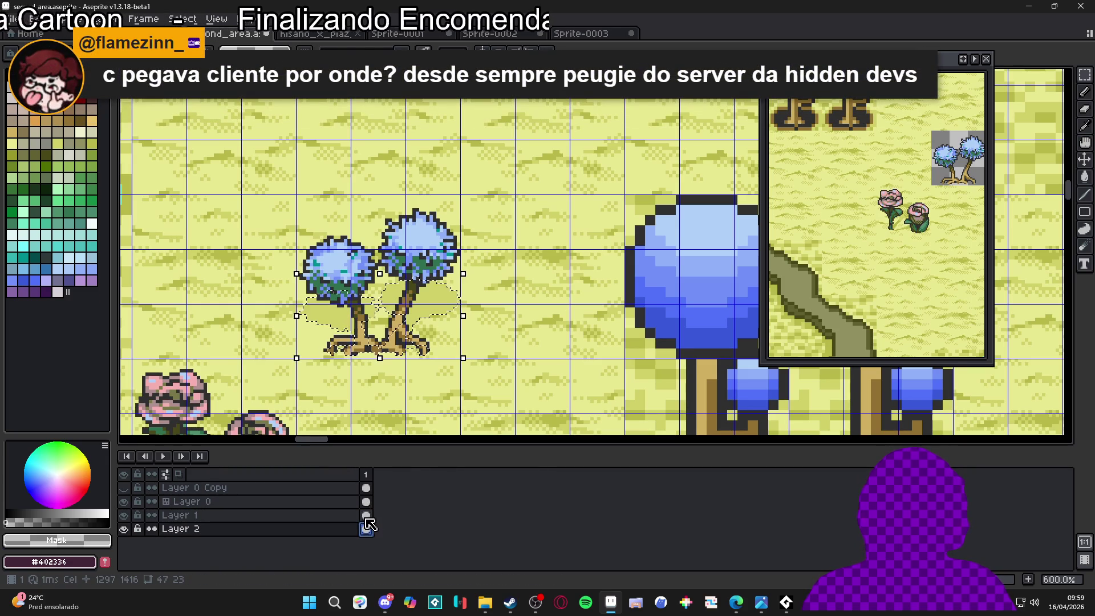
pyautogui.scroll(3, 473, 311)
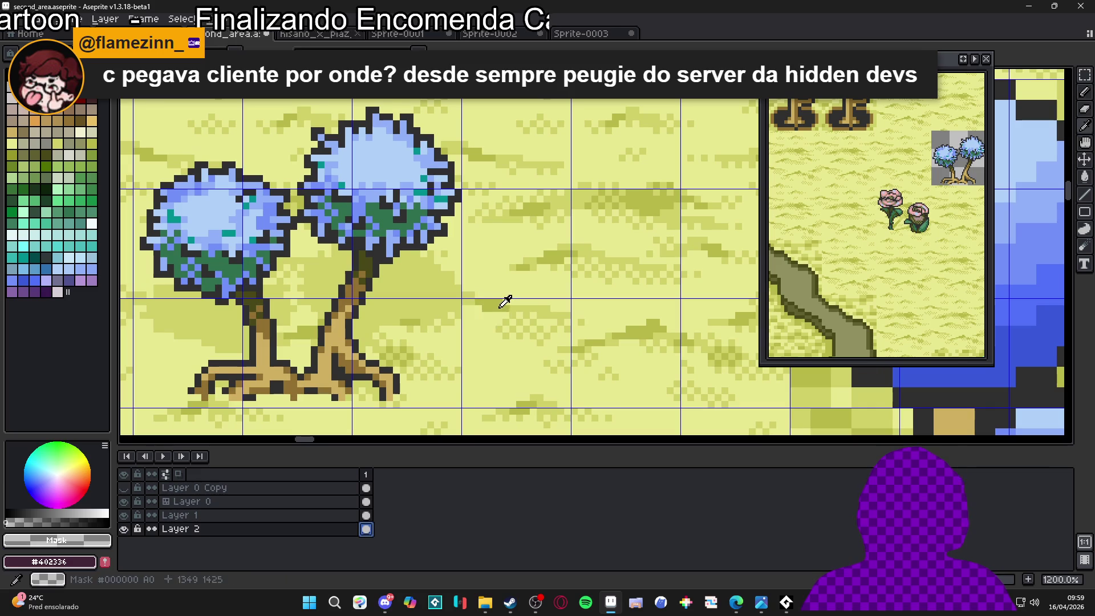
pyautogui.scroll(1, 488, 299)
pyautogui.scroll(3, 487, 297)
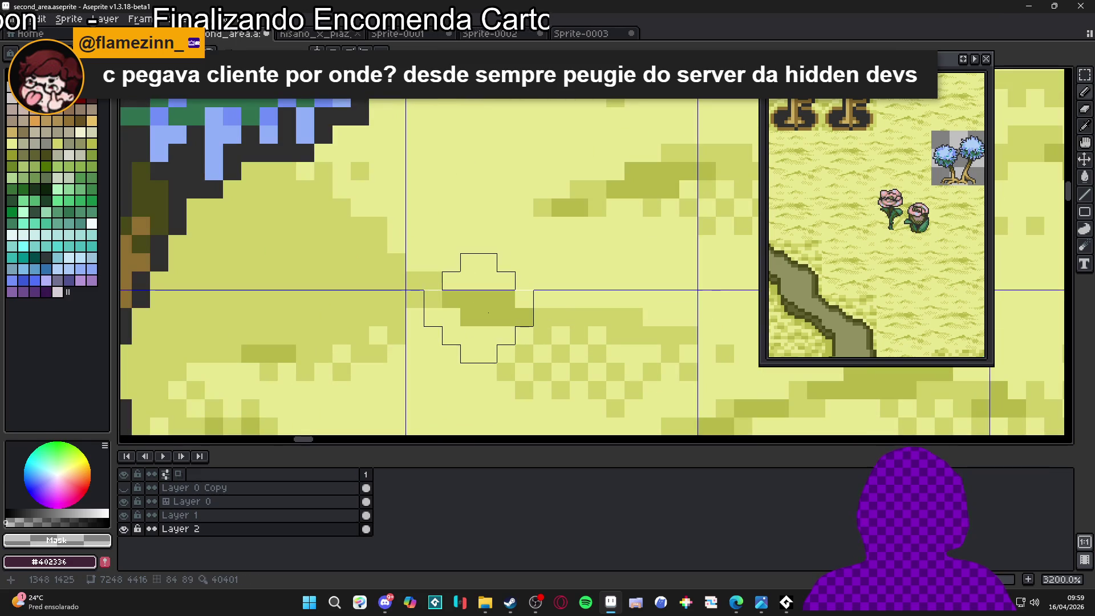
# With a 1-pixel brush, add one olive #b8b848 pixel to the shadow on Layer 1
pyautogui.press('Up')
pyautogui.press('Up')
pyautogui.press('-')
pyautogui.press('-')
pyautogui.press('-')
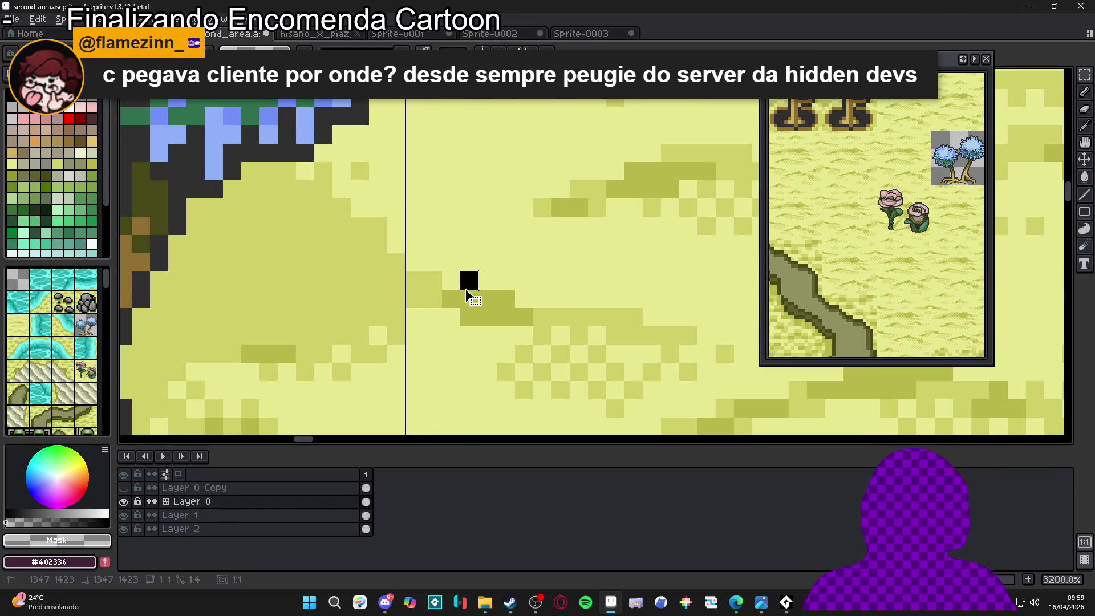
pyautogui.scroll(-3, 461, 308)
pyautogui.scroll(-1, 461, 308)
pyautogui.scroll(2, 558, 264)
pyautogui.keyDown('alt'); pyautogui.click(391, 288); pyautogui.keyUp('alt')
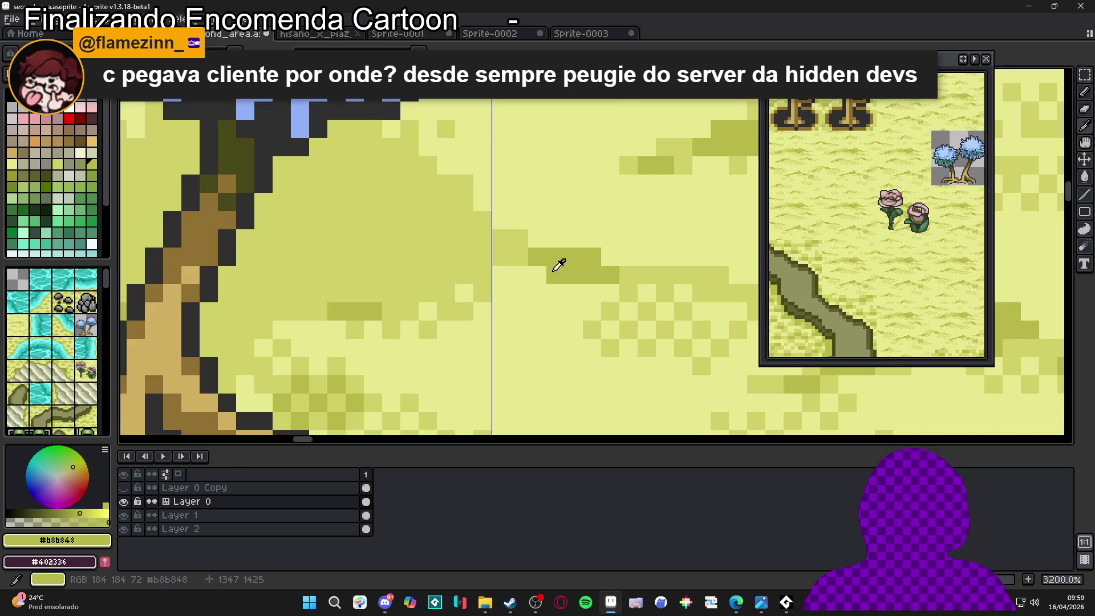
pyautogui.press('Down')
pyautogui.scroll(1, 362, 292)
pyautogui.scroll(1, 362, 292)
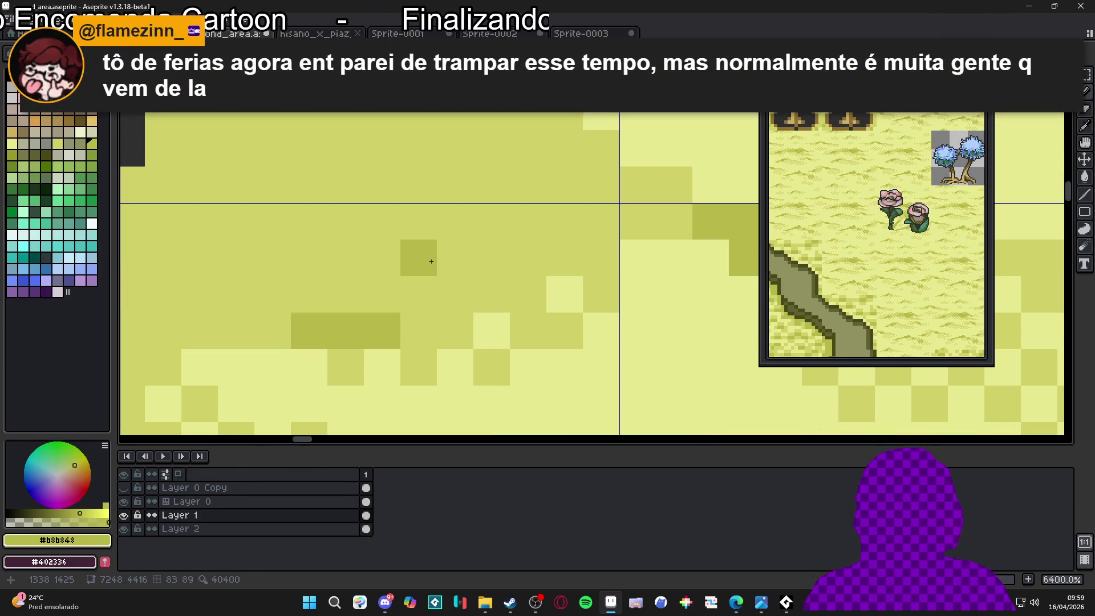
pyautogui.moveTo(431, 261); pyautogui.dragTo(393, 291)
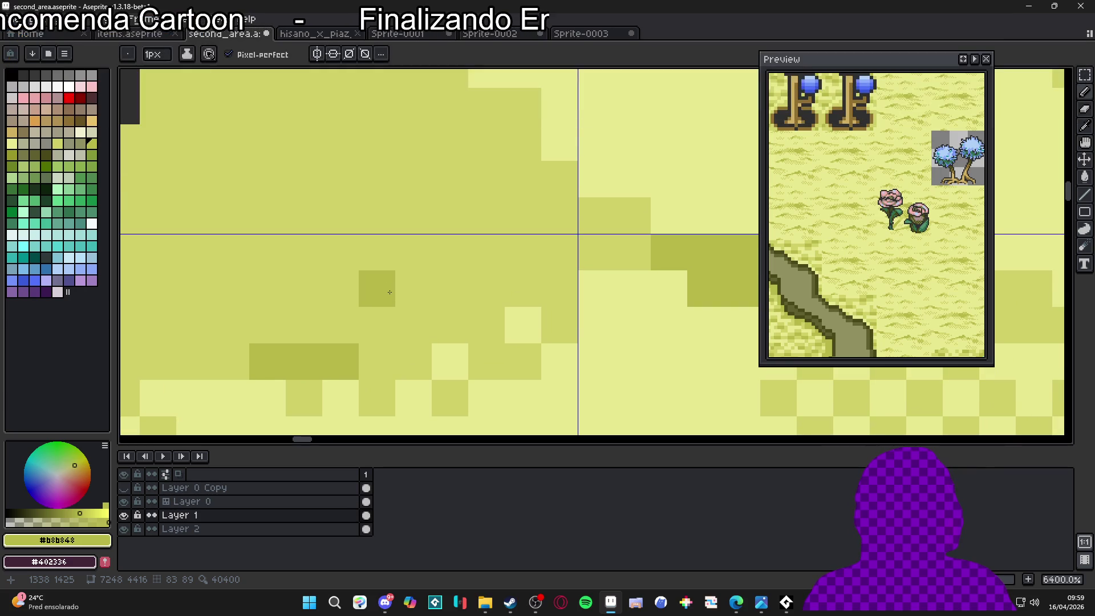
pyautogui.click(411, 270)
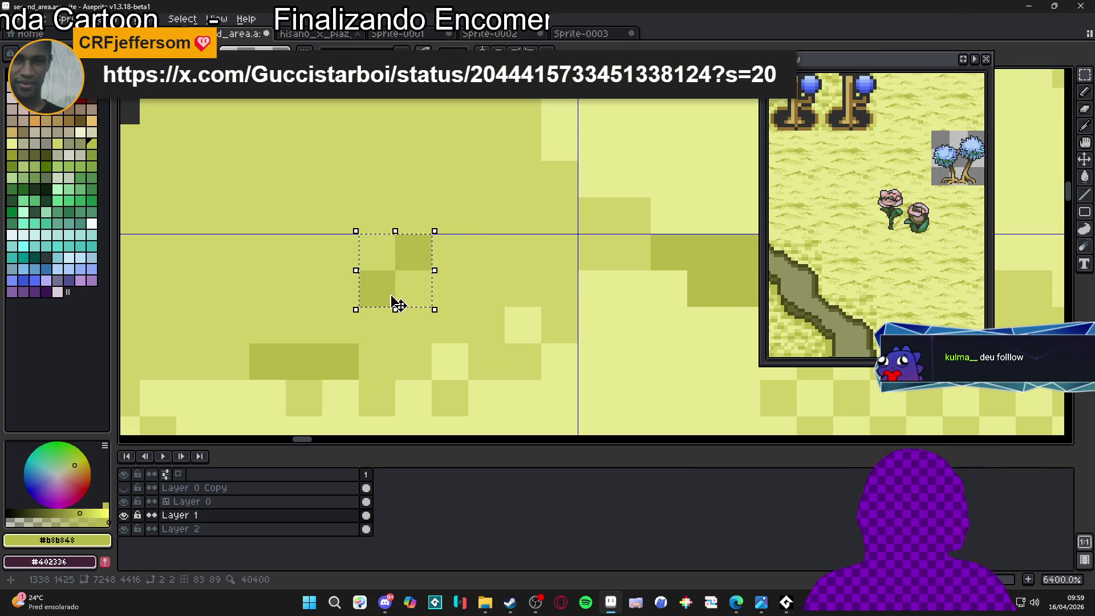
# Check the olive shadow beside the tree trunk with the Magic Wand, then deselect
pyautogui.scroll(-5, 384, 309)
pyautogui.moveTo(357, 299); pyautogui.dragTo(381, 306)
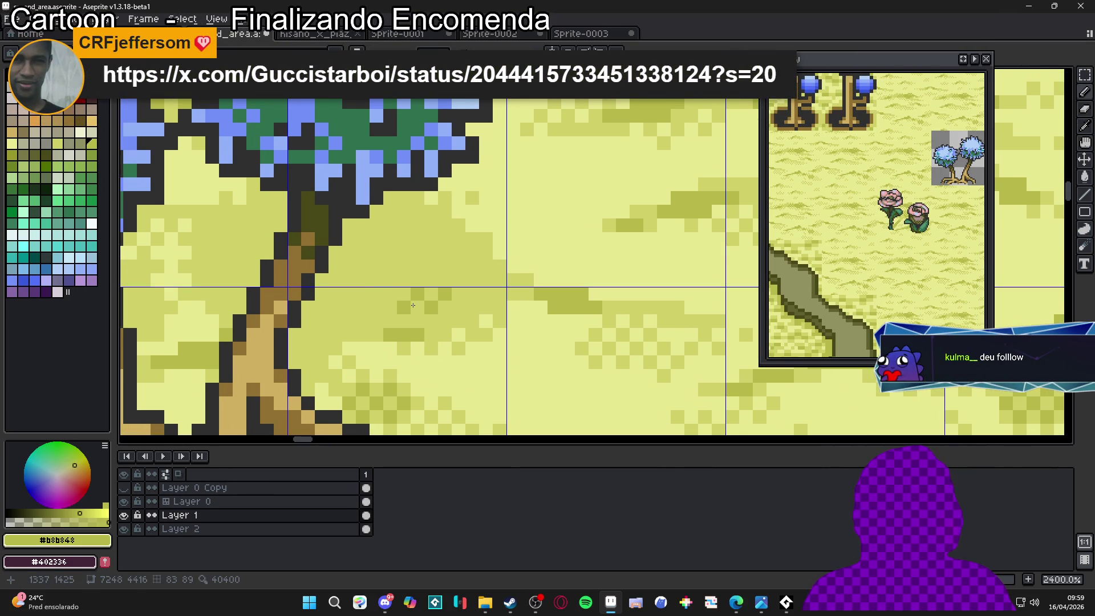
pyautogui.press('w')
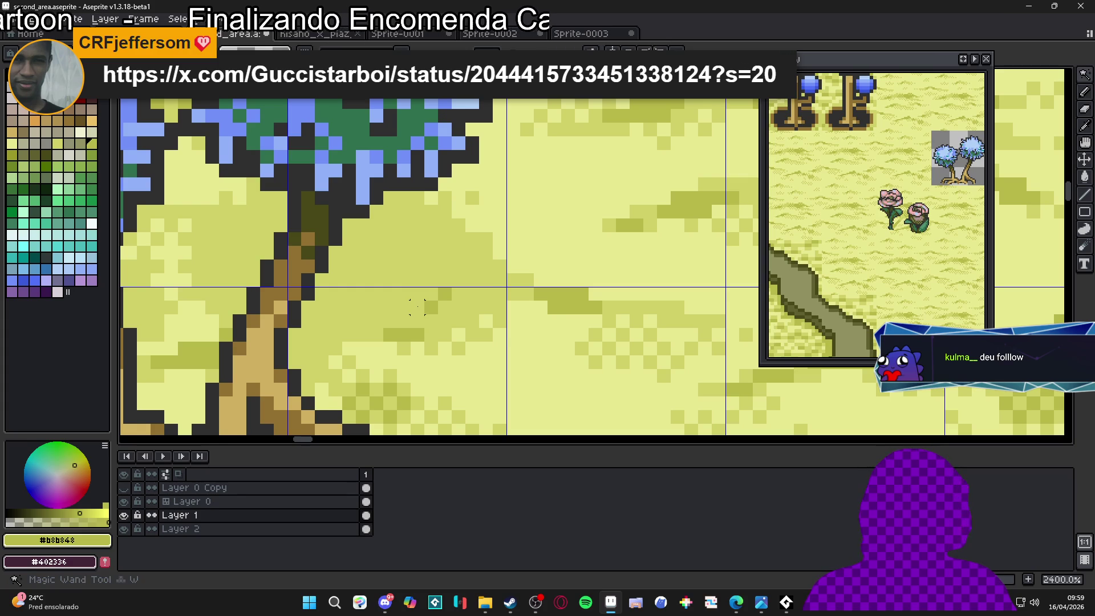
pyautogui.click(411, 323)
pyautogui.scroll(-1, 426, 330)
pyautogui.scroll(-2, 457, 321)
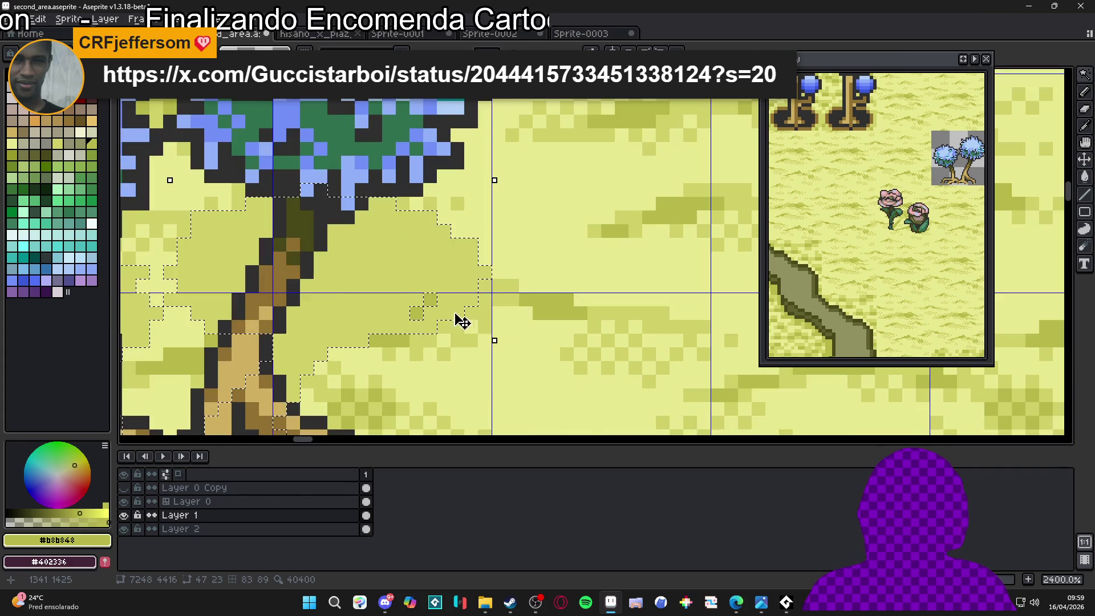
pyautogui.press('b')
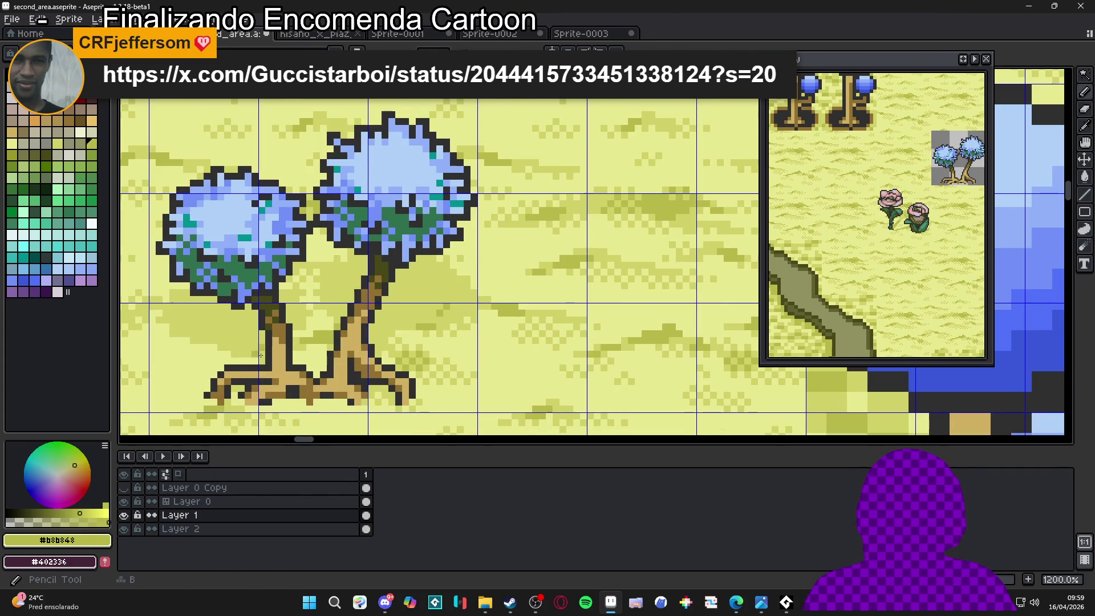
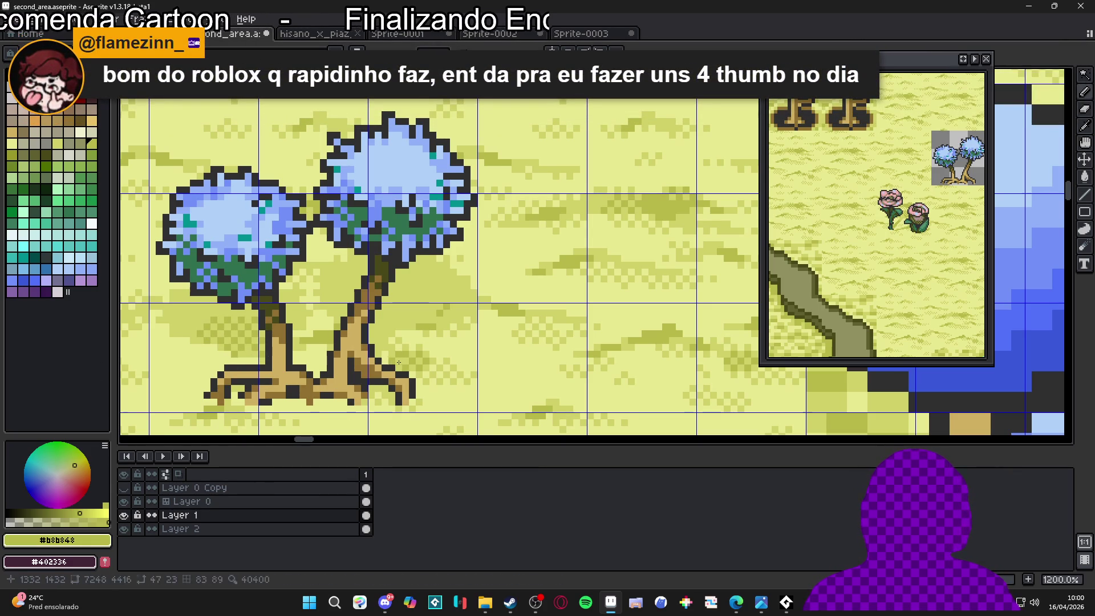
# Merge Layer 1 down into Layer 2 and drop the two-tree drawing in place
pyautogui.scroll(-2, 371, 303)
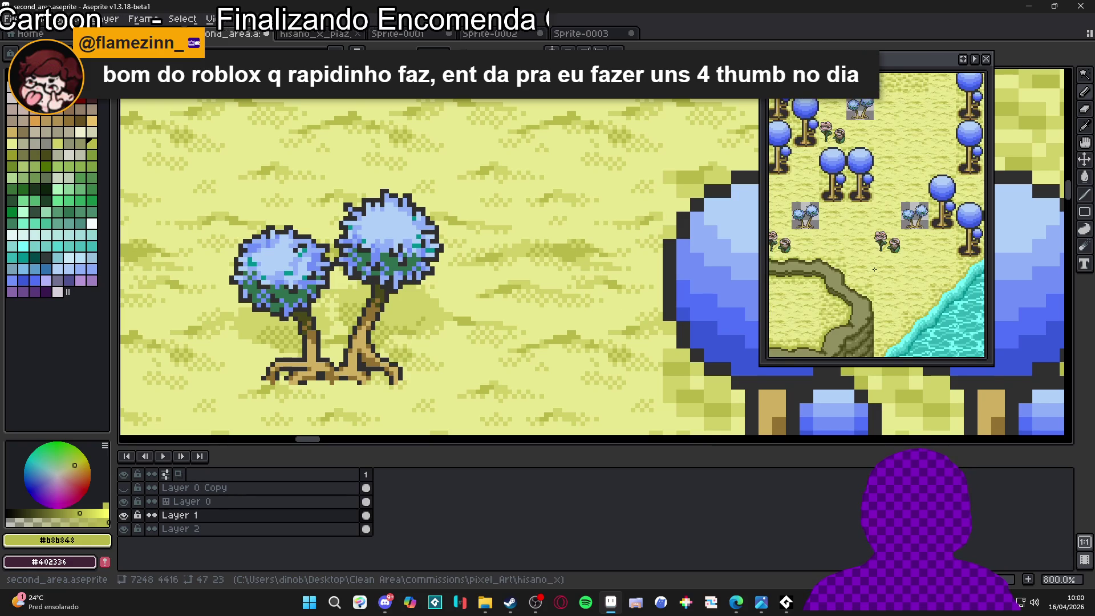
pyautogui.scroll(-1, 827, 243)
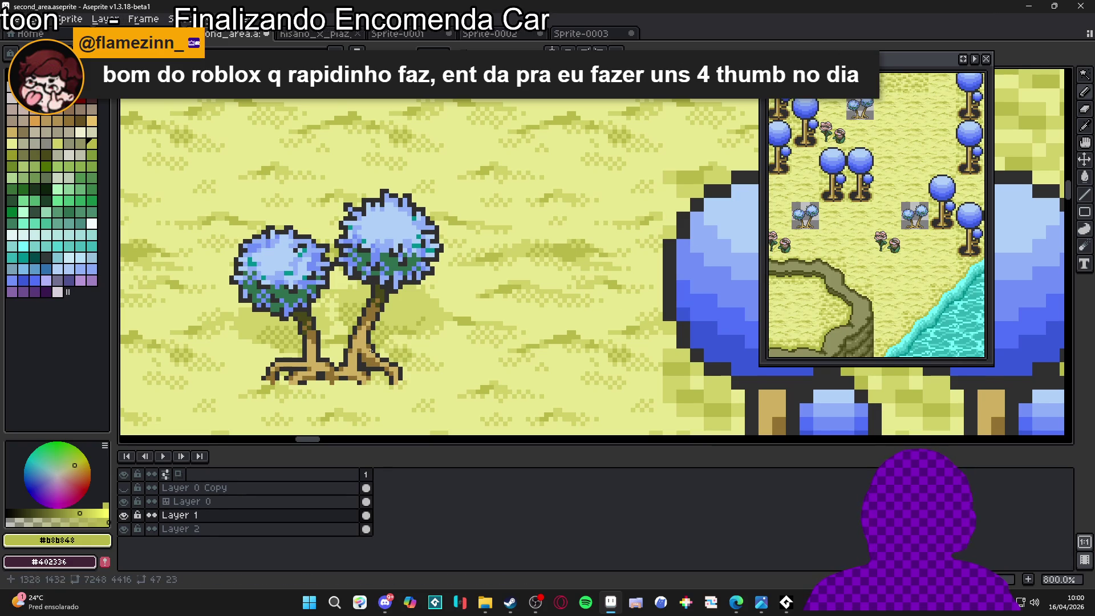
pyautogui.scroll(-5, 371, 363)
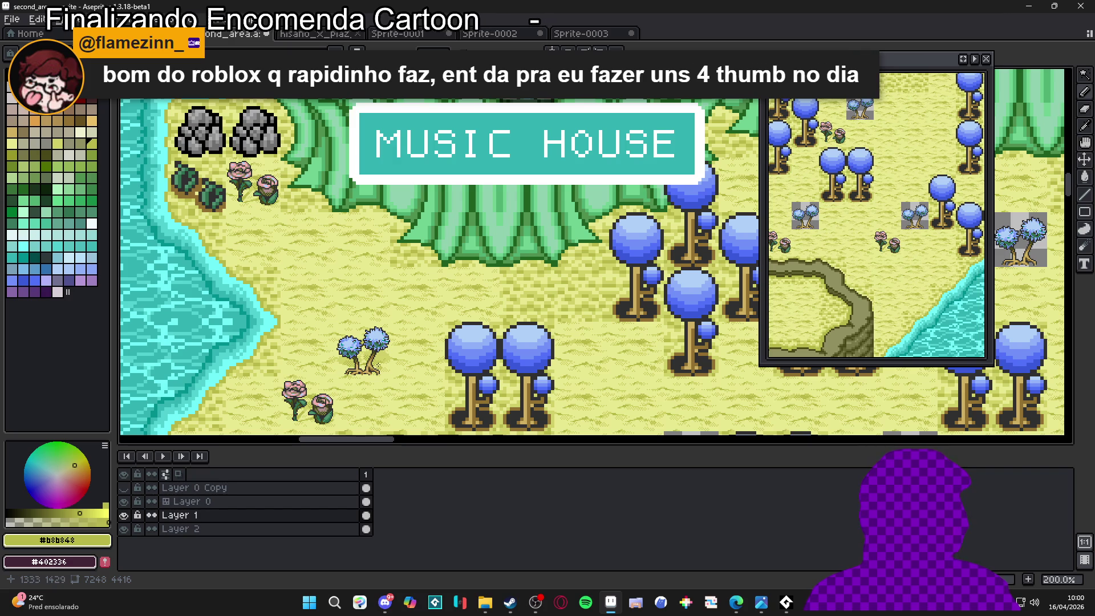
pyautogui.scroll(1, 378, 364)
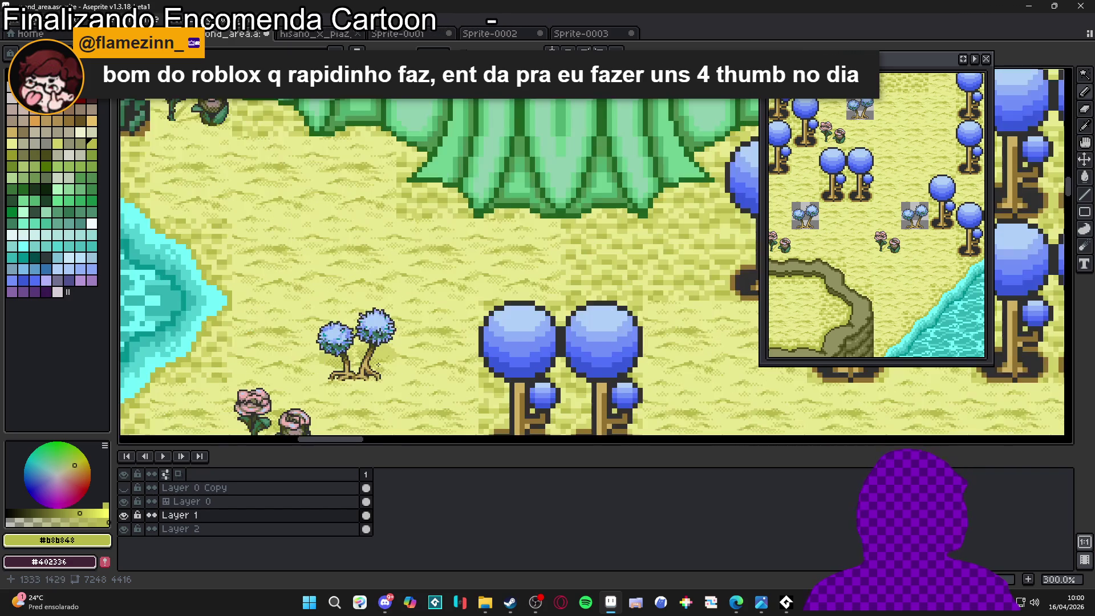
pyautogui.scroll(1, 378, 364)
pyautogui.scroll(2, 388, 364)
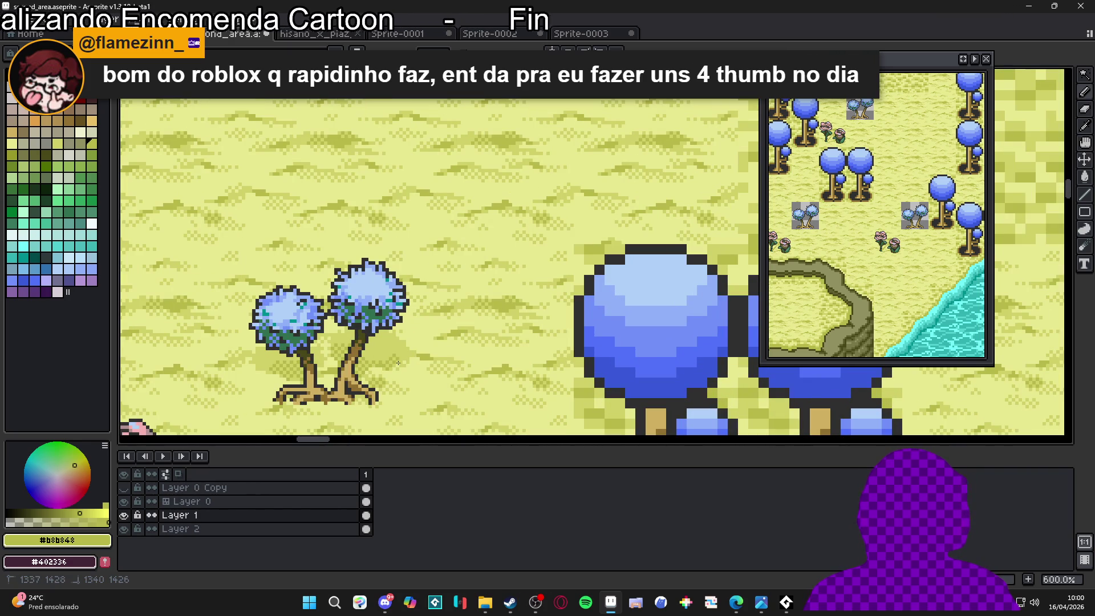
pyautogui.scroll(-1, 380, 361)
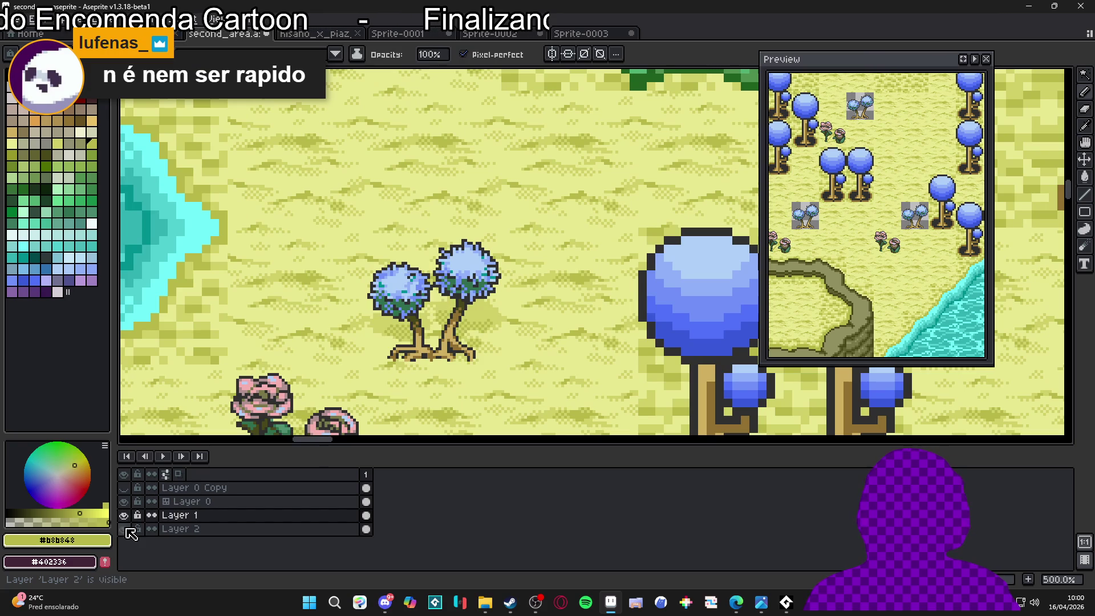
pyautogui.hotkey('ctrl', 'e')
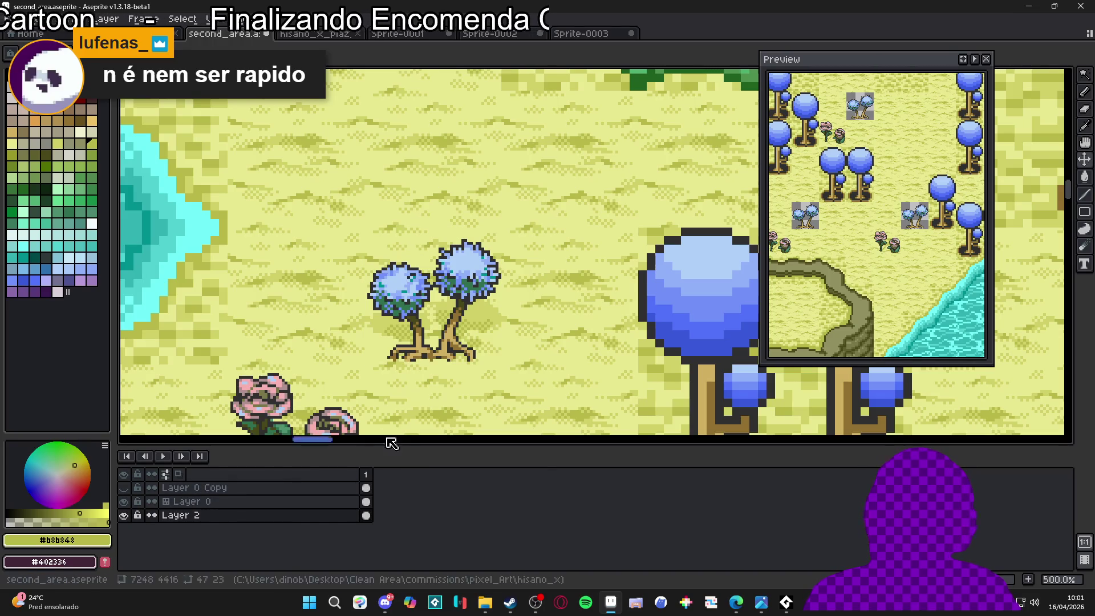
pyautogui.press('m')
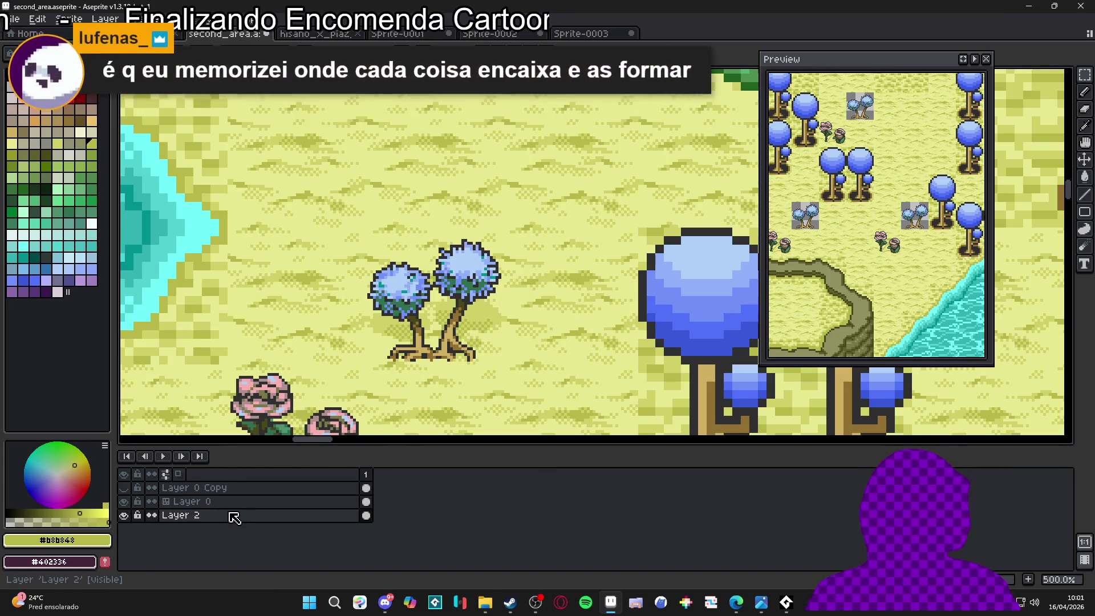
pyautogui.press('v')
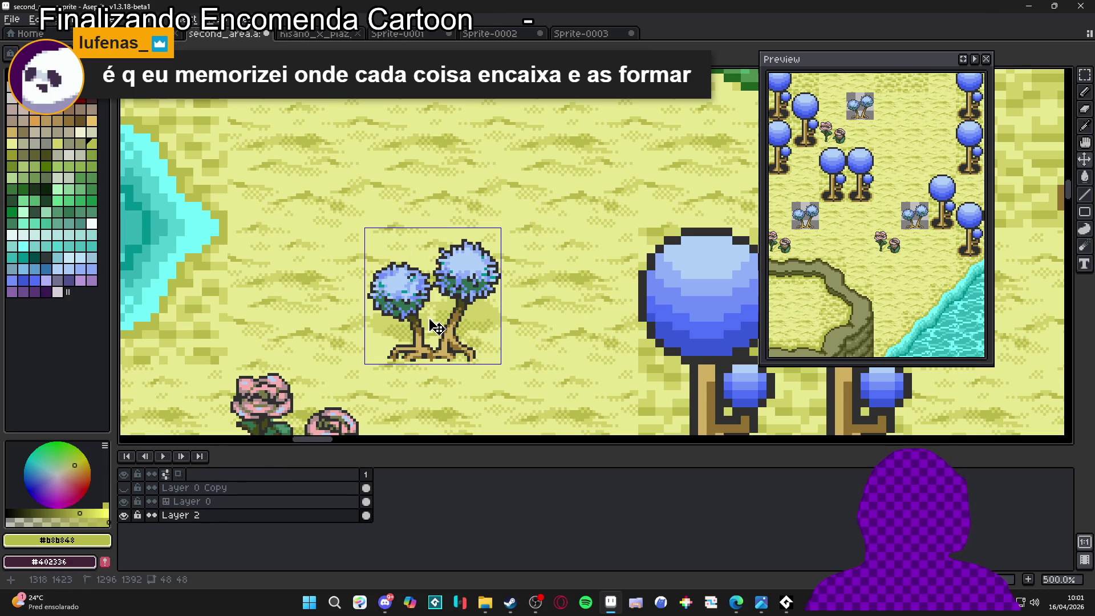
pyautogui.click(468, 323)
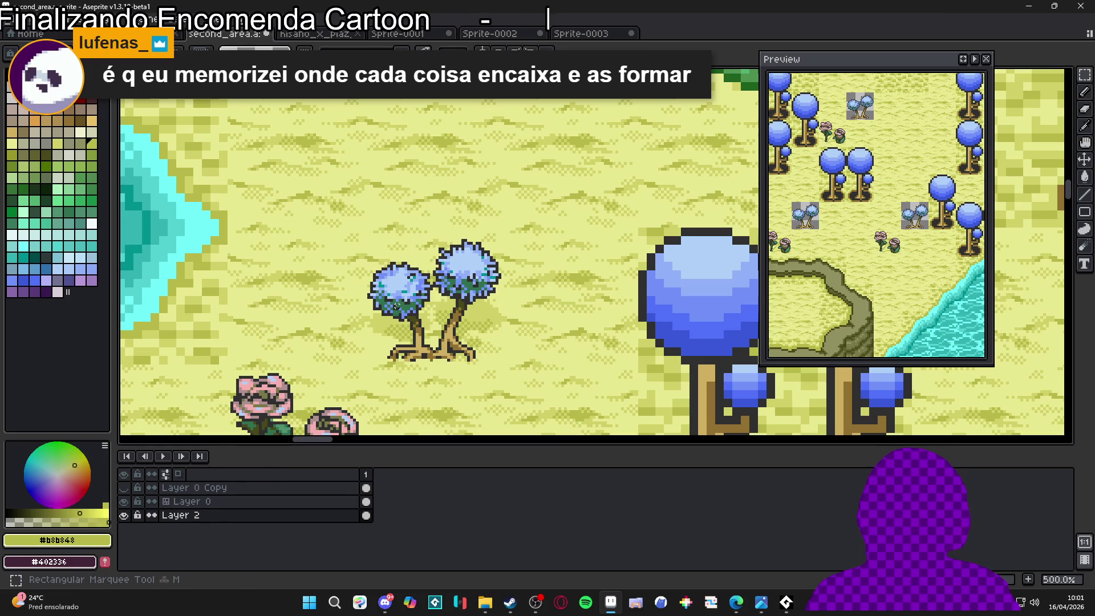
# Show the pixel grid, then select and lift the two-tree tile from the Layer 0 tilemap
pyautogui.hotkey('ctrl', "'")
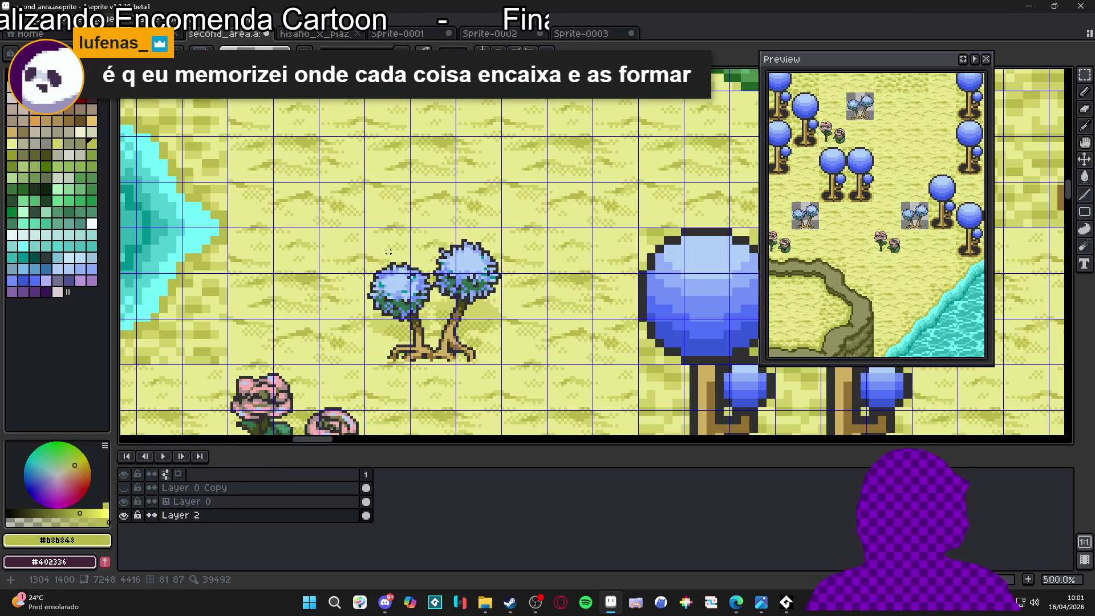
pyautogui.click(208, 507)
pyautogui.press('w')
pyautogui.click(471, 334)
pyautogui.press('Delete')
pyautogui.press('b')
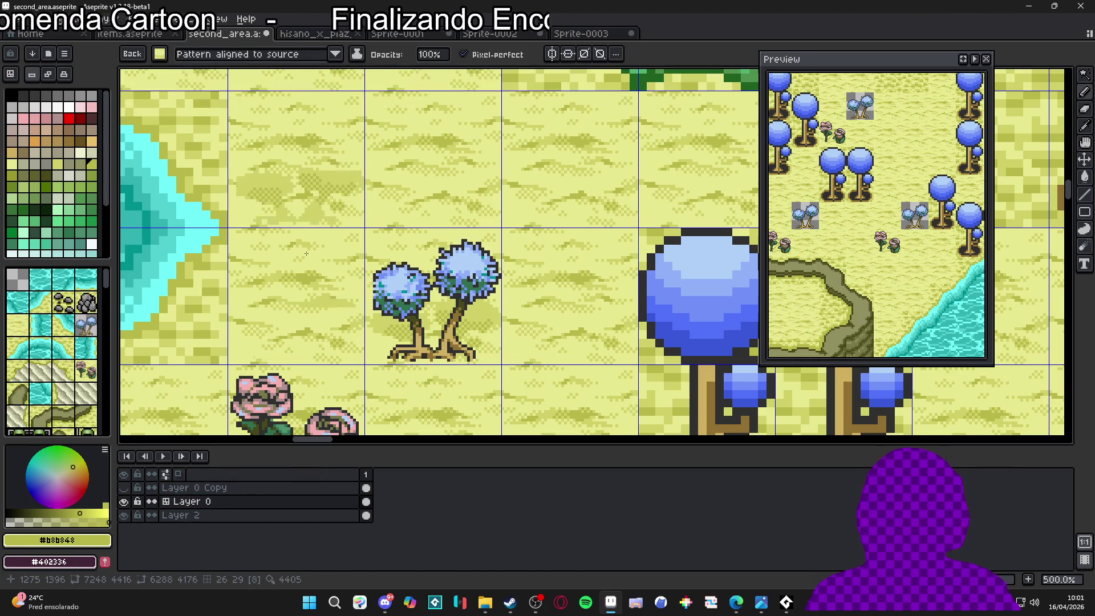
# Stamp the two-tree tile into a sand cell and pan across the sand area
pyautogui.click(473, 286)
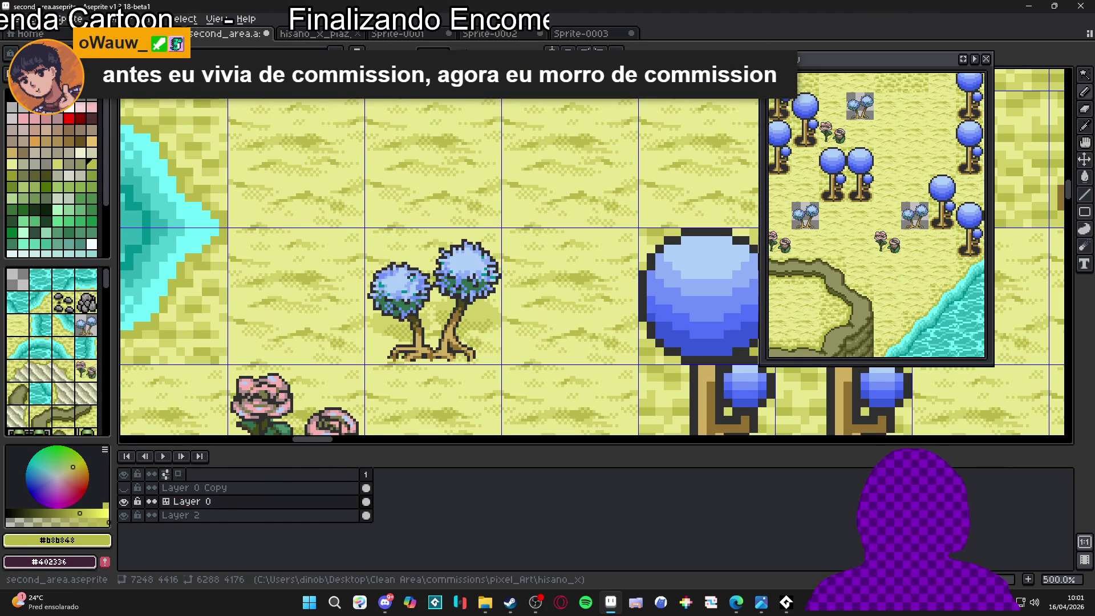
pyautogui.scroll(1, 435, 302)
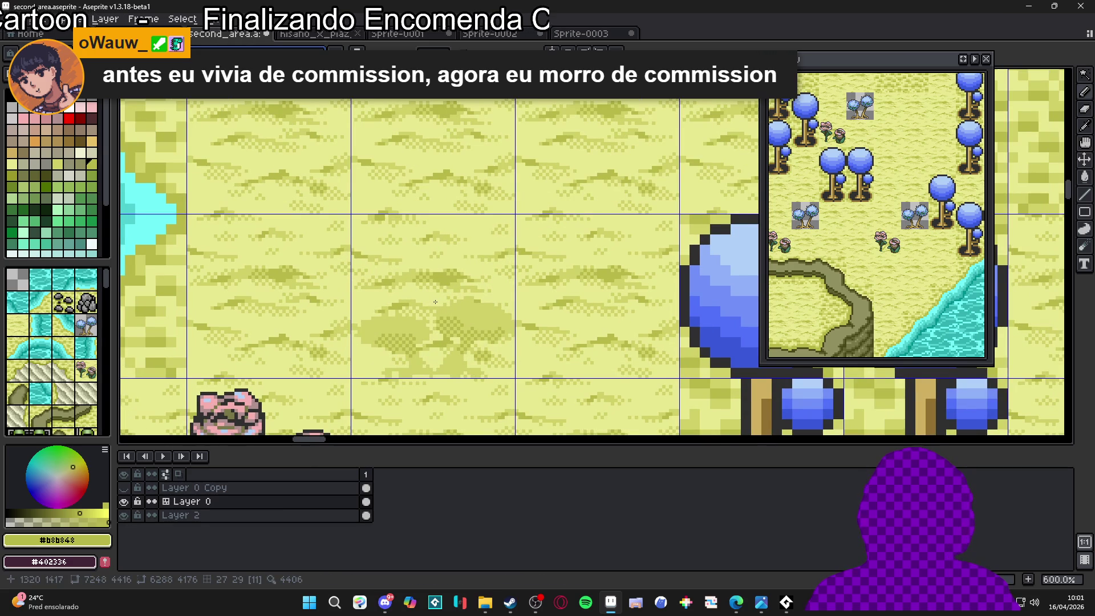
pyautogui.scroll(-4, 663, 313)
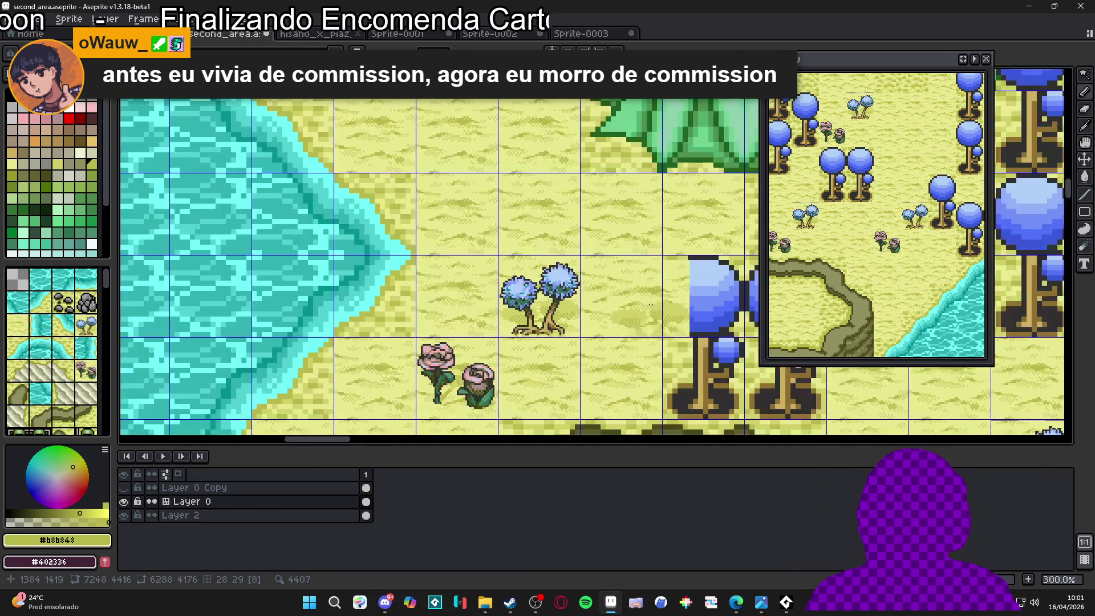
pyautogui.moveTo(663, 313)
pyautogui.mouseDown()
pyautogui.moveTo(463, 267)
pyautogui.moveTo(344, 296)
pyautogui.mouseUp()
# Zoom around the stamped cells and undo the last tile stamp
pyautogui.scroll(-3, 344, 296)
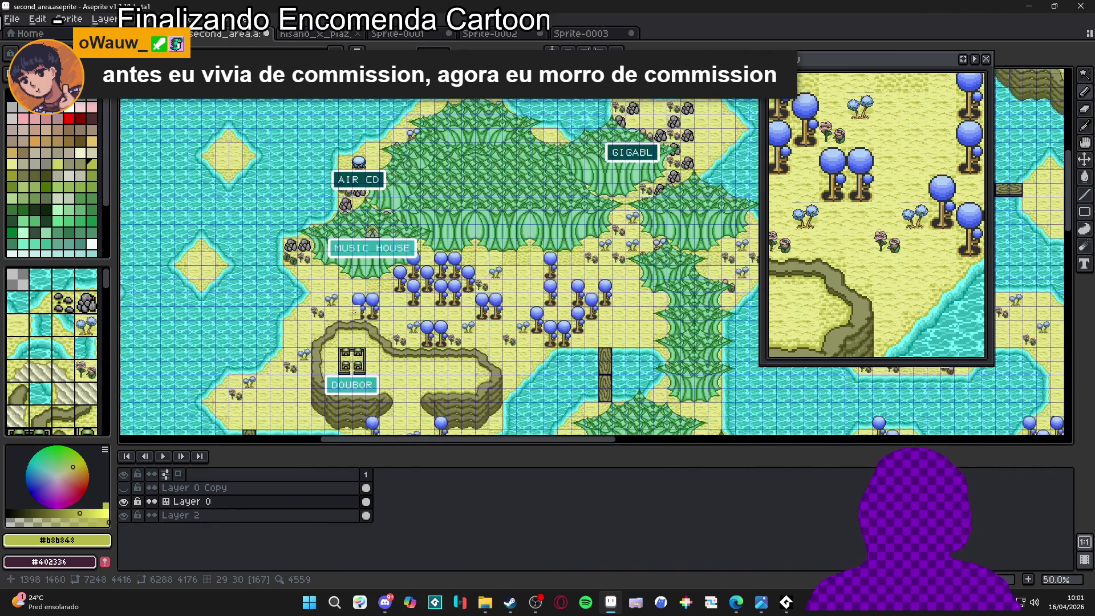
pyautogui.scroll(3, 350, 316)
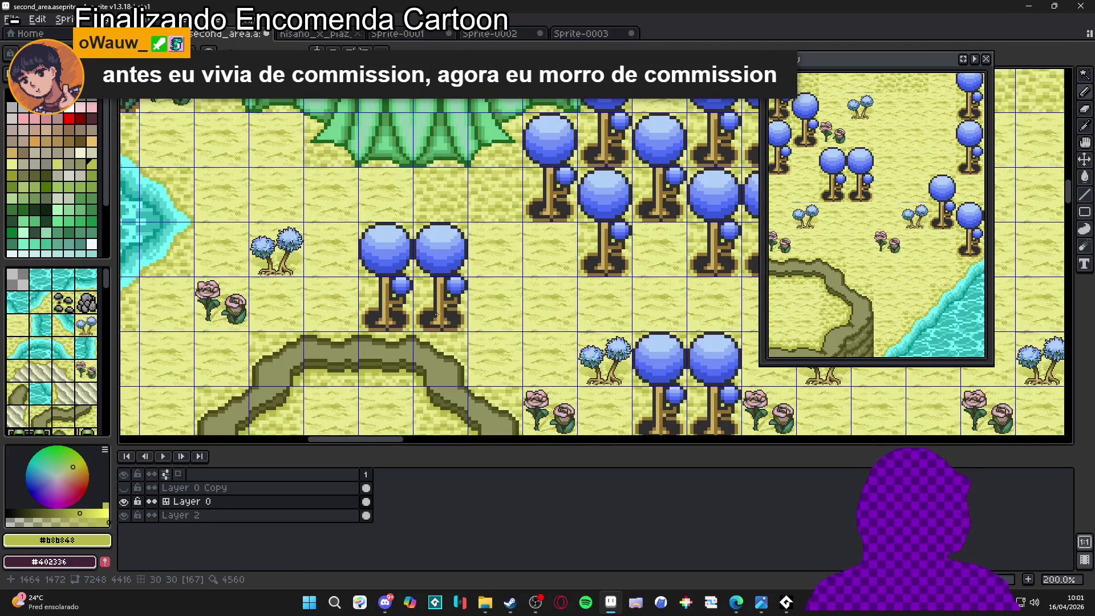
pyautogui.scroll(1, 295, 283)
pyautogui.scroll(-1, 353, 308)
pyautogui.scroll(-1, 451, 319)
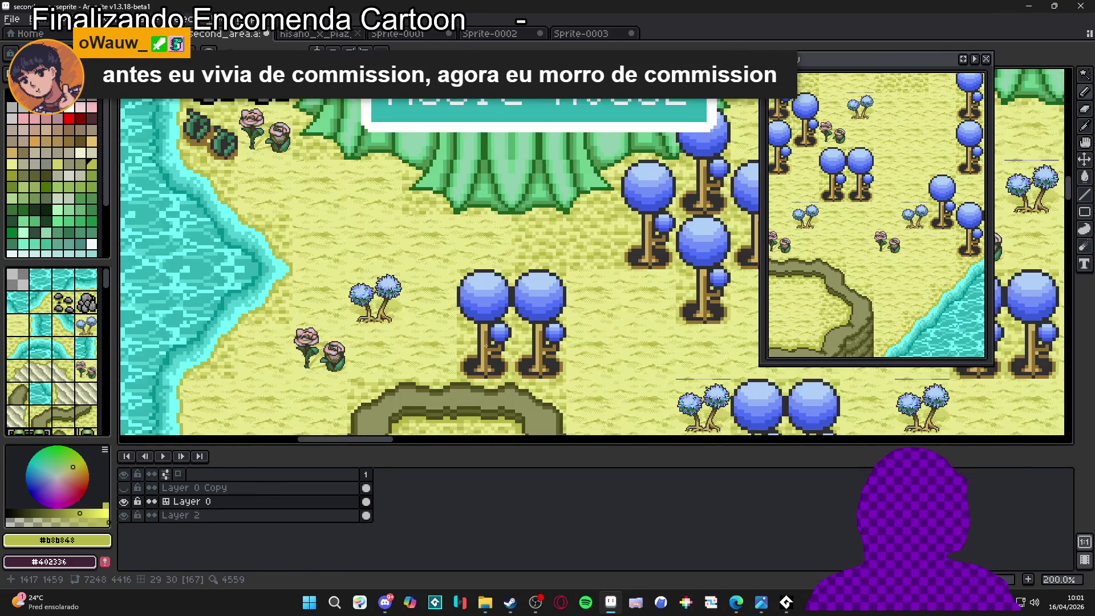
pyautogui.scroll(1, 455, 316)
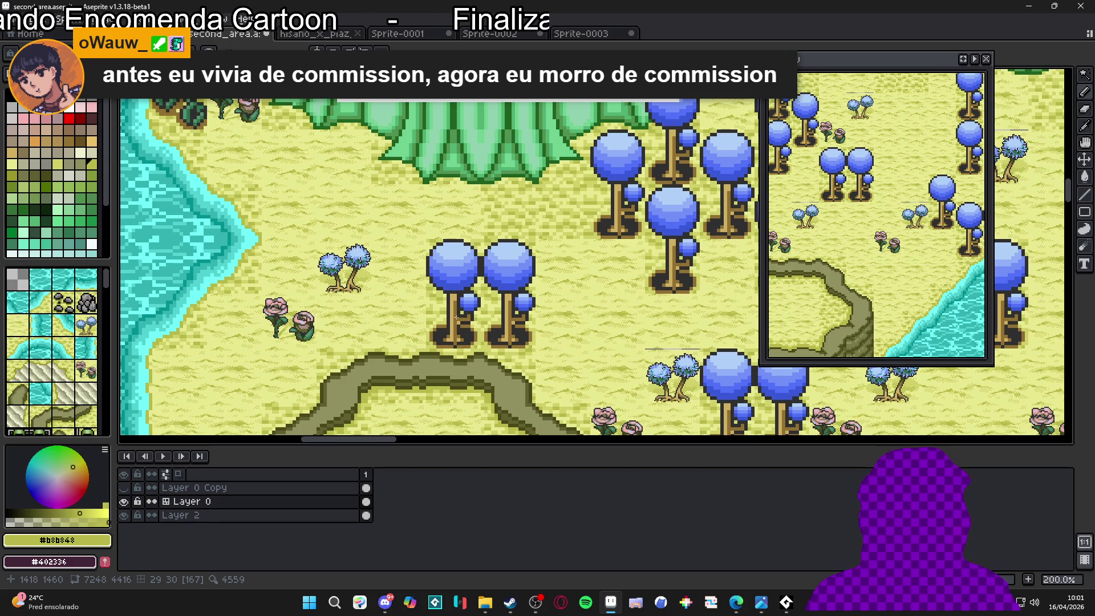
pyautogui.scroll(-1, 457, 317)
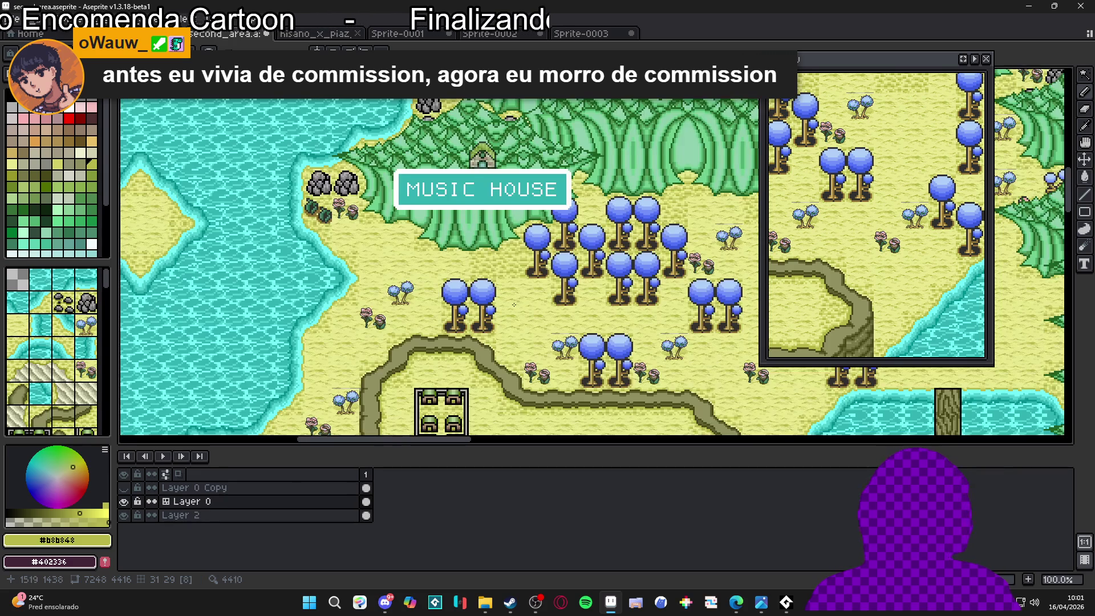
pyautogui.scroll(-1, 450, 320)
pyautogui.scroll(1, 448, 322)
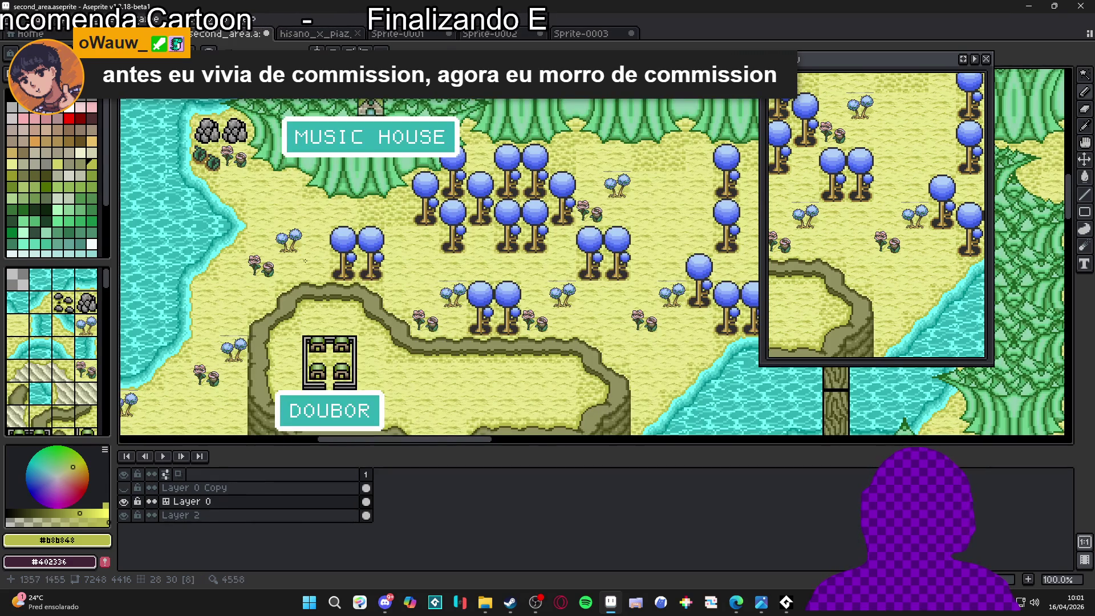
pyautogui.scroll(1, 324, 267)
pyautogui.scroll(-1, 534, 262)
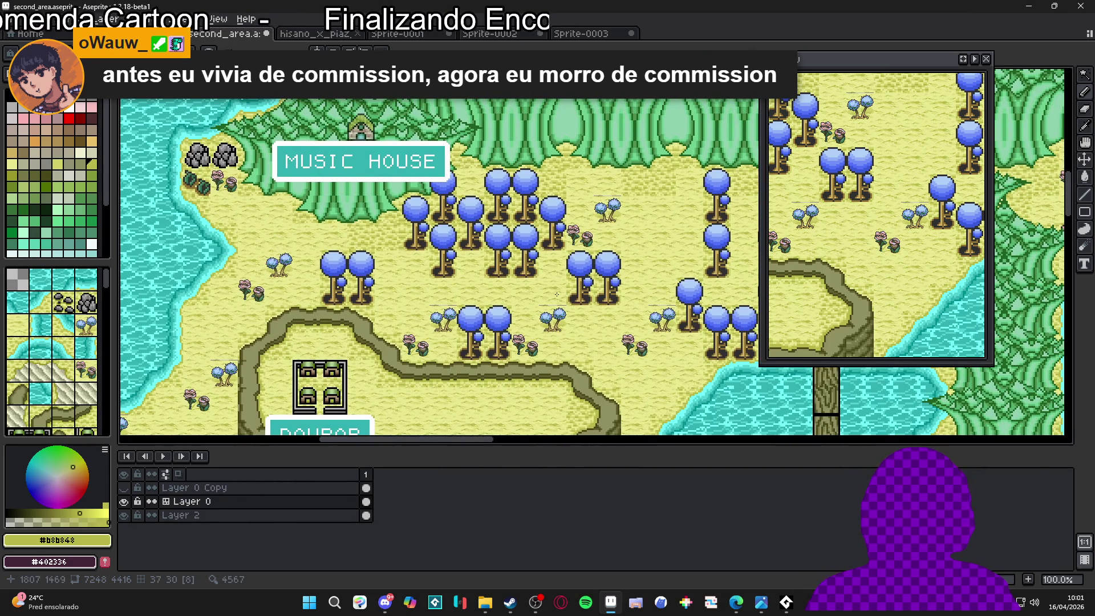
pyautogui.scroll(2, 556, 295)
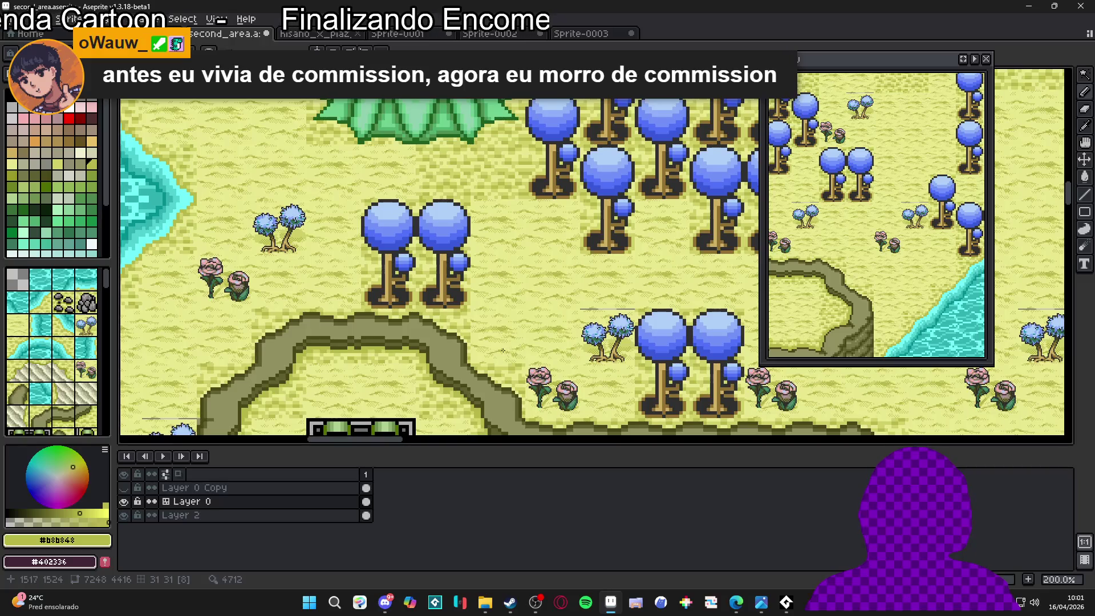
pyautogui.press('Tab')
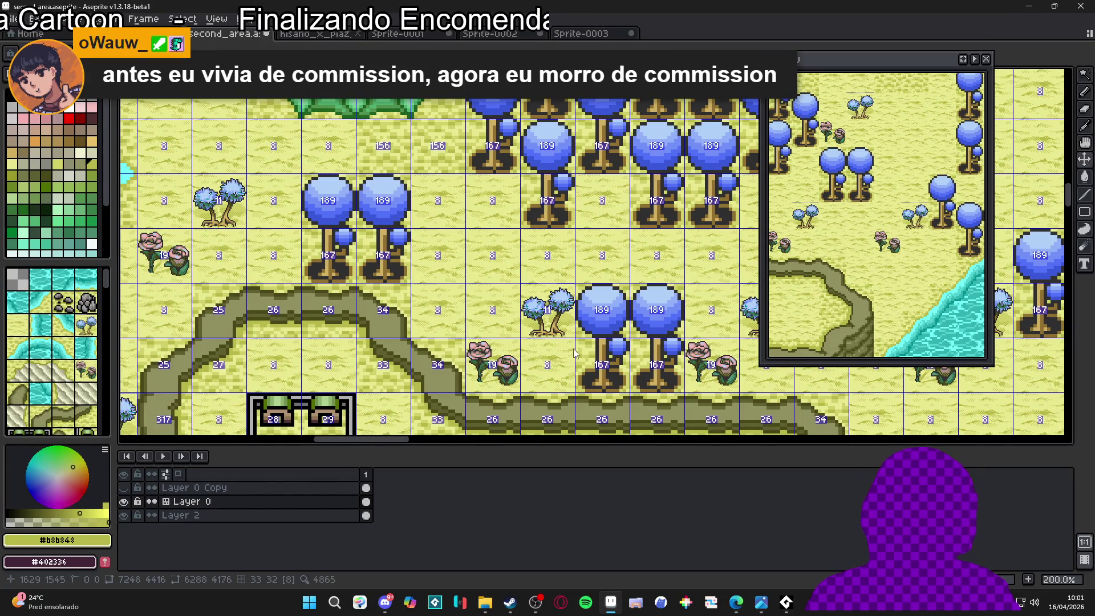
# Fill the tree tile's transparent background with sand
pyautogui.hotkey('ctrl', 'z')
pyautogui.scroll(3, 583, 374)
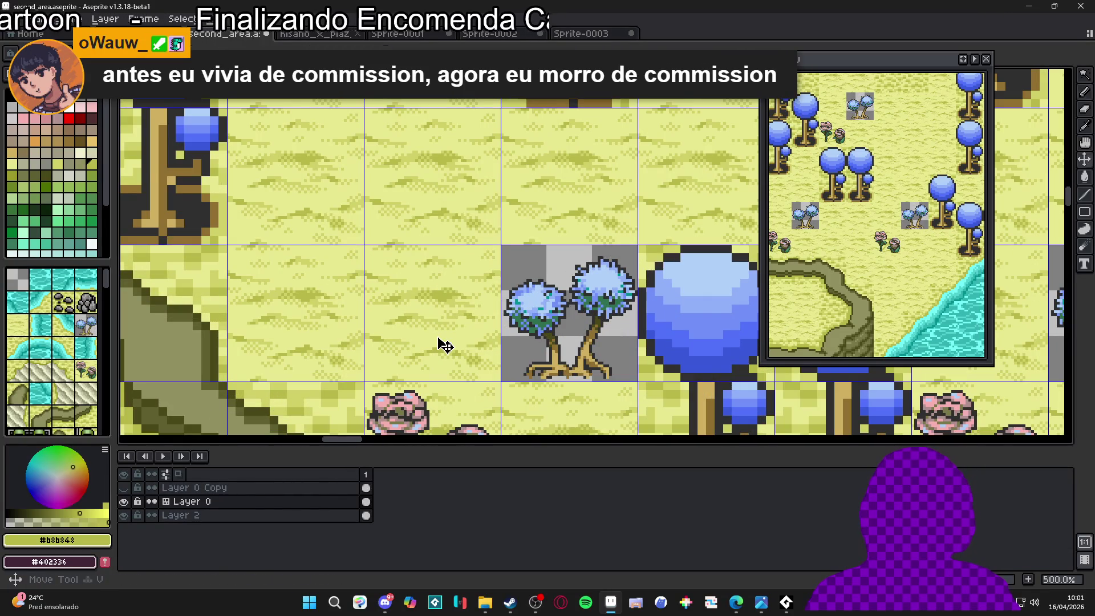
pyautogui.press('m')
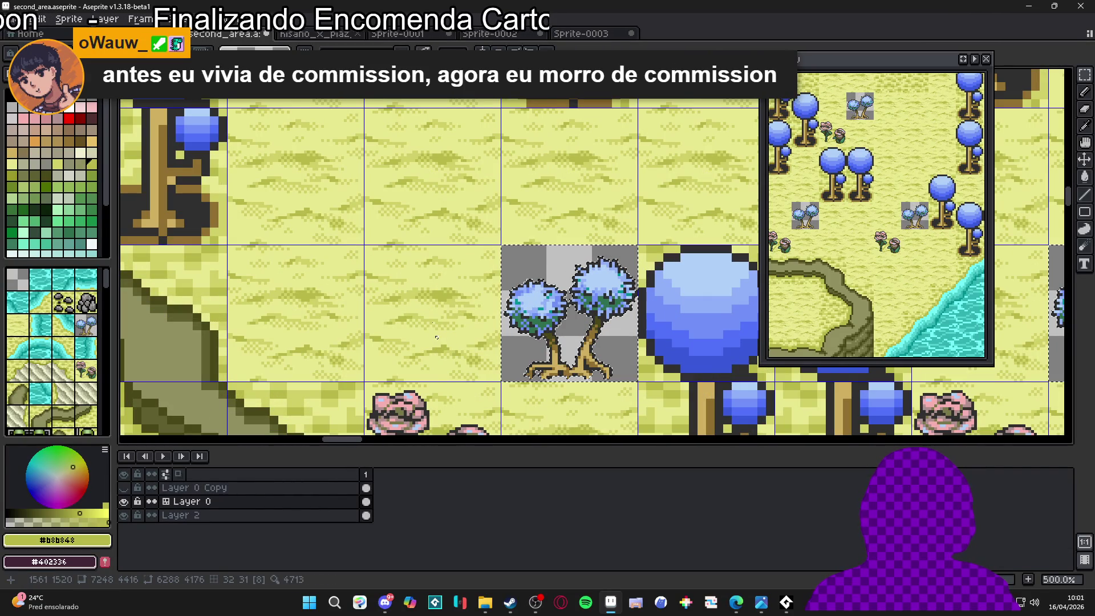
pyautogui.press('w')
pyautogui.click(562, 263)
pyautogui.press('Delete')
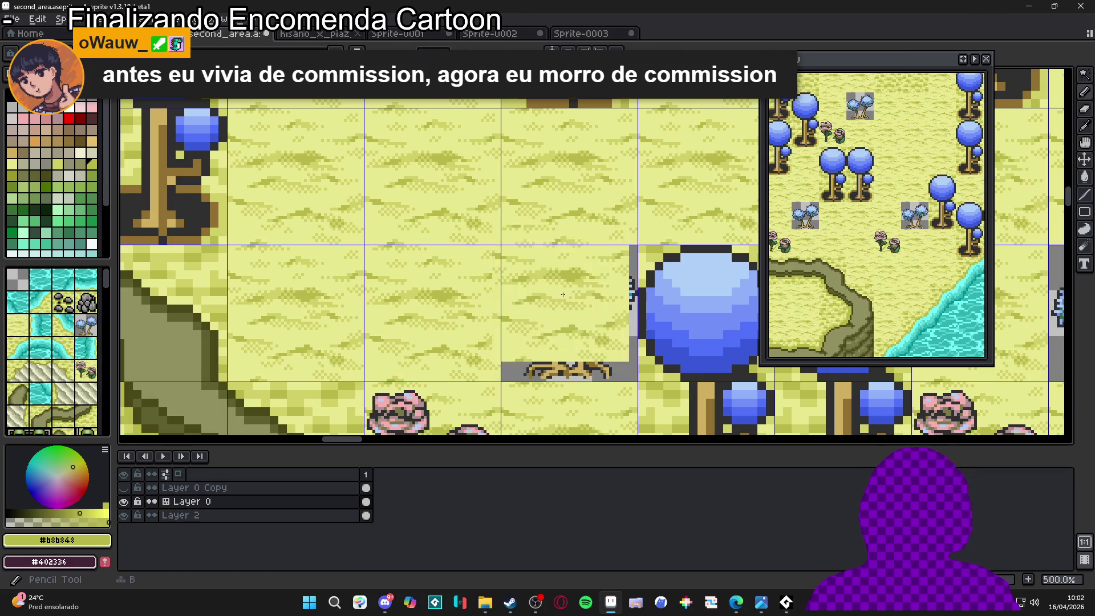
pyautogui.moveTo(441, 274)
pyautogui.mouseDown()
pyautogui.moveTo(483, 338)
pyautogui.moveTo(567, 376)
pyautogui.mouseUp()
pyautogui.hotkey('ctrl', 'z')
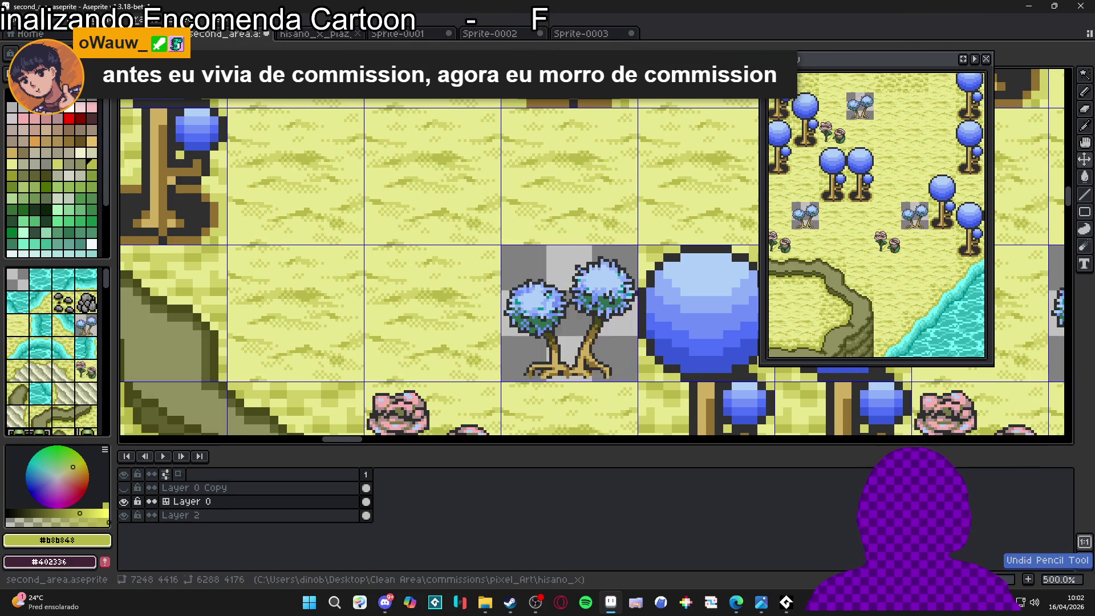
pyautogui.hotkey('ctrl', 'y')
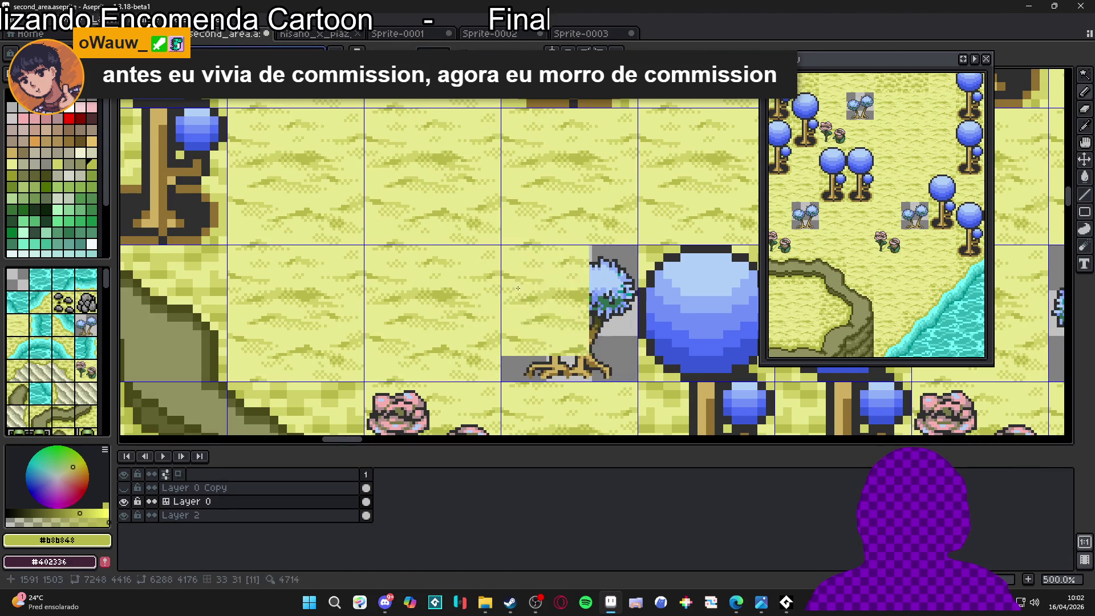
# On Layer 2, select the area around the small trees, then clear the selection
pyautogui.scroll(-1, 425, 256)
pyautogui.scroll(-1, 426, 255)
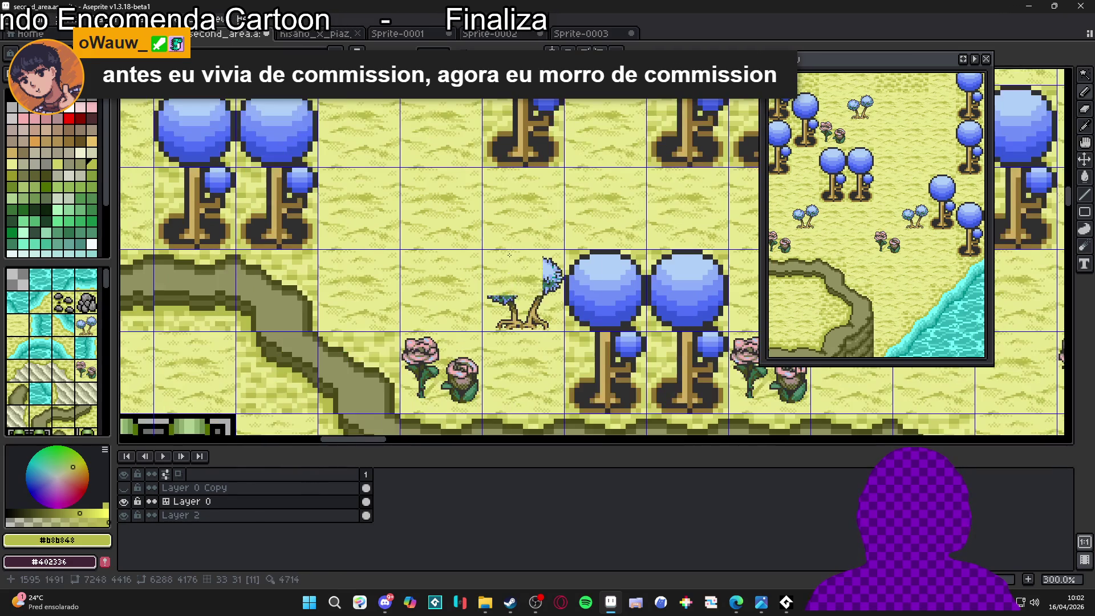
pyautogui.scroll(-1, 422, 331)
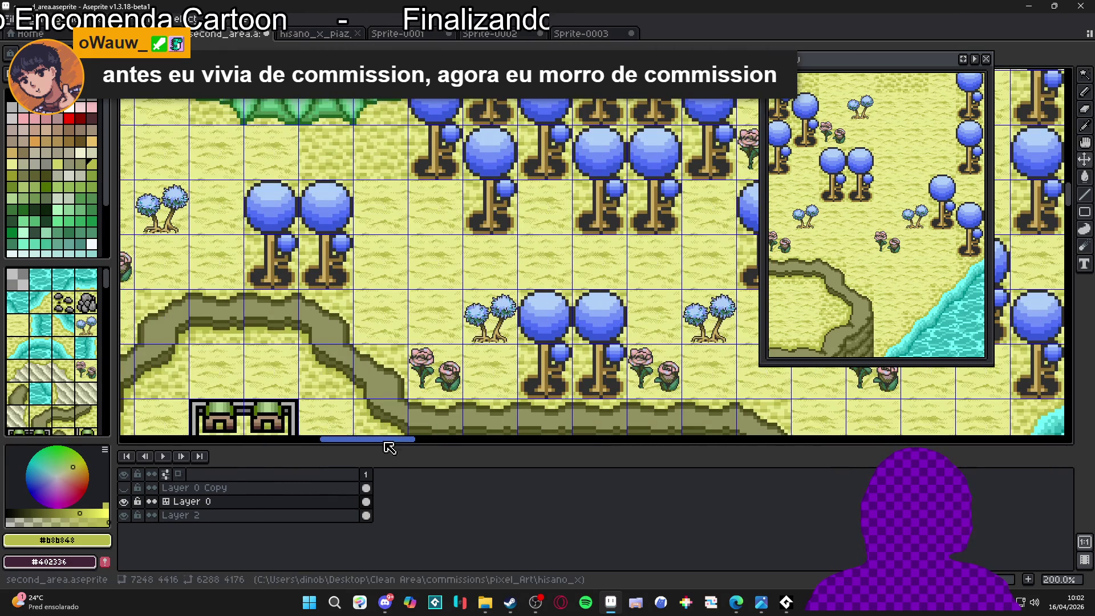
pyautogui.moveTo(395, 444); pyautogui.dragTo(384, 444)
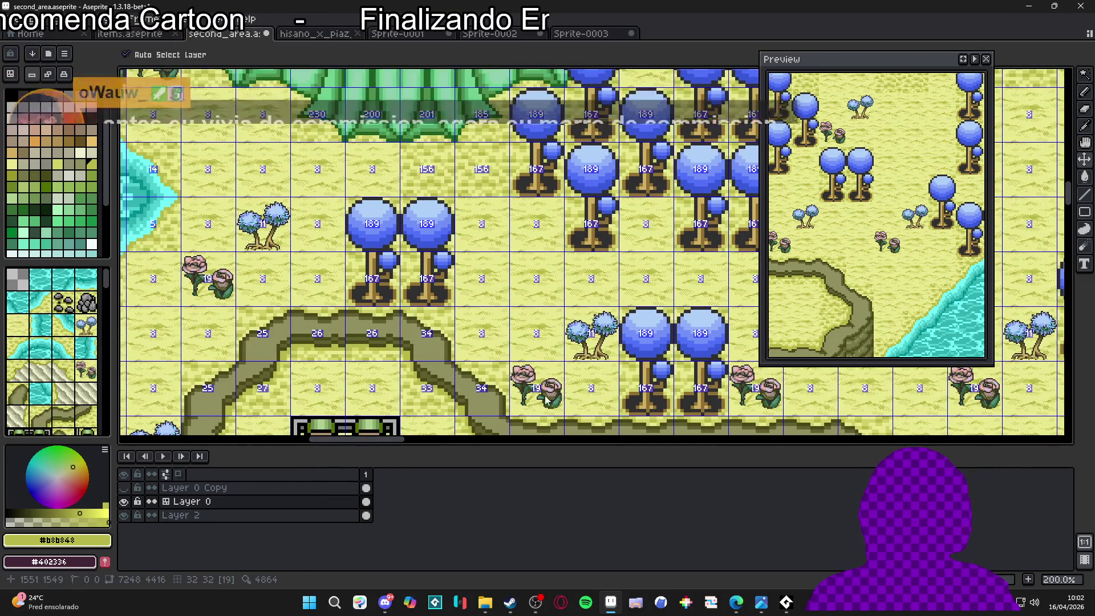
pyautogui.scroll(3, 286, 240)
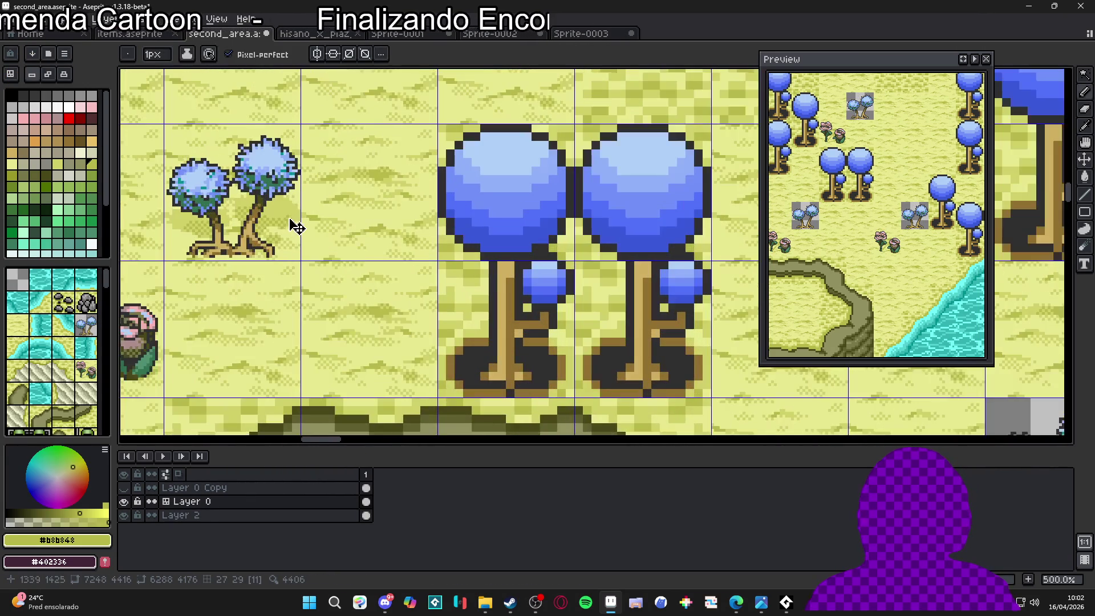
pyautogui.keyDown('ctrl'); pyautogui.click(294, 227); pyautogui.keyUp('ctrl')
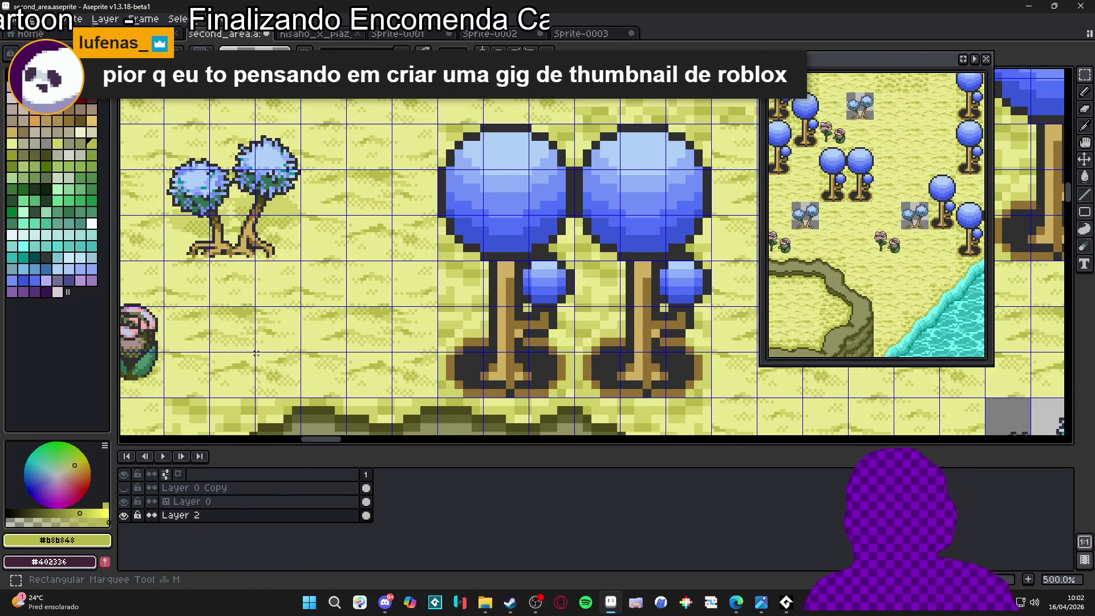
pyautogui.press('m')
pyautogui.moveTo(184, 154); pyautogui.dragTo(288, 251)
pyautogui.hotkey('ctrl', 'd')
pyautogui.press('b')
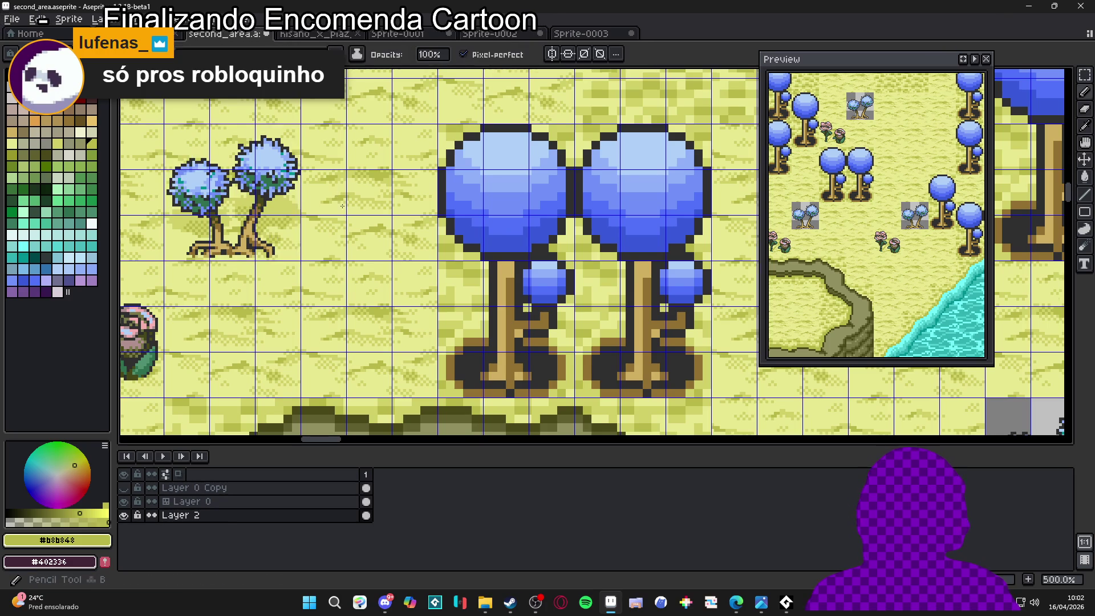
# Pick the small-tree tile, return to Layer 0 and pan to the MUSIC HOUSE area
pyautogui.scroll(-2, 345, 212)
pyautogui.hscroll(5, 560, 336)
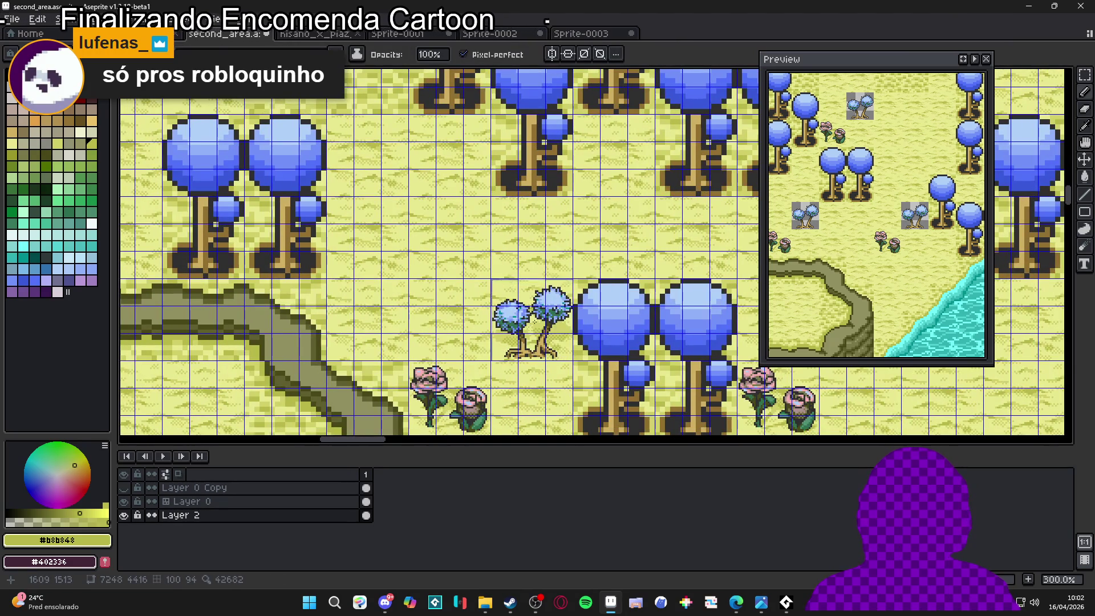
pyautogui.press('w')
pyautogui.click(559, 336)
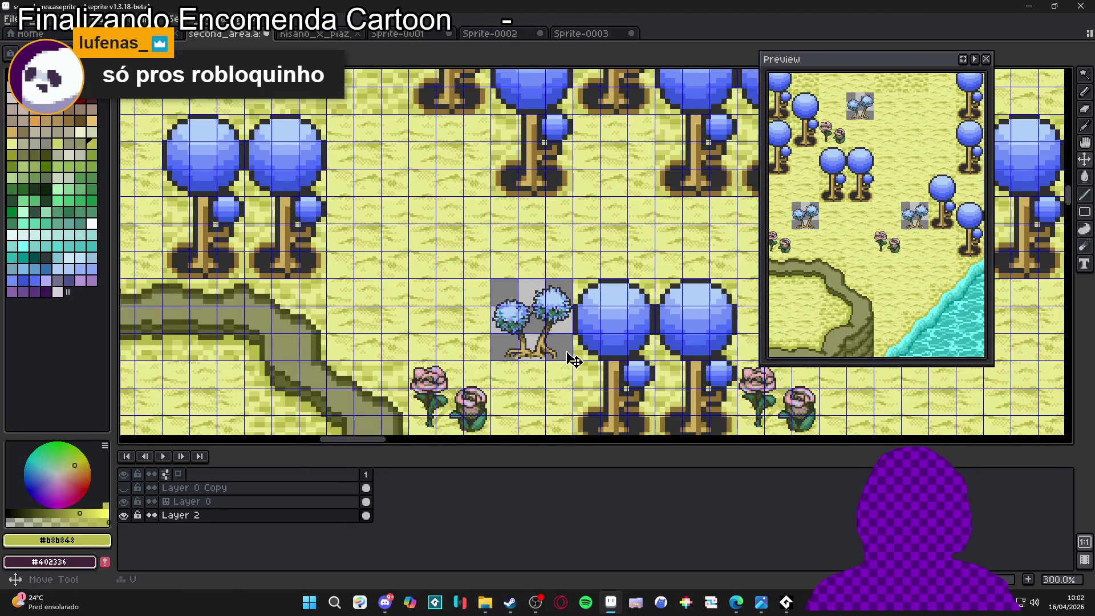
pyautogui.click(183, 501)
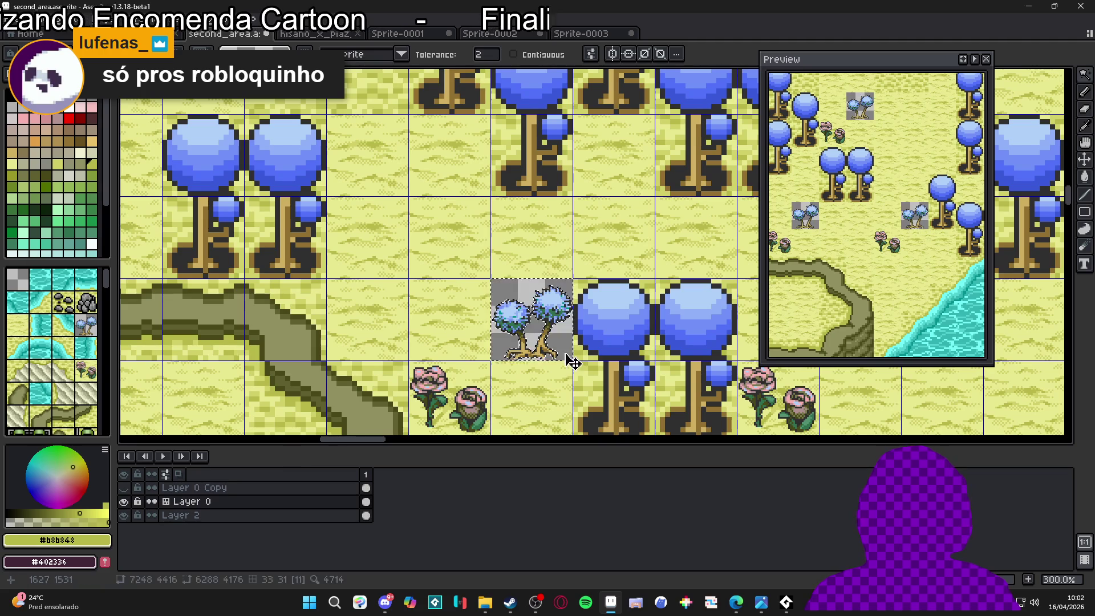
pyautogui.press('b')
pyautogui.hotkey('ctrl', 'd')
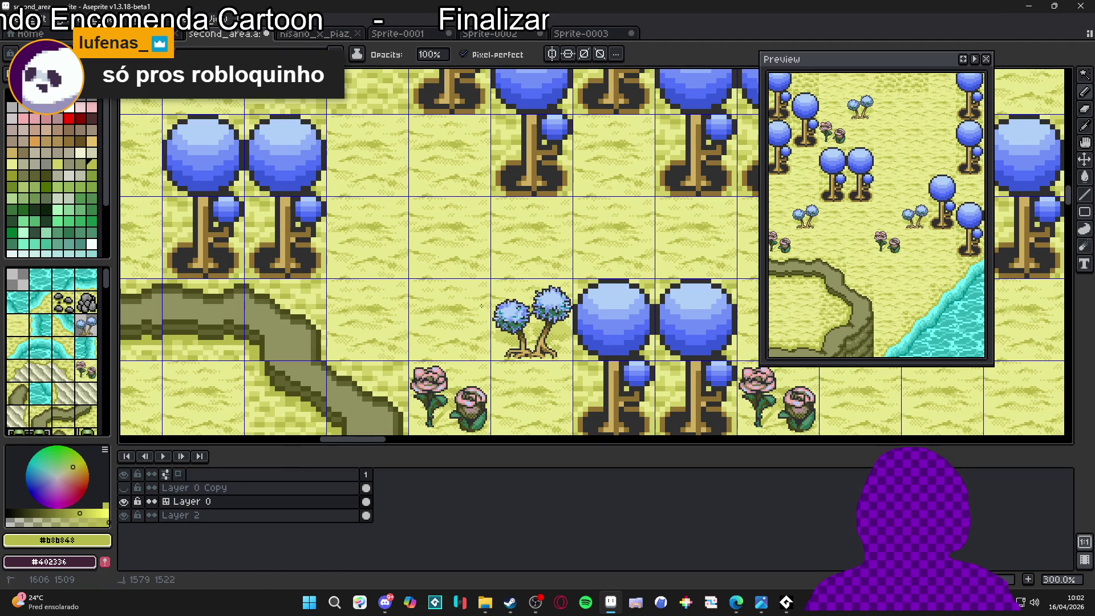
pyautogui.scroll(-1, 463, 347)
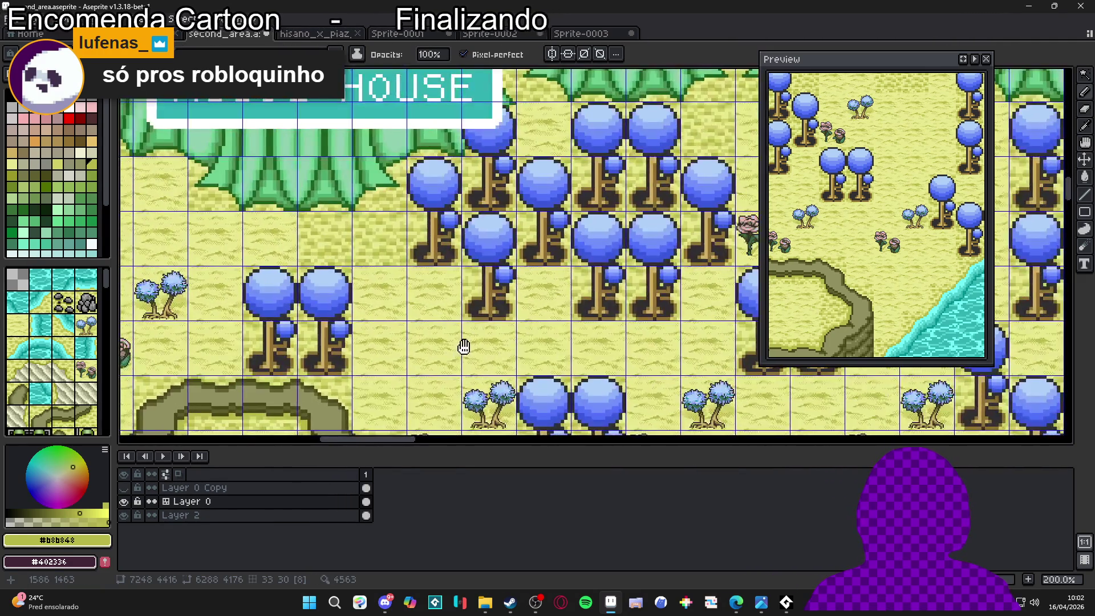
pyautogui.scroll(-1, 463, 347)
pyautogui.moveTo(454, 334); pyautogui.dragTo(398, 270)
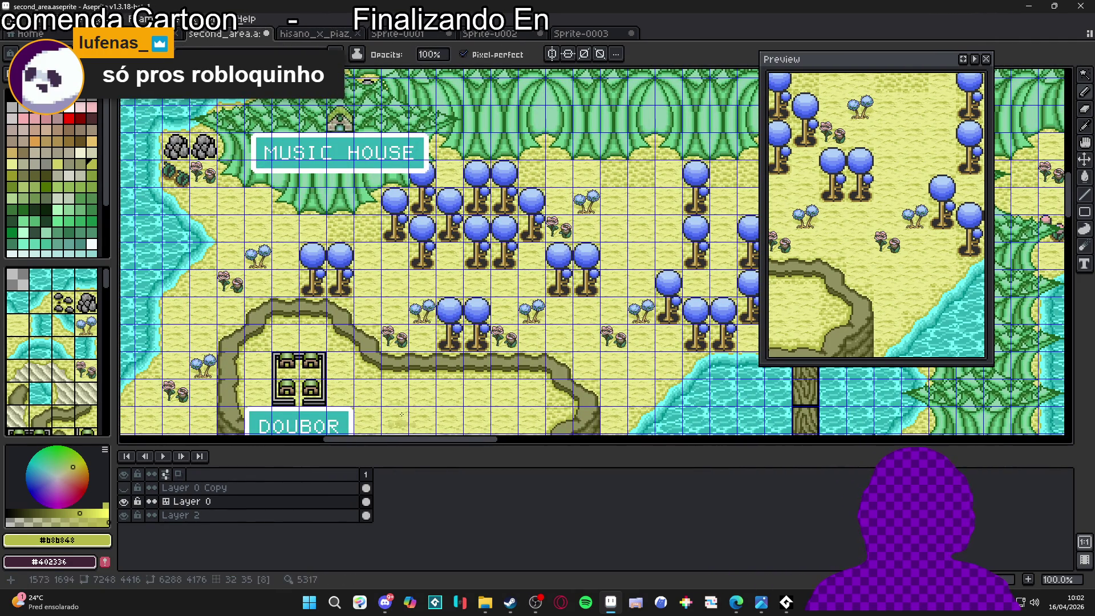
pyautogui.press('ctrl')
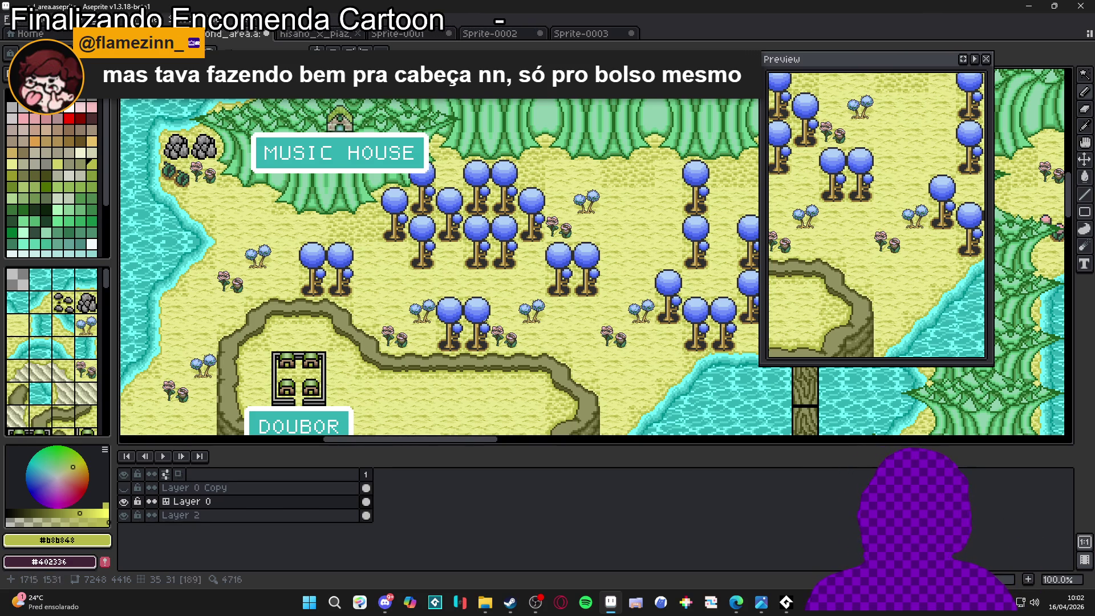
# Save the second_area.aseprite map after zooming over it
pyautogui.scroll(1, 571, 345)
pyautogui.scroll(-1, 587, 357)
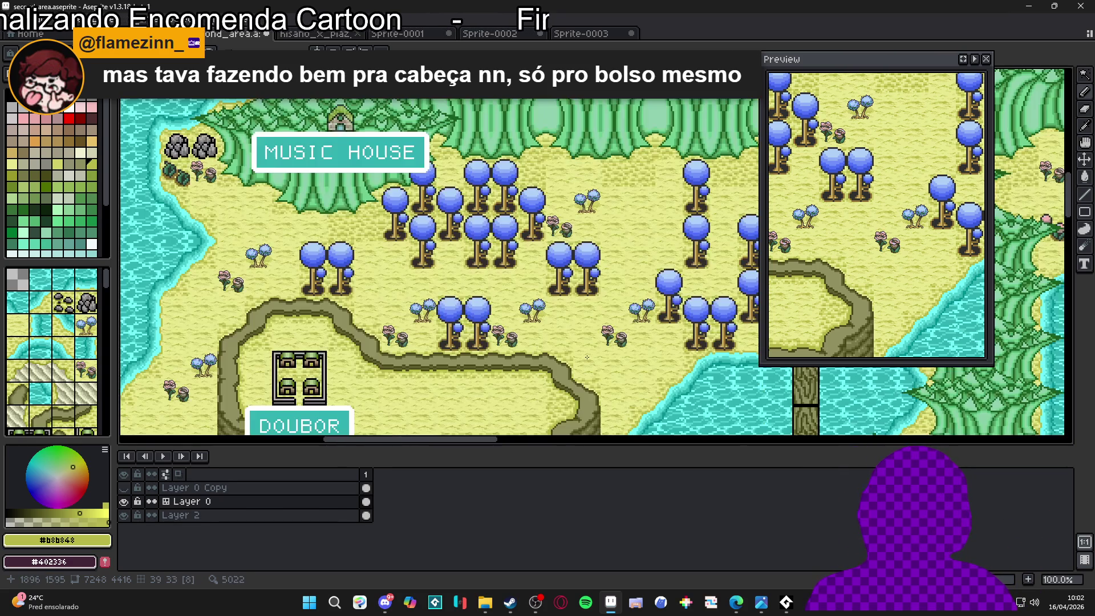
pyautogui.scroll(3, 364, 299)
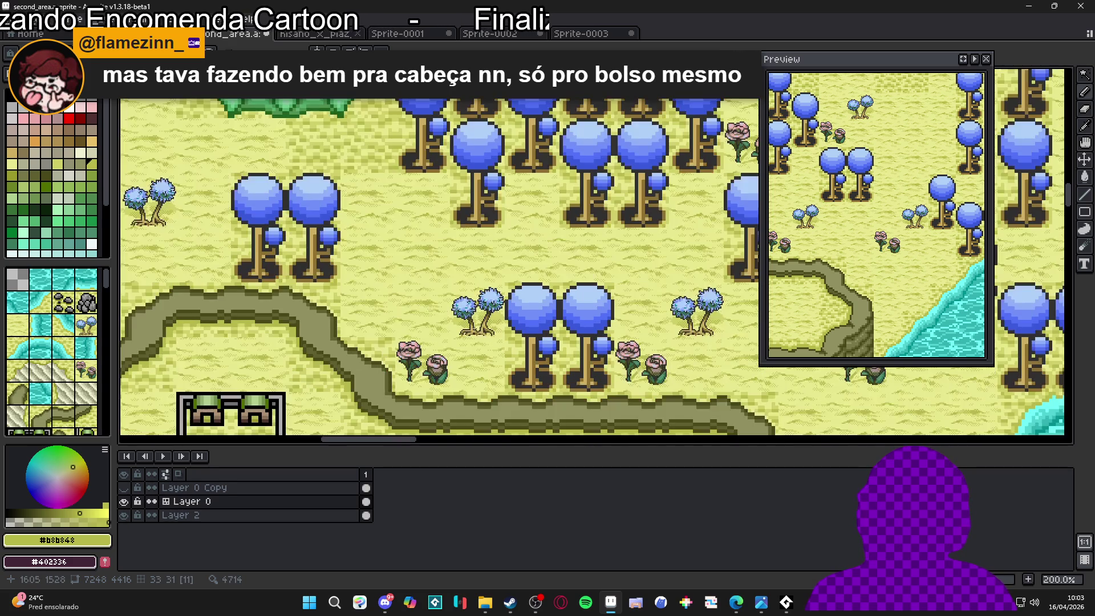
pyautogui.scroll(1, 468, 333)
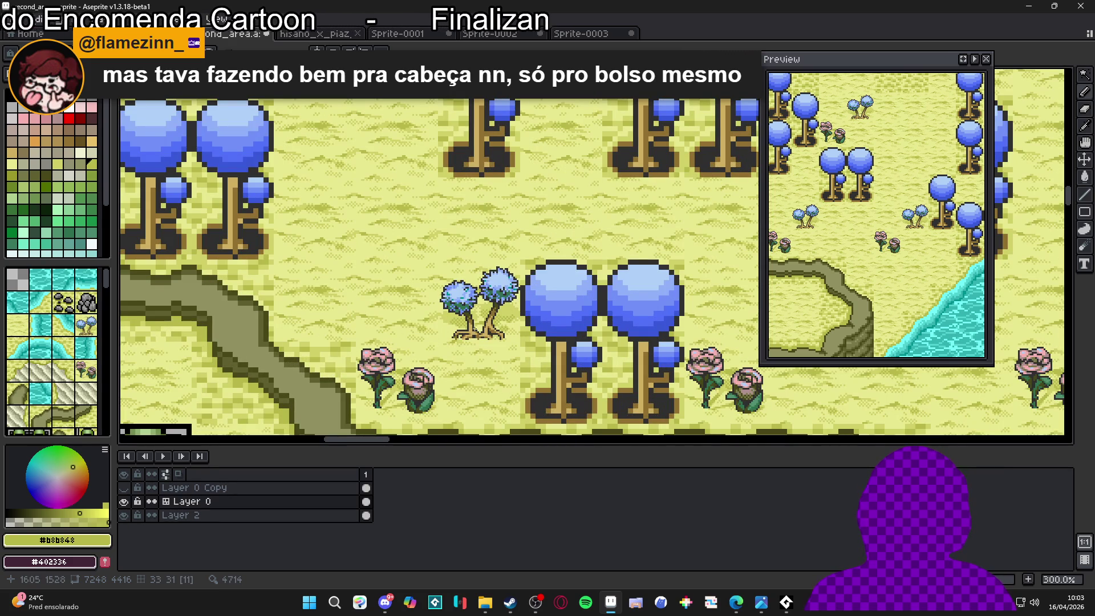
pyautogui.scroll(-1, 476, 331)
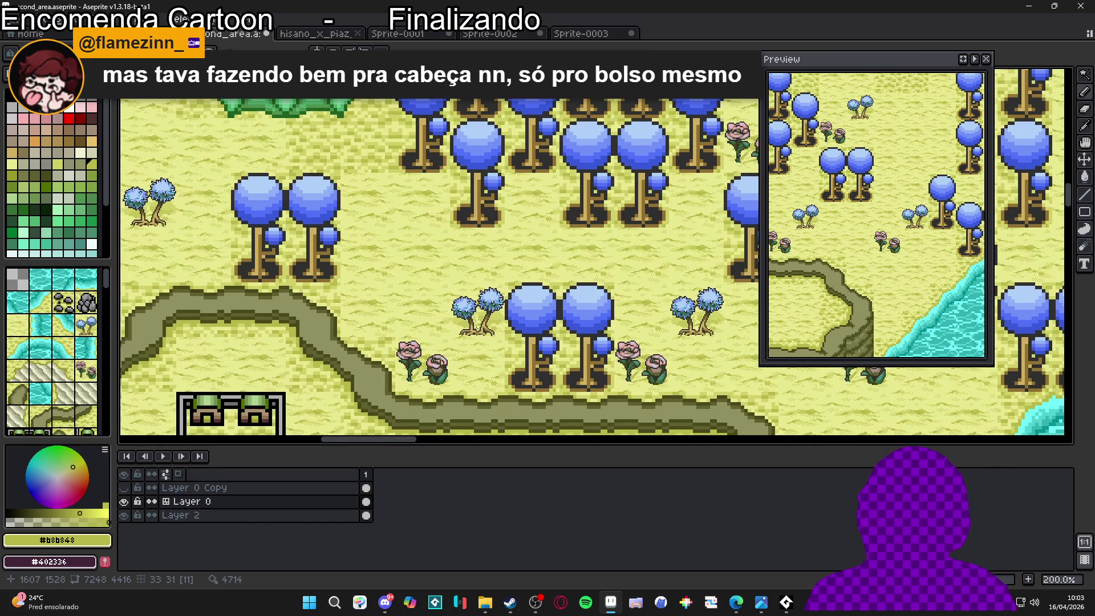
pyautogui.scroll(-1, 475, 331)
pyautogui.scroll(1, 457, 336)
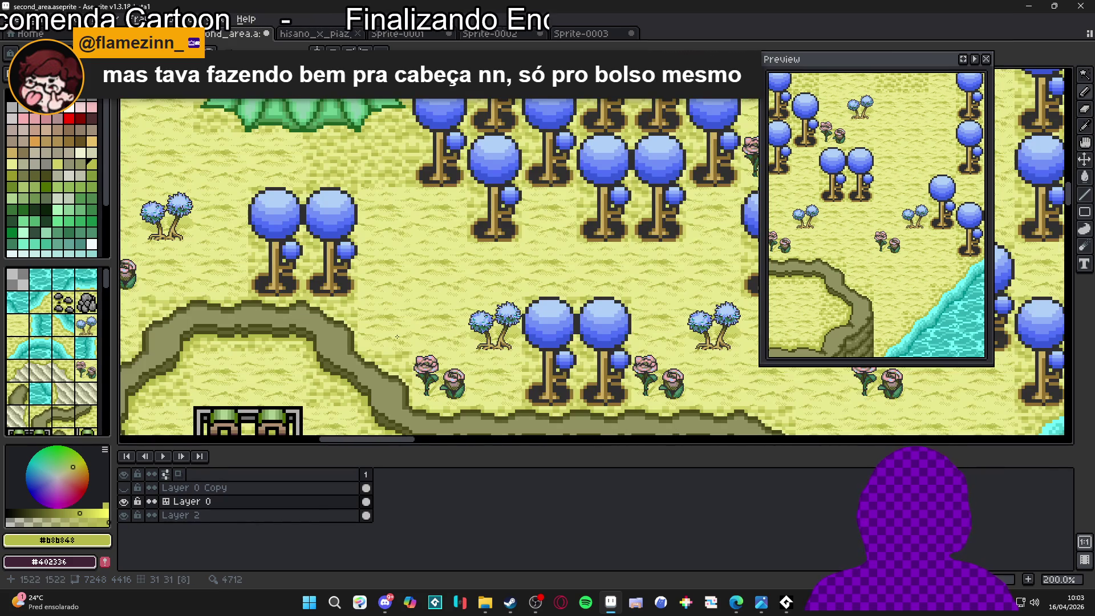
pyautogui.scroll(-1, 432, 342)
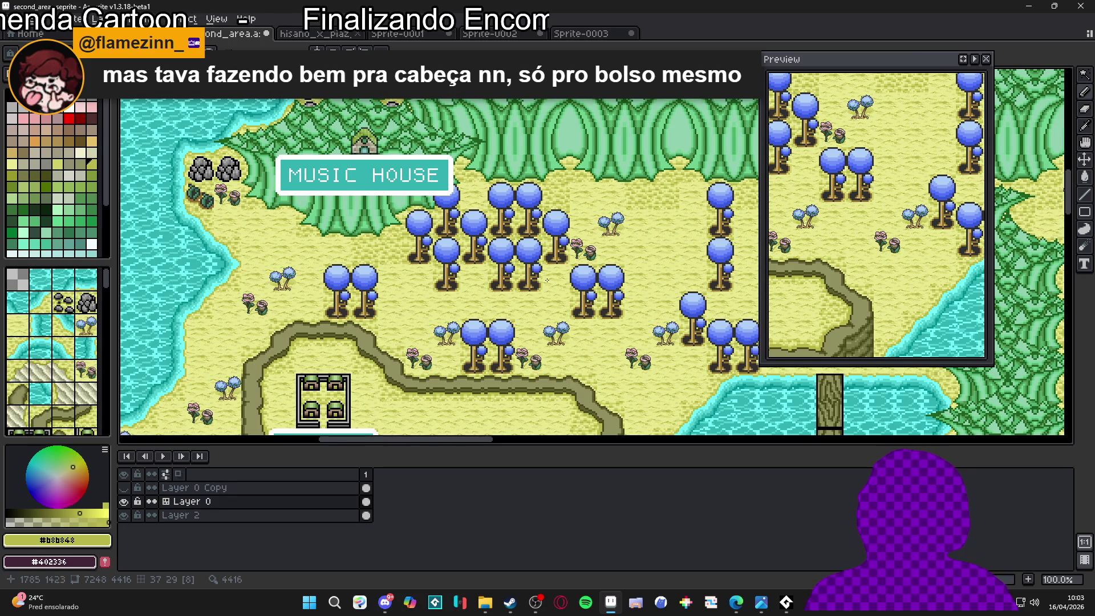
pyautogui.scroll(3, 452, 334)
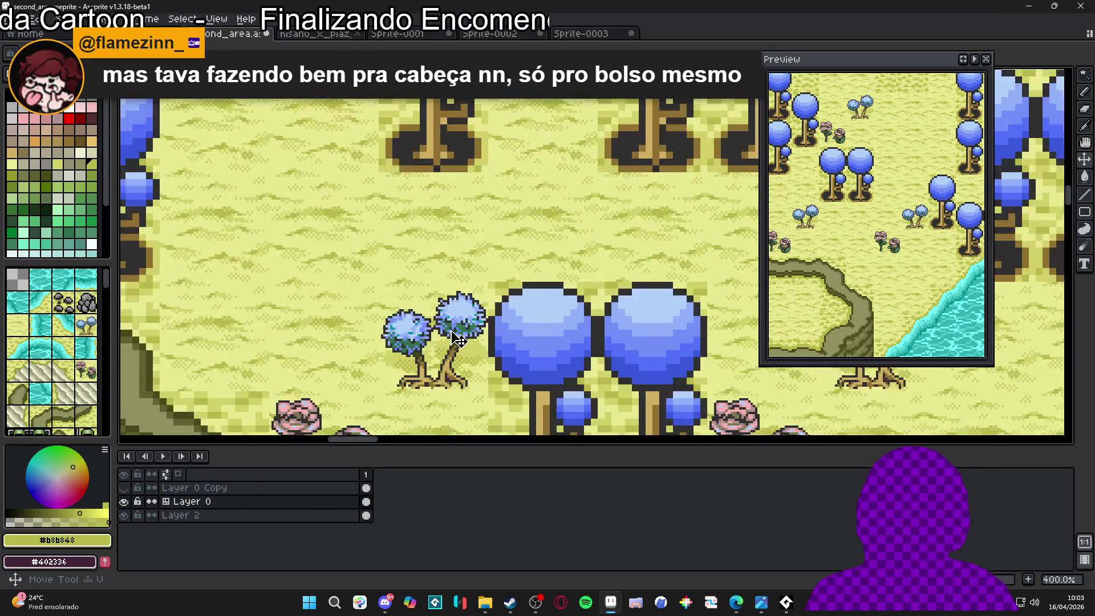
pyautogui.scroll(-2, 457, 339)
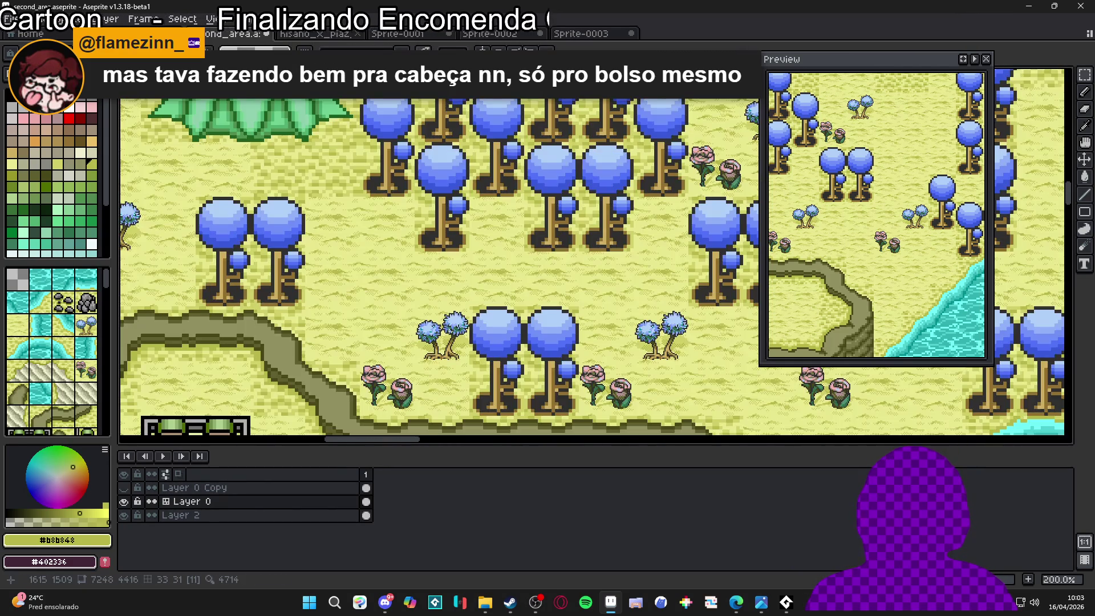
pyautogui.scroll(-1, 456, 338)
pyautogui.scroll(2, 458, 339)
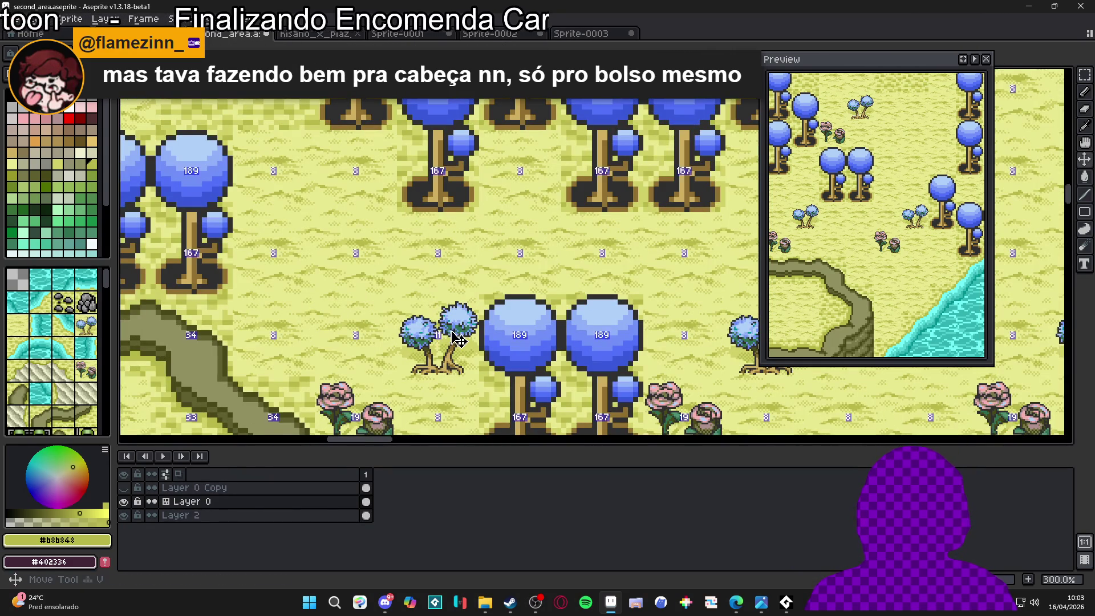
pyautogui.hotkey('ctrl', 's')
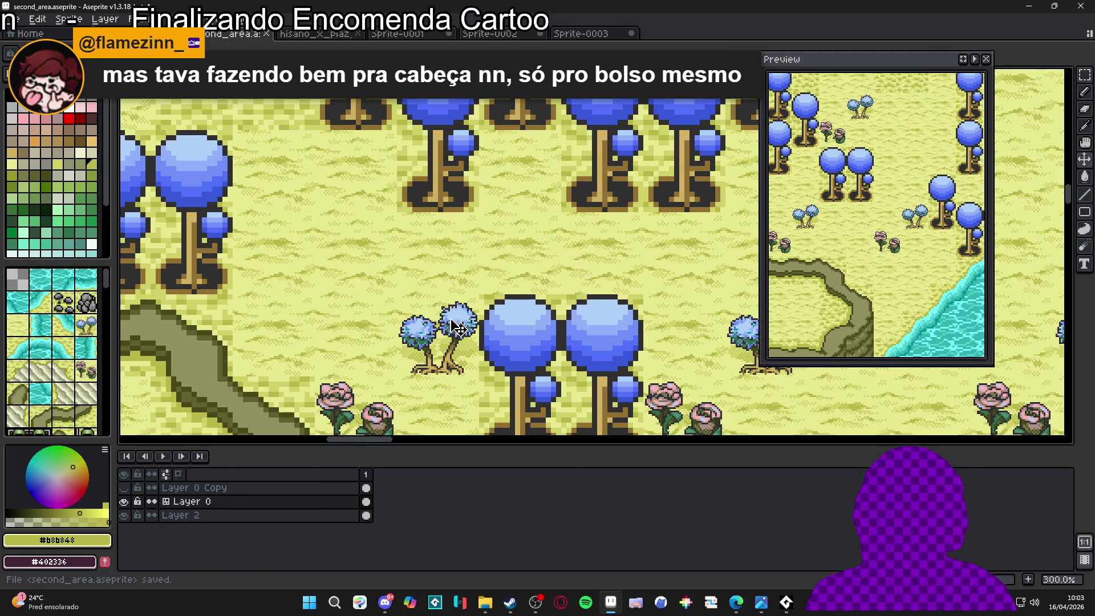
# Briefly show the tile numbers on the map, then hide them again
pyautogui.scroll(-2, 464, 333)
pyautogui.scroll(2, 469, 332)
pyautogui.press('Tab')
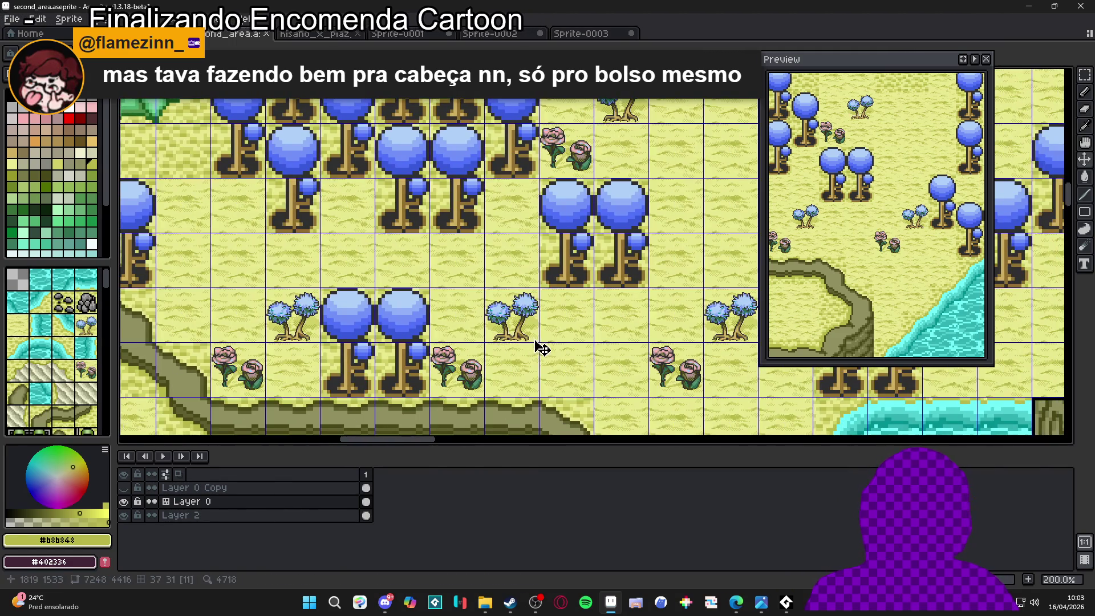
pyautogui.scroll(-2, 538, 344)
pyautogui.press('Tab')
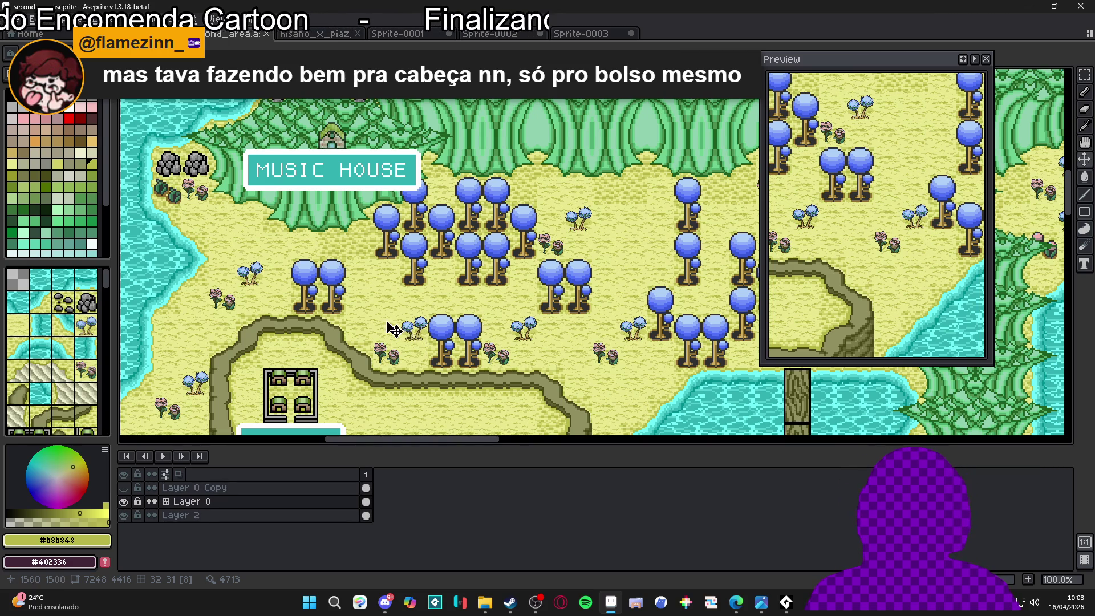
# Zoom around the second_area map and peek at its tile numbers
pyautogui.scroll(1, 537, 336)
pyautogui.scroll(1, 535, 360)
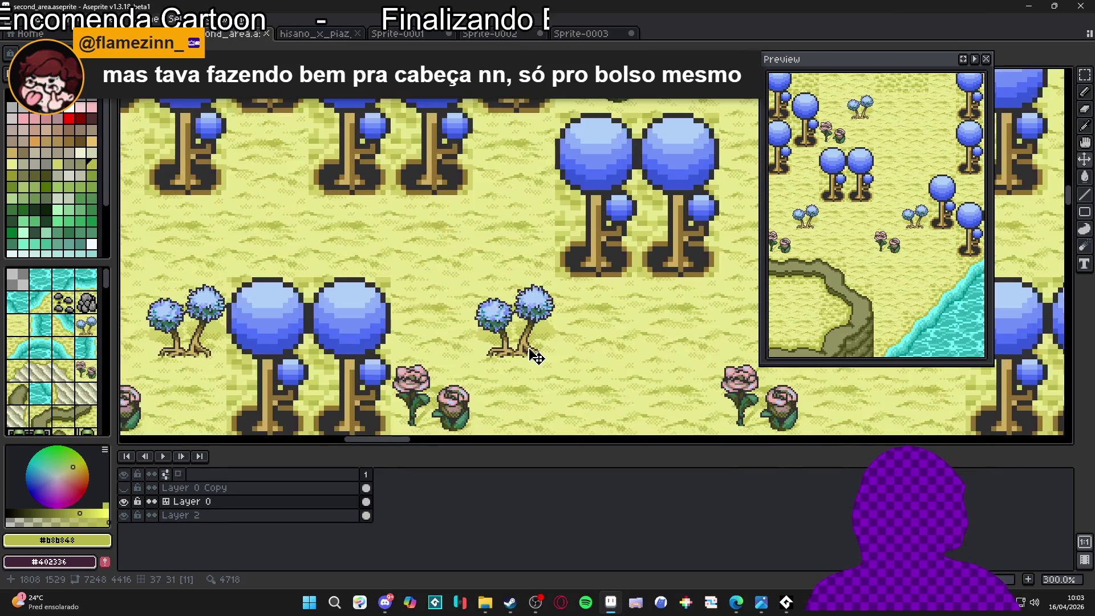
pyautogui.scroll(-1, 536, 357)
pyautogui.scroll(-1, 537, 357)
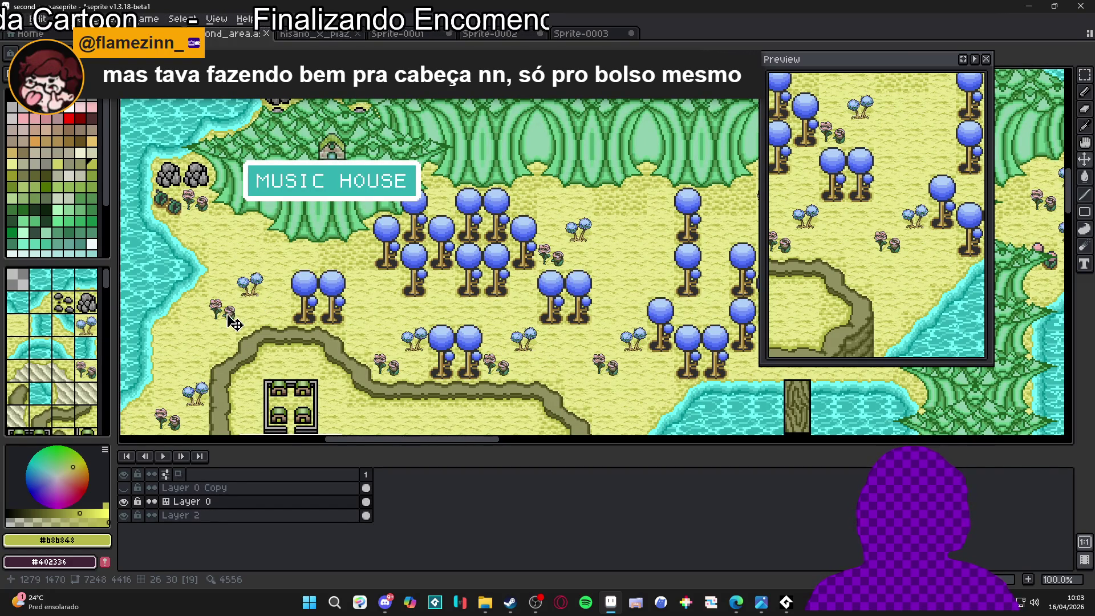
pyautogui.scroll(3, 235, 320)
pyautogui.scroll(-2, 239, 331)
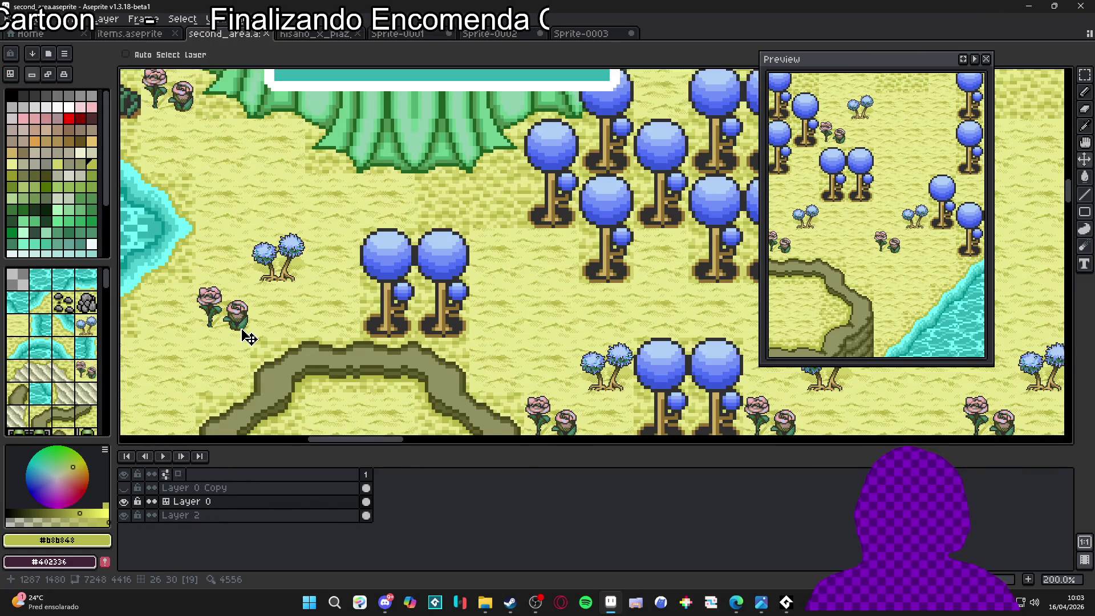
pyautogui.scroll(-1, 250, 338)
pyautogui.scroll(2, 435, 356)
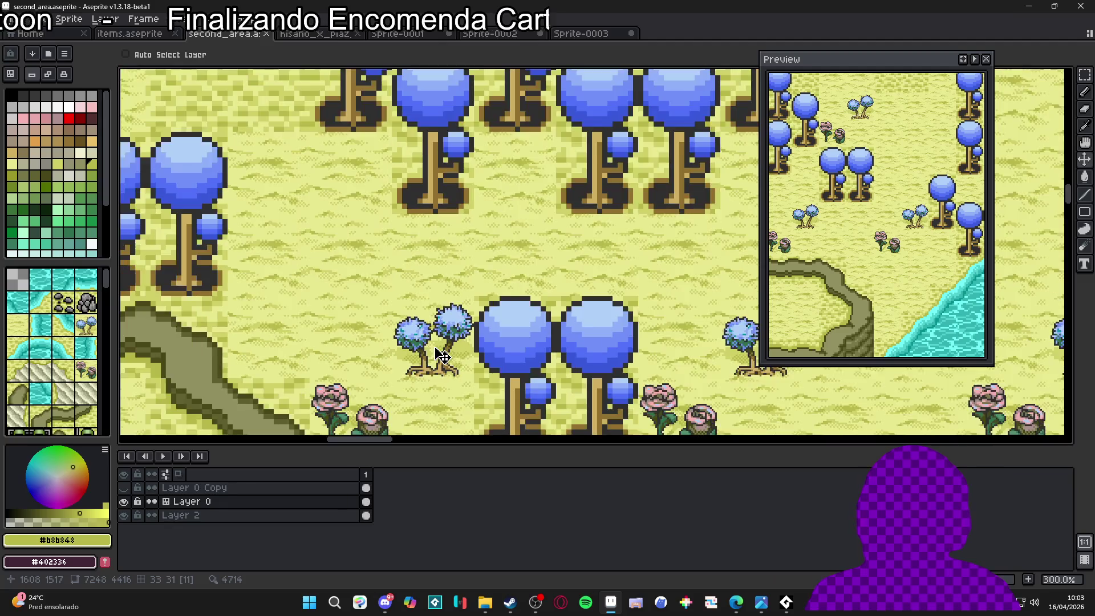
pyautogui.scroll(-1, 434, 355)
pyautogui.press('ctrl')
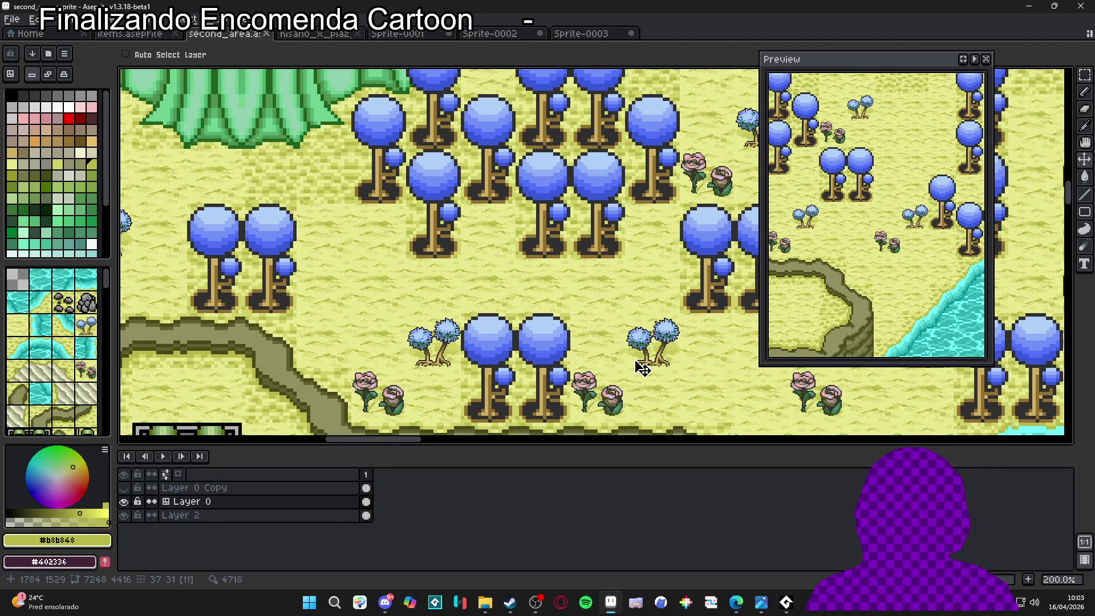
# Pan to the DOUBOR cliffs and river and turn on the tile grid
pyautogui.scroll(-2, 642, 368)
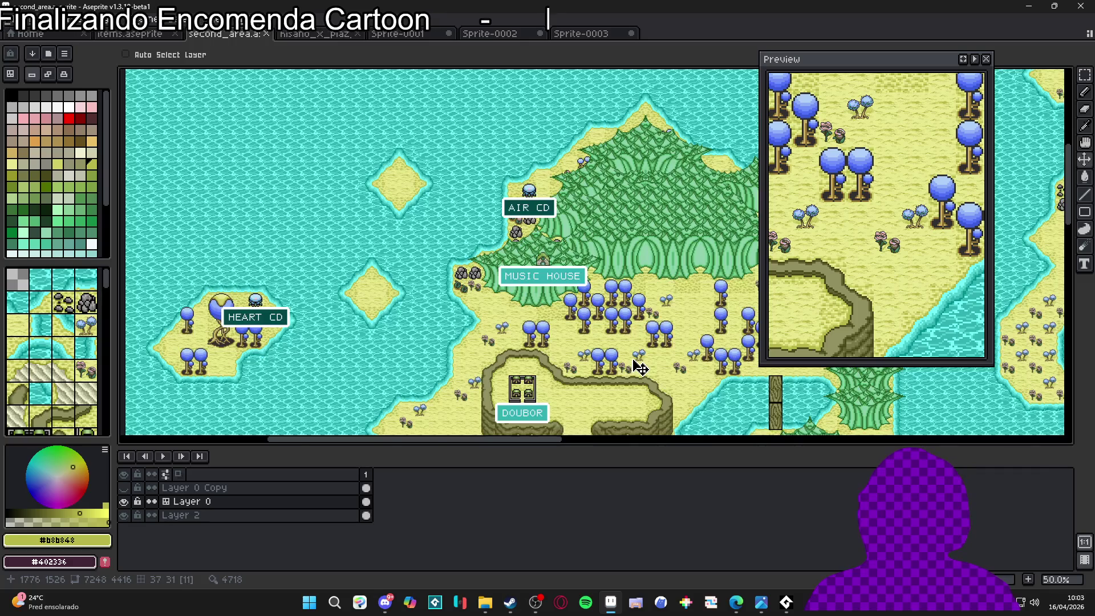
pyautogui.scroll(2, 633, 366)
pyautogui.scroll(-3, 566, 341)
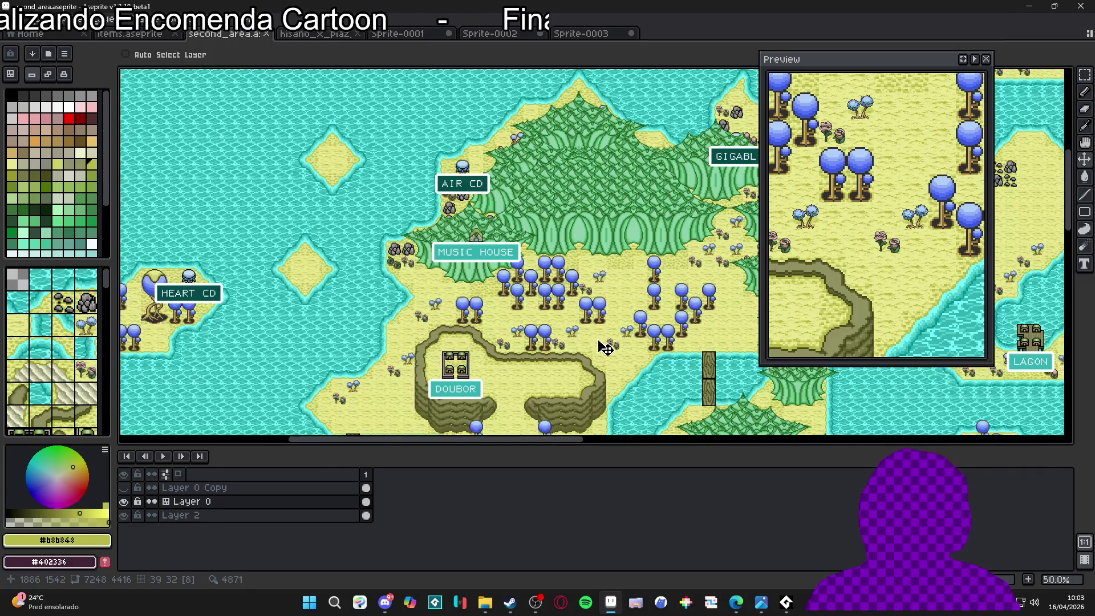
pyautogui.scroll(1, 548, 339)
pyautogui.press('ctrl')
pyautogui.scroll(-1, 568, 317)
pyautogui.scroll(2, 536, 355)
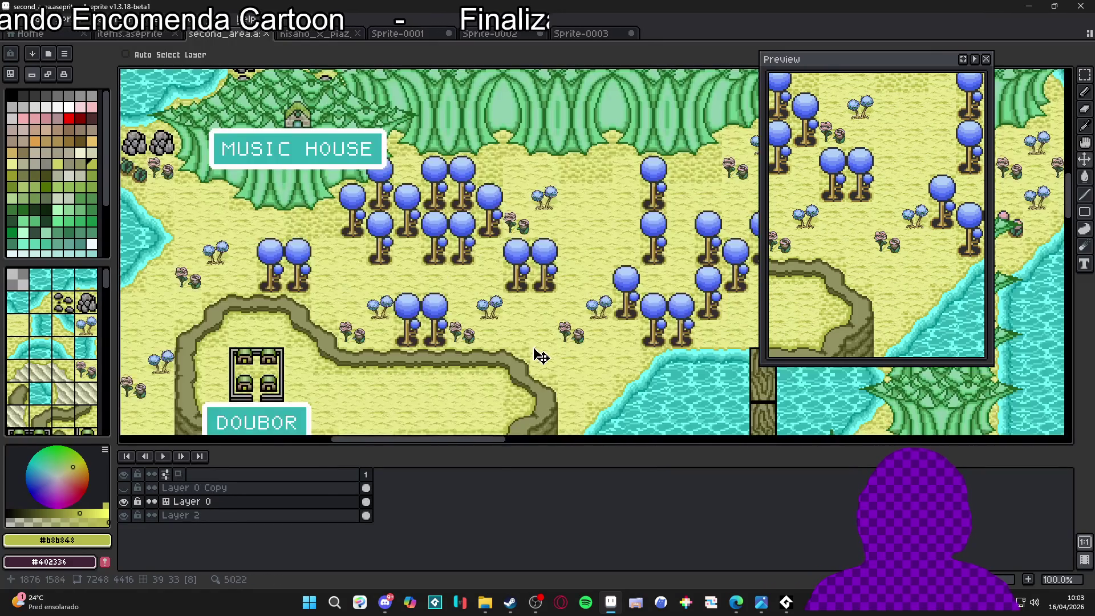
pyautogui.moveTo(536, 355); pyautogui.dragTo(521, 152)
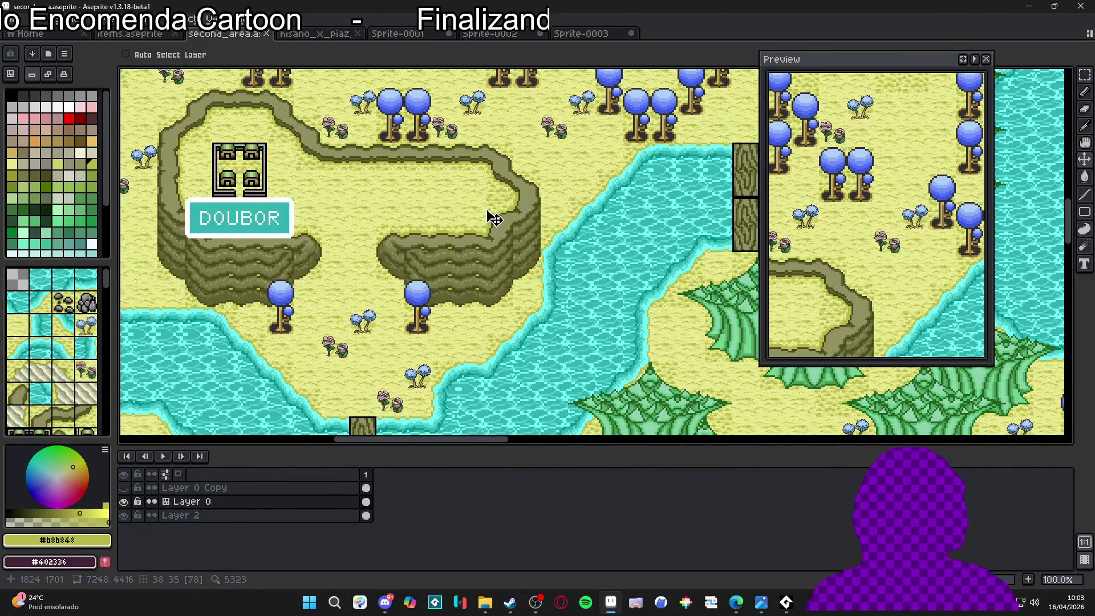
pyautogui.hotkey('ctrl', "'")
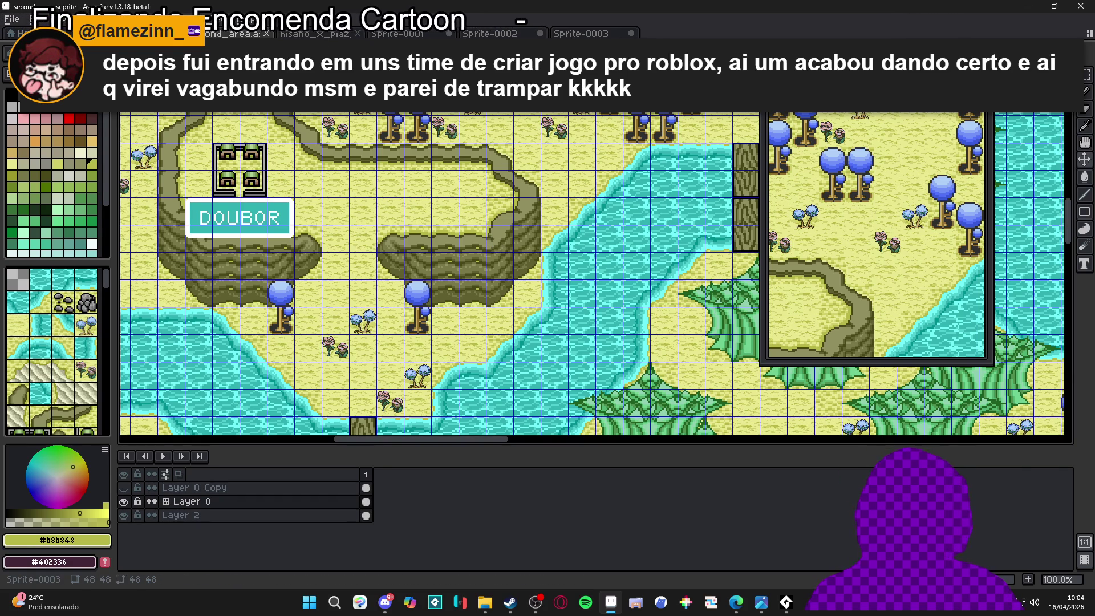
# Switch between the hisano_x_piaz_tower_48 and second_area tabs, checking tile numbers, then return to hisano
pyautogui.click(399, 34)
pyautogui.click(492, 34)
pyautogui.click(316, 34)
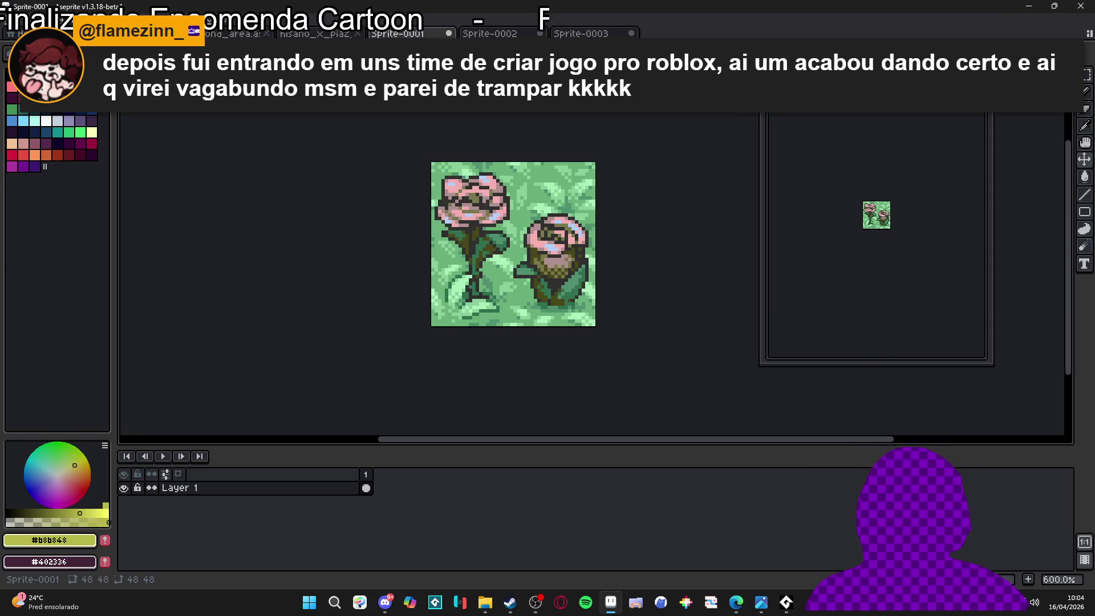
pyautogui.hotkey('ctrl', 'shift', 'Tab')
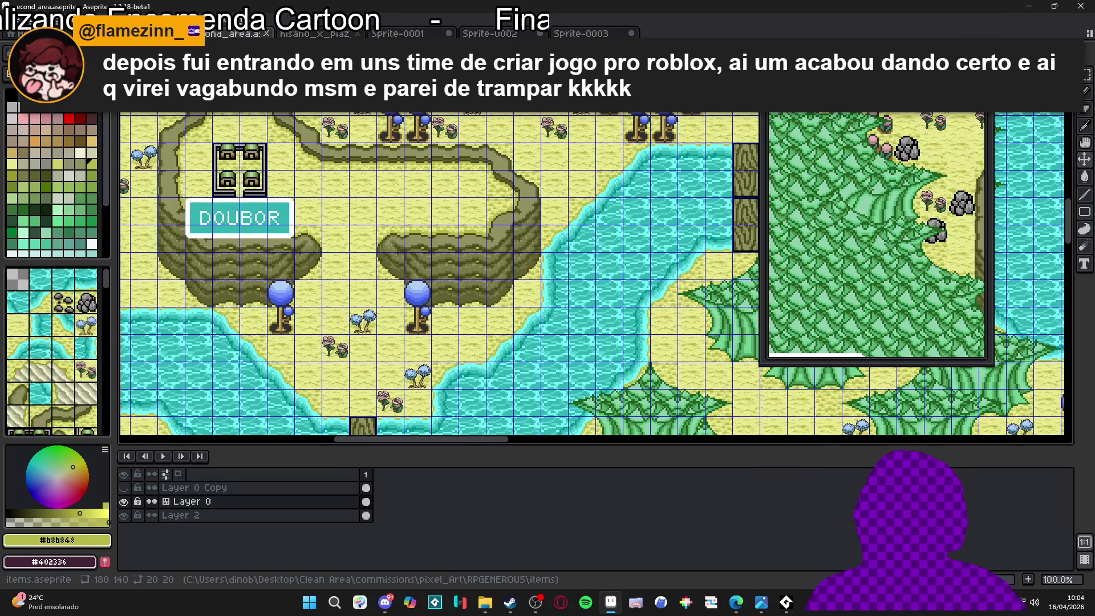
pyautogui.hotkey('ctrl', 'shift', 'Tab')
pyautogui.hotkey('ctrl', 'Tab')
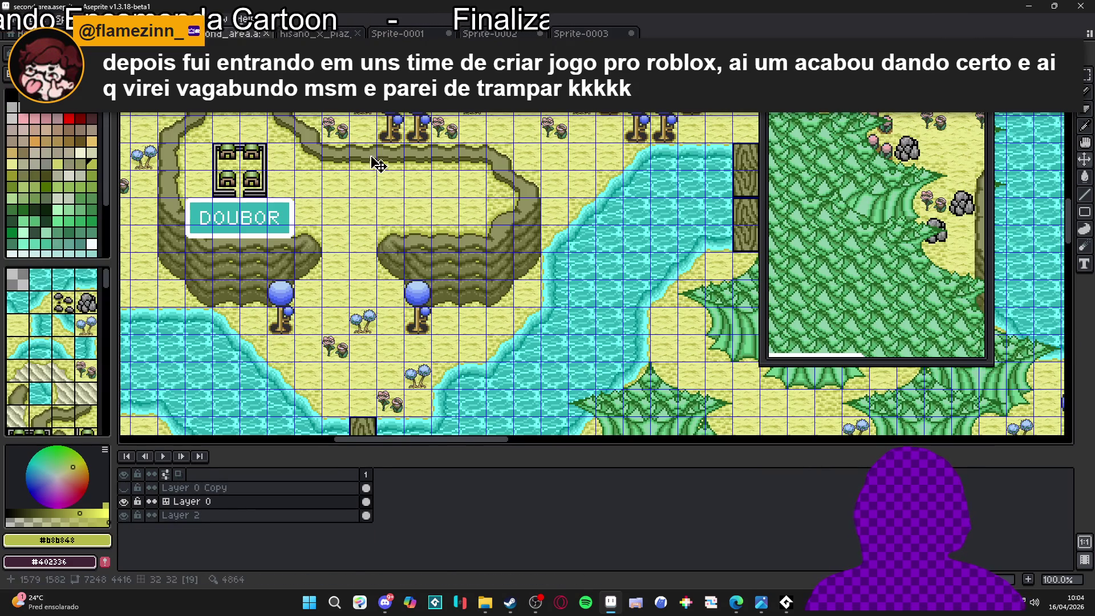
pyautogui.press('Tab')
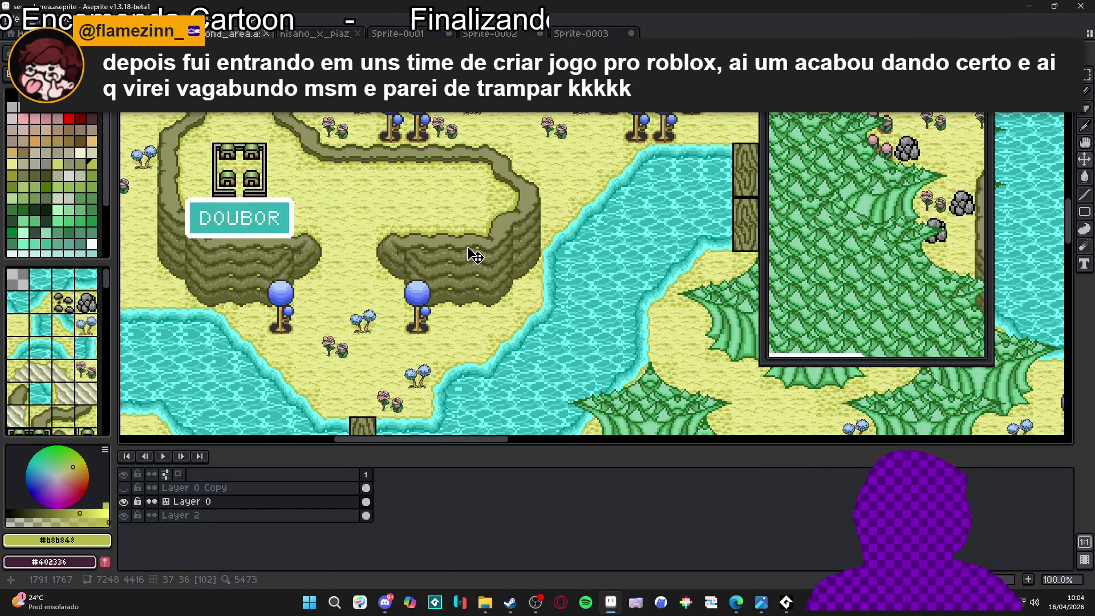
pyautogui.hotkey('ctrl', 'Tab')
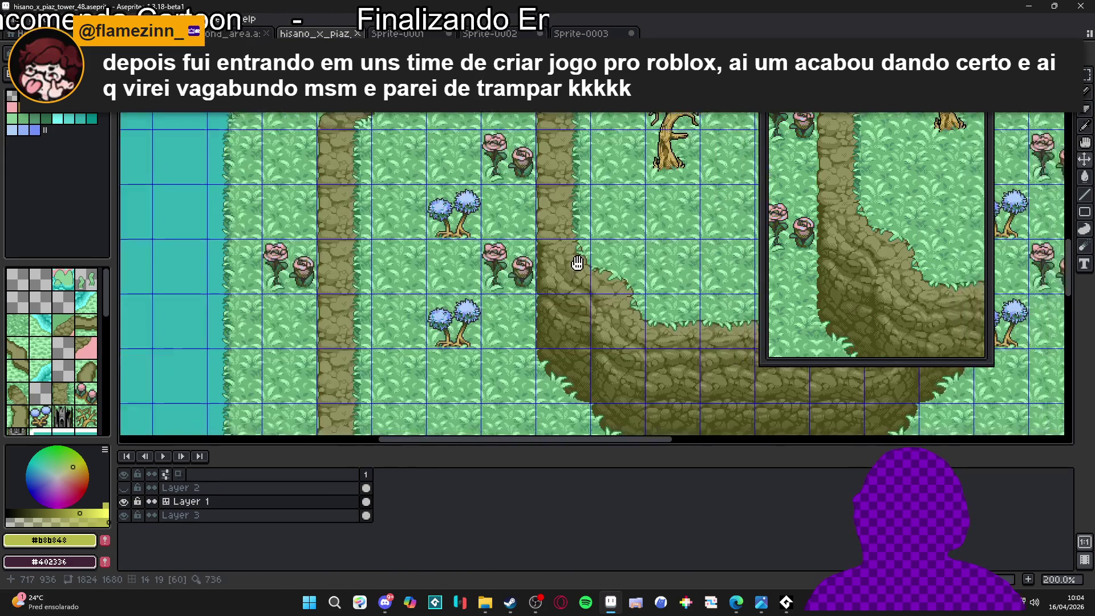
# Select a one-tile-wide, three-tile-tall cliff strip and test shifting it one tile right
pyautogui.moveTo(577, 263); pyautogui.dragTo(454, 244)
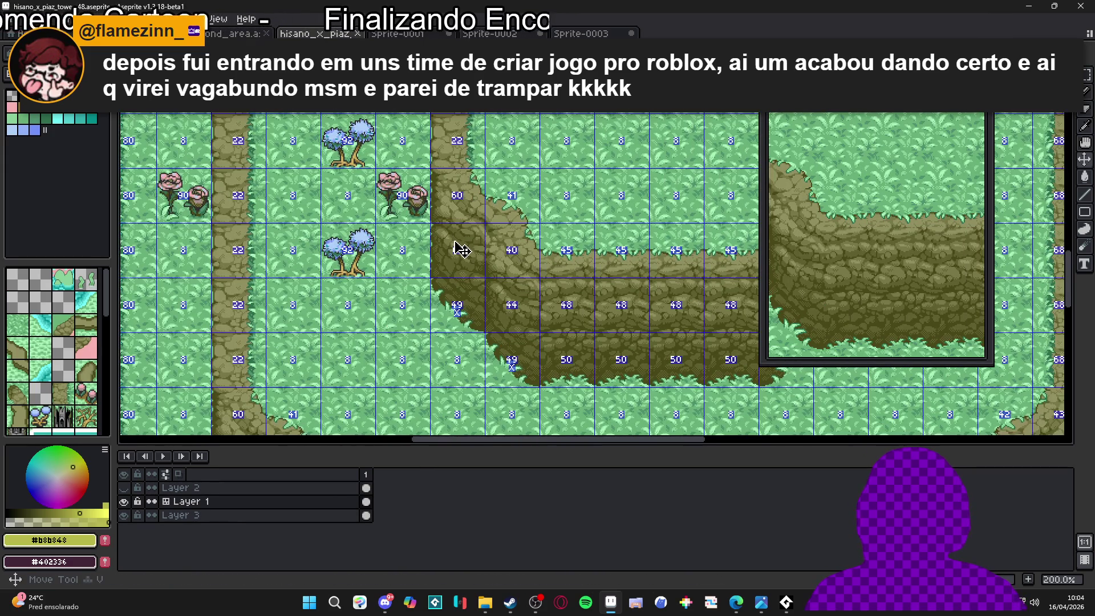
pyautogui.moveTo(447, 215)
pyautogui.mouseDown()
pyautogui.moveTo(449, 189)
pyautogui.moveTo(447, 322)
pyautogui.mouseUp()
pyautogui.hscroll(3, 426, 307)
pyautogui.moveTo(394, 200)
pyautogui.mouseDown()
pyautogui.moveTo(454, 217)
pyautogui.moveTo(399, 242)
pyautogui.moveTo(394, 315)
pyautogui.mouseUp()
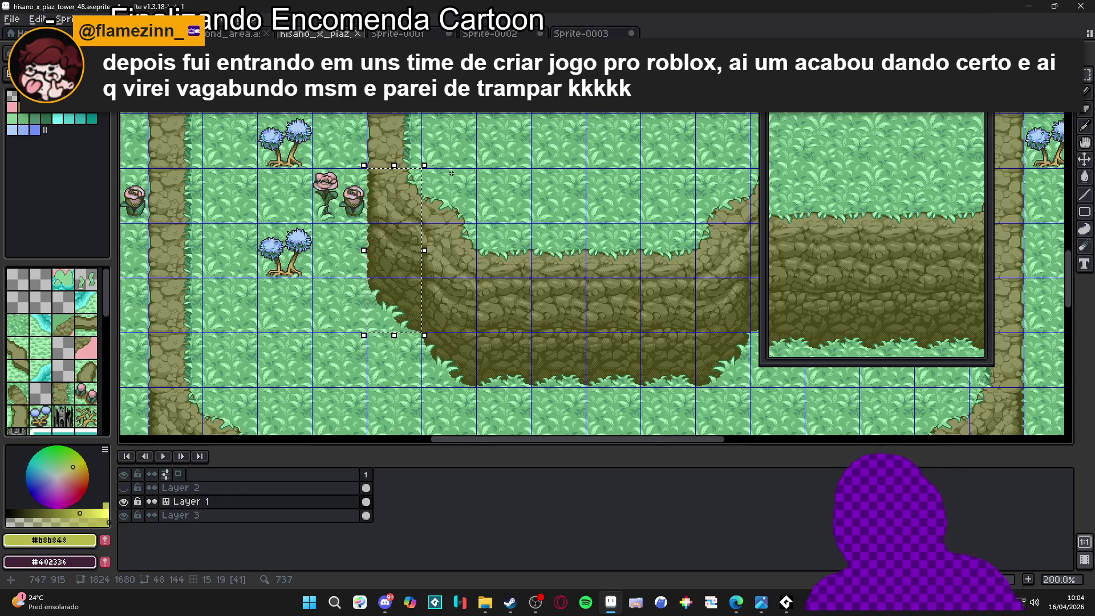
pyautogui.press('v')
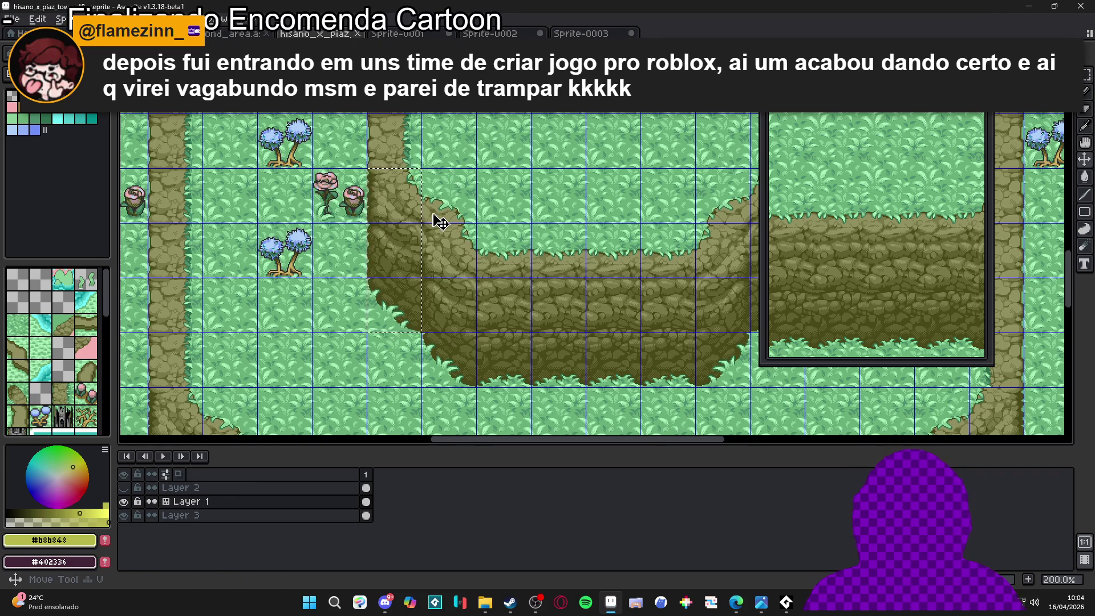
# Zoom out and switch between the open document tabs
pyautogui.scroll(-1, 437, 221)
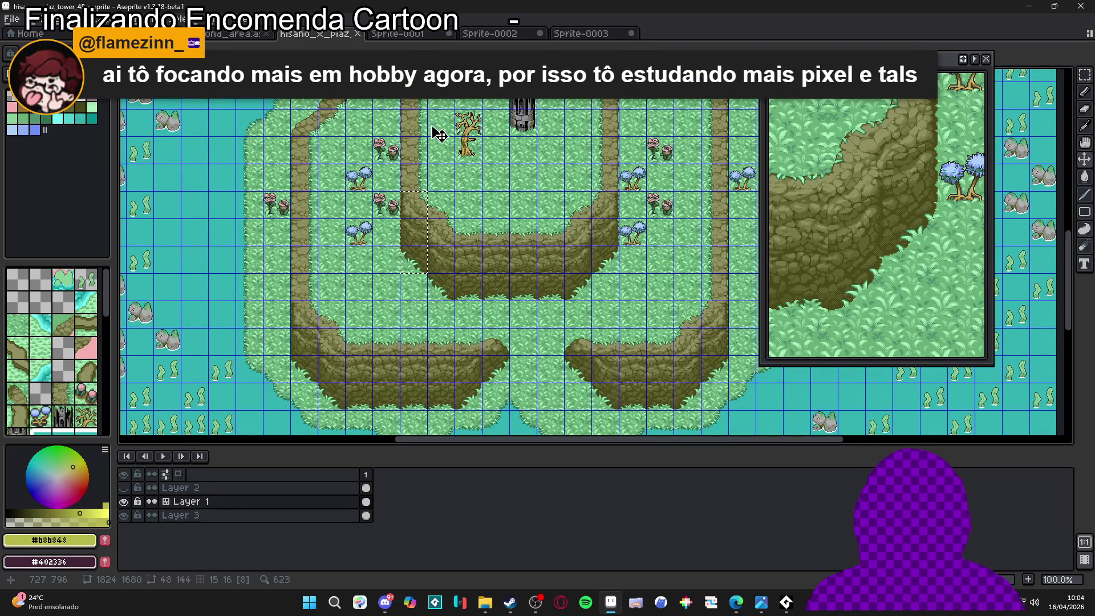
pyautogui.click(398, 34)
pyautogui.click(313, 33)
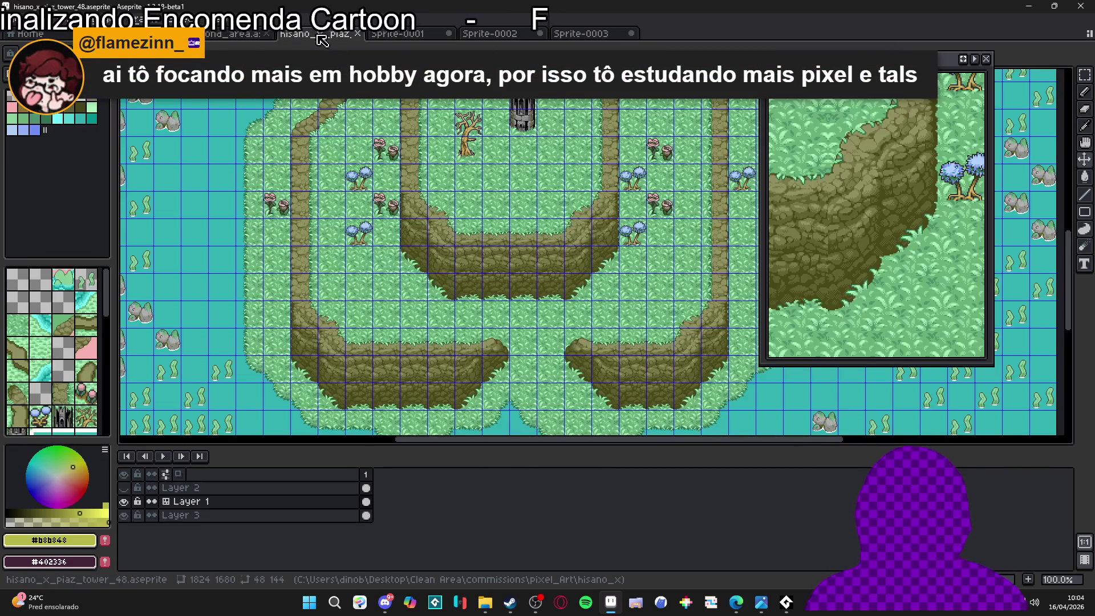
pyautogui.click(225, 35)
pyautogui.moveTo(227, 127); pyautogui.dragTo(200, 292)
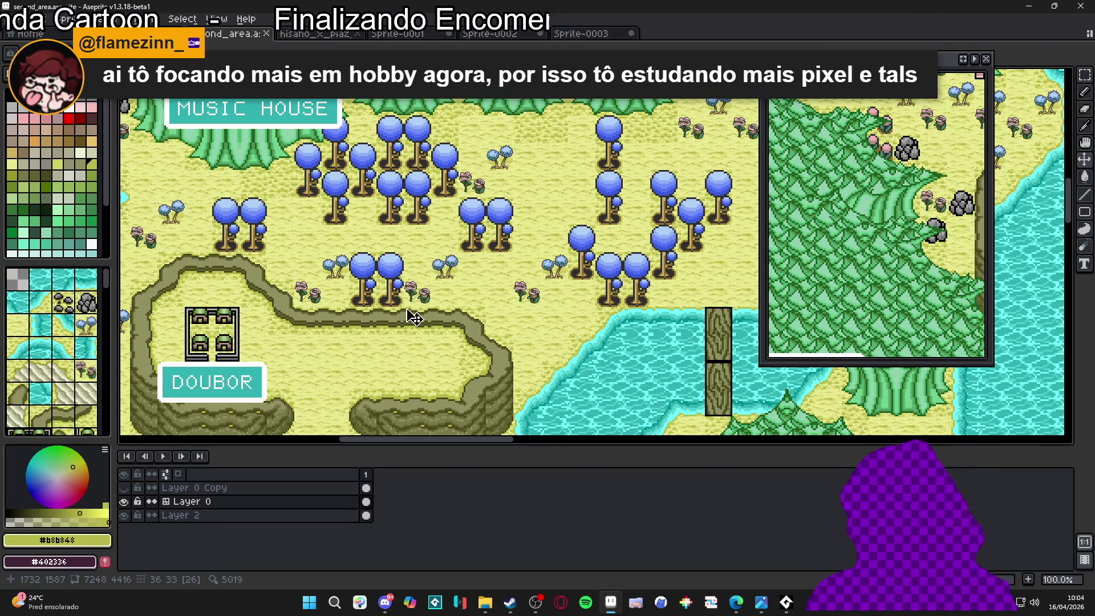
pyautogui.scroll(2, 415, 317)
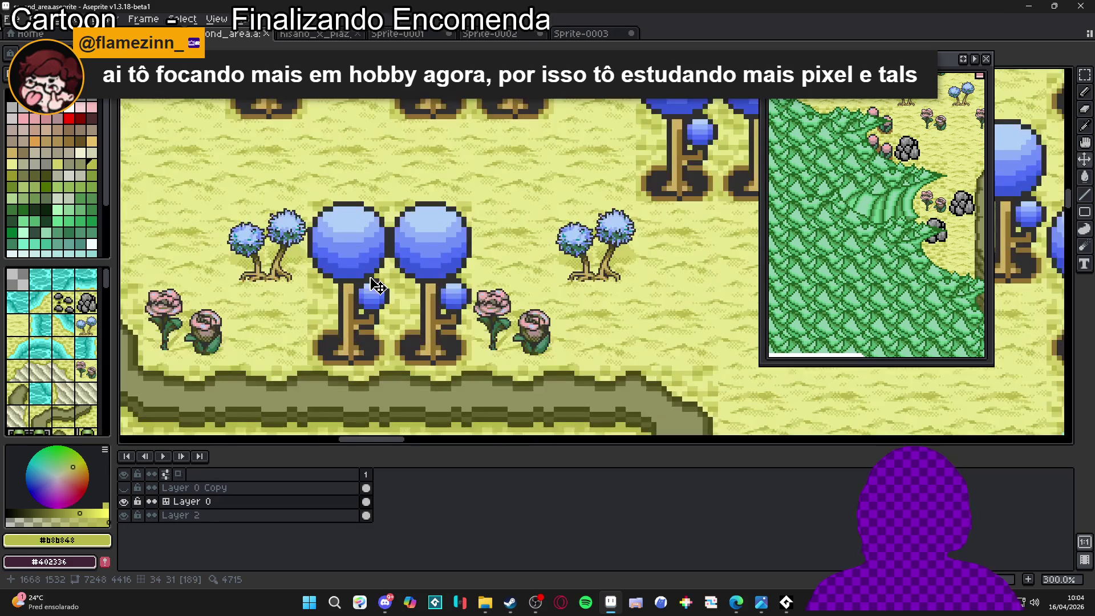
pyautogui.scroll(1, 451, 279)
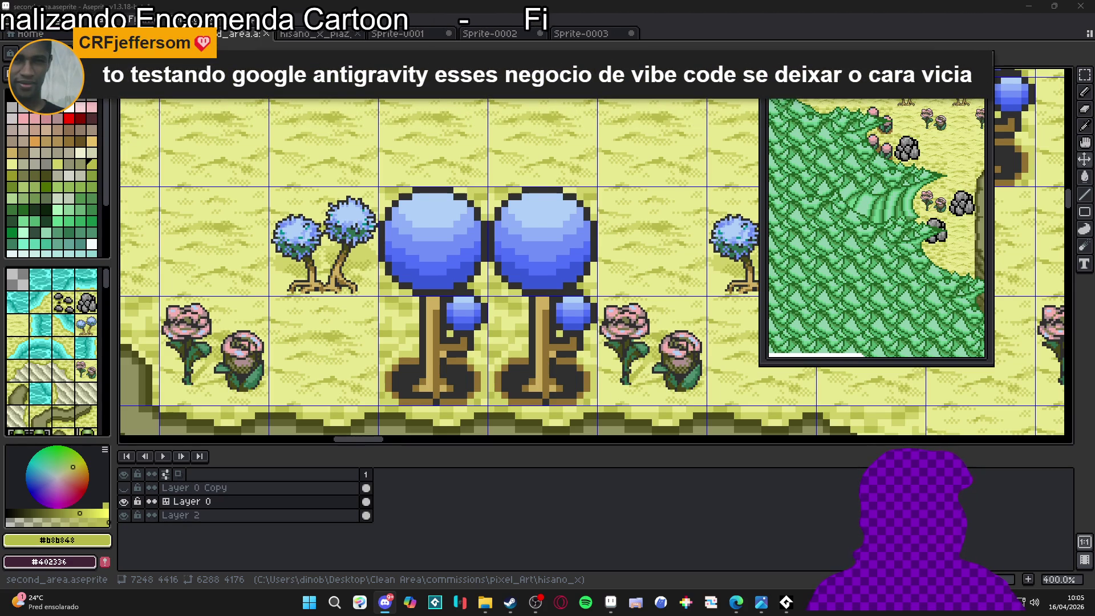
pyautogui.click(239, 33)
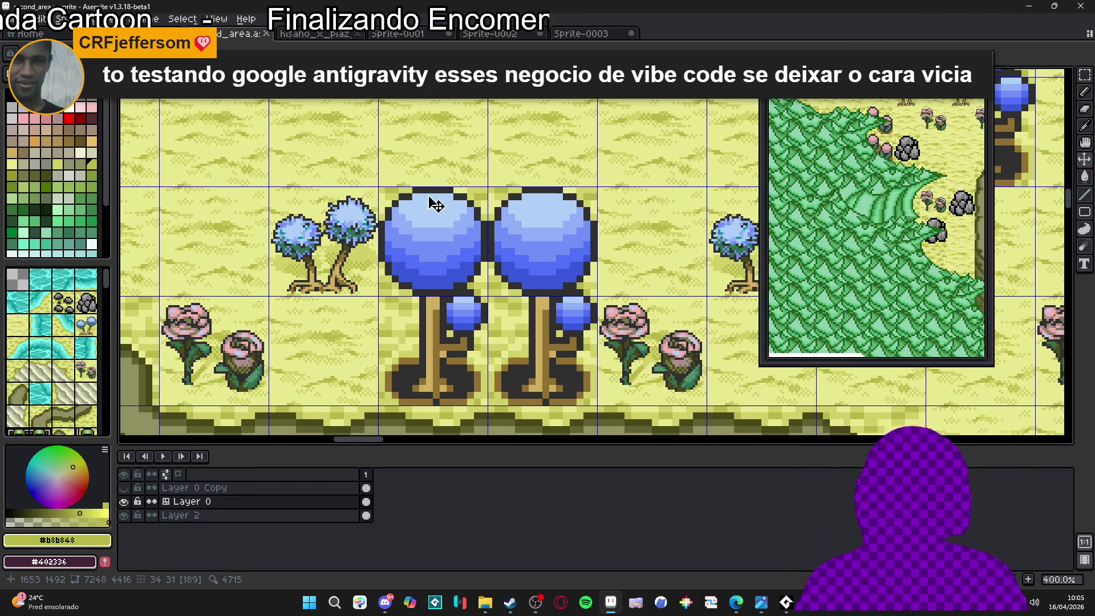
pyautogui.scroll(3, 434, 209)
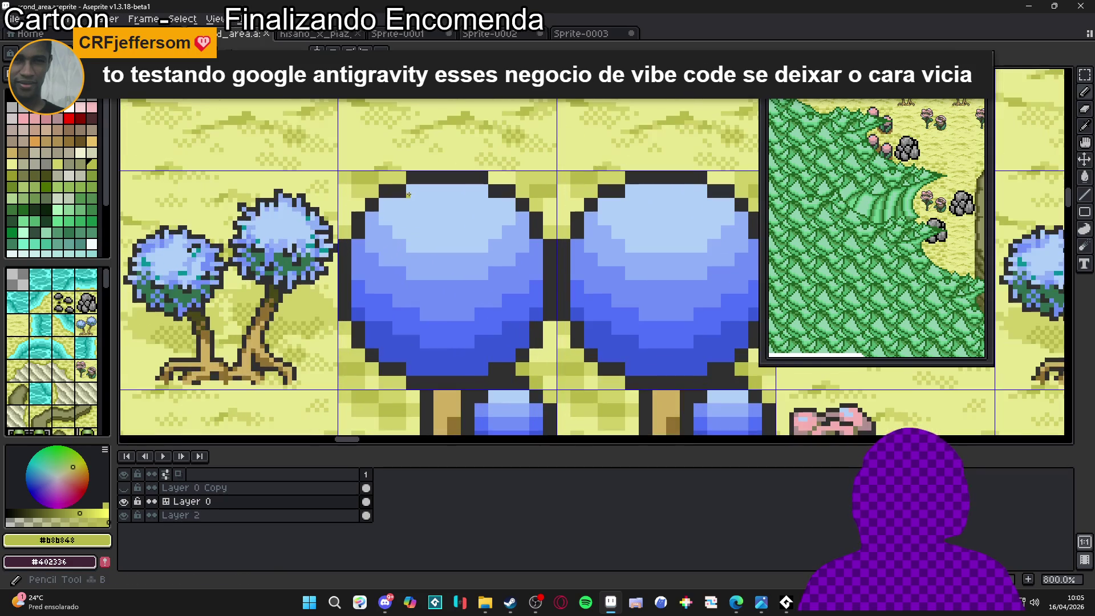
# Eyedrop the dark outline blue and redraw the canopy's top-left corner as a rounder curve
pyautogui.keyDown('alt'); pyautogui.click(407, 180); pyautogui.keyUp('alt')
pyautogui.scroll(2, 408, 180)
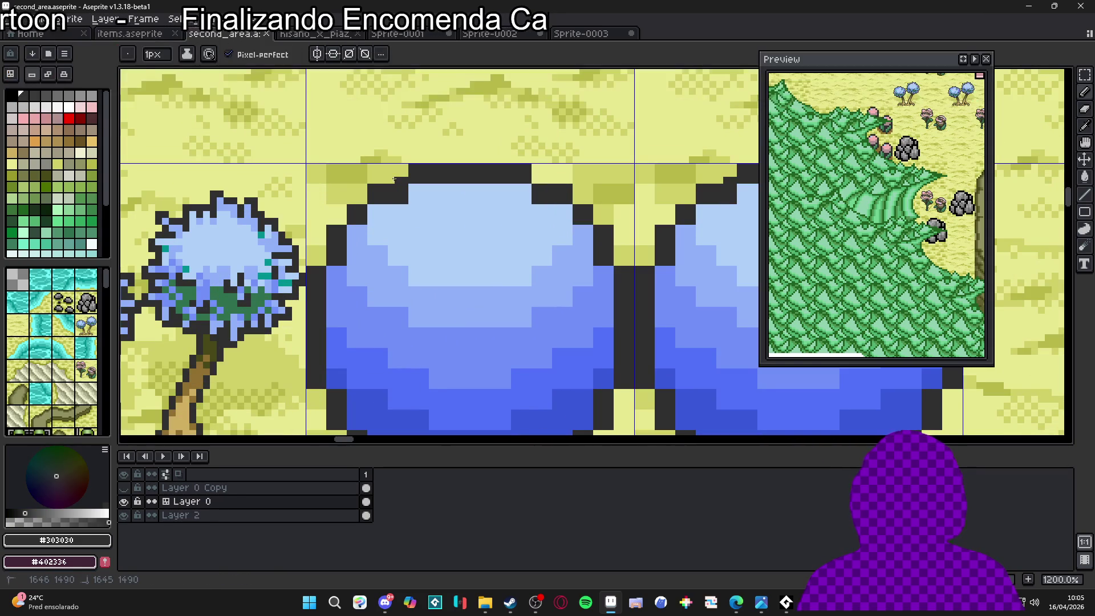
pyautogui.click(402, 175)
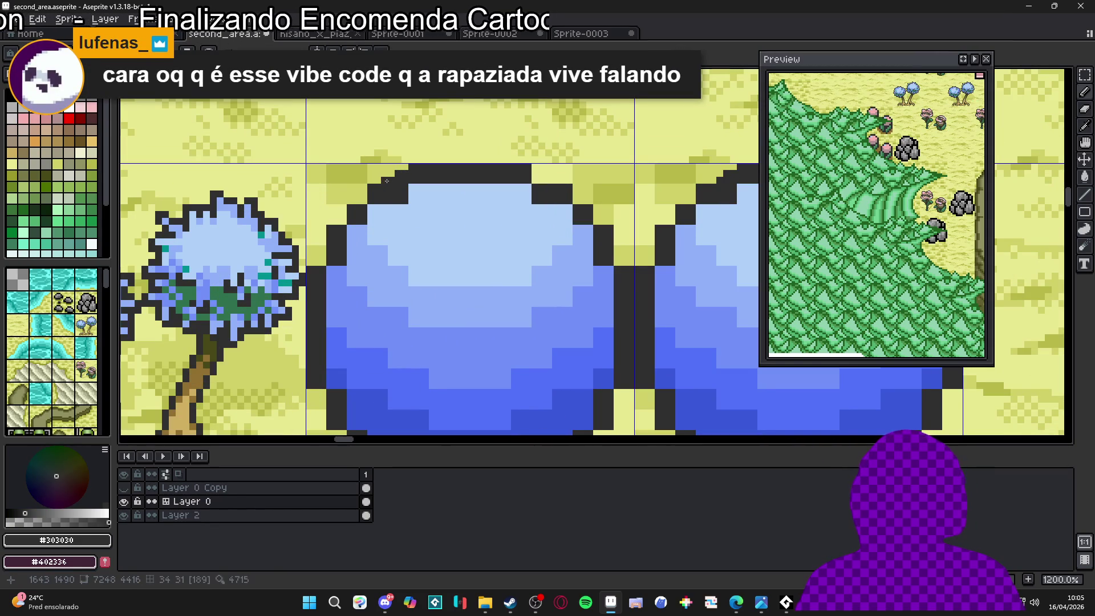
pyautogui.click(364, 201)
pyautogui.scroll(1, 364, 200)
pyautogui.click(352, 202)
pyautogui.click(364, 188)
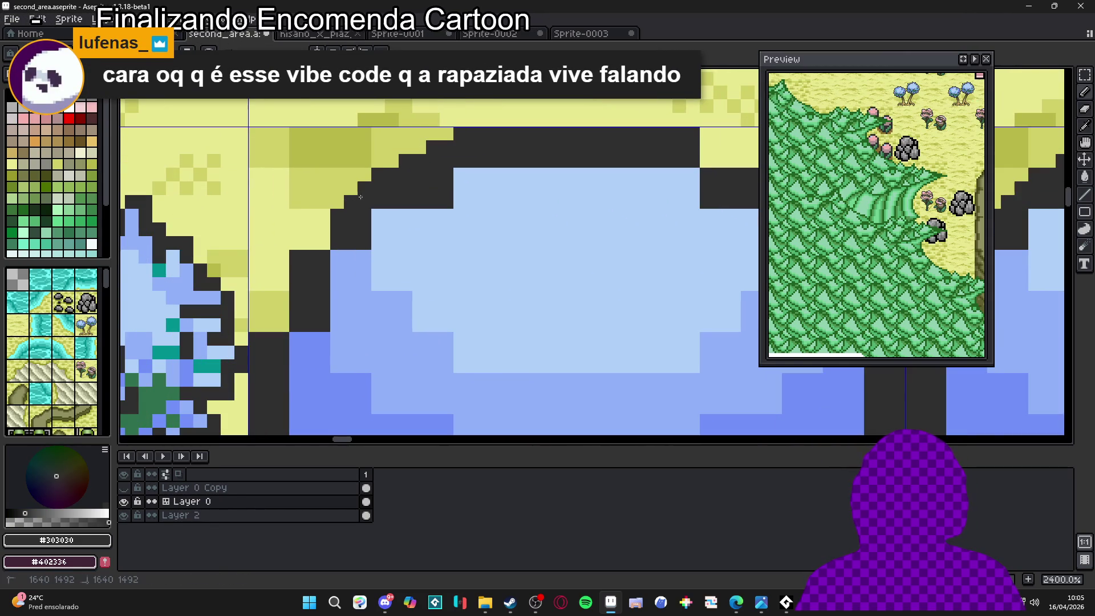
pyautogui.scroll(-3, 328, 242)
pyautogui.scroll(-1, 328, 242)
pyautogui.scroll(3, 325, 244)
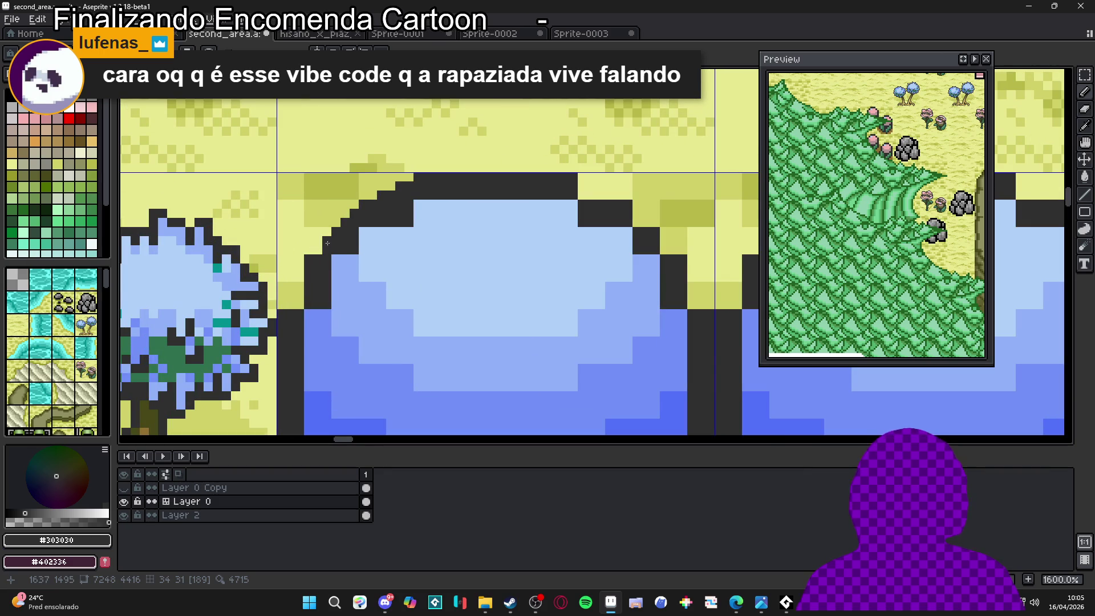
pyautogui.scroll(-1, 320, 246)
pyautogui.moveTo(301, 299); pyautogui.dragTo(301, 278)
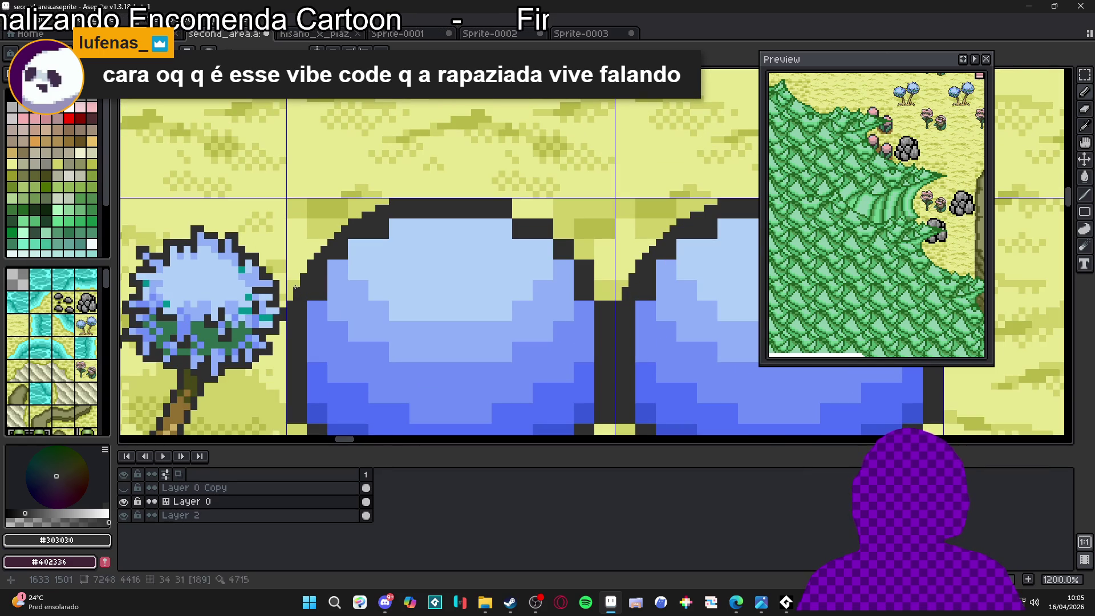
# Fill inside the new top-left edge with the canopy's mid blue and pale highlight blue
pyautogui.keyDown('alt'); pyautogui.click(338, 262); pyautogui.keyUp('alt')
pyautogui.moveTo(318, 311); pyautogui.dragTo(338, 256)
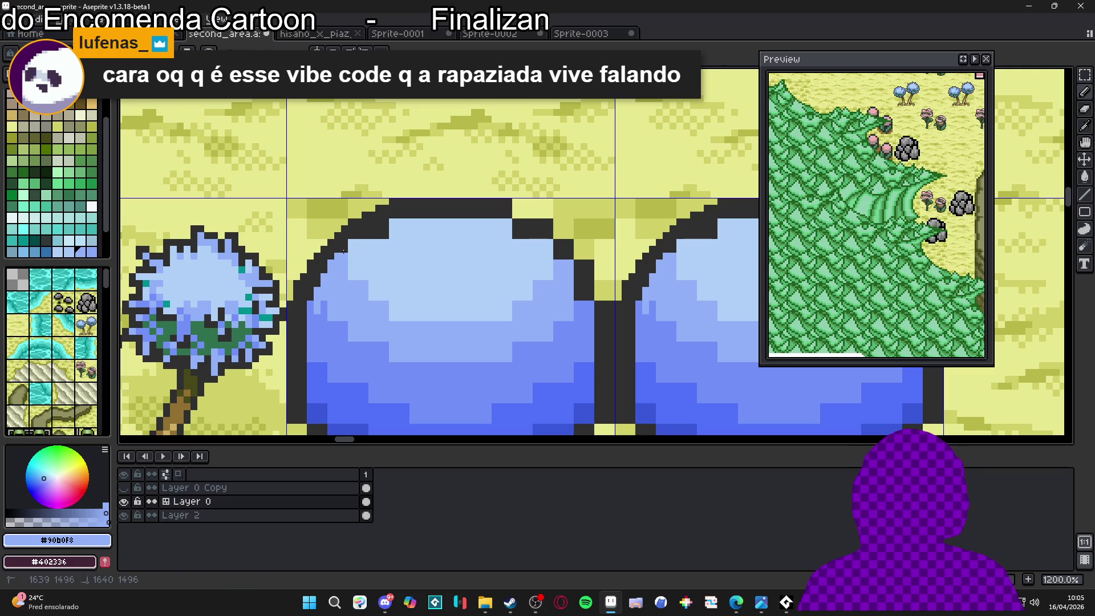
pyautogui.keyDown('alt'); pyautogui.click(366, 241); pyautogui.keyUp('alt')
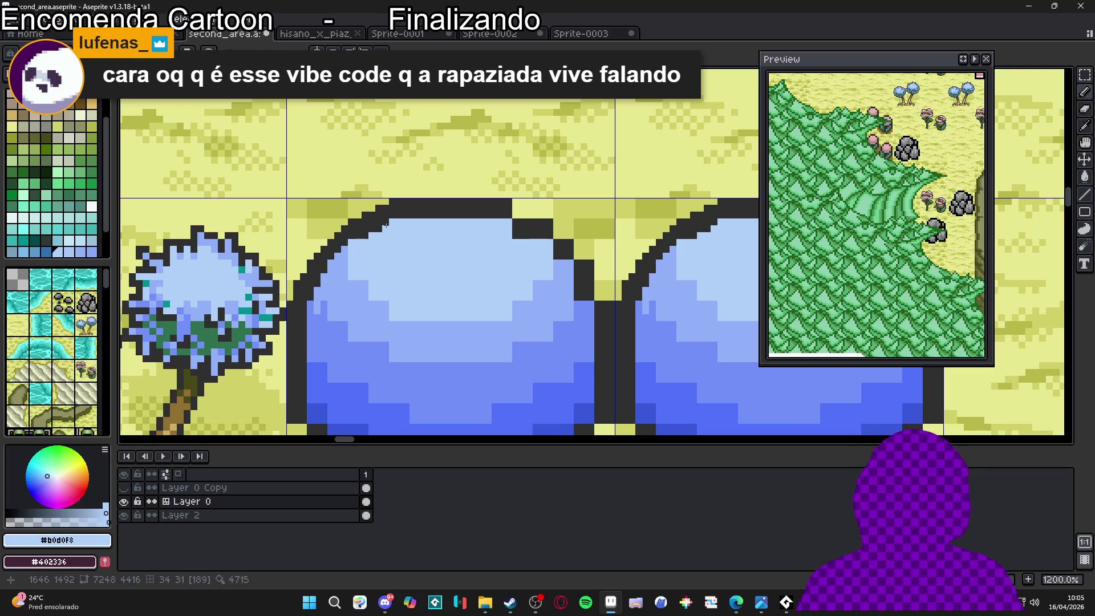
pyautogui.moveTo(365, 239); pyautogui.dragTo(360, 236)
# Add dark outline pixels along the canopy's upper-right edge and the sand tip between canopies
pyautogui.keyDown('alt'); pyautogui.click(507, 209); pyautogui.keyUp('alt')
pyautogui.click(516, 213)
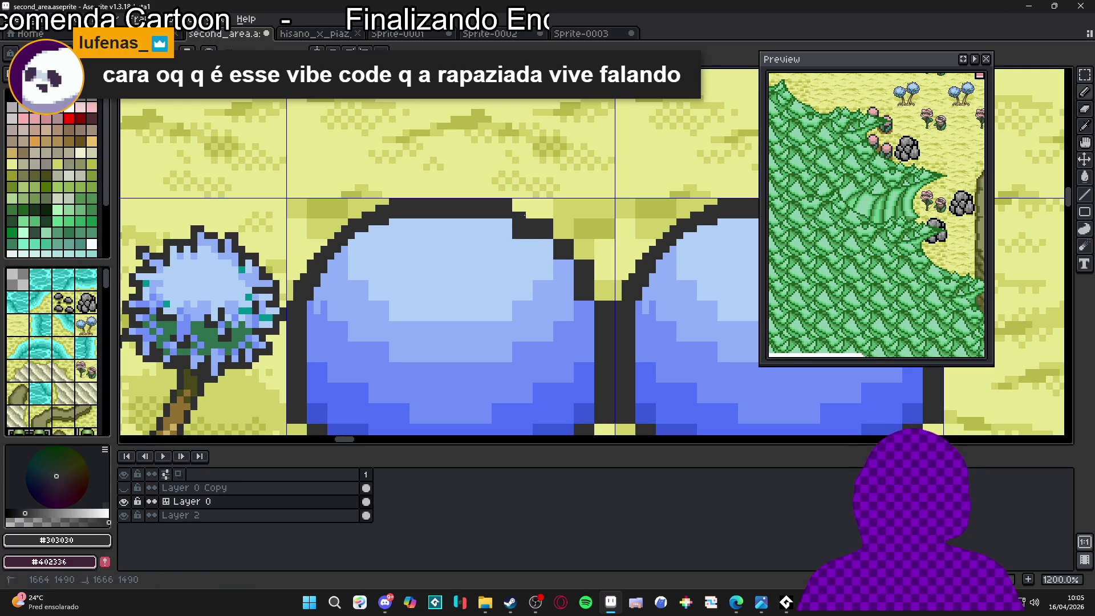
pyautogui.click(558, 235)
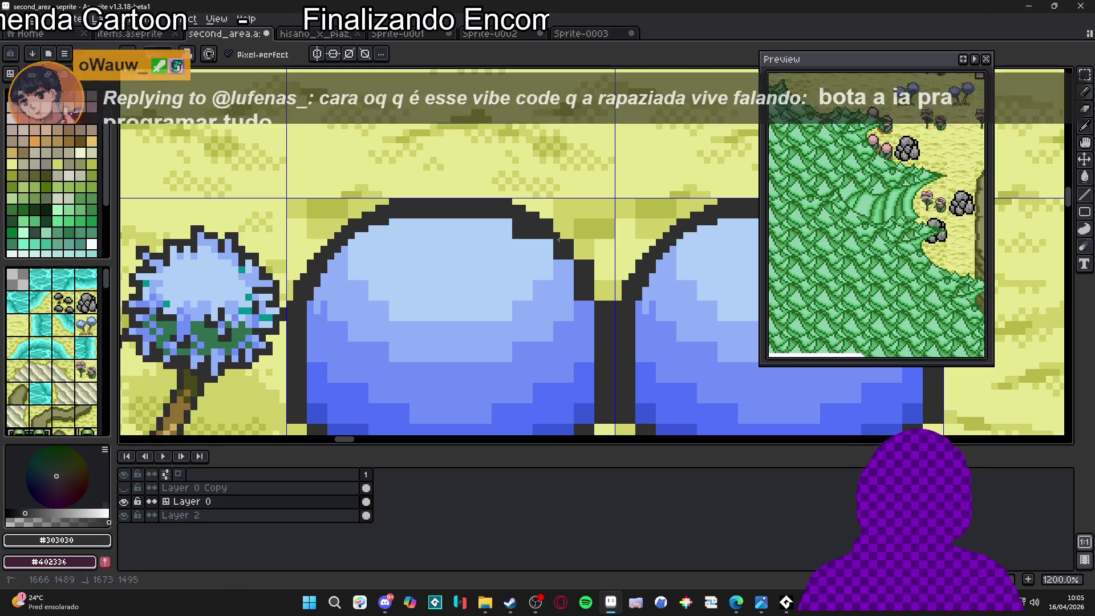
pyautogui.click(598, 283)
pyautogui.scroll(1, 604, 297)
pyautogui.scroll(-1, 604, 294)
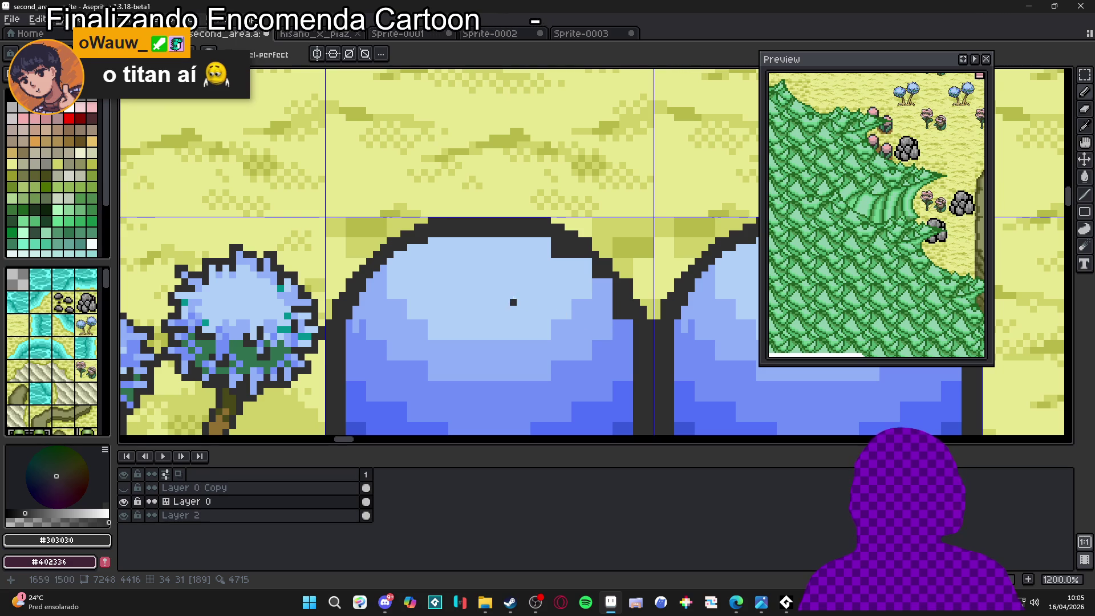
pyautogui.scroll(1, 618, 296)
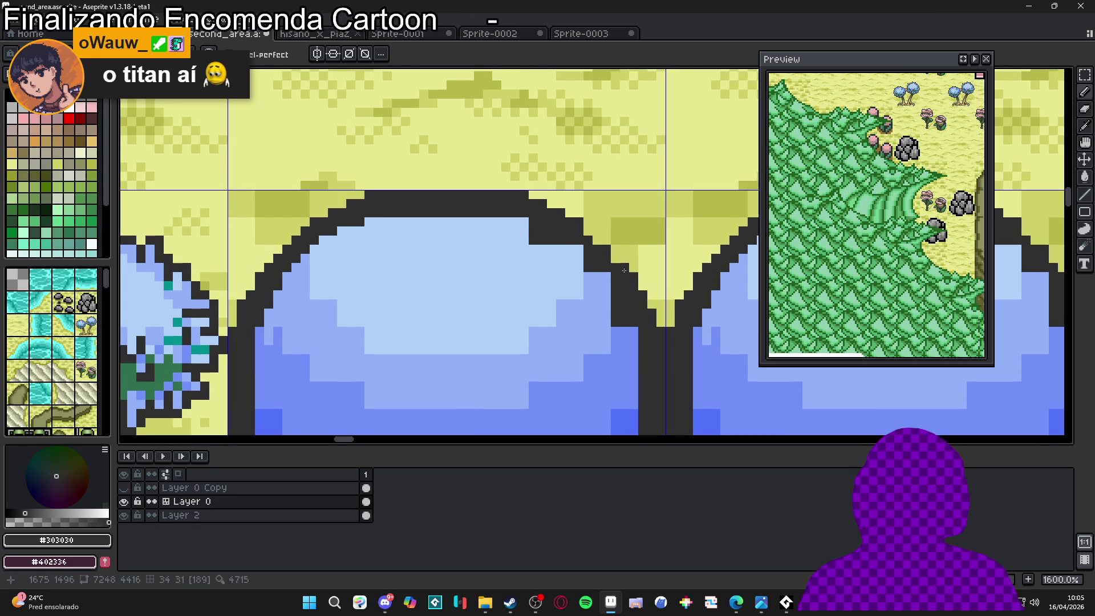
# Recolour pixels on the canopy's right outline with the darker and mid canopy blues
pyautogui.keyDown('alt'); pyautogui.click(631, 313); pyautogui.keyUp('alt')
pyautogui.click(615, 306)
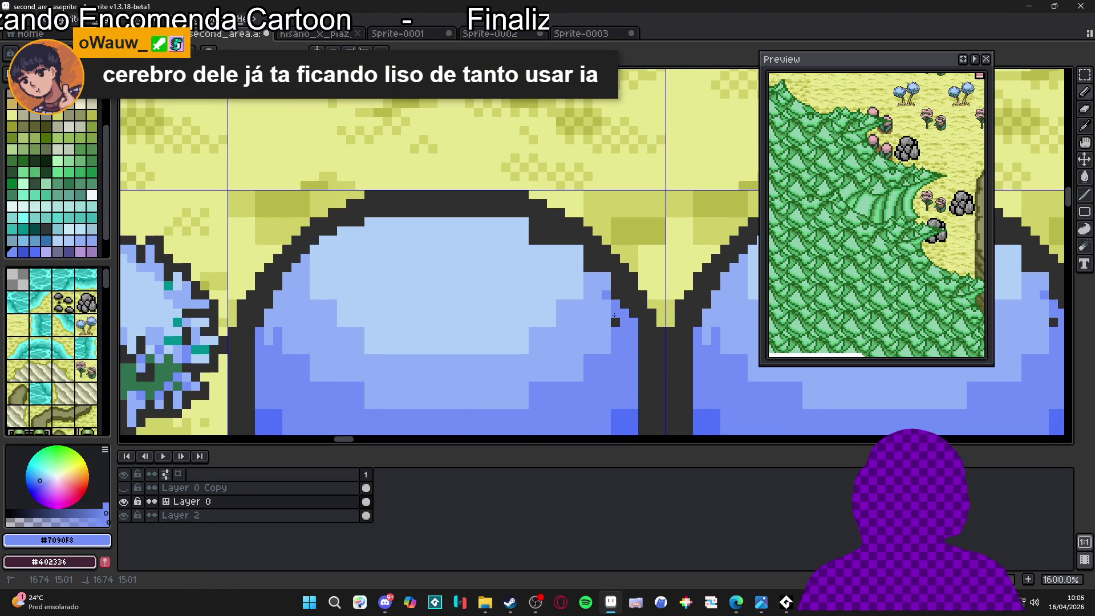
pyautogui.keyDown('alt'); pyautogui.click(612, 311); pyautogui.keyUp('alt')
pyautogui.click(612, 311)
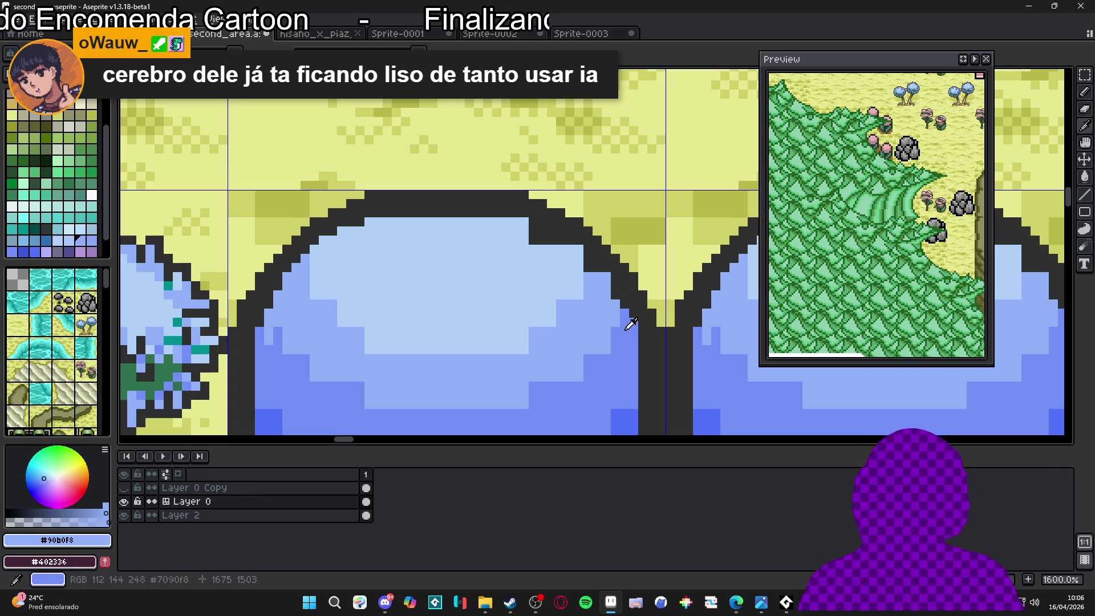
pyautogui.click(588, 268)
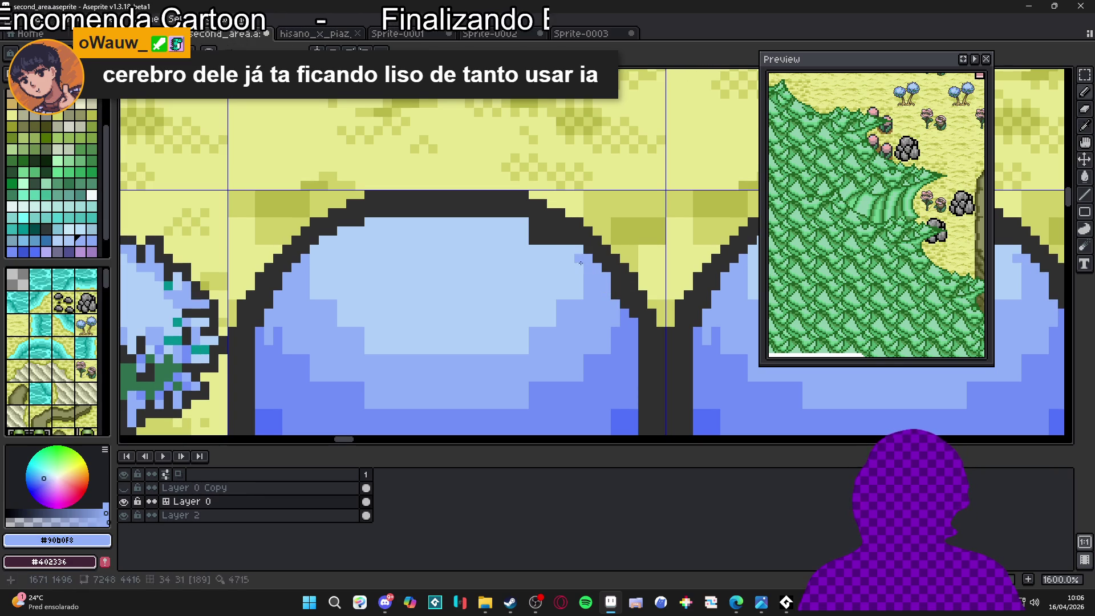
# Reshade the pale-blue #90b0f8 highlight, reshaping its lower edge with mid and darker blue pixels
pyautogui.keyDown('alt'); pyautogui.click(570, 251); pyautogui.keyUp('alt')
pyautogui.moveTo(561, 240); pyautogui.dragTo(534, 240)
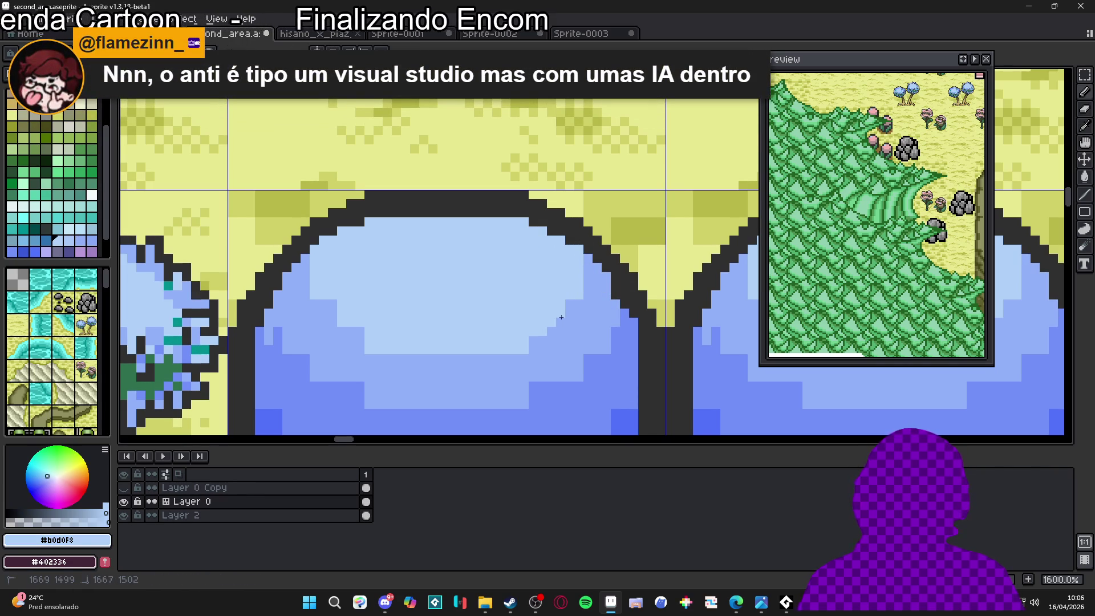
pyautogui.keyDown('alt'); pyautogui.click(557, 337); pyautogui.keyUp('alt')
pyautogui.moveTo(536, 342)
pyautogui.mouseDown()
pyautogui.moveTo(485, 349)
pyautogui.moveTo(358, 334)
pyautogui.mouseUp()
pyautogui.keyDown('alt'); pyautogui.click(381, 331); pyautogui.keyUp('alt')
pyautogui.moveTo(467, 349)
pyautogui.mouseDown()
pyautogui.moveTo(499, 349)
pyautogui.moveTo(485, 350)
pyautogui.mouseUp()
pyautogui.keyDown('alt'); pyautogui.click(409, 362); pyautogui.keyUp('alt')
pyautogui.click(359, 341)
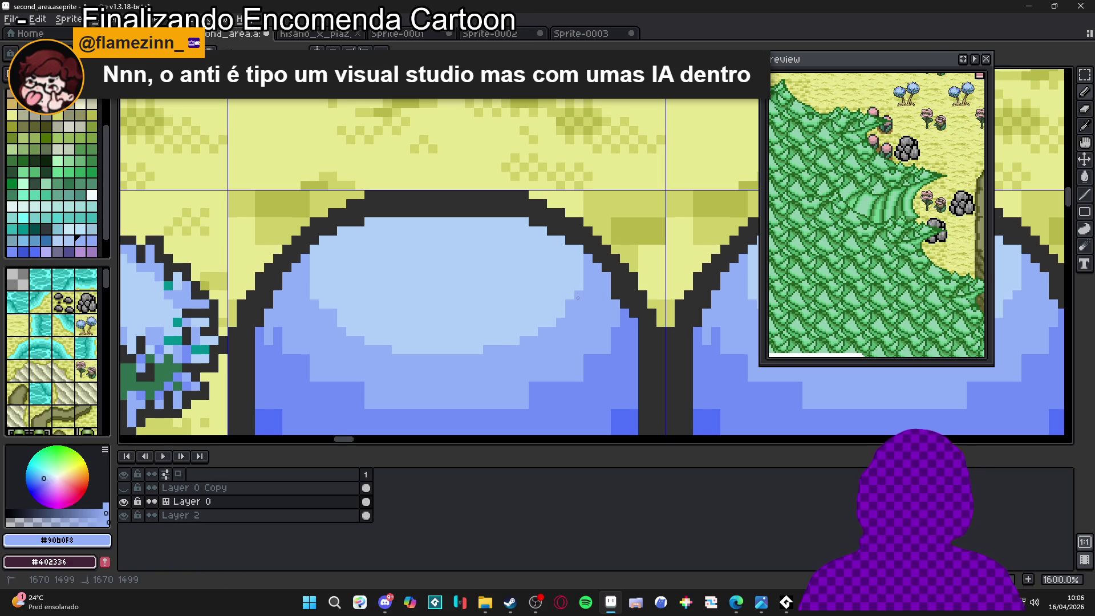
pyautogui.click(312, 283)
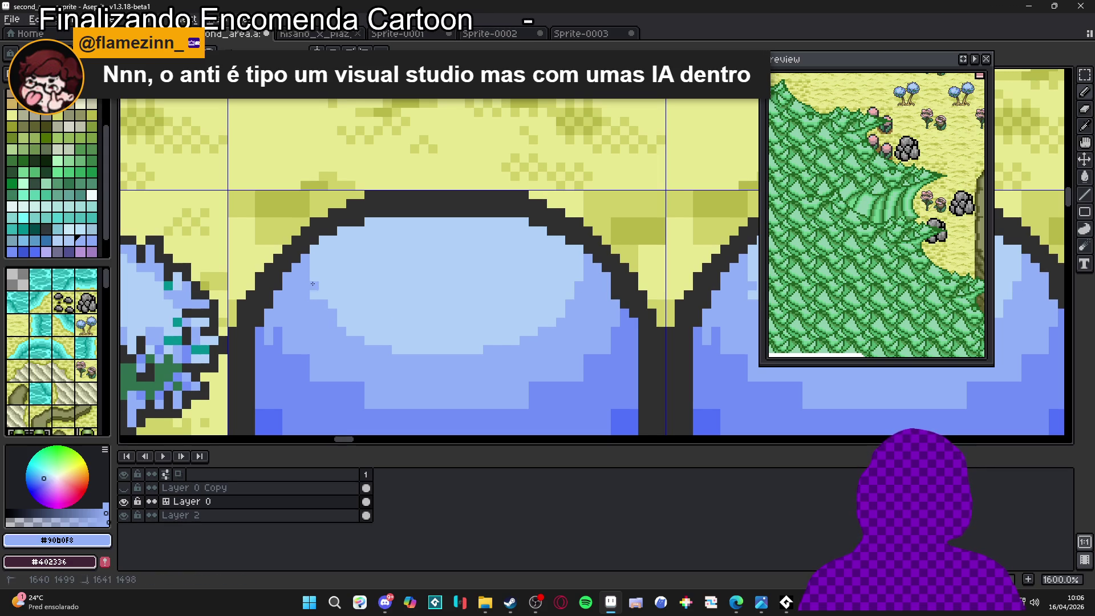
pyautogui.click(350, 321)
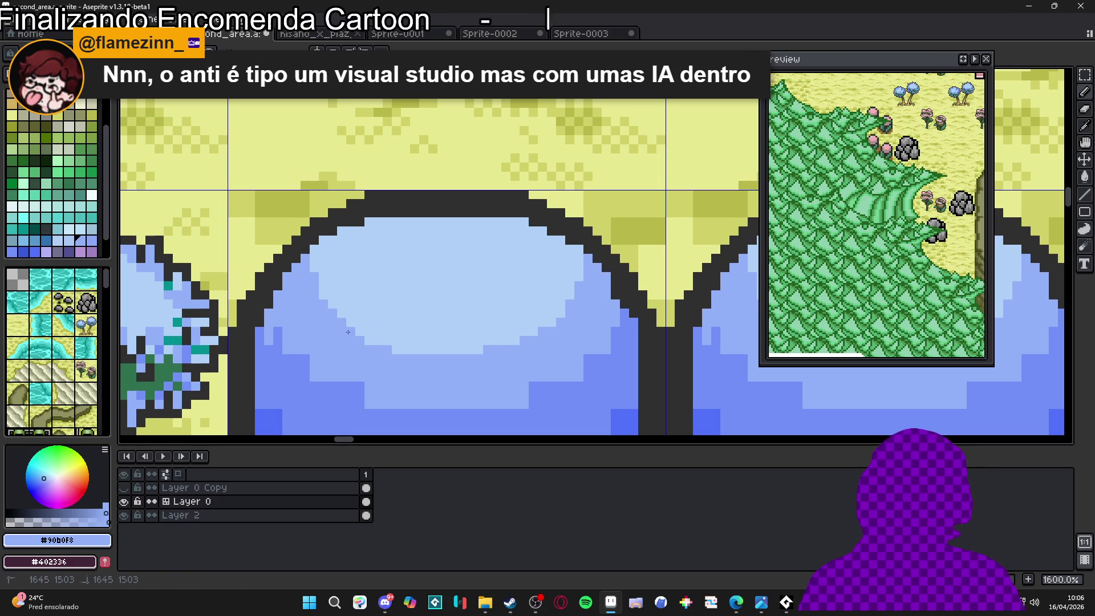
pyautogui.scroll(-4, 483, 352)
pyautogui.scroll(-2, 483, 352)
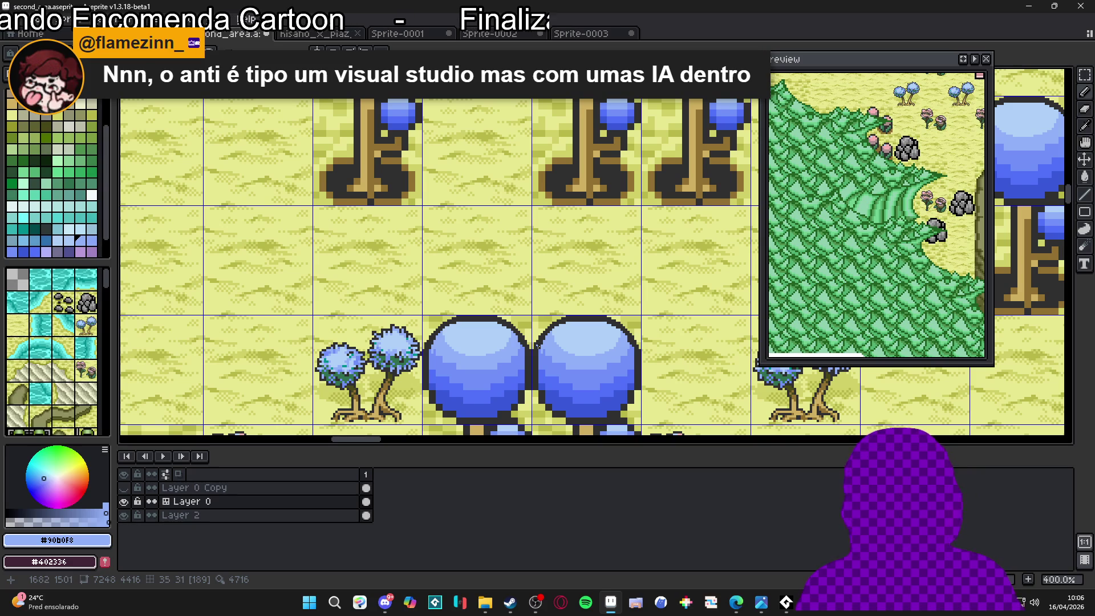
# Zoom out from 200% to 100% to see the Doubor village and Music House area
pyautogui.scroll(-3, 536, 262)
pyautogui.scroll(-1, 539, 273)
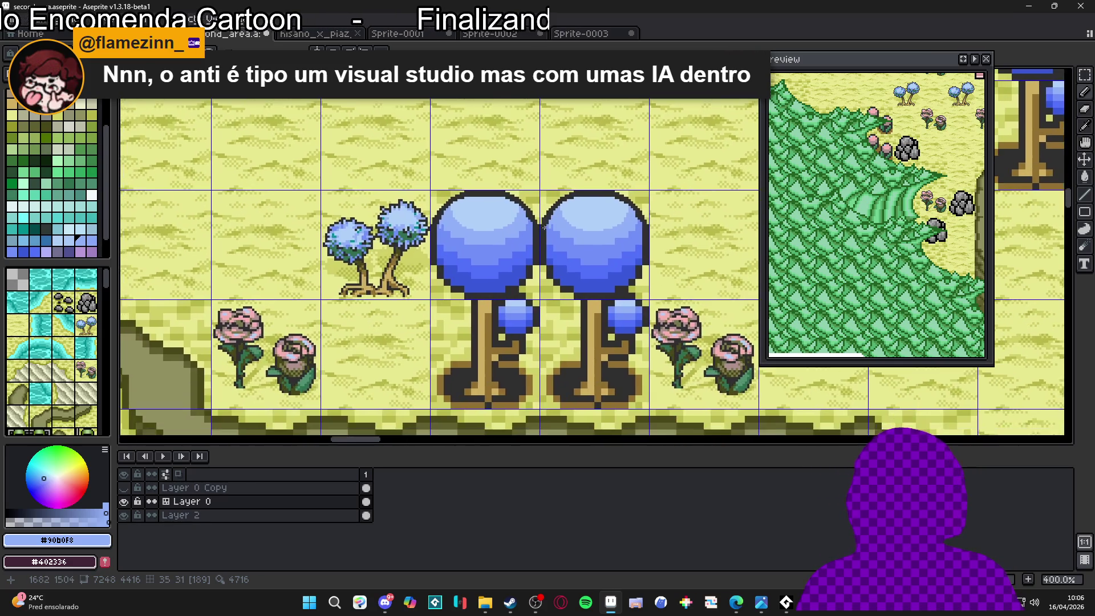
pyautogui.scroll(-2, 540, 271)
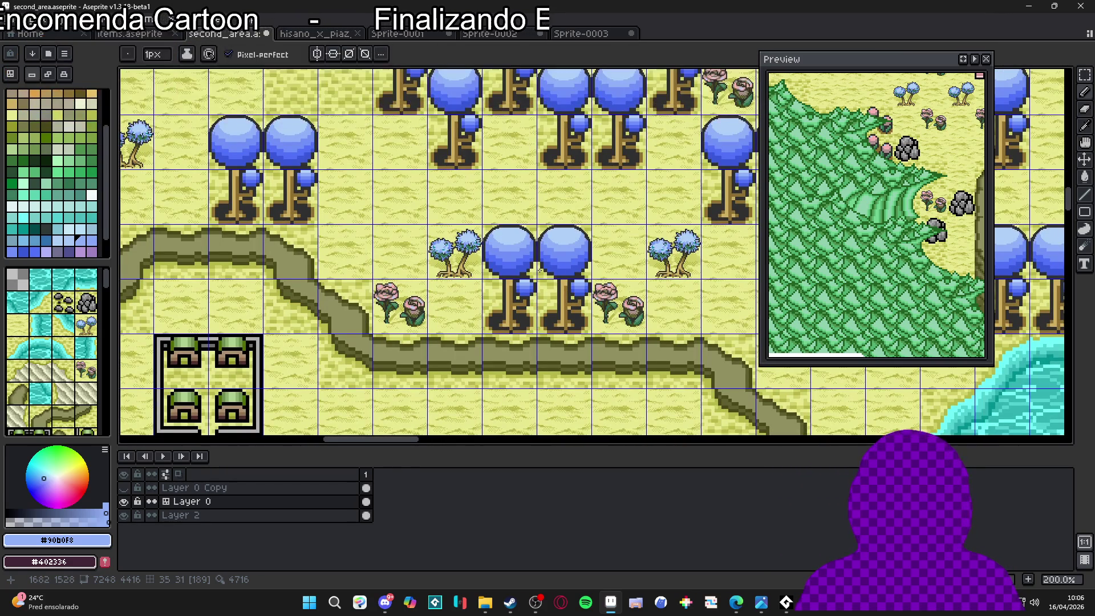
pyautogui.scroll(-1, 539, 271)
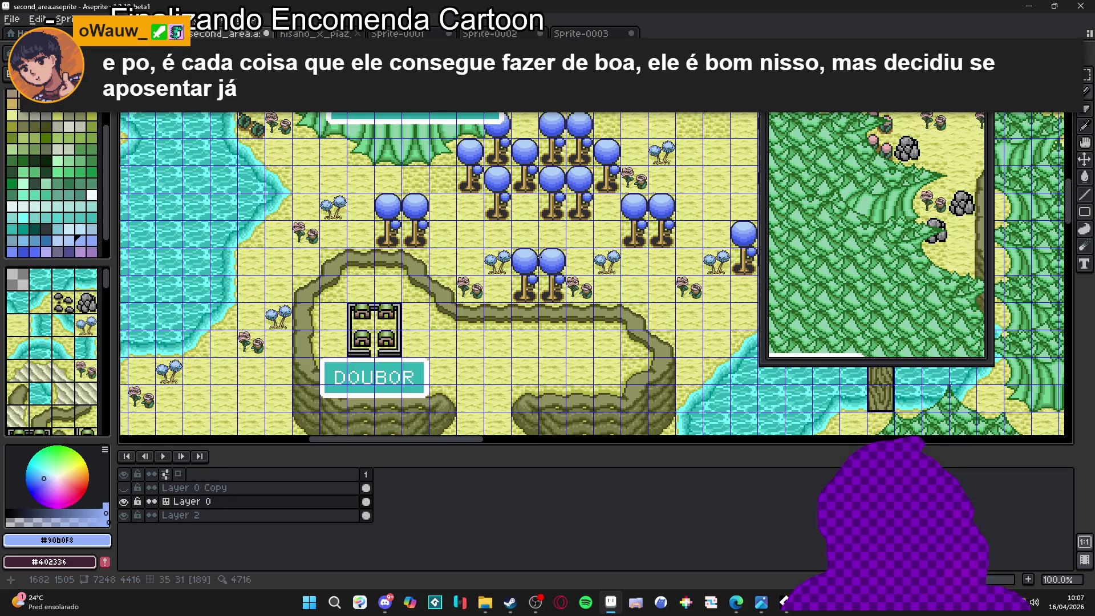
pyautogui.hotkey('alt', 'shift')
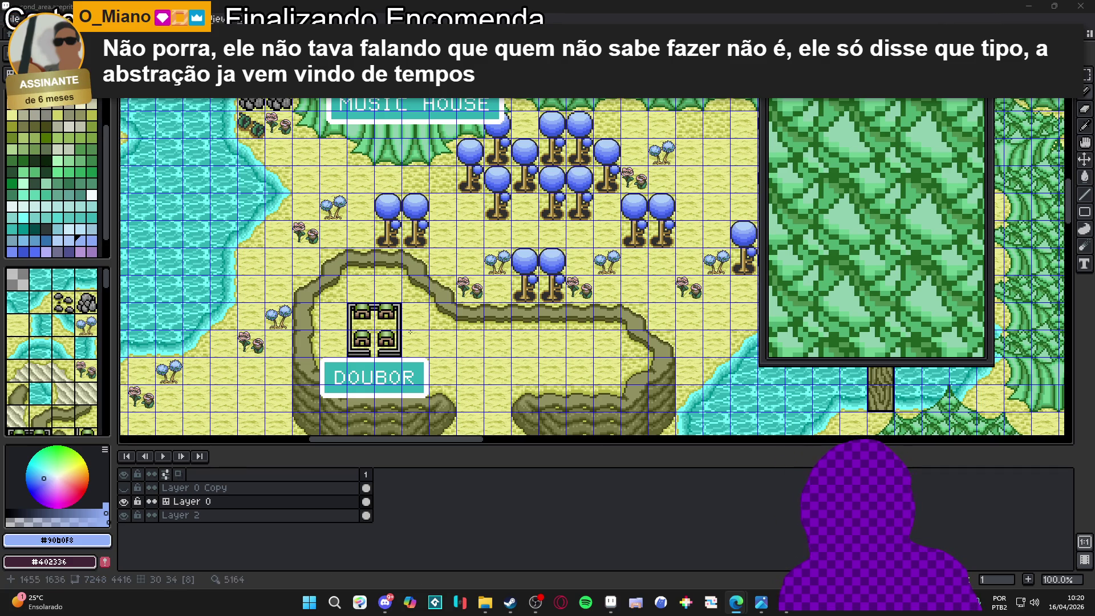
# Hide and re-show the tile grid while inspecting the second_area tree area
pyautogui.scroll(-3, 410, 331)
pyautogui.scroll(3, 430, 333)
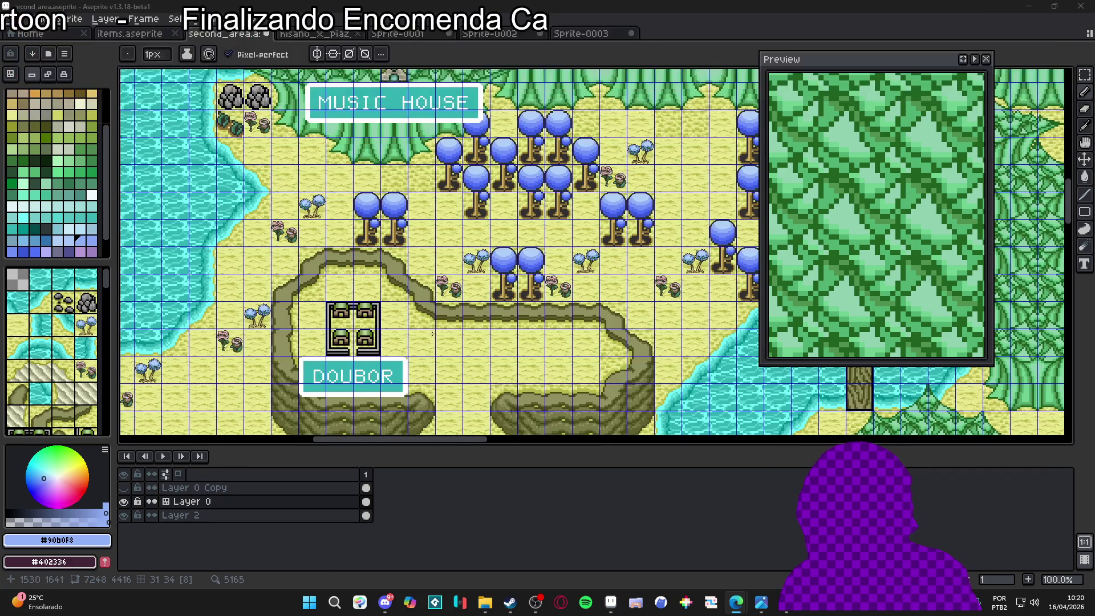
pyautogui.scroll(-1, 431, 333)
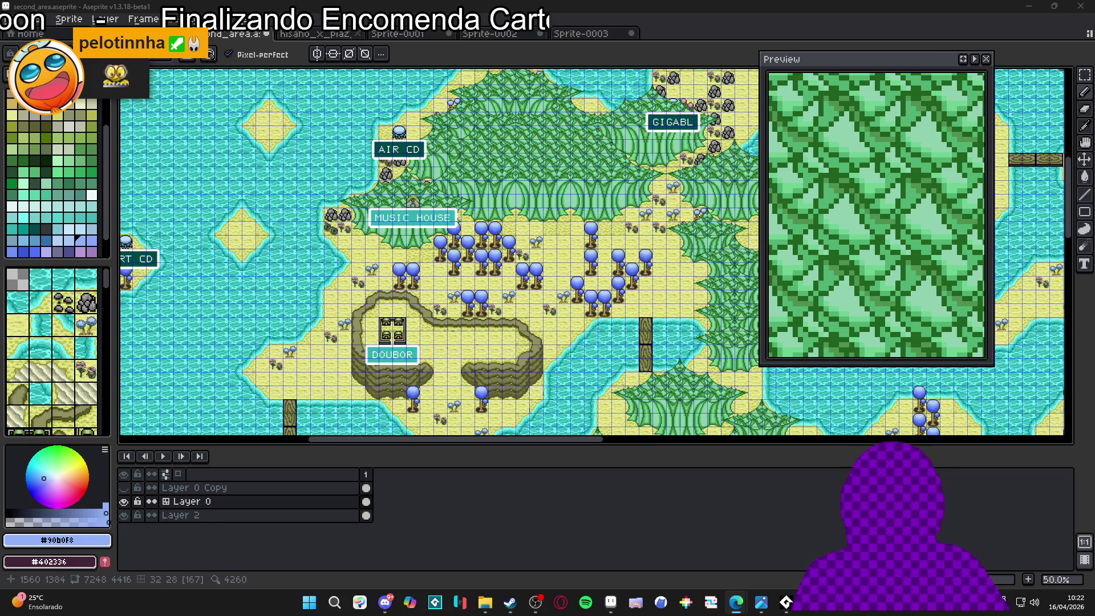
pyautogui.hotkey('ctrl', "'")
pyautogui.hotkey('ctrl', "'")
pyautogui.hotkey('ctrl', "'")
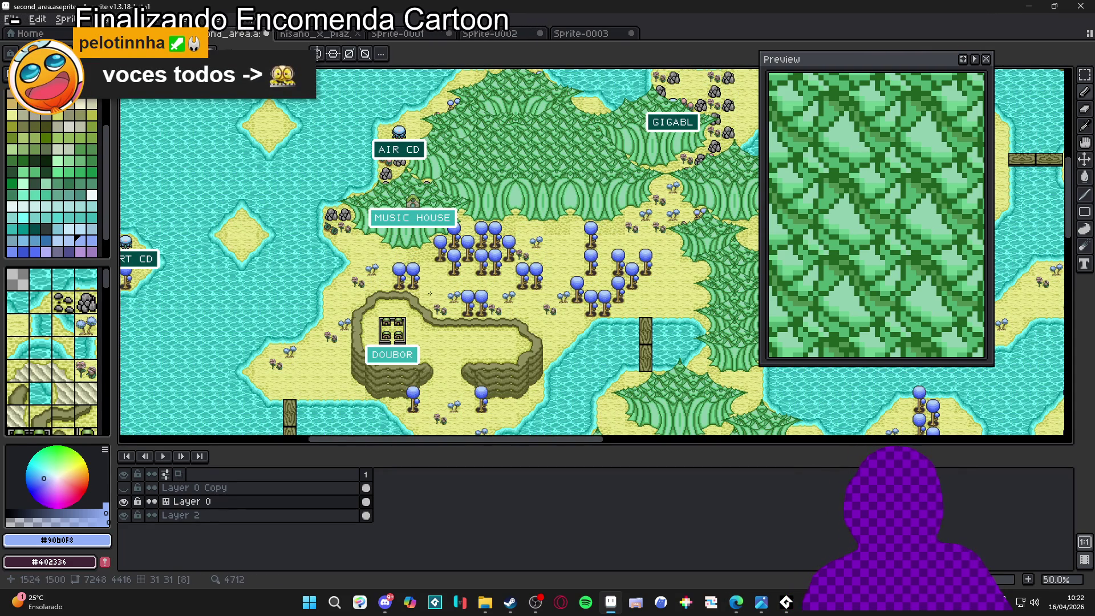
pyautogui.scroll(3, 476, 289)
pyautogui.moveTo(502, 288)
pyautogui.mouseDown()
pyautogui.moveTo(533, 261)
pyautogui.moveTo(516, 283)
pyautogui.mouseUp()
pyautogui.hotkey('ctrl', "'")
pyautogui.scroll(-2, 536, 293)
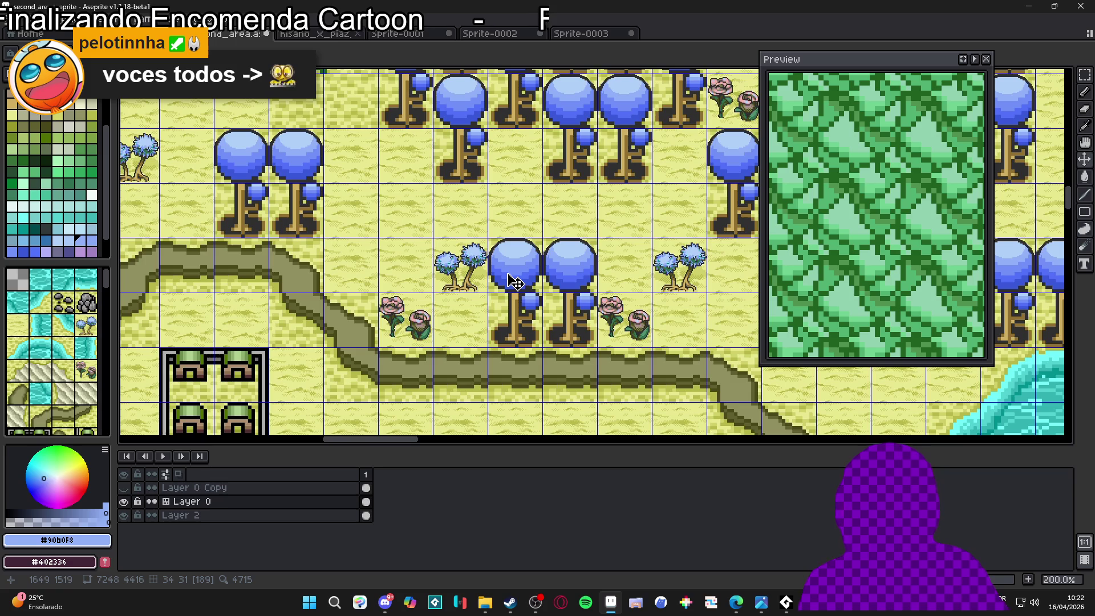
pyautogui.scroll(-1, 521, 283)
pyautogui.scroll(1, 525, 284)
pyautogui.scroll(-1, 528, 284)
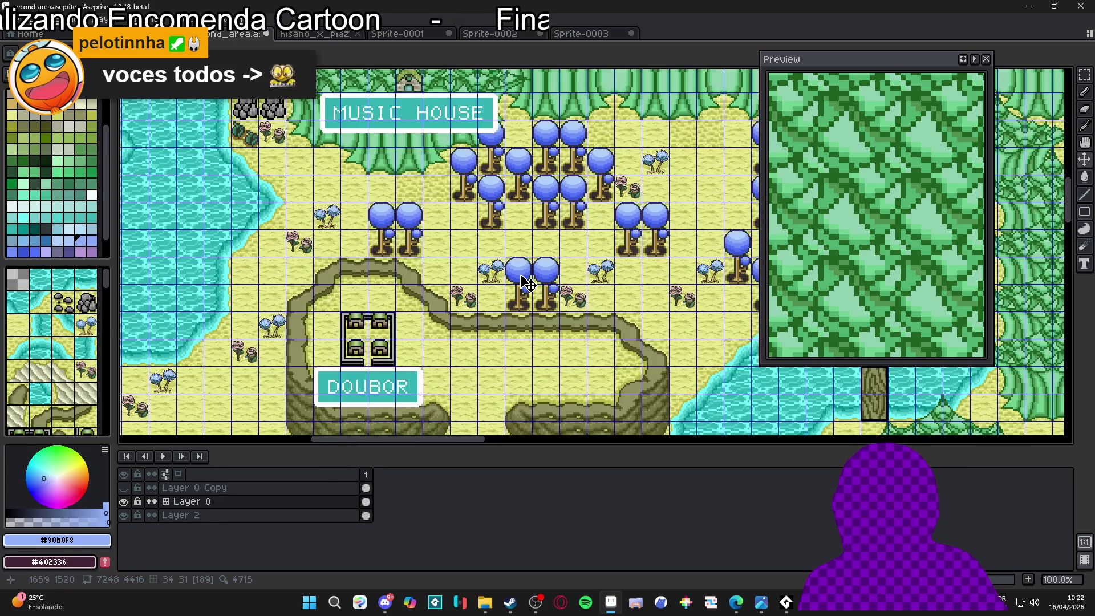
pyautogui.scroll(1, 530, 284)
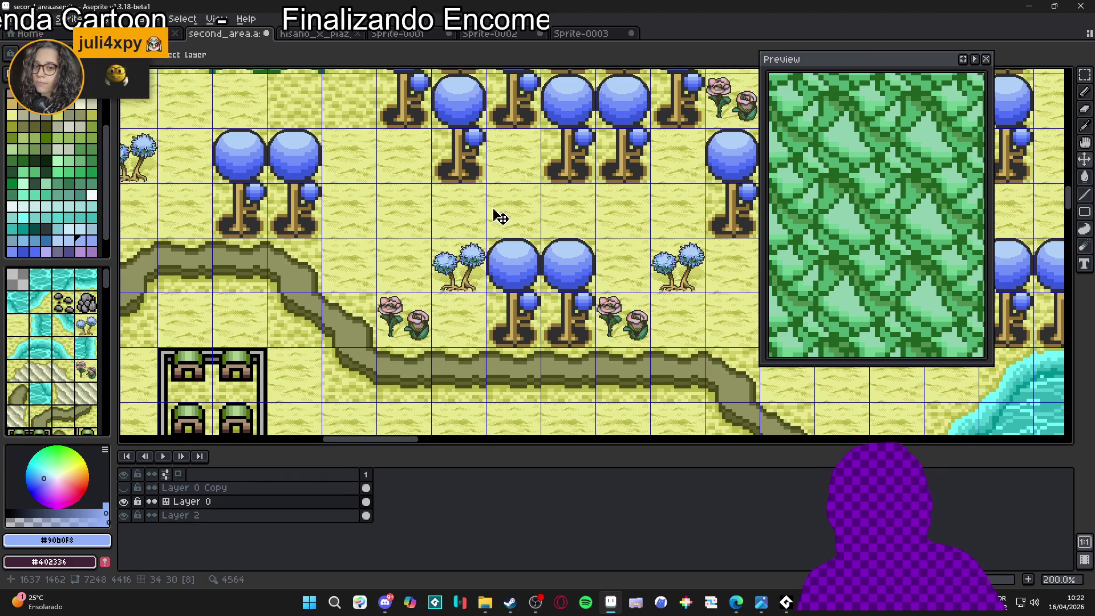
pyautogui.scroll(-1, 501, 219)
# Toggle the tile index numbers on and off, then switch to the hisano_x_piaz_tower_48 tilemap
pyautogui.press('Tab')
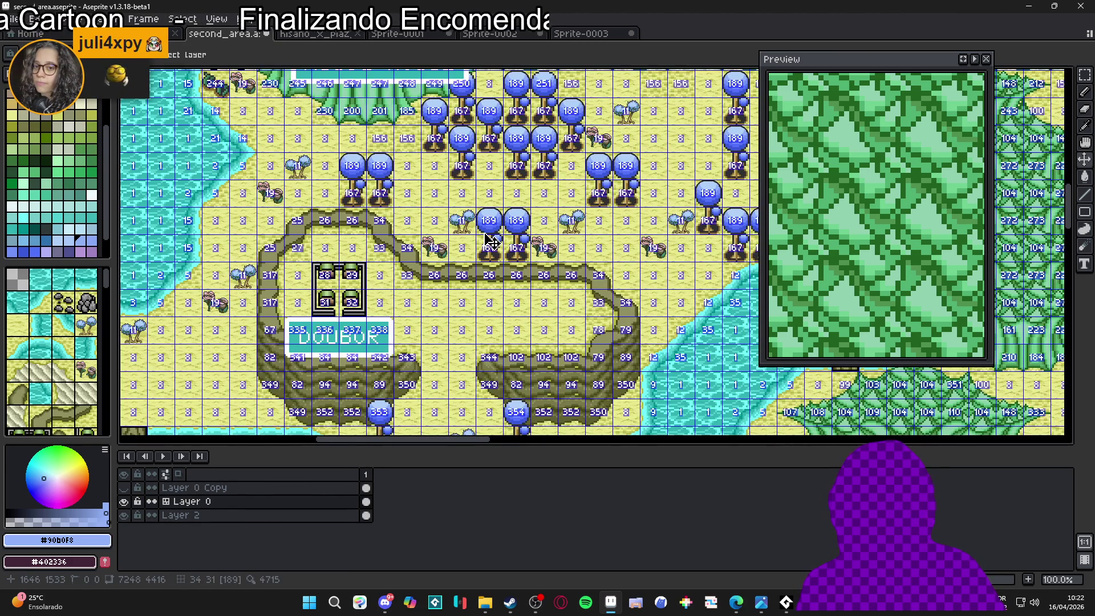
pyautogui.press('Tab')
pyautogui.scroll(-1, 513, 289)
pyautogui.scroll(1, 513, 289)
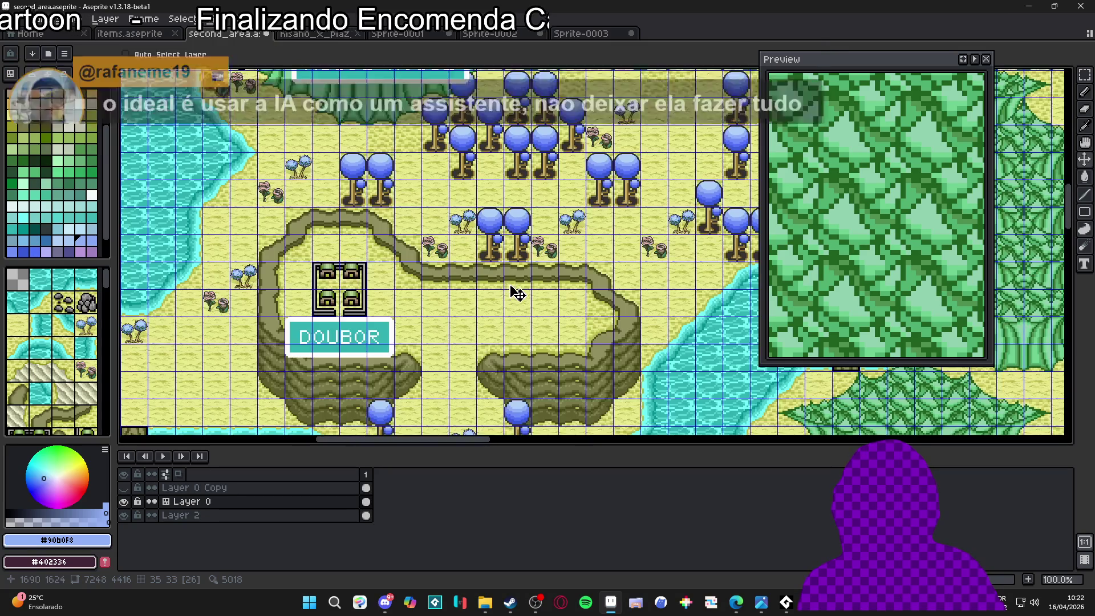
pyautogui.moveTo(514, 288); pyautogui.dragTo(486, 259)
pyautogui.scroll(-1, 510, 299)
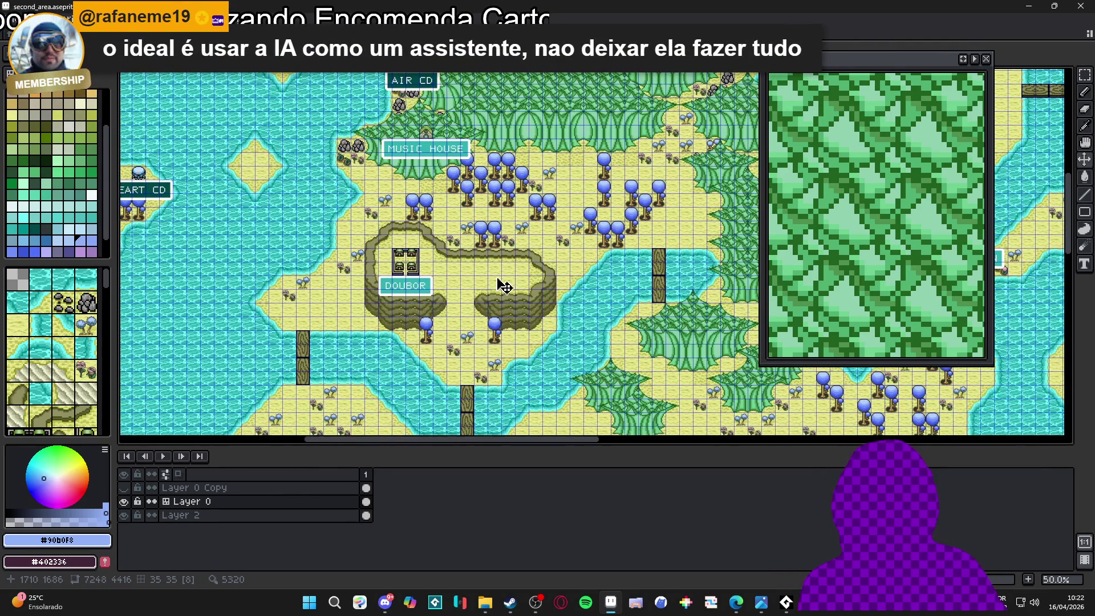
pyautogui.scroll(1, 503, 291)
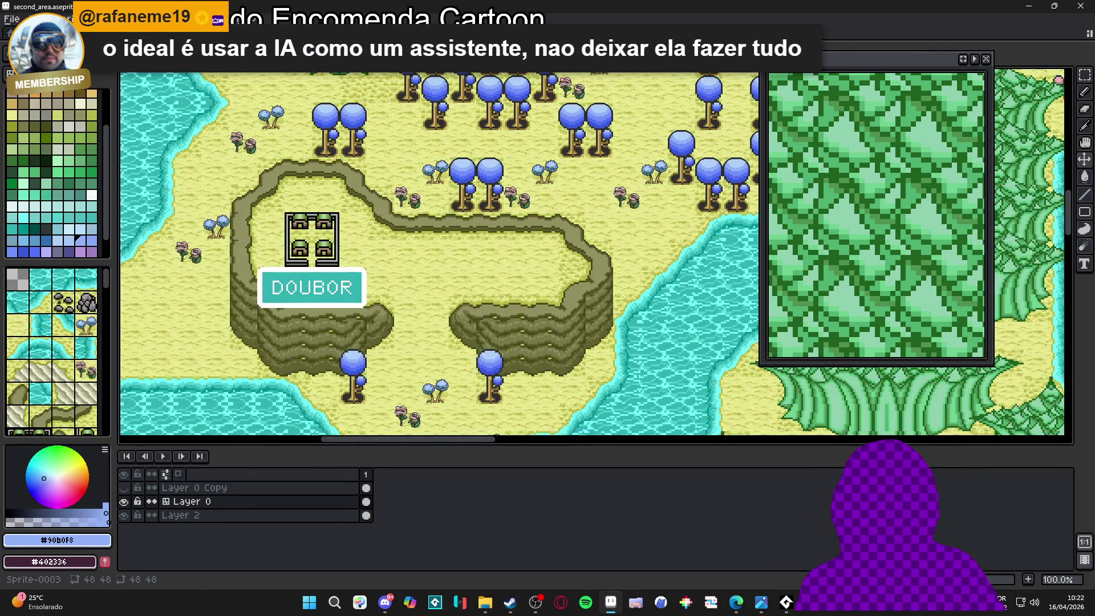
pyautogui.click(516, 33)
pyautogui.hotkey('ctrl', 'Tab')
pyautogui.hotkey('ctrl', 'Tab')
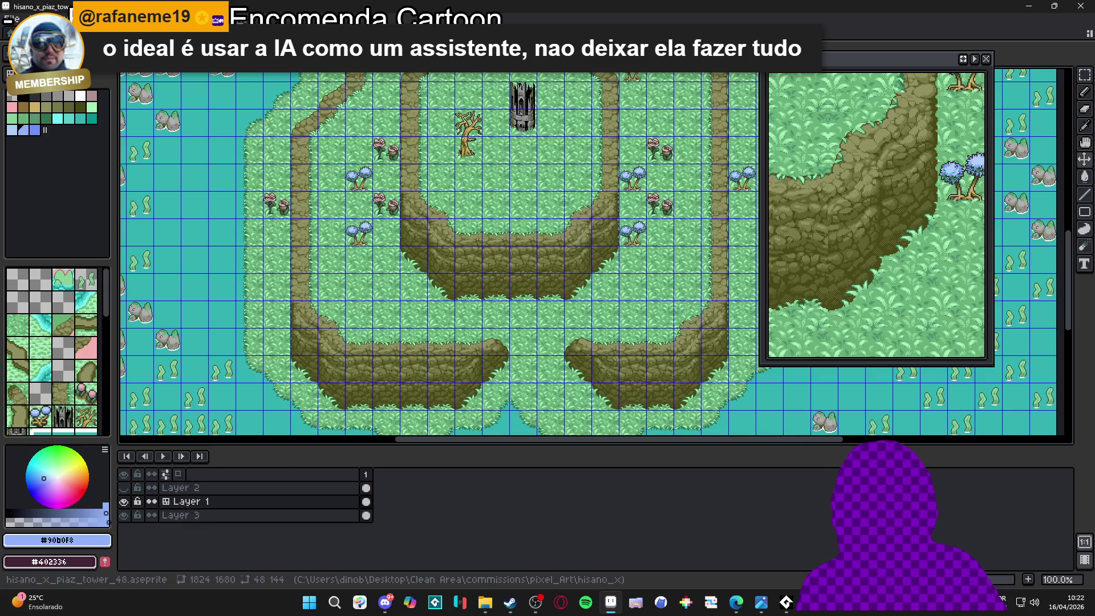
# Copy a 48x144 strip of the tower map's cliff edge with Rectangular Marquee, then bring up the rose sprite
pyautogui.scroll(1, 442, 257)
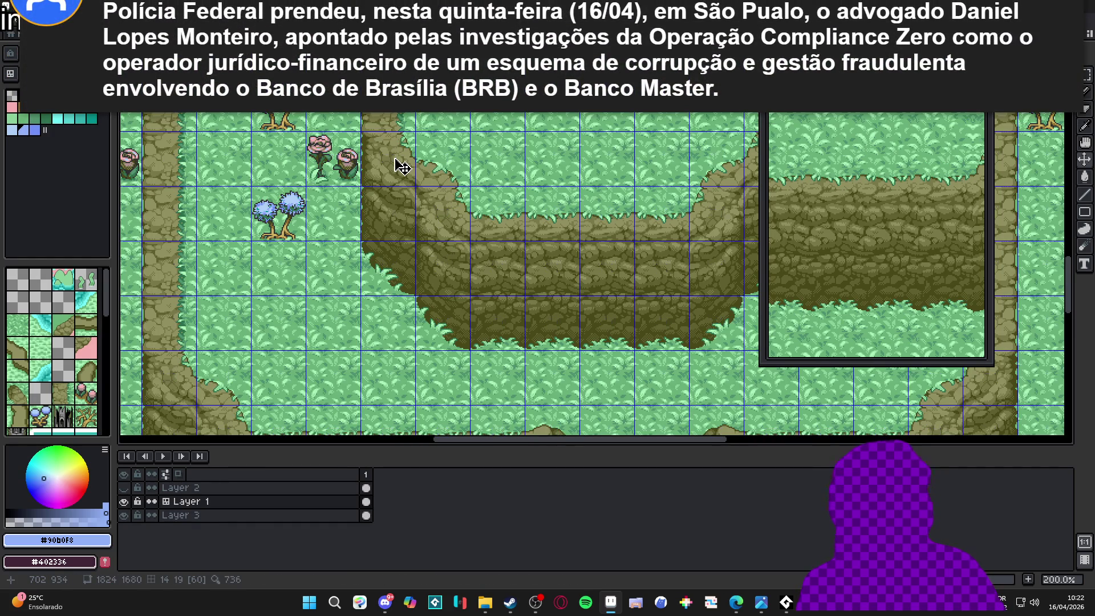
pyautogui.press('m')
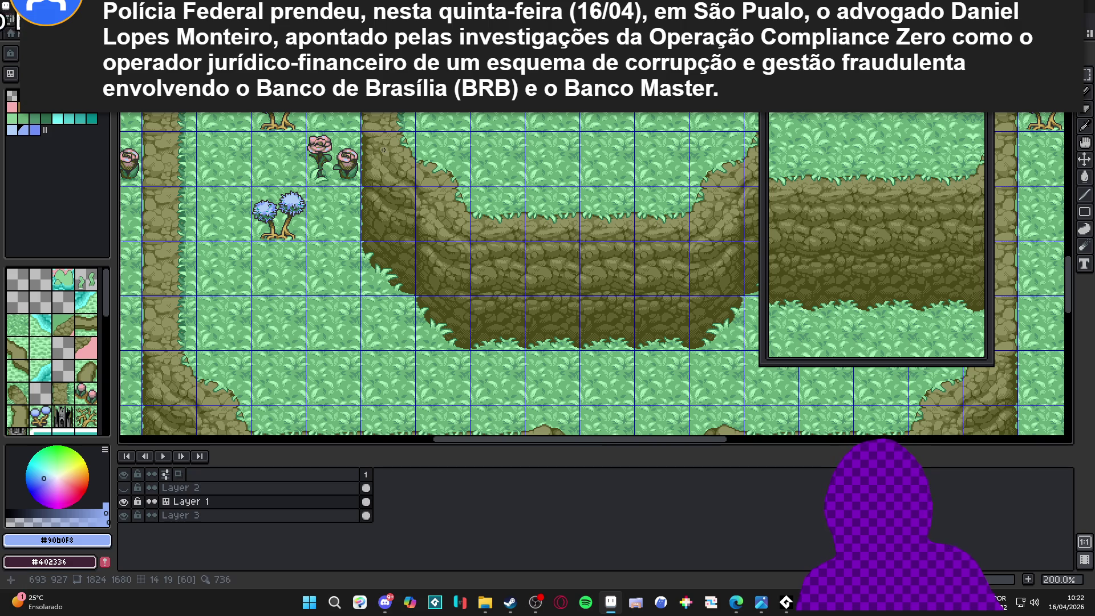
pyautogui.moveTo(384, 149); pyautogui.dragTo(384, 297)
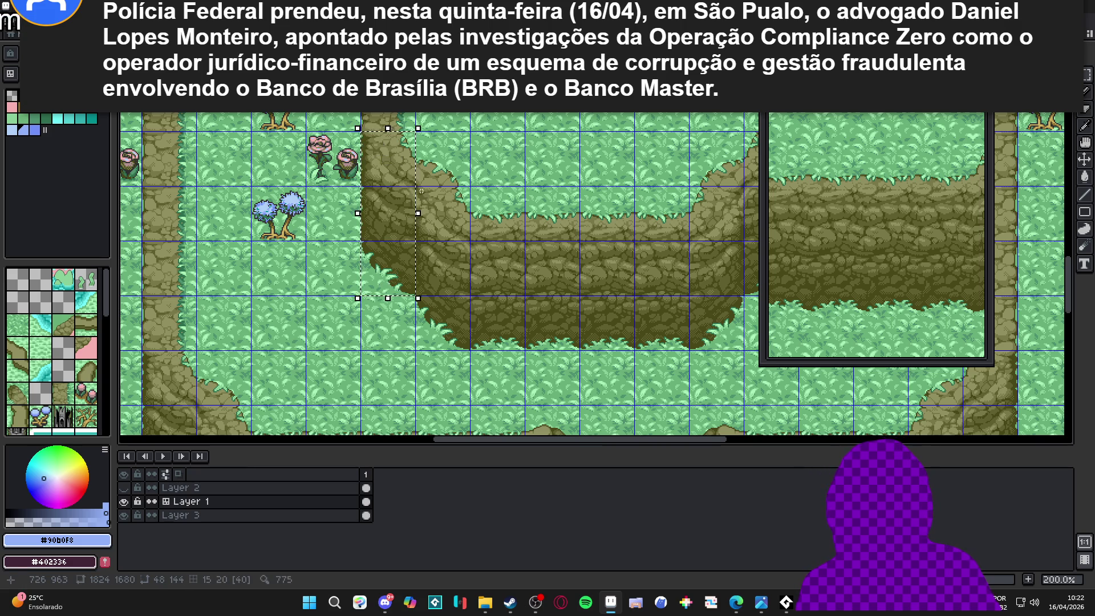
pyautogui.click(399, 176)
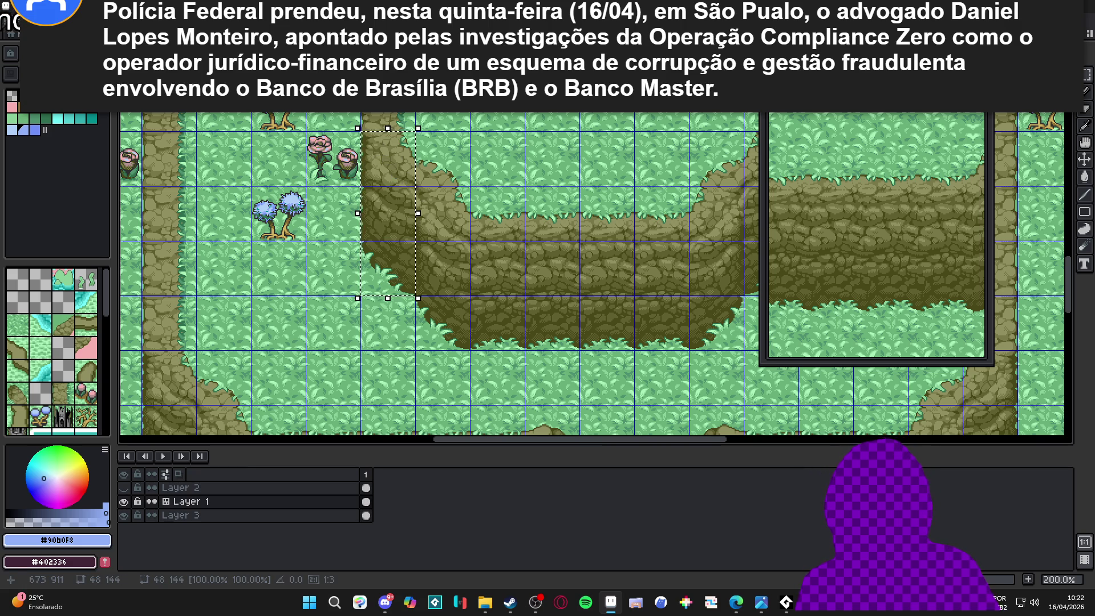
pyautogui.hotkey('ctrl', 'Tab')
pyautogui.hotkey('ctrl', 'Tab')
pyautogui.hotkey('ctrl', 'Tab')
pyautogui.hotkey('ctrl', 'w')
pyautogui.click(547, 330)
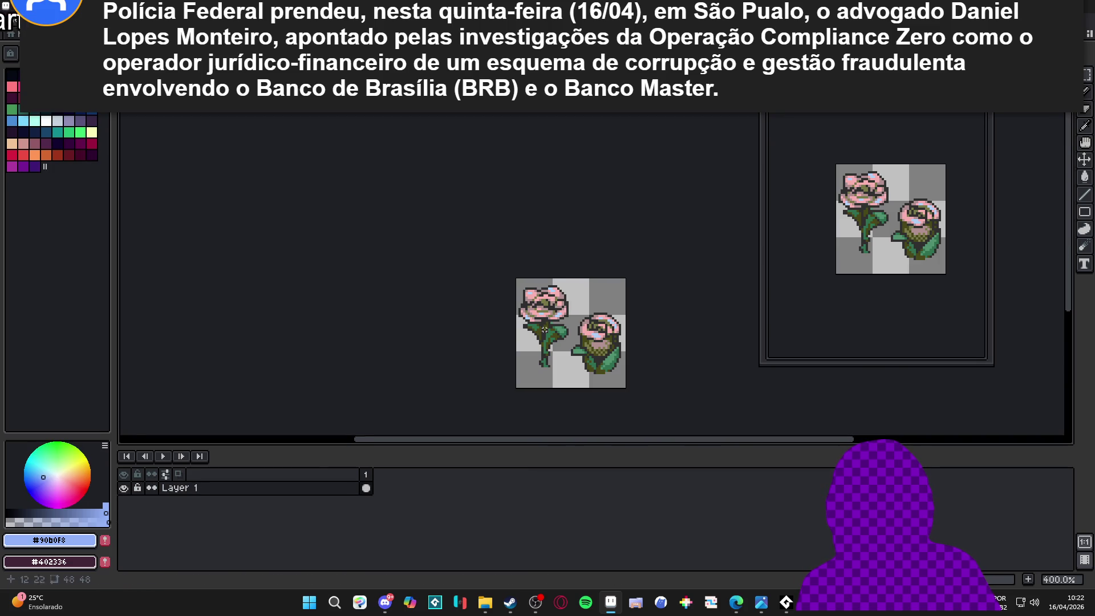
# Create a new 48x144 sprite and paste the copied cliff strip into it
pyautogui.click(12, 18)
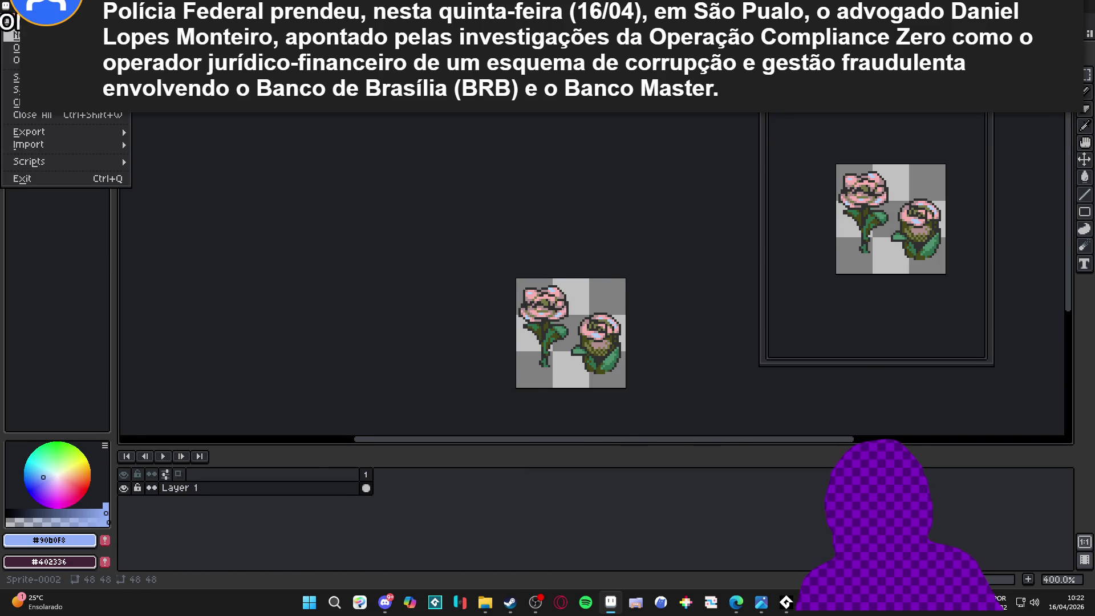
pyautogui.click(22, 31)
pyautogui.click(506, 421)
pyautogui.hotkey('ctrl', 'v')
pyautogui.scroll(4, 607, 245)
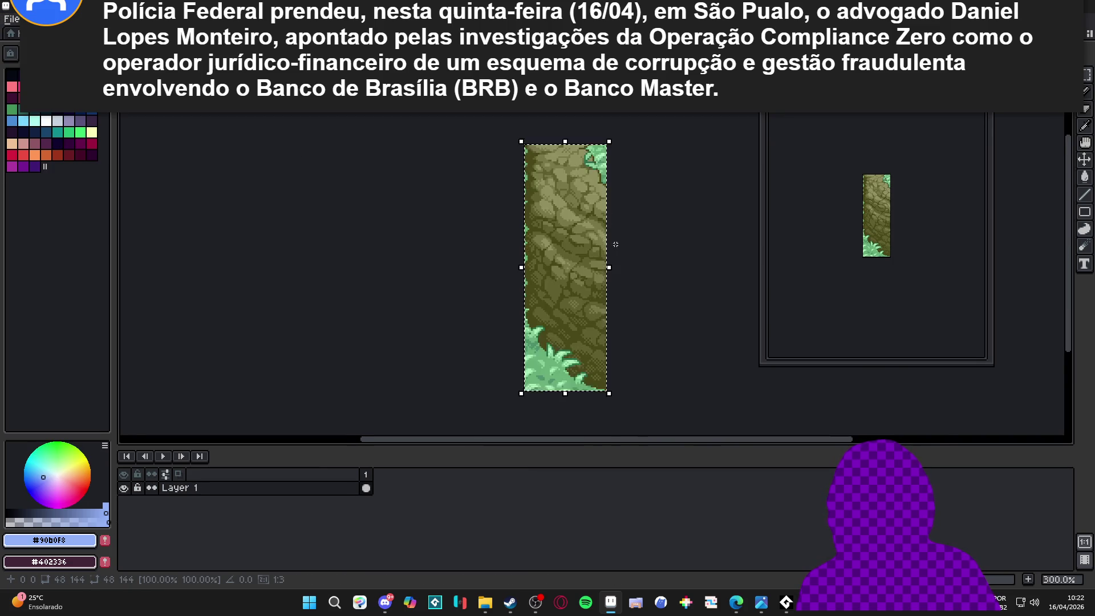
# Replace the grass green #68b078 and pale mint #a8f0b8 in the sprite with grey
pyautogui.press('g')
pyautogui.scroll(-1, 272, 376)
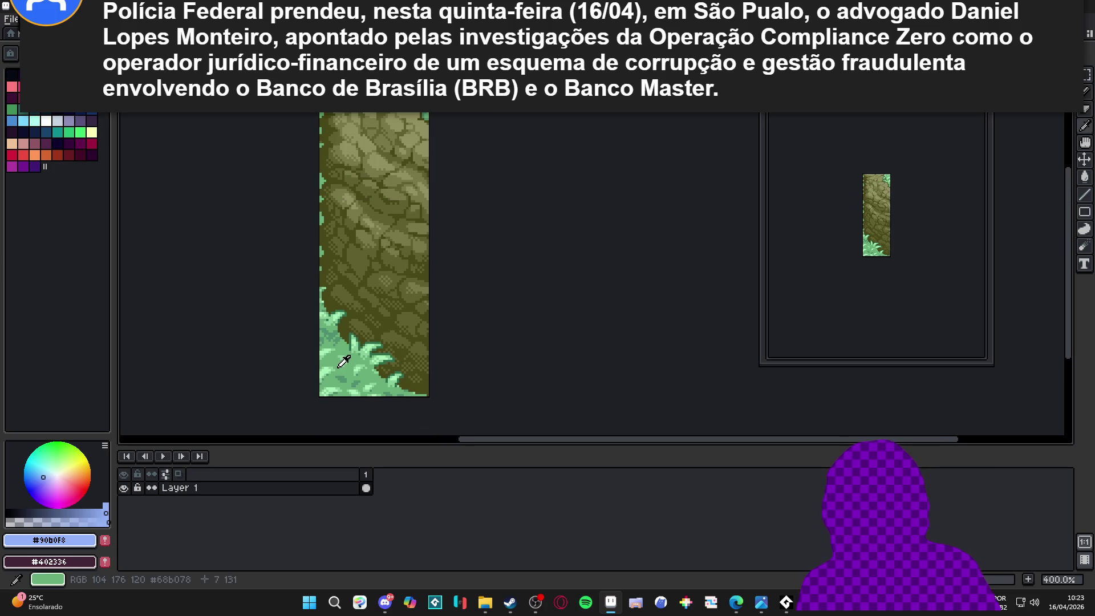
pyautogui.keyDown('alt'); pyautogui.click(342, 359); pyautogui.keyUp('alt')
pyautogui.keyDown('alt'); pyautogui.rightClick(342, 360); pyautogui.keyUp('alt')
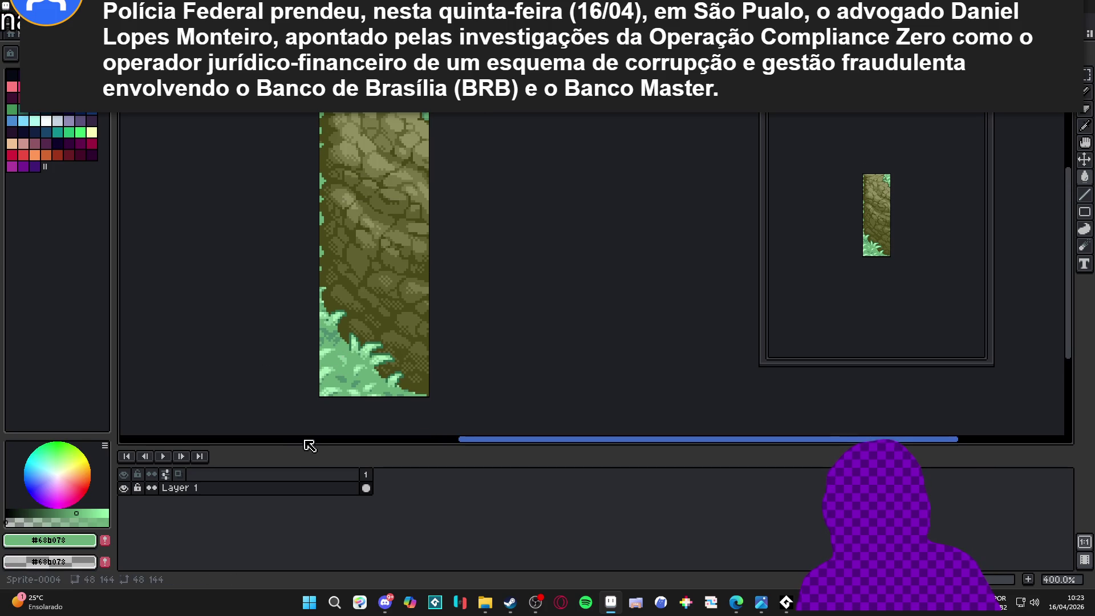
pyautogui.hotkey('shift', 'r')
pyautogui.click(789, 126)
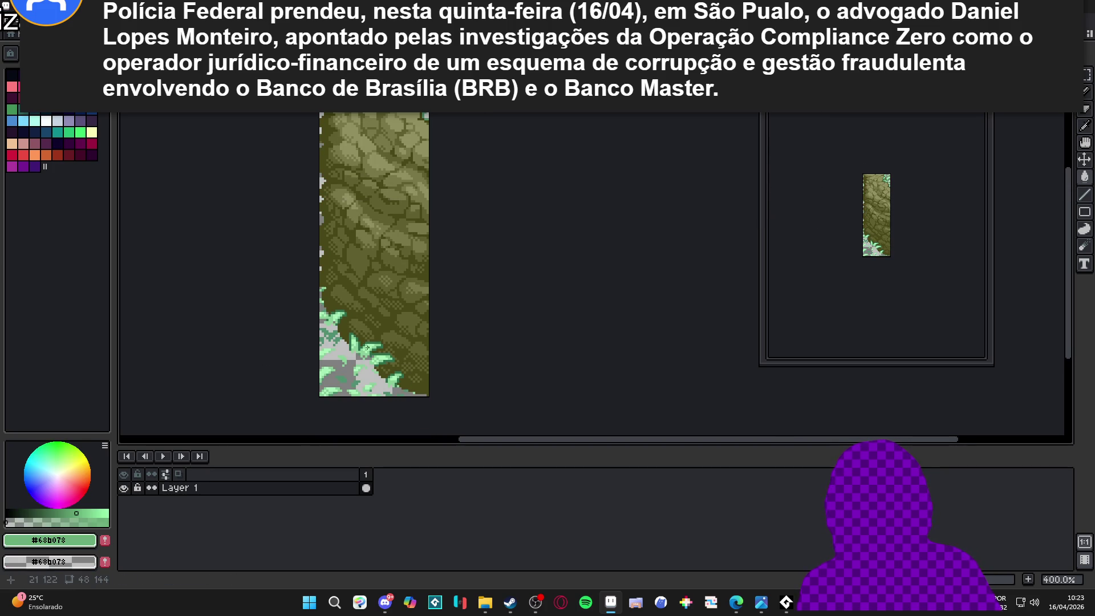
pyautogui.scroll(1, 372, 344)
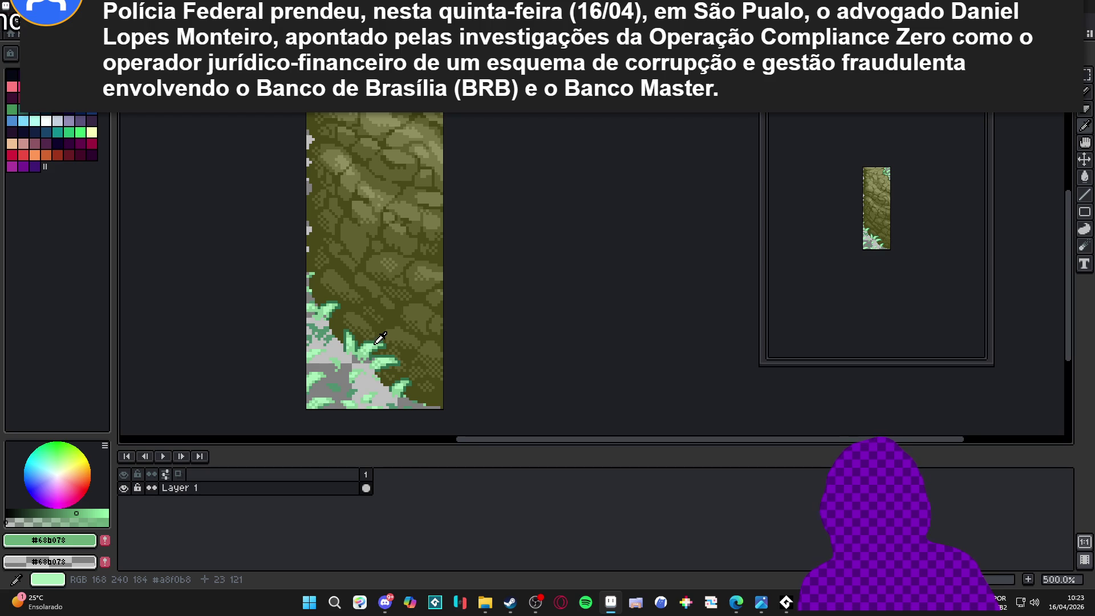
pyautogui.keyDown('alt'); pyautogui.click(379, 339); pyautogui.keyUp('alt')
pyautogui.hotkey('shift', 'r')
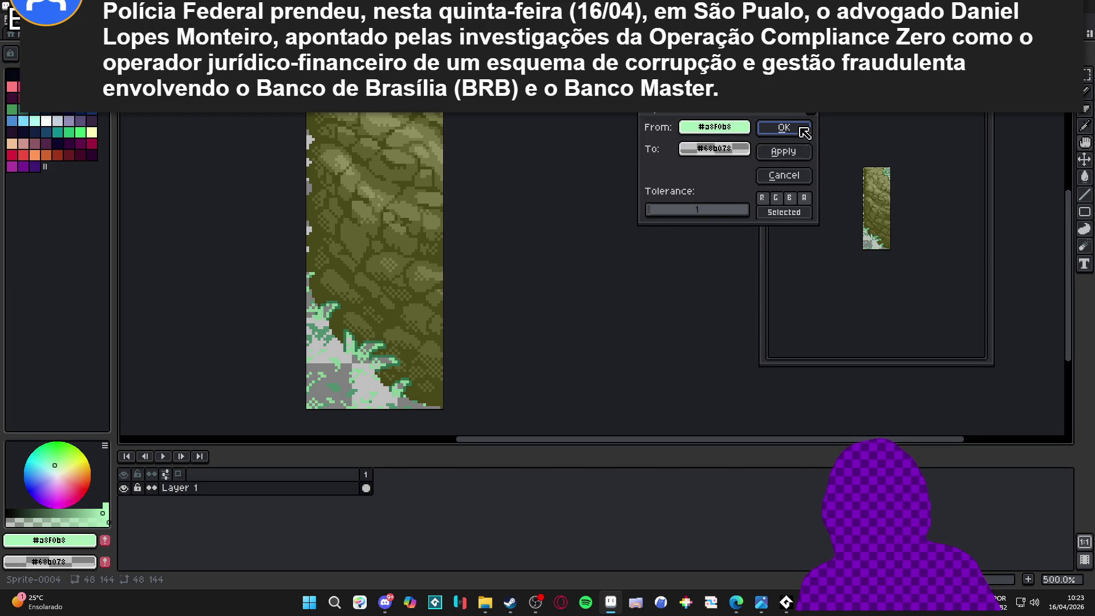
pyautogui.click(787, 127)
pyautogui.scroll(7, 399, 342)
# Replace the remaining mid green, dark green and teal green with grey as well
pyautogui.keyDown('alt'); pyautogui.click(422, 330); pyautogui.keyUp('alt')
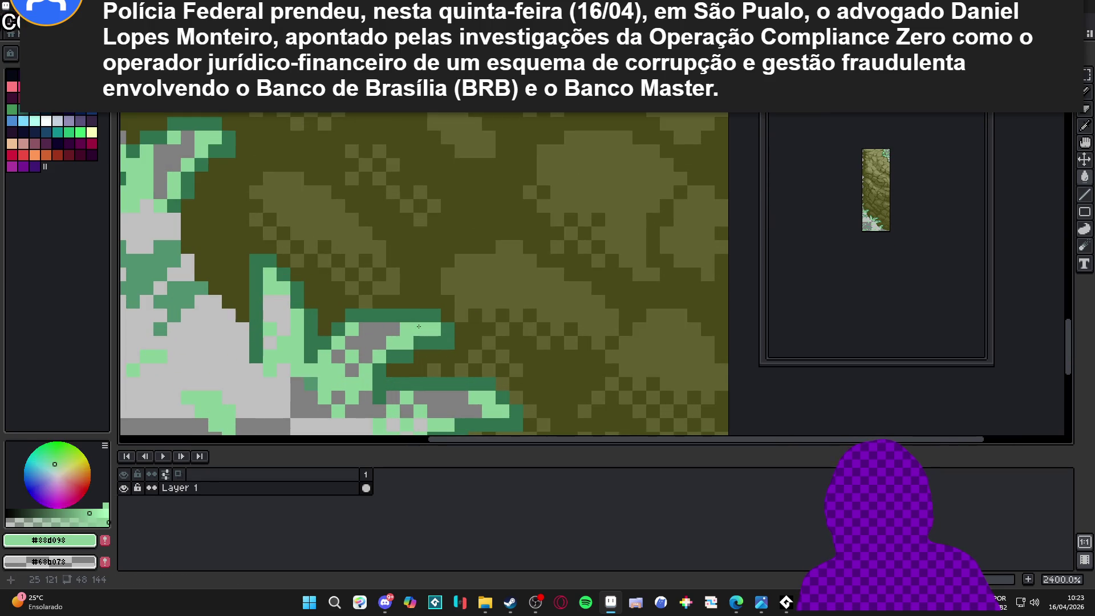
pyautogui.hotkey('shift', 'r')
pyautogui.click(783, 127)
pyautogui.keyDown('alt'); pyautogui.click(395, 318); pyautogui.keyUp('alt')
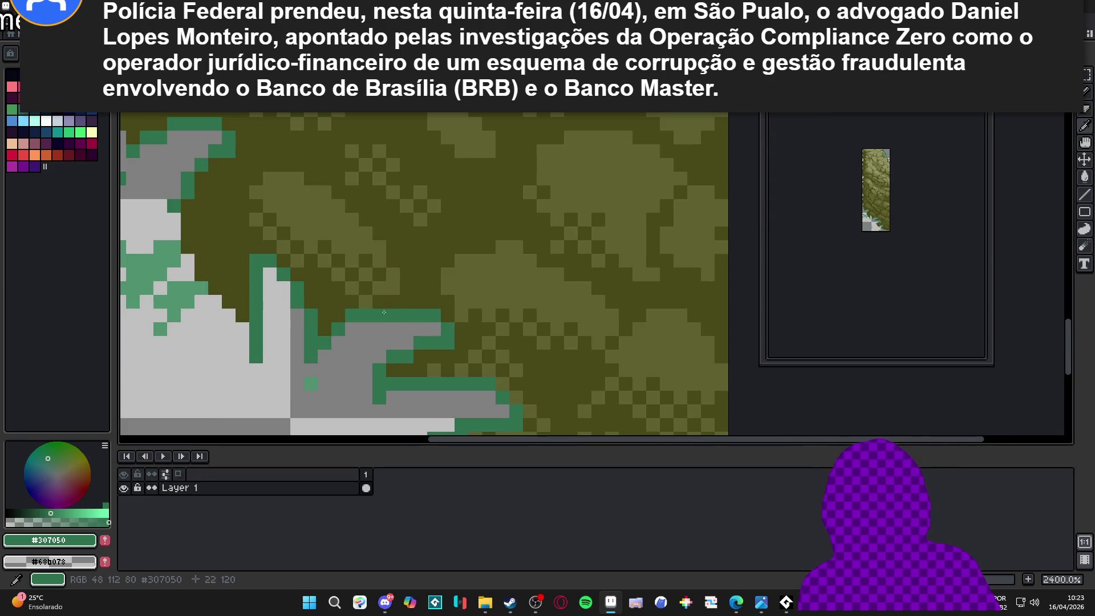
pyautogui.hotkey('shift', 'r')
pyautogui.click(786, 157)
pyautogui.scroll(-2, 390, 292)
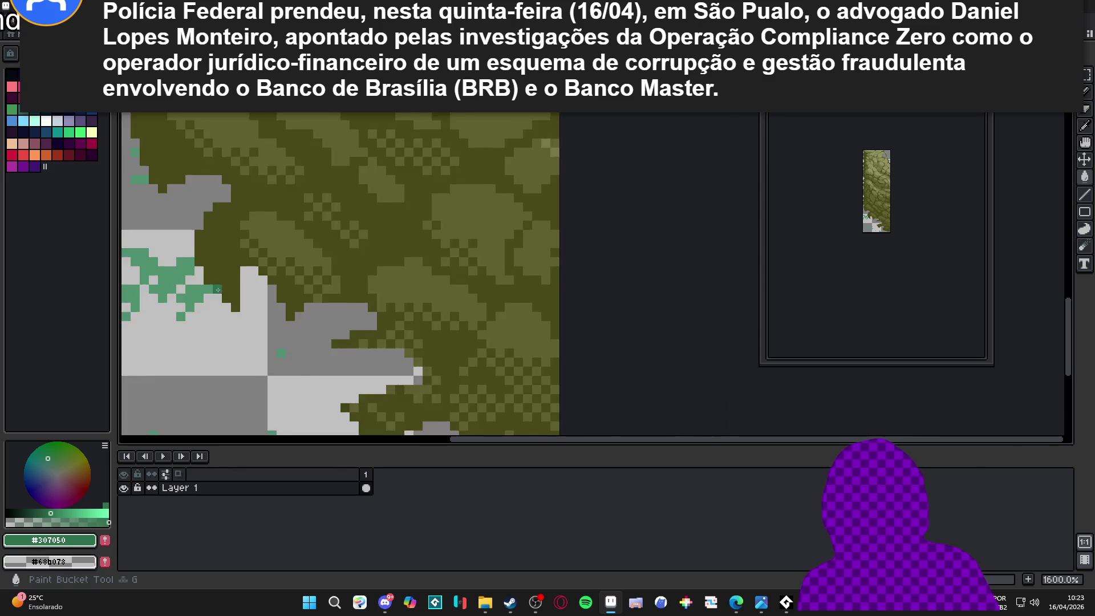
pyautogui.keyDown('alt'); pyautogui.click(390, 292); pyautogui.keyUp('alt')
pyautogui.hotkey('shift', 'r')
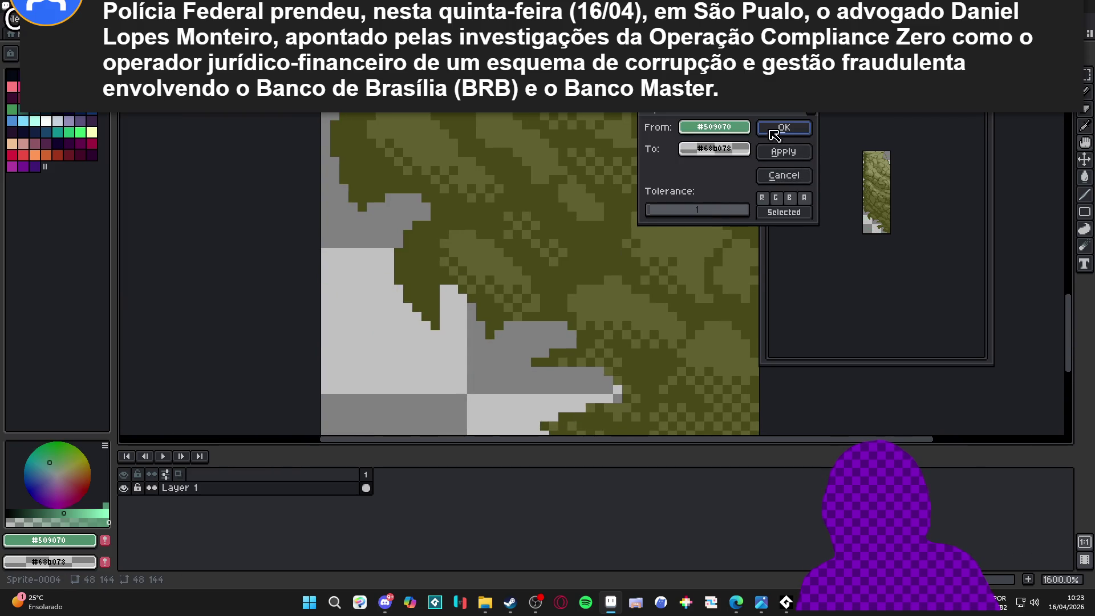
pyautogui.click(782, 127)
# Return to the hisano_x_piaz tower tilemap
pyautogui.scroll(-4, 523, 306)
pyautogui.scroll(-2, 524, 307)
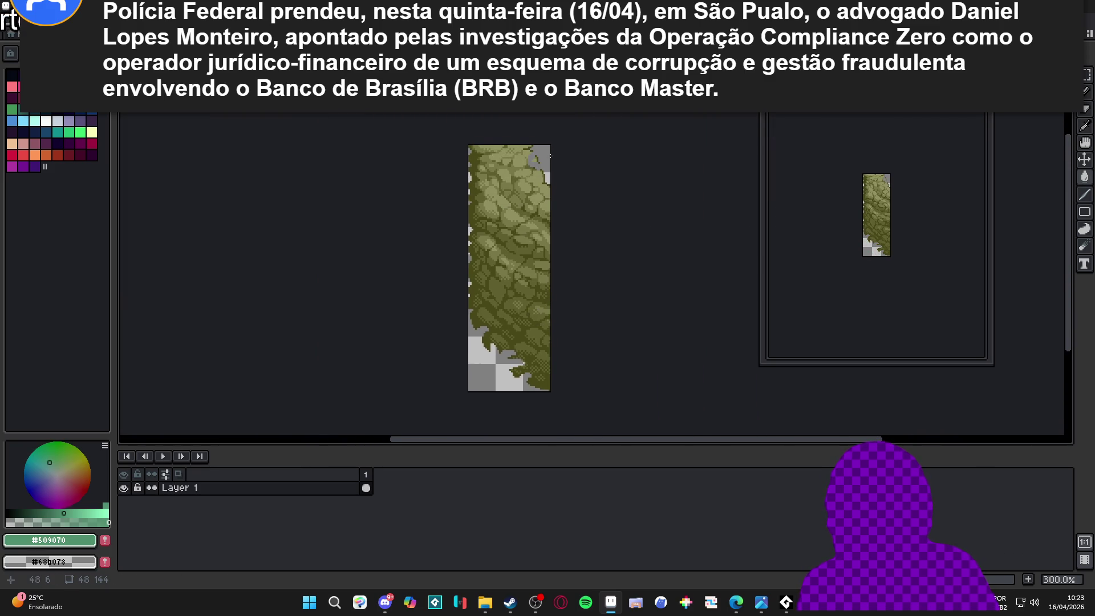
pyautogui.scroll(1, 551, 155)
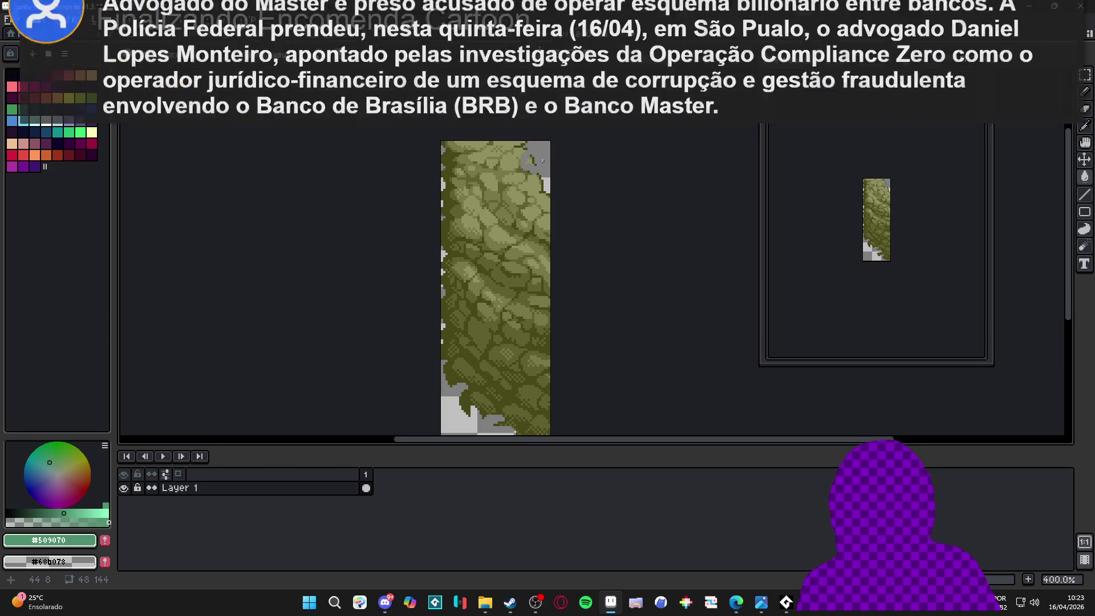
pyautogui.hotkey('ctrl', 'Tab')
pyautogui.hotkey('ctrl', 'Tab')
pyautogui.hotkey('ctrl', 'Tab')
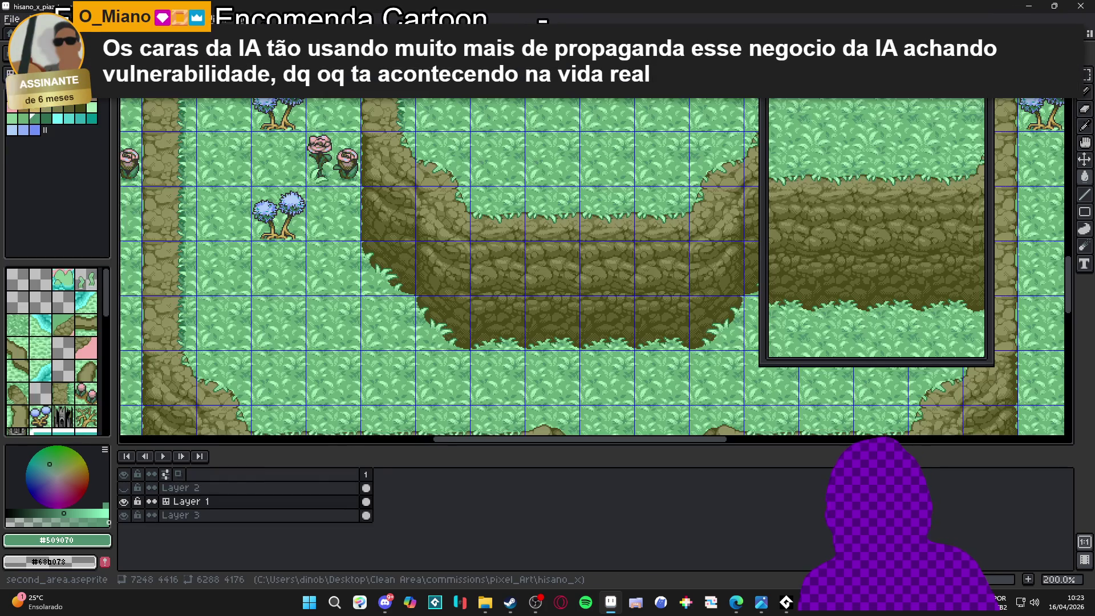
# On the DOUBOR area map, frame the cliff and toggle the tile grid and tile index numbers
pyautogui.hotkey('ctrl', 'Tab')
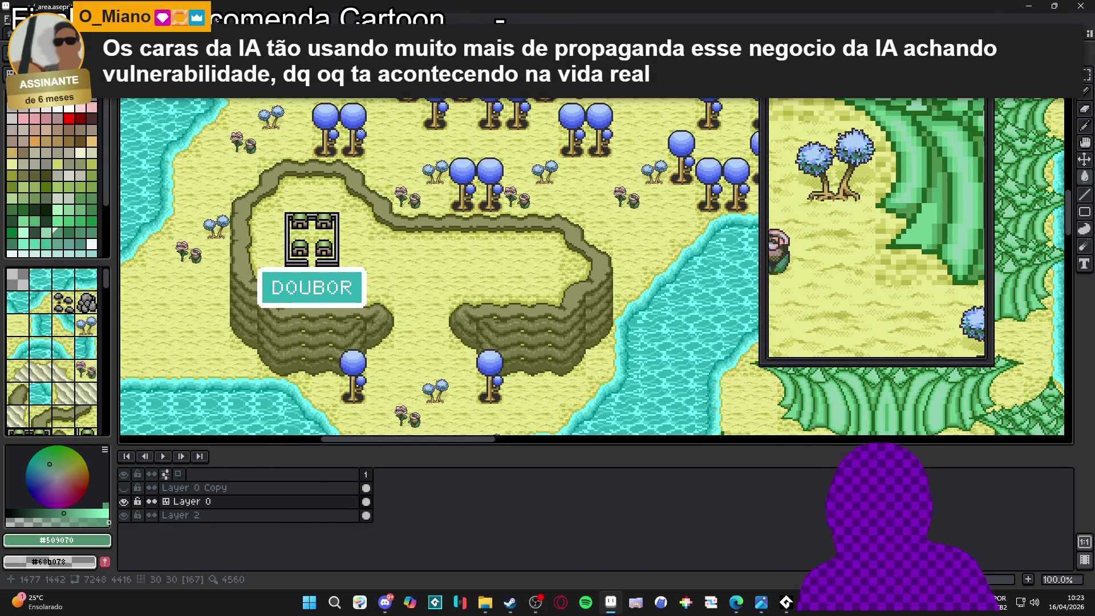
pyautogui.press('Tab')
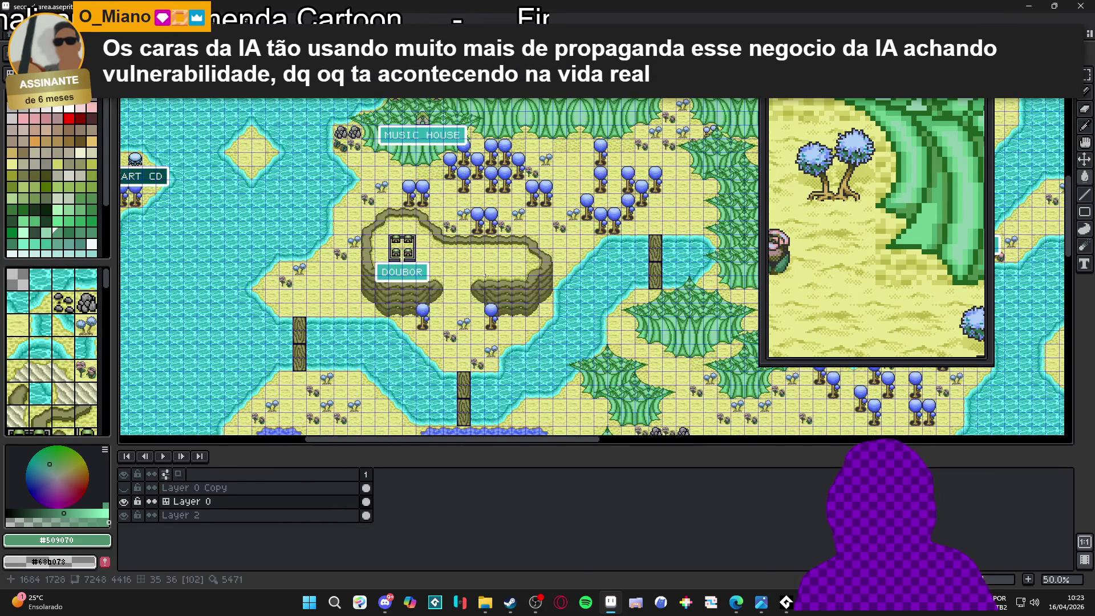
pyautogui.scroll(1, 485, 273)
pyautogui.scroll(-1, 485, 275)
pyautogui.scroll(2, 482, 265)
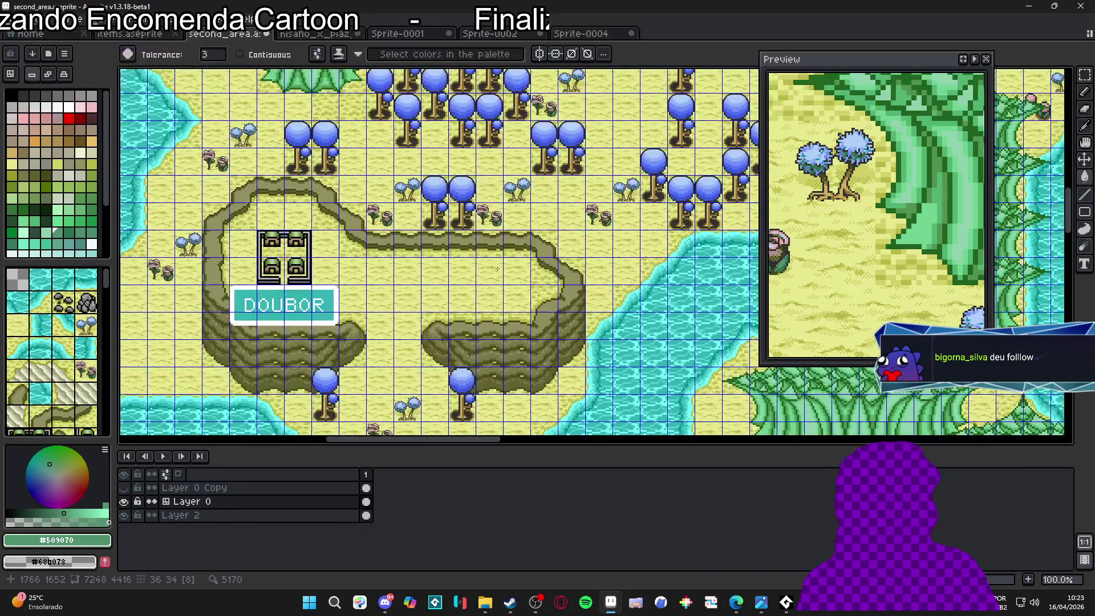
pyautogui.moveTo(481, 260); pyautogui.dragTo(491, 258)
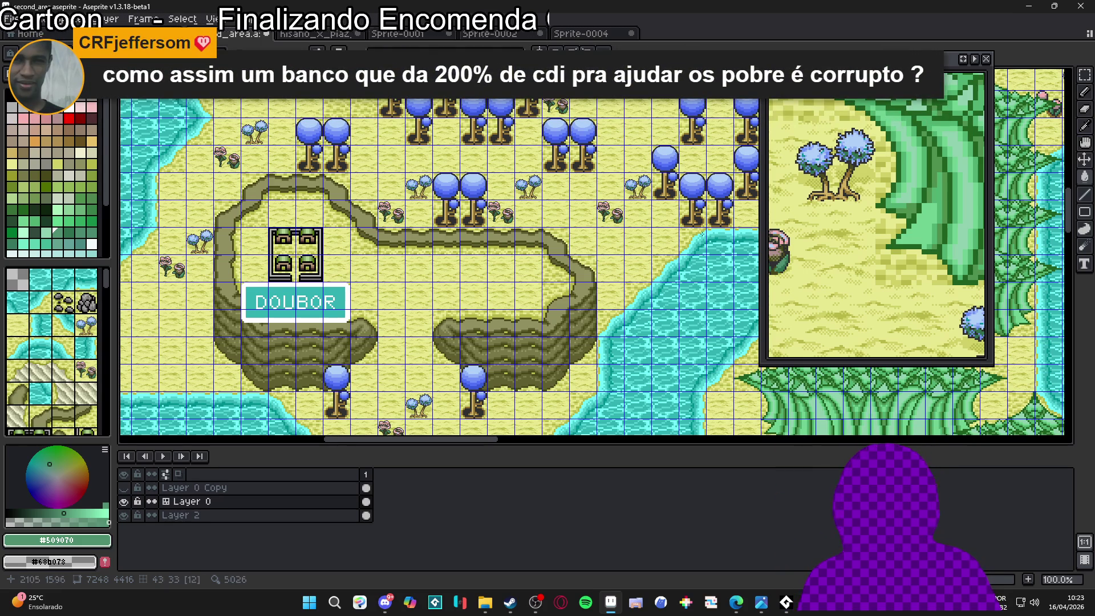
pyautogui.scroll(1, 510, 296)
pyautogui.hotkey('ctrl', "'")
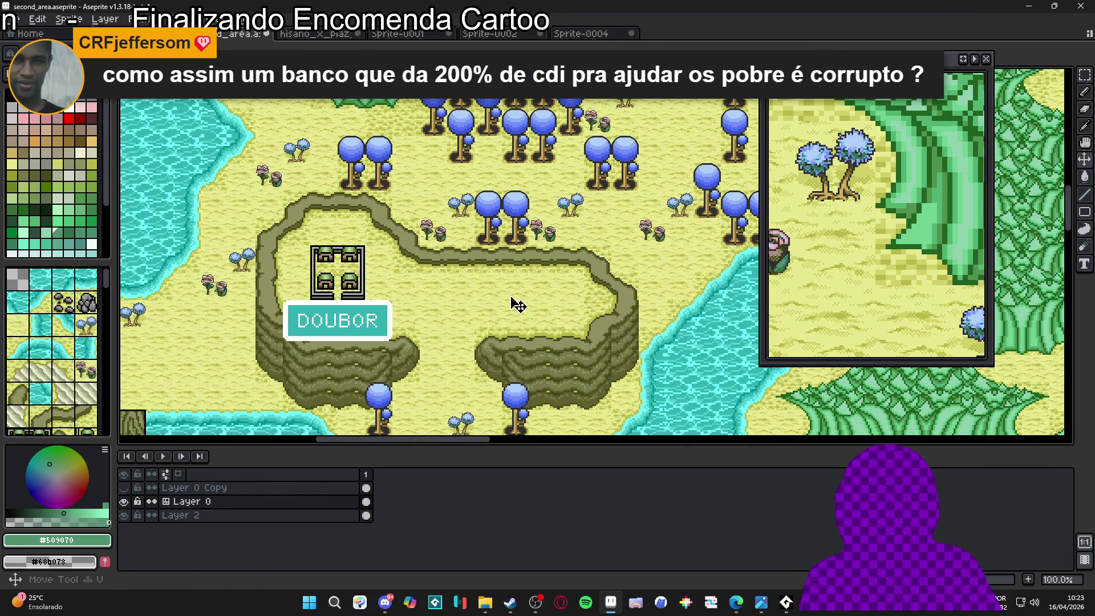
pyautogui.press('Tab')
pyautogui.press('Tab')
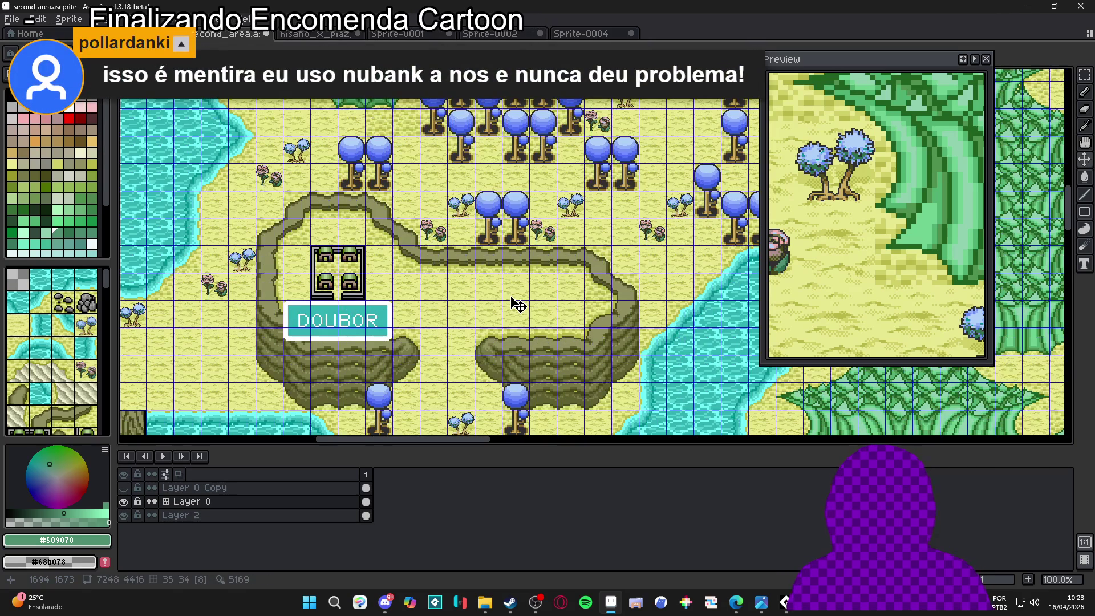
# Test marquee selections of a 2x2 tile block and one 48x48 tile, then return to Sprite-0004
pyautogui.press('m')
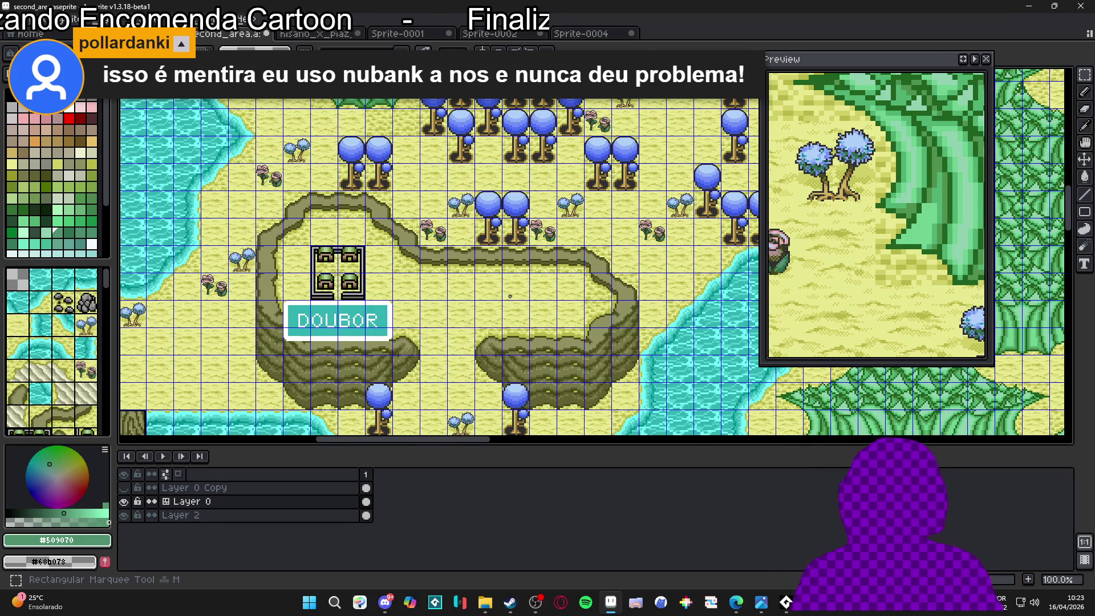
pyautogui.moveTo(513, 288); pyautogui.dragTo(516, 316)
pyautogui.click(513, 305)
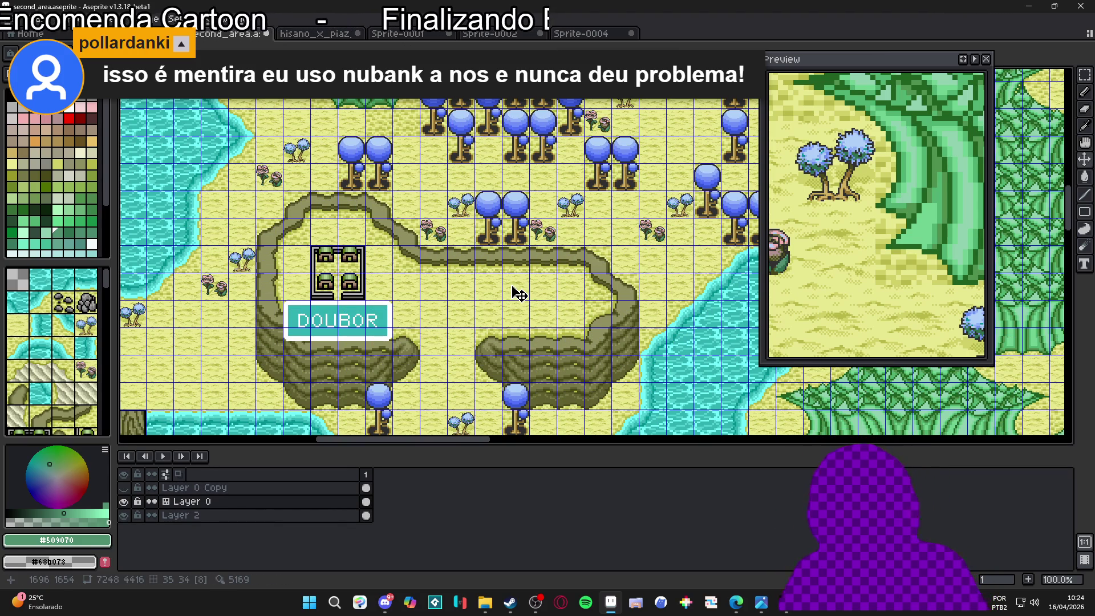
pyautogui.press('m')
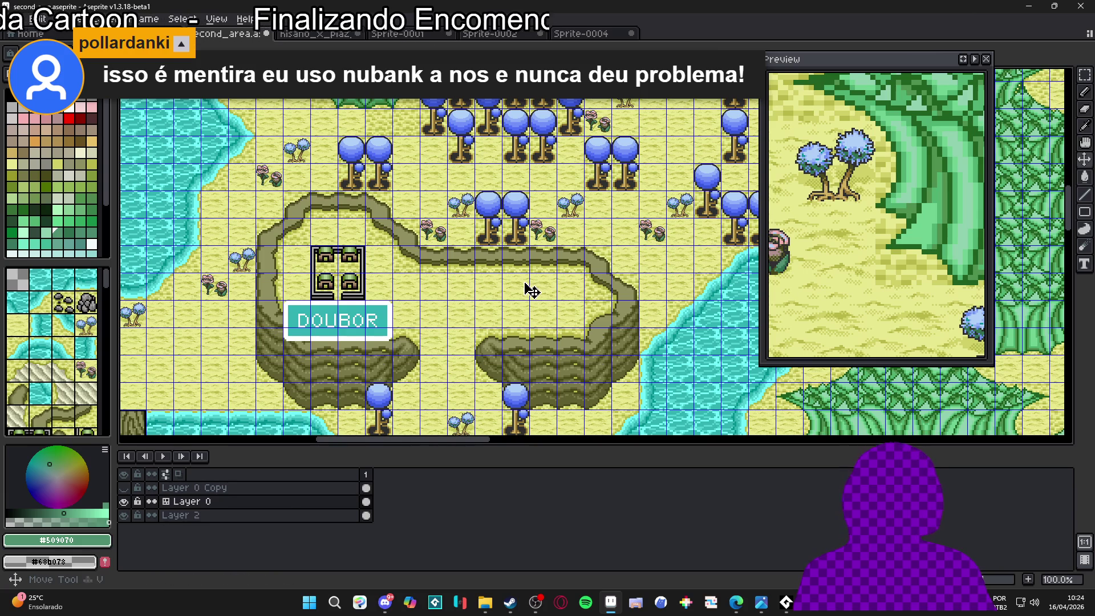
pyautogui.press('m')
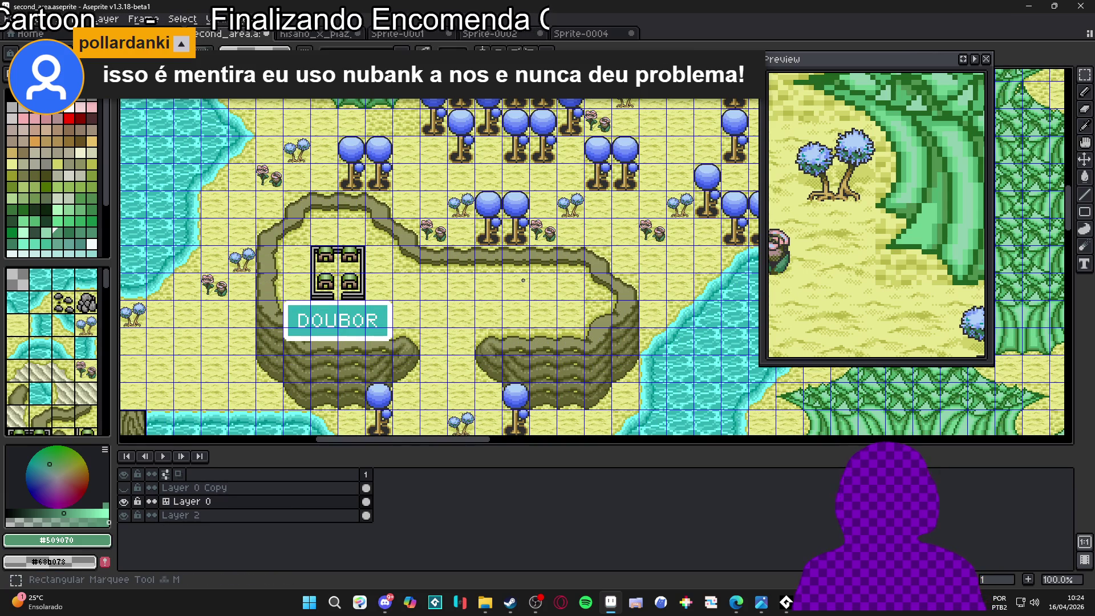
pyautogui.moveTo(523, 280); pyautogui.dragTo(501, 301)
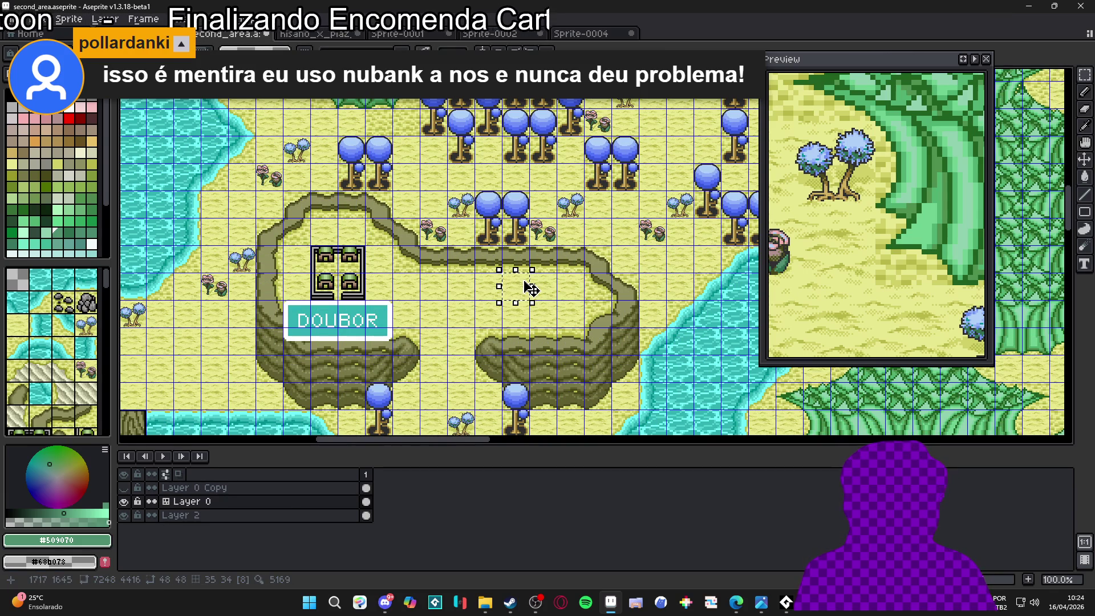
pyautogui.hotkey('ctrl', 'd')
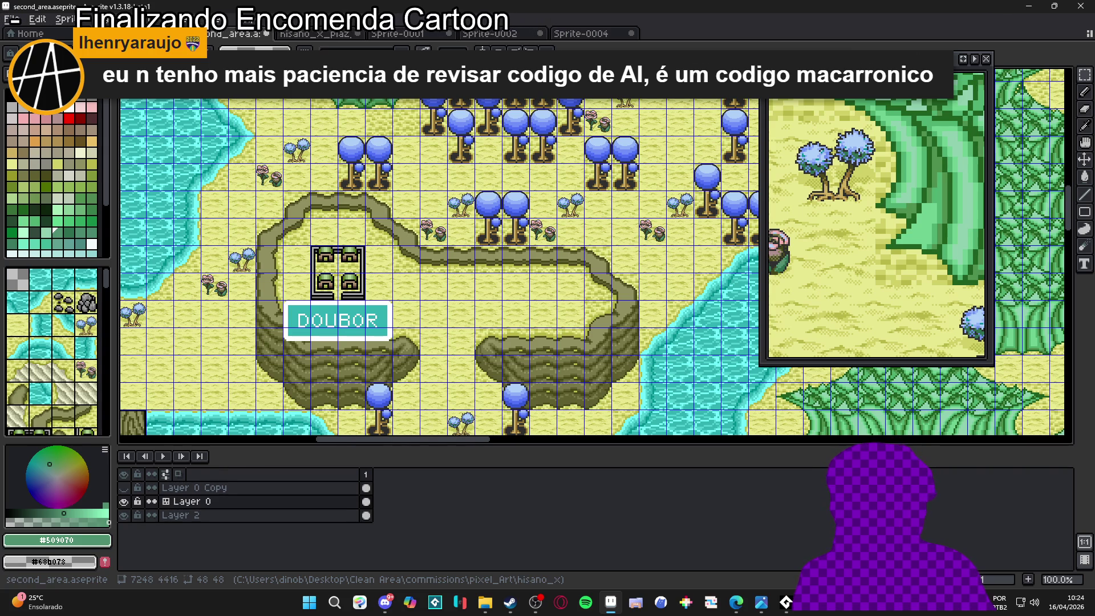
pyautogui.click(587, 34)
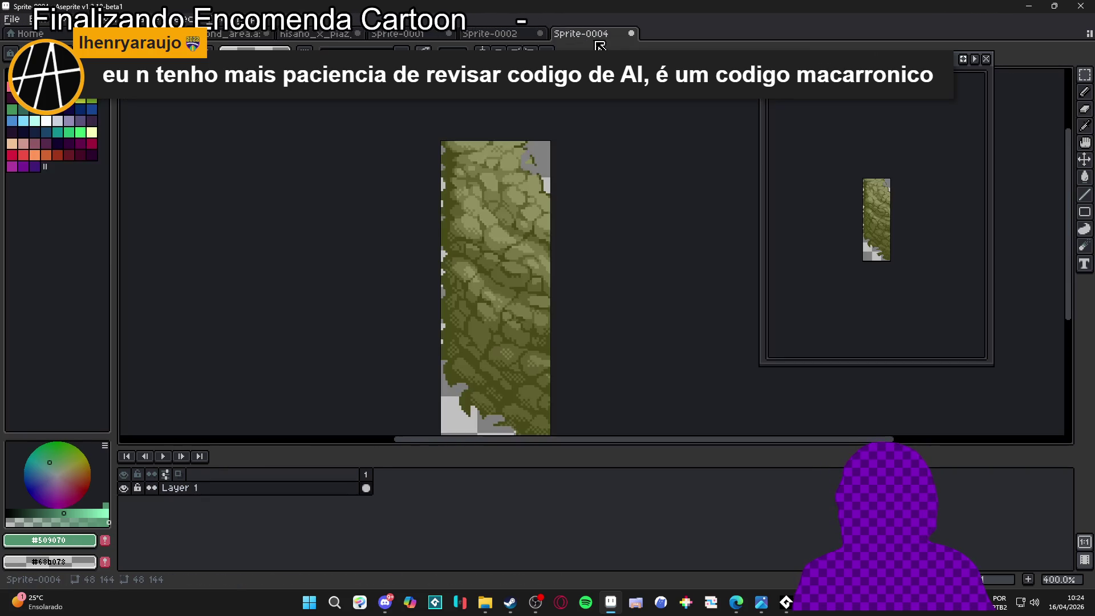
pyautogui.scroll(5, 538, 169)
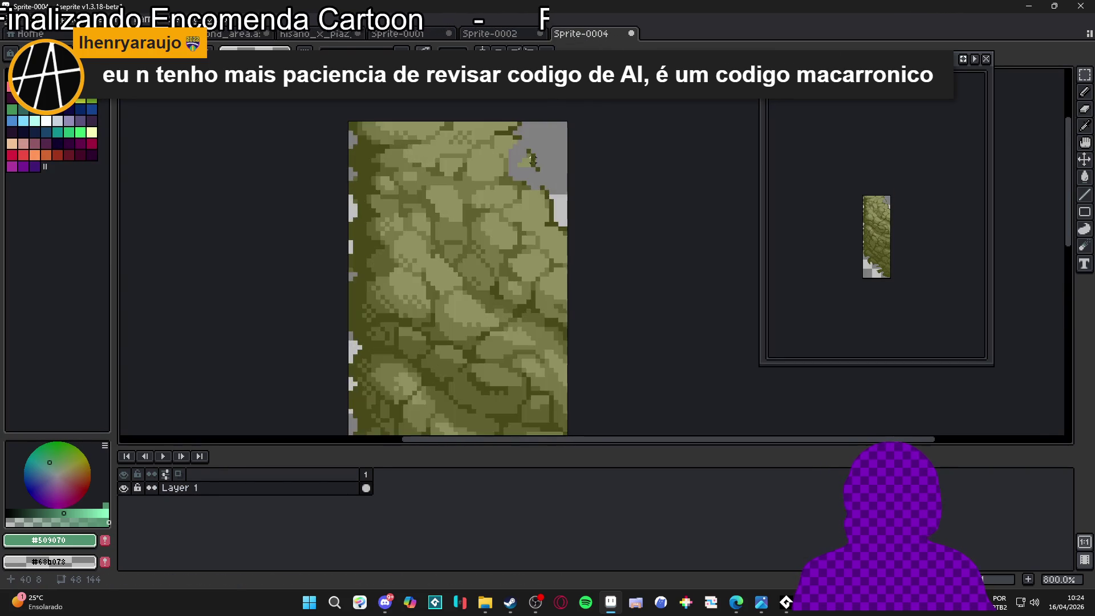
pyautogui.keyDown('alt'); pyautogui.click(527, 155); pyautogui.keyUp('alt')
pyautogui.click(536, 172)
pyautogui.moveTo(546, 181); pyautogui.dragTo(544, 195)
pyautogui.scroll(2, 501, 166)
pyautogui.click(518, 190)
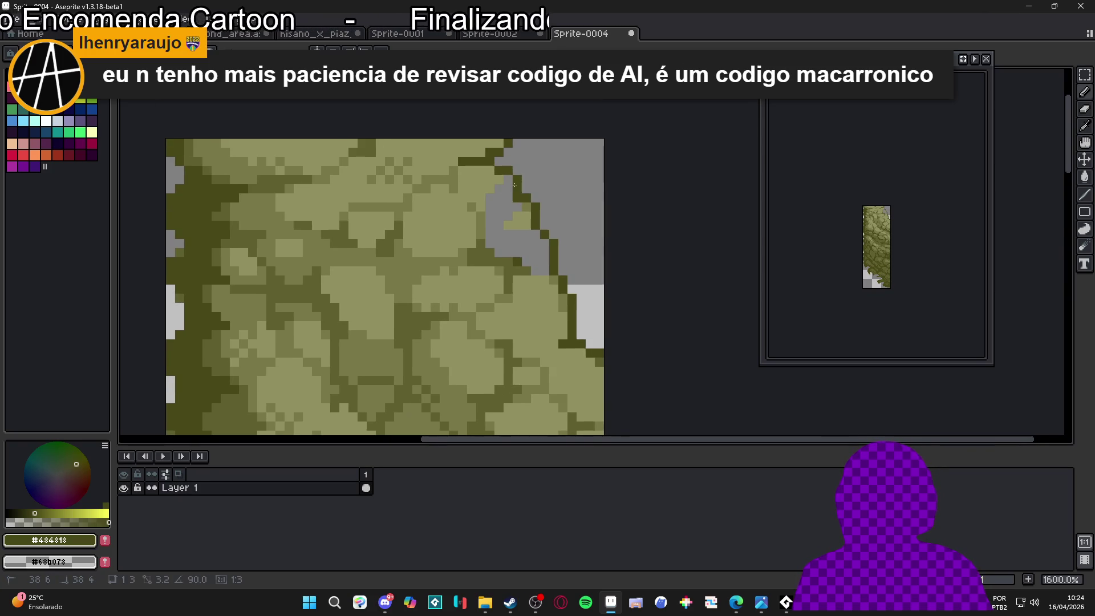
pyautogui.scroll(-4, 506, 226)
pyautogui.scroll(-2, 507, 226)
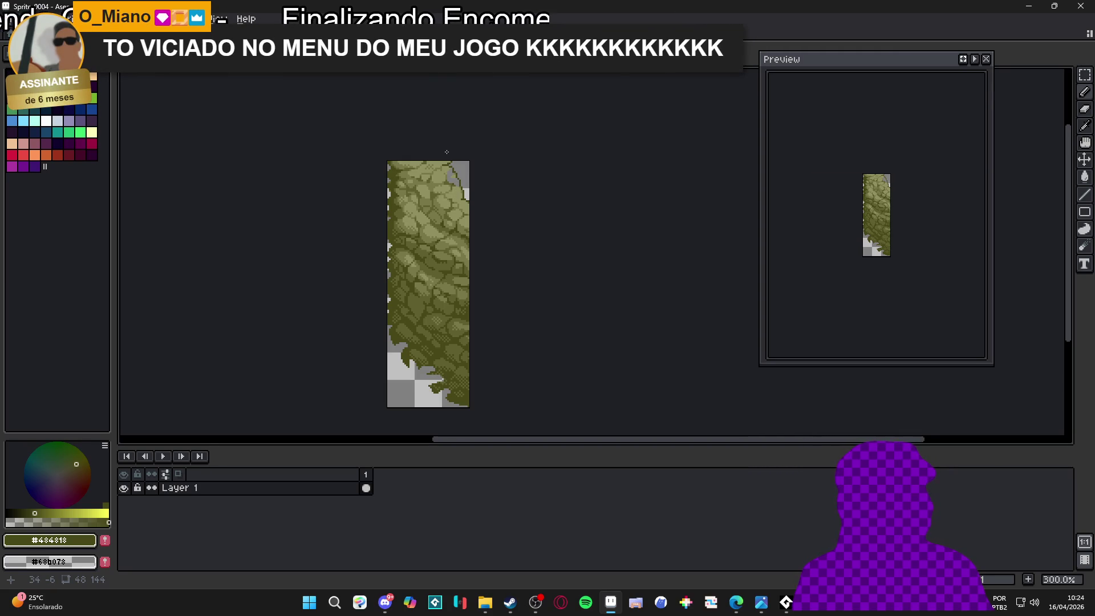
pyautogui.scroll(6, 456, 175)
pyautogui.keyDown('alt'); pyautogui.click(434, 181); pyautogui.keyUp('alt')
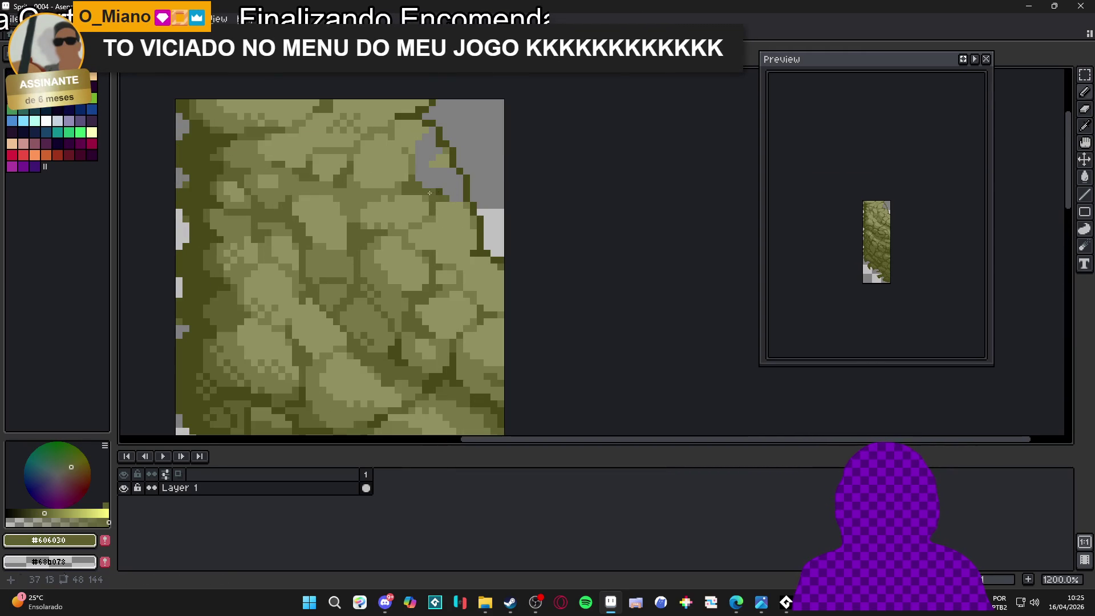
pyautogui.keyDown('alt'); pyautogui.click(424, 165); pyautogui.keyUp('alt')
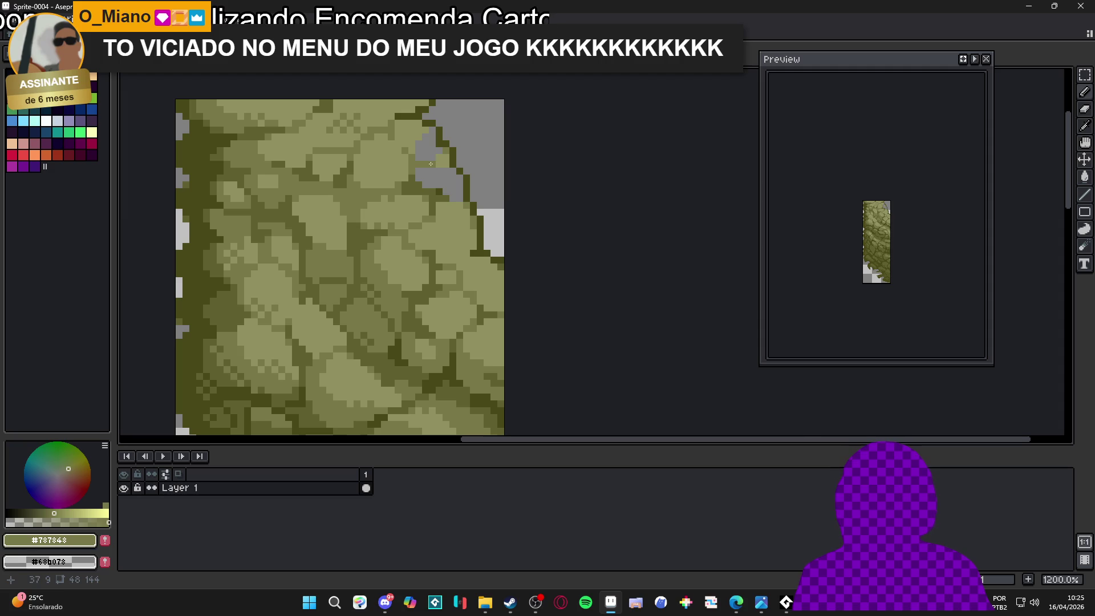
pyautogui.keyDown('alt'); pyautogui.click(438, 162); pyautogui.keyUp('alt')
pyautogui.click(439, 162)
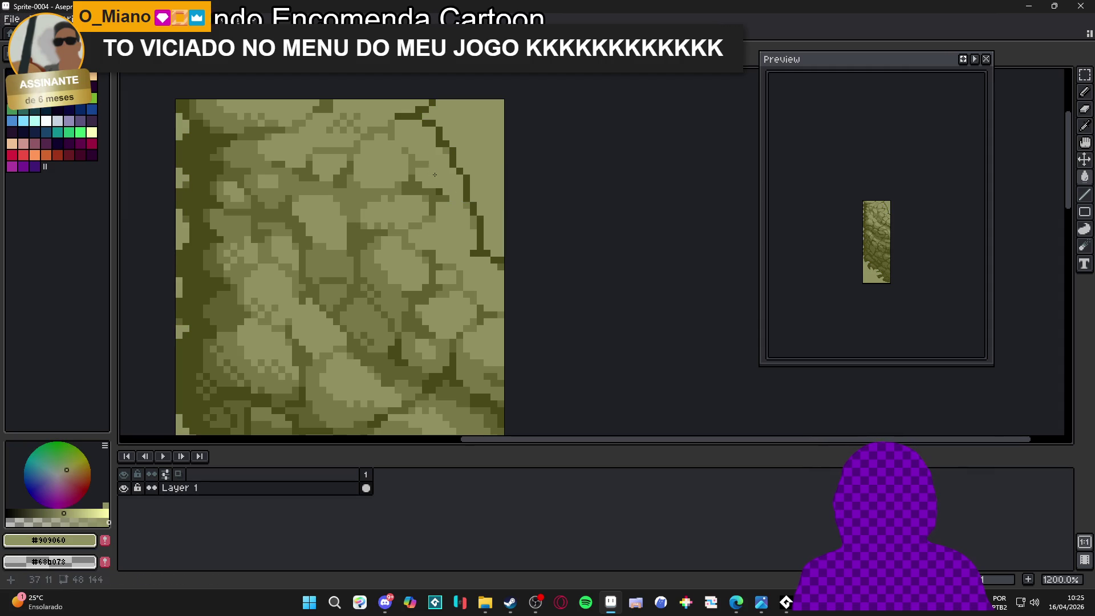
pyautogui.hotkey('ctrl', 'z')
pyautogui.click(442, 177)
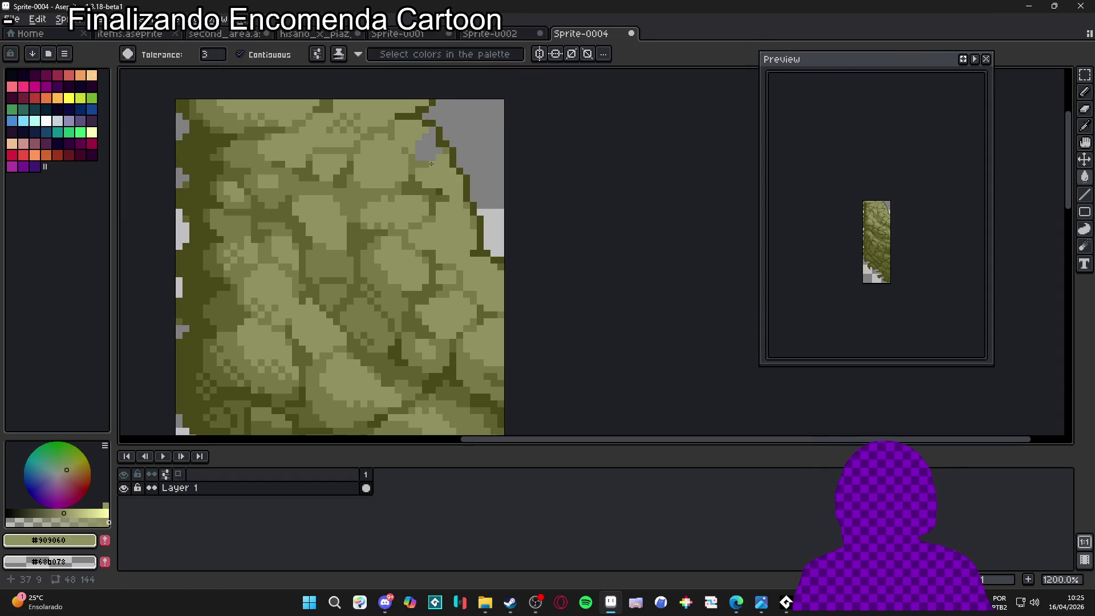
pyautogui.scroll(1, 442, 178)
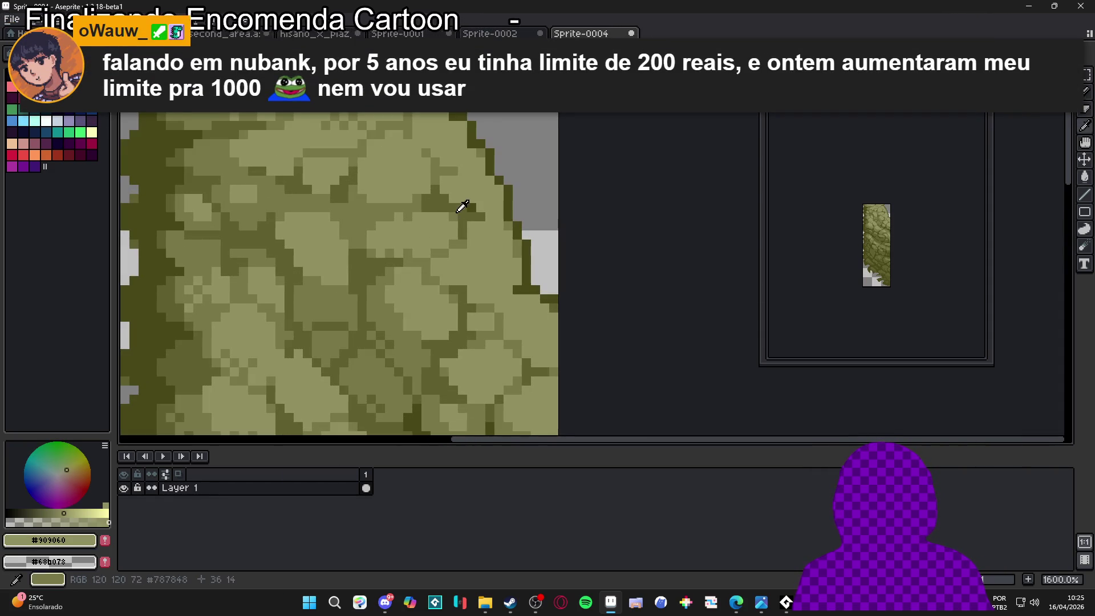
pyautogui.keyDown('alt'); pyautogui.click(489, 211); pyautogui.keyUp('alt')
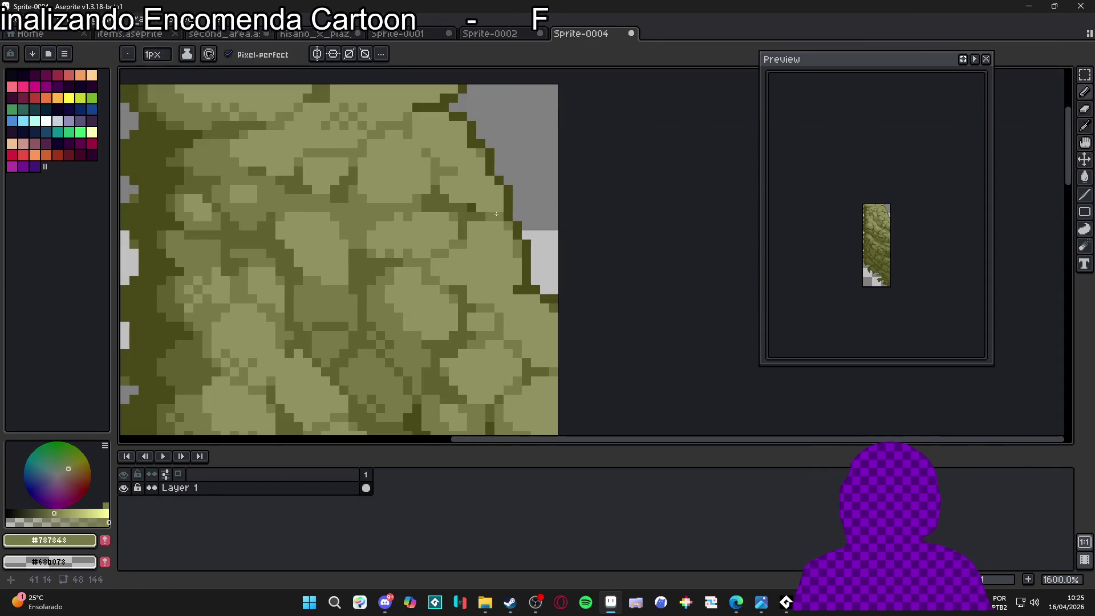
pyautogui.scroll(-5, 478, 208)
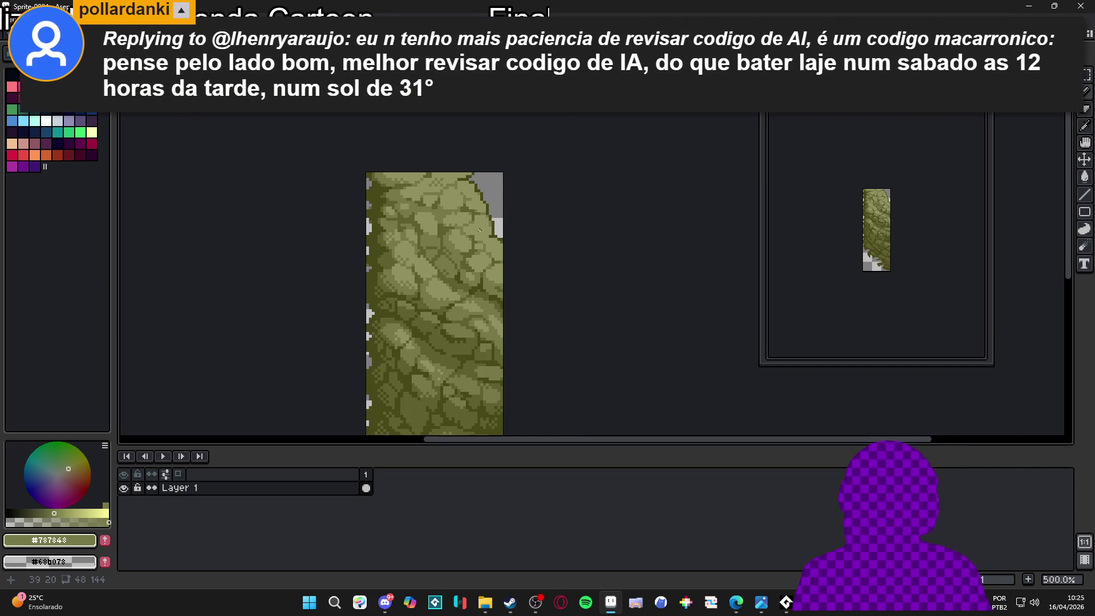
pyautogui.scroll(6, 455, 224)
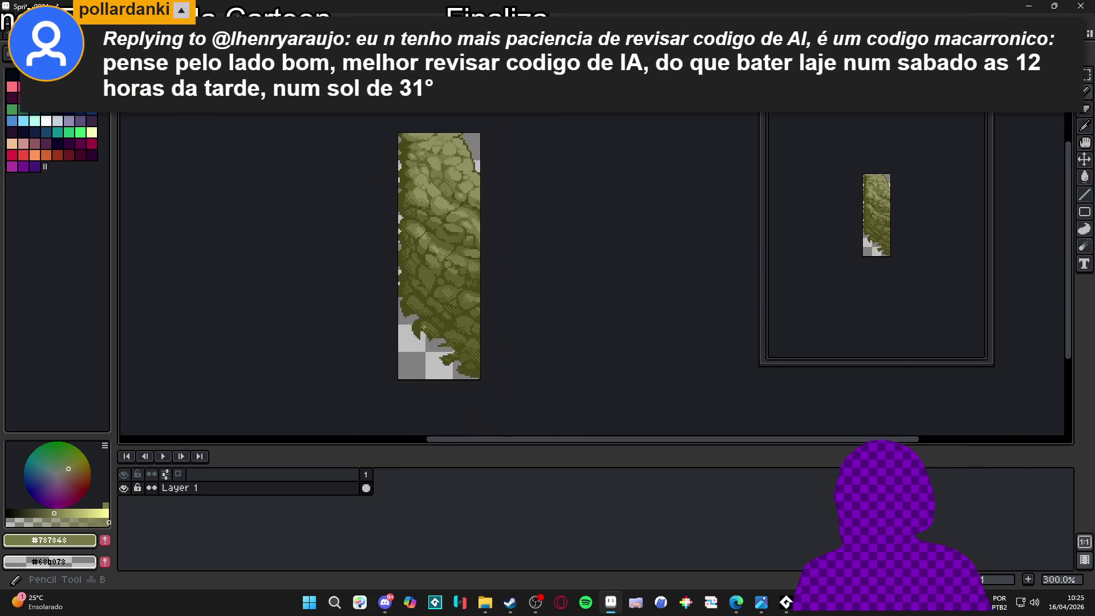
pyautogui.click(423, 318)
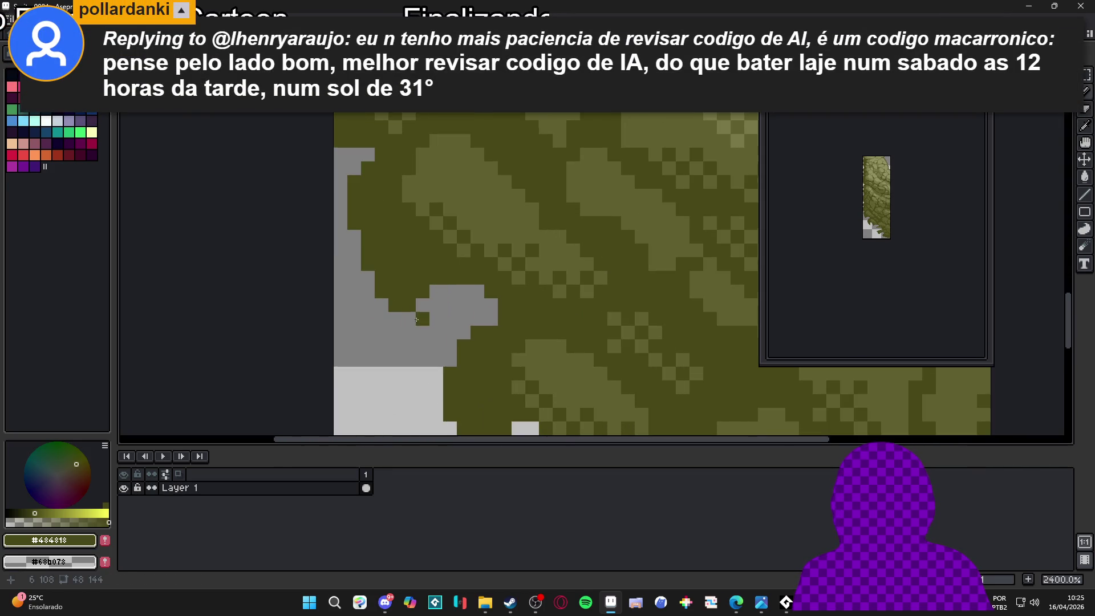
# Show the grid and pencil a dark-green diagonal line along the cliff's lower-left edge
pyautogui.scroll(-3, 422, 319)
pyautogui.press("ctrl+'")
pyautogui.scroll(1, 439, 310)
pyautogui.moveTo(397, 282)
pyautogui.mouseDown()
pyautogui.moveTo(438, 332)
pyautogui.moveTo(486, 343)
pyautogui.moveTo(445, 296)
pyautogui.mouseUp()
# Bucket-fill the enclosed grey blob beside the new edge dark green
pyautogui.press('g')
pyautogui.click(437, 285)
pyautogui.scroll(-1, 421, 337)
# Pencil the leftover grey edge pixels along the bottom dark green
pyautogui.press('b')
pyautogui.scroll(3, 421, 337)
pyautogui.scroll(-3, 451, 319)
pyautogui.scroll(1, 467, 310)
pyautogui.scroll(3, 466, 310)
pyautogui.moveTo(465, 333); pyautogui.dragTo(484, 334)
pyautogui.click(510, 352)
pyautogui.click(539, 332)
# Flood-fill the grey notch and remaining grey edge areas dark green
pyautogui.press('g')
pyautogui.click(539, 329)
pyautogui.scroll(-1, 539, 330)
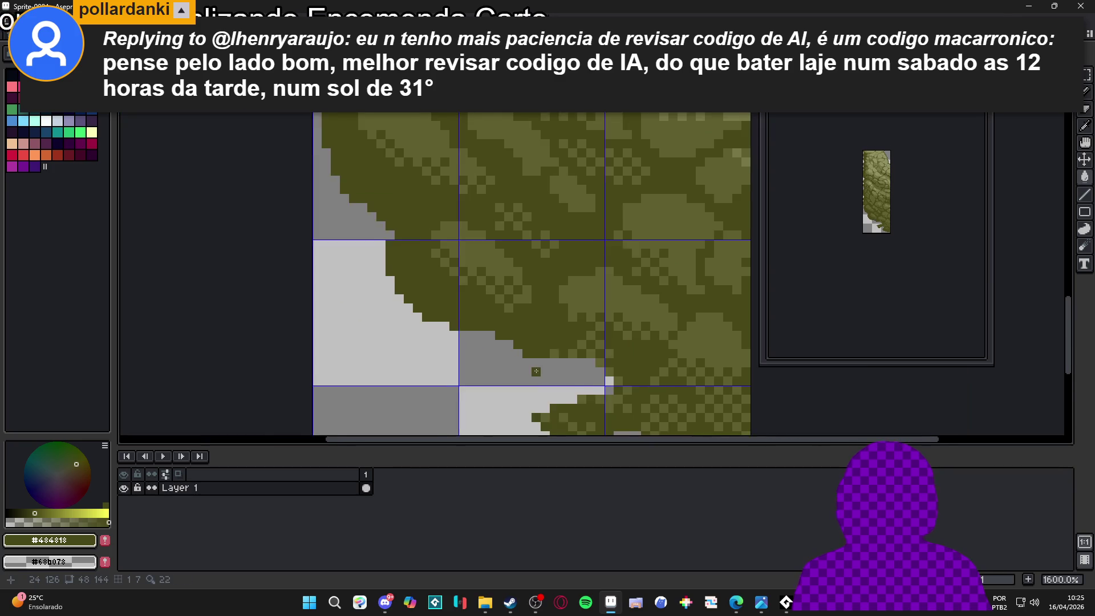
pyautogui.scroll(-1, 497, 277)
pyautogui.scroll(1, 497, 277)
pyautogui.scroll(1, 497, 277)
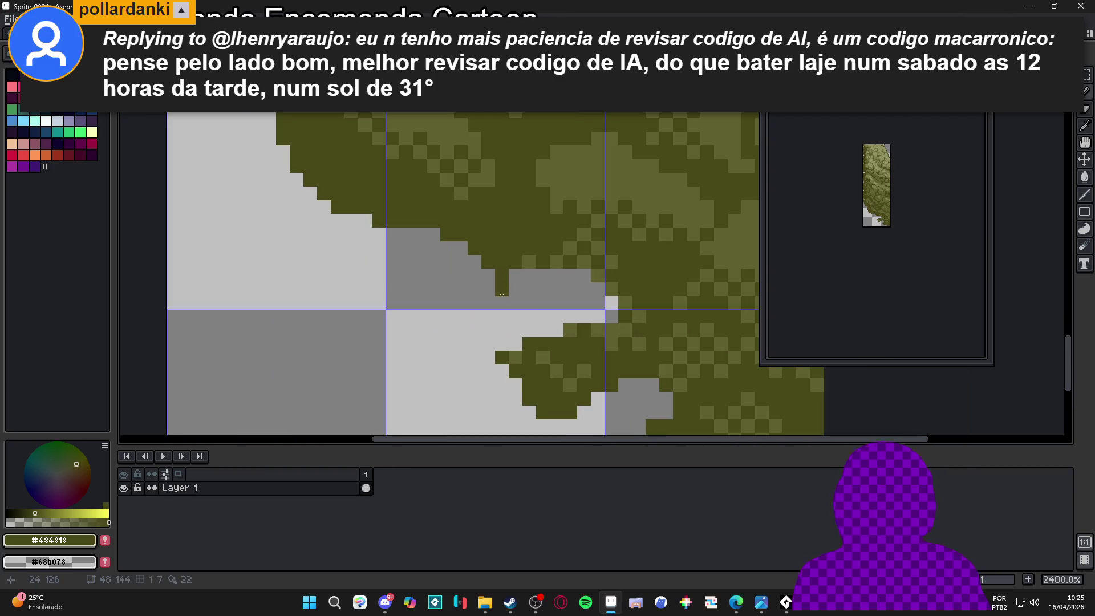
pyautogui.click(545, 305)
# Pencil the stray grey and empty pixels along the edge dark green
pyautogui.scroll(-1, 544, 305)
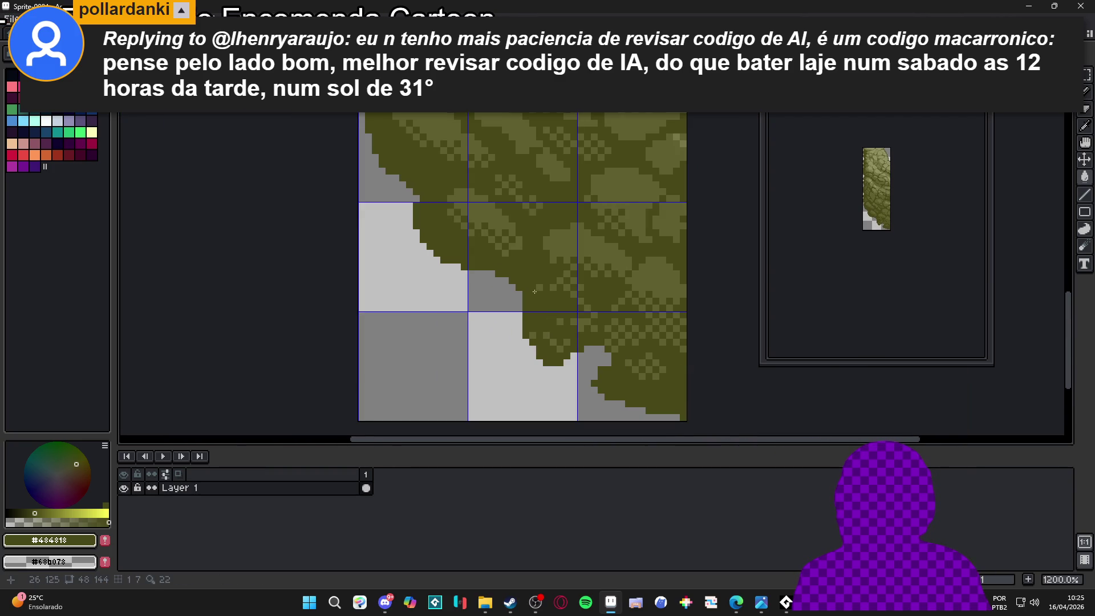
pyautogui.scroll(1, 550, 285)
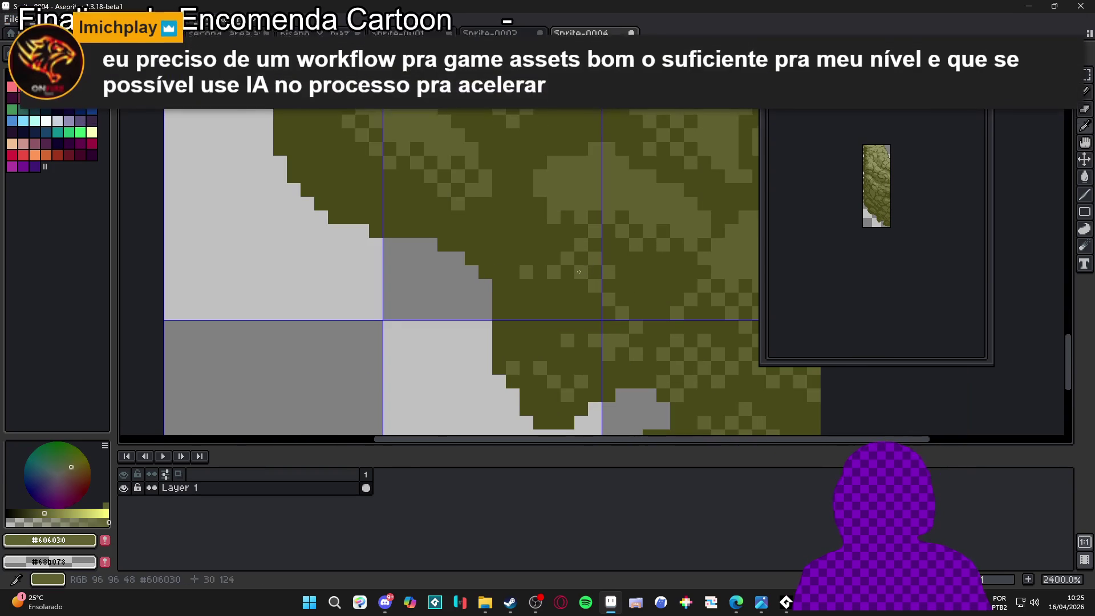
pyautogui.scroll(-1, 586, 283)
pyautogui.scroll(1, 545, 325)
pyautogui.click(544, 325)
pyautogui.moveTo(545, 324)
pyautogui.mouseDown()
pyautogui.moveTo(601, 330)
pyautogui.moveTo(628, 302)
pyautogui.mouseUp()
pyautogui.scroll(-6, 589, 344)
pyautogui.scroll(3, 589, 344)
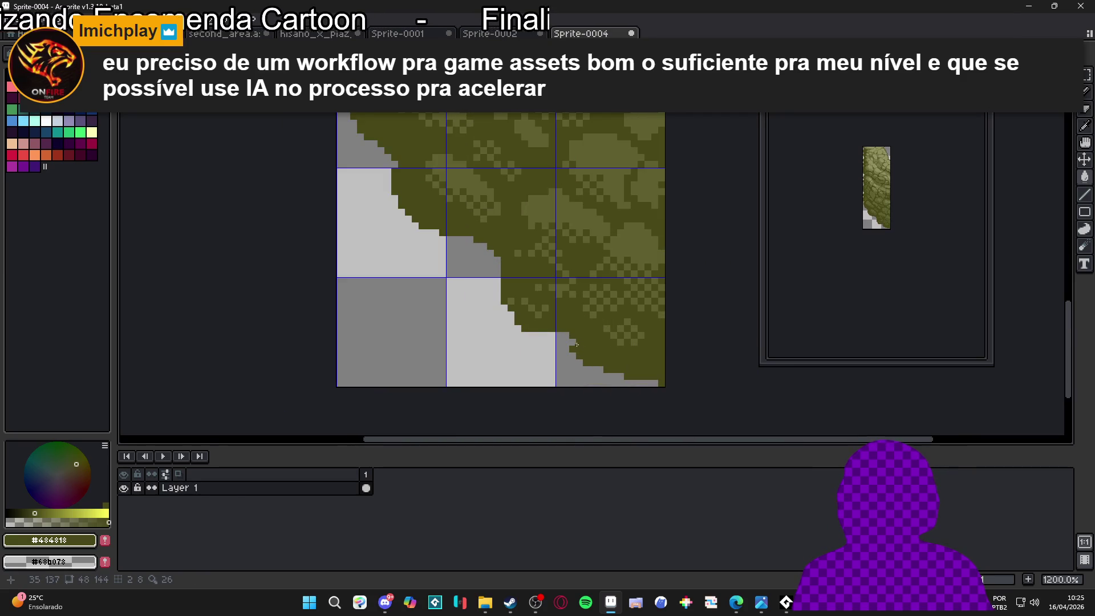
pyautogui.scroll(3, 567, 339)
pyautogui.click(558, 331)
pyautogui.scroll(-8, 547, 325)
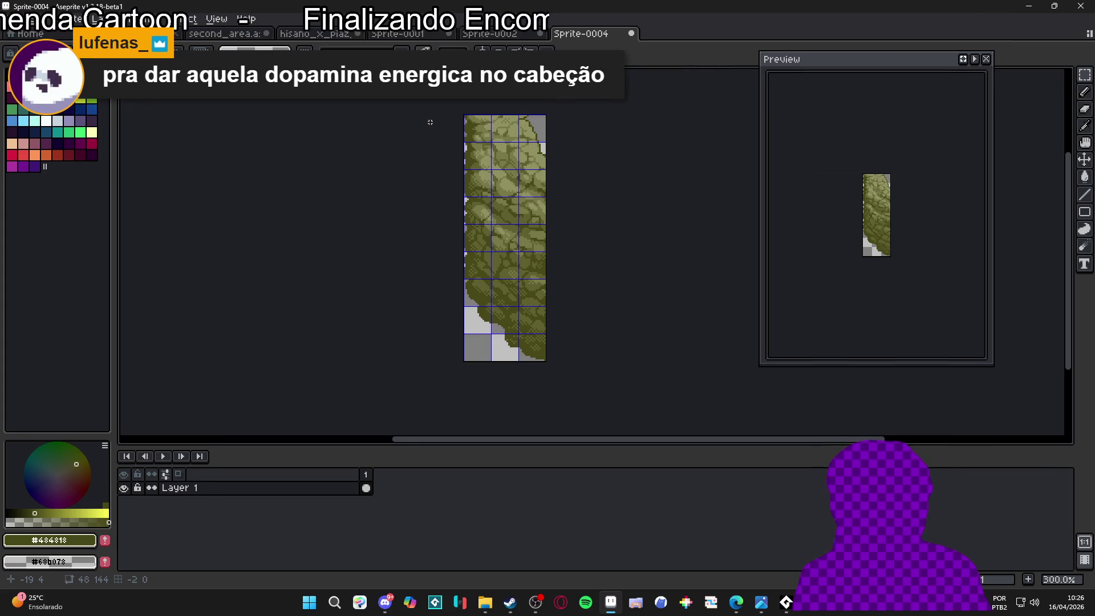
# Switch to the Sprite-0002 tab showing the two-rose sprite
pyautogui.click(520, 33)
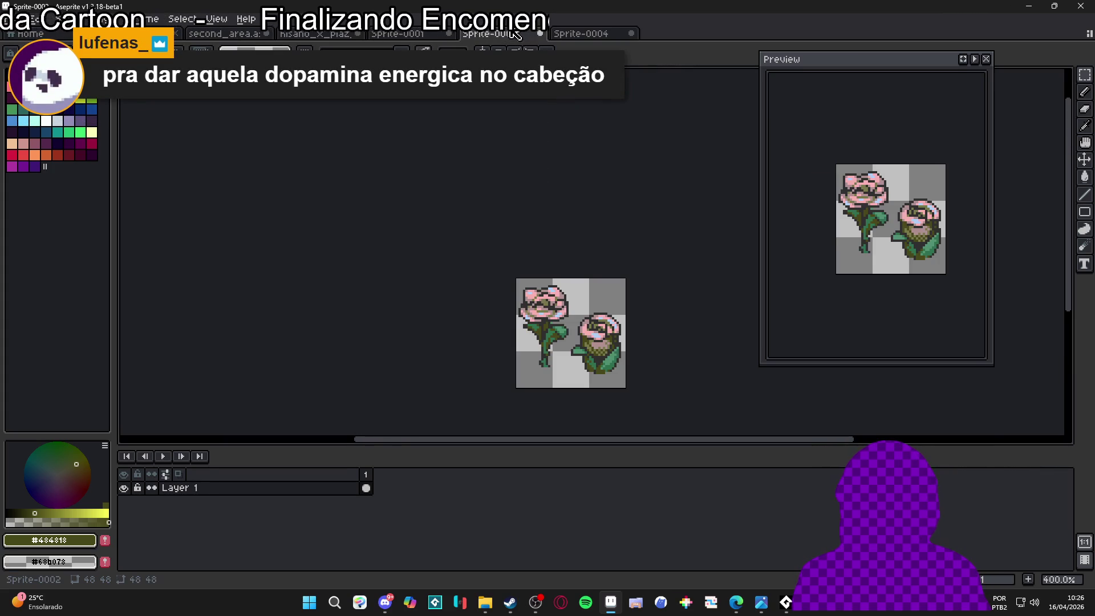
# Bring up the second_area map, zoomed in on the row of blue trees and roses
pyautogui.click(379, 34)
pyautogui.click(353, 36)
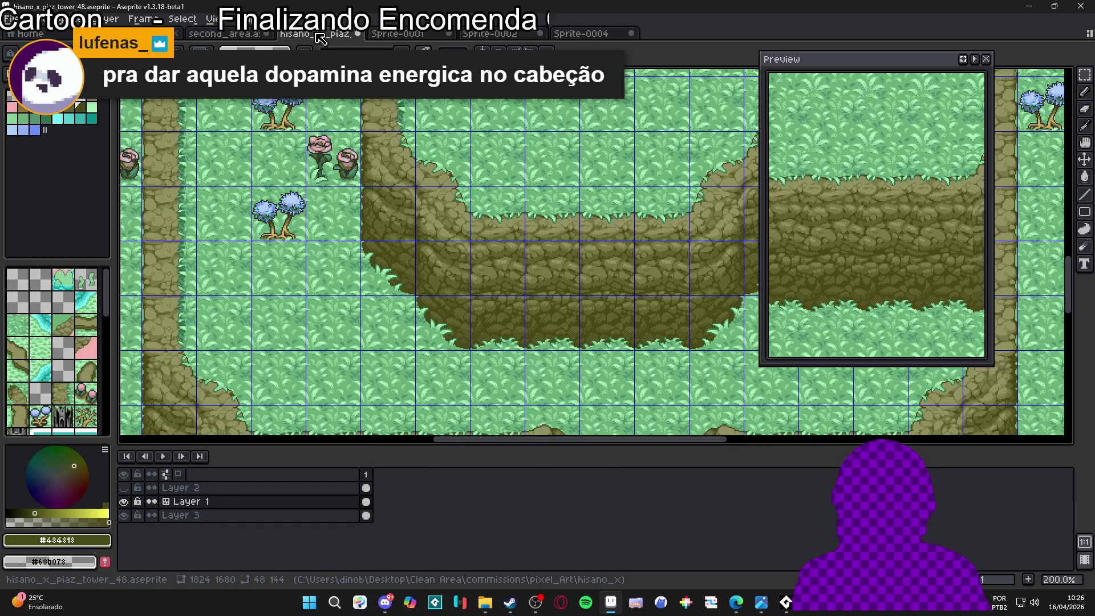
pyautogui.click(247, 18)
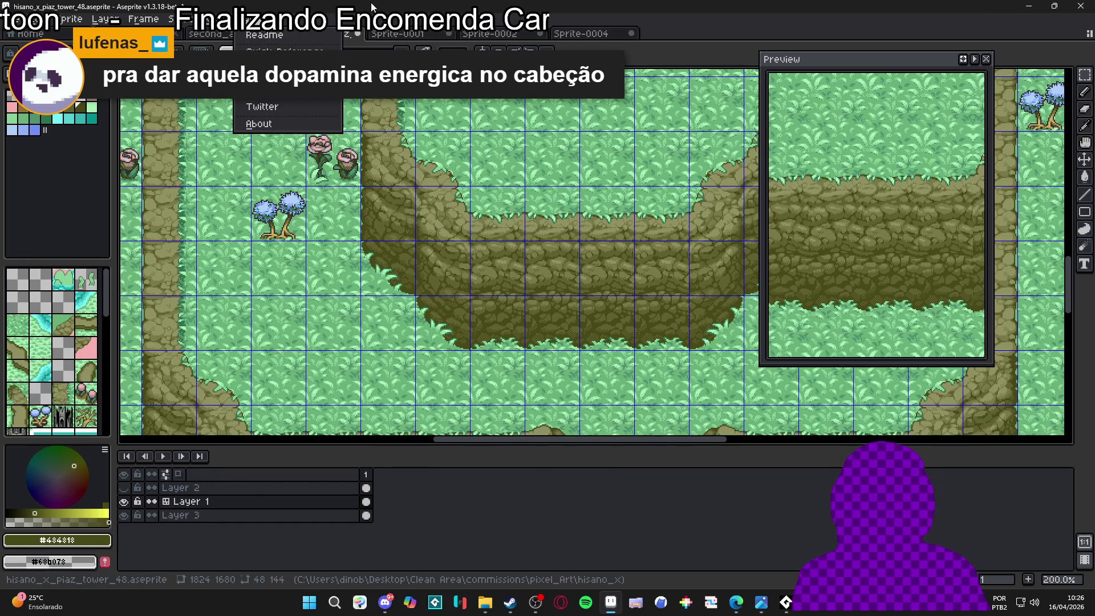
pyautogui.click(225, 35)
pyautogui.click(226, 35)
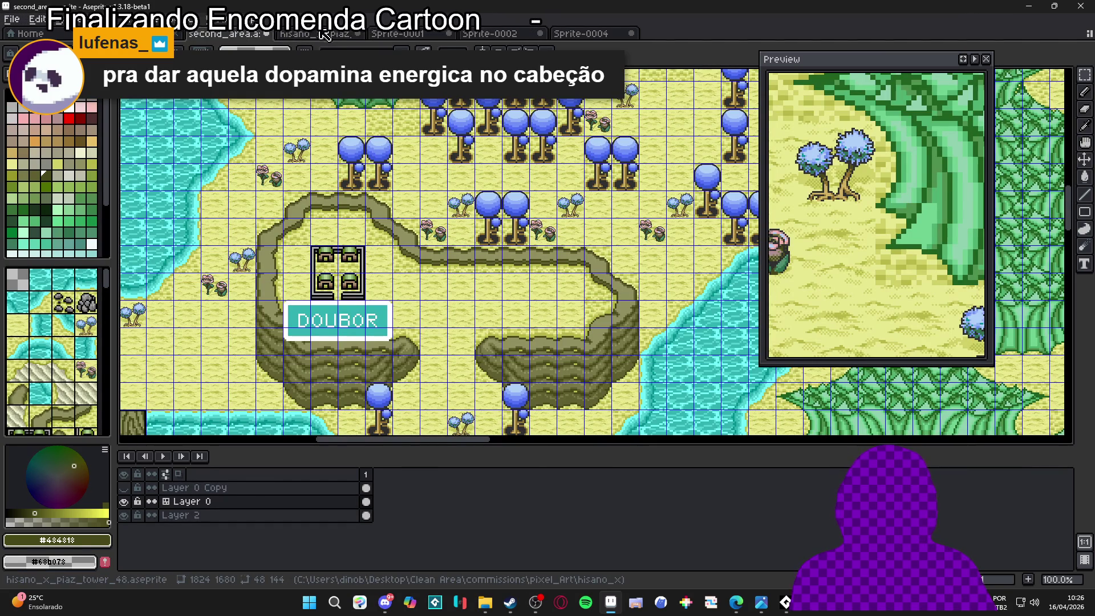
pyautogui.scroll(1, 507, 209)
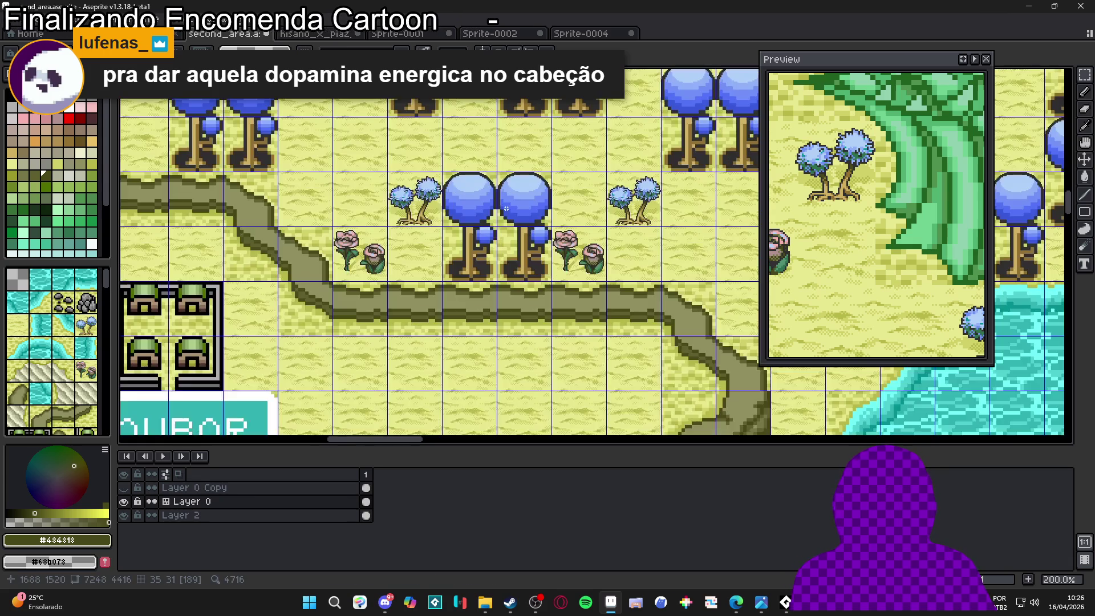
pyautogui.moveTo(494, 208); pyautogui.dragTo(488, 236)
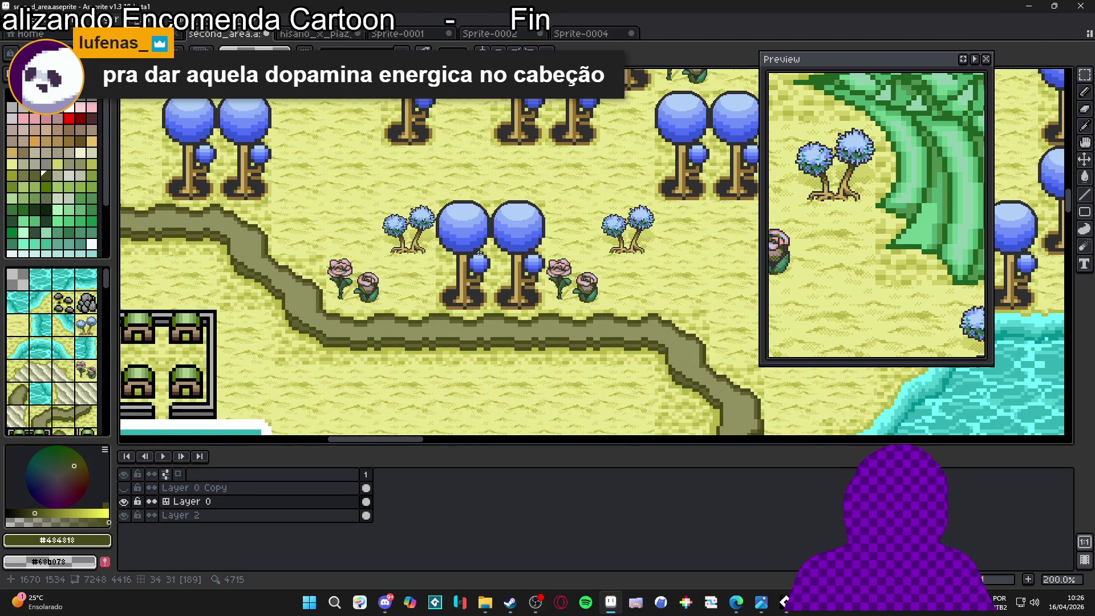
pyautogui.scroll(1, 459, 234)
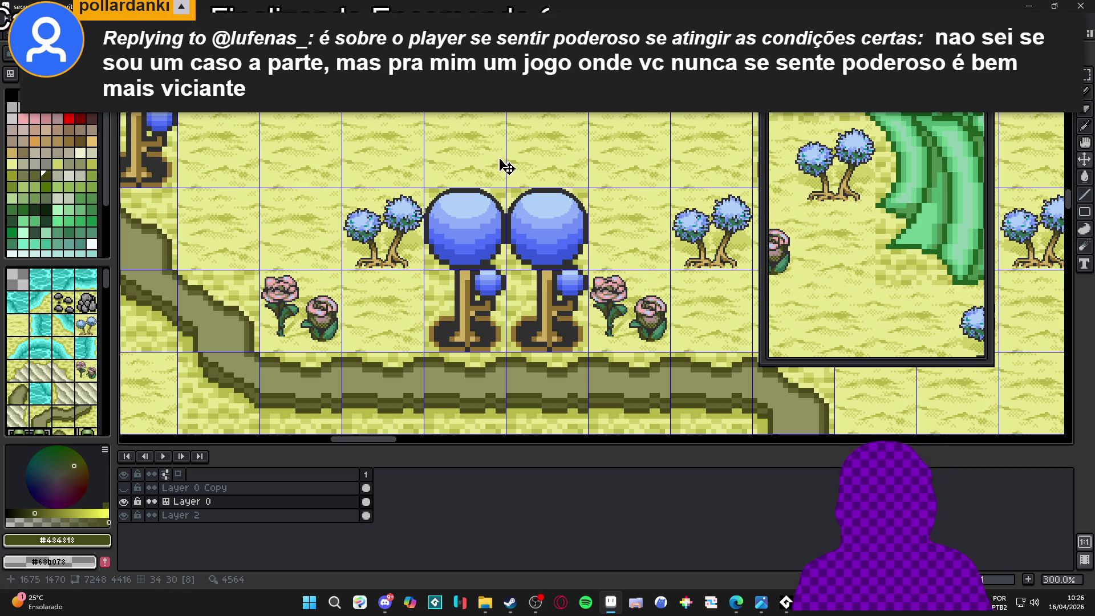
# Show tile indexes and marquee-select the blue tree's two tiles, 48x96
pyautogui.press('v')
pyautogui.press('Tab')
pyautogui.press('Tab')
pyautogui.press('m')
pyautogui.click(459, 231)
pyautogui.moveTo(459, 231); pyautogui.dragTo(480, 274)
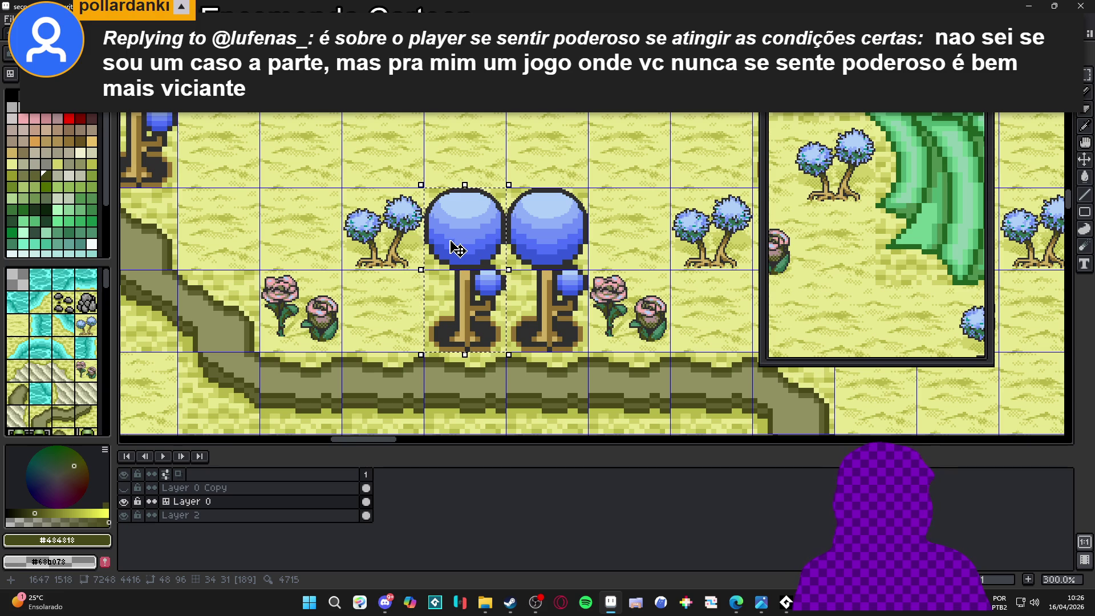
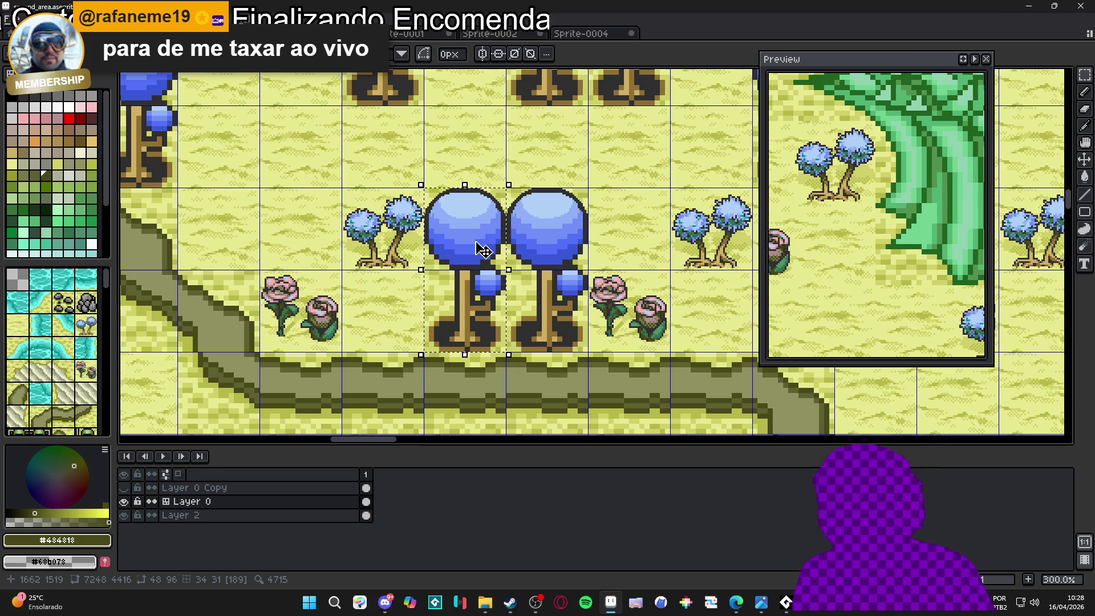
# Clear the selection and bring up the hisano tower map with tile numbers and rectangular selection
pyautogui.hotkey('ctrl', 'd')
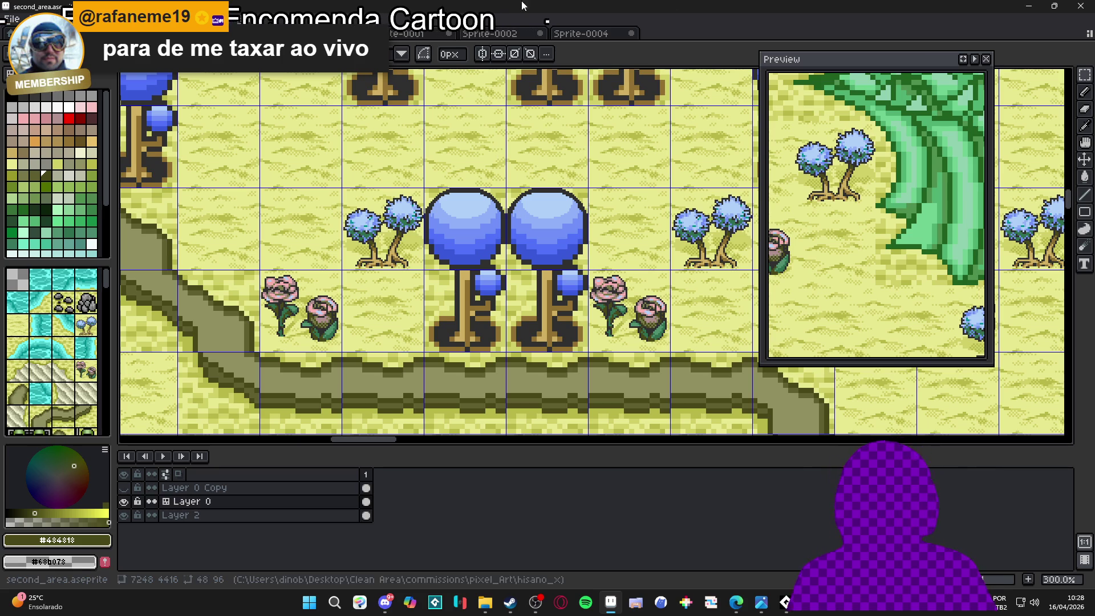
pyautogui.click(579, 34)
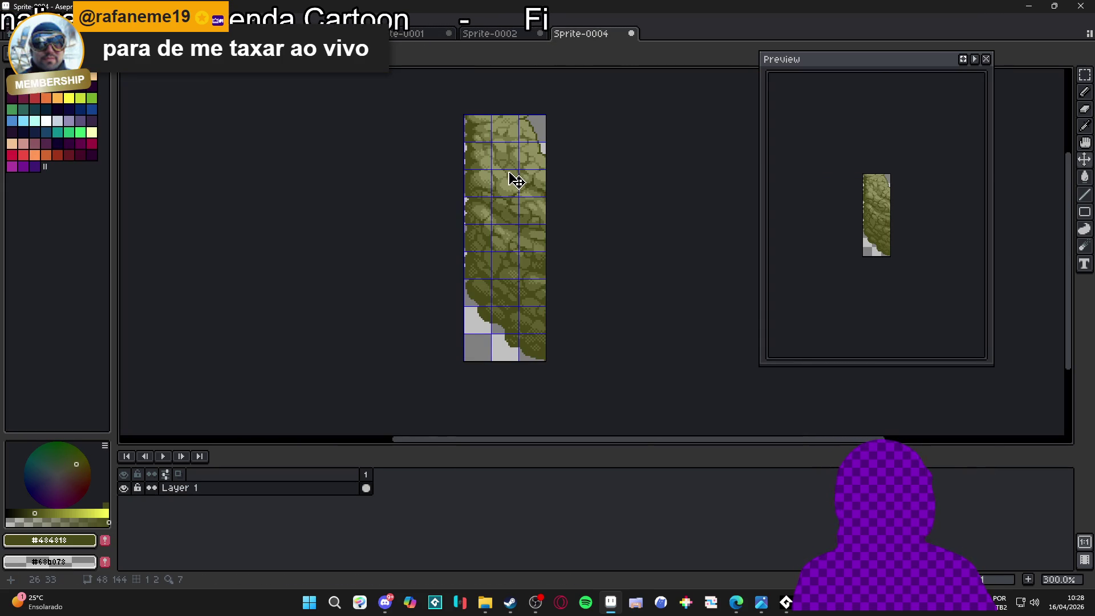
pyautogui.press('m')
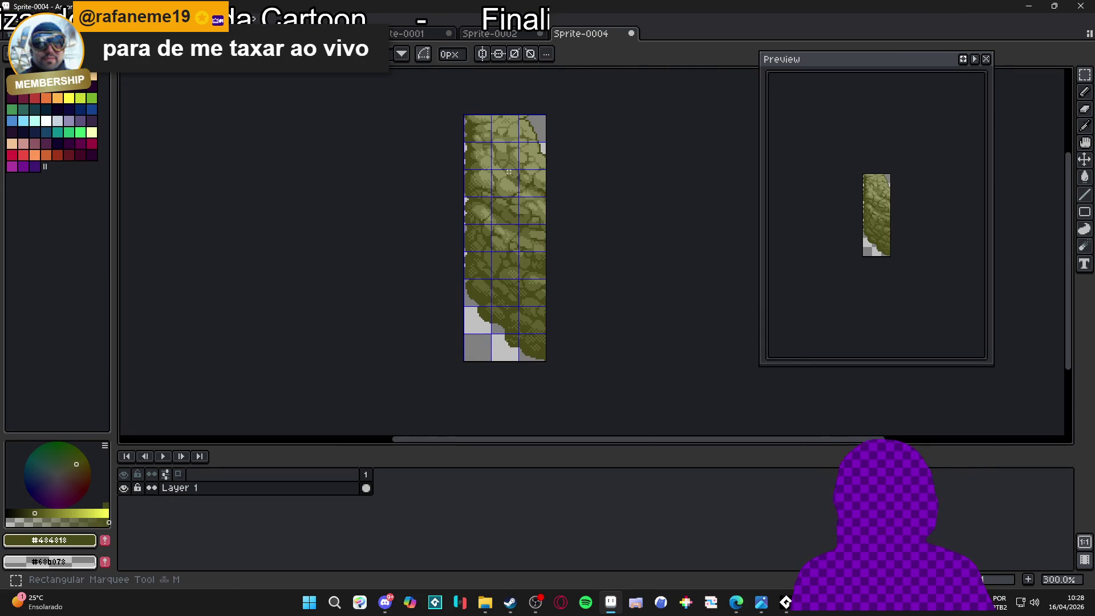
pyautogui.click(508, 35)
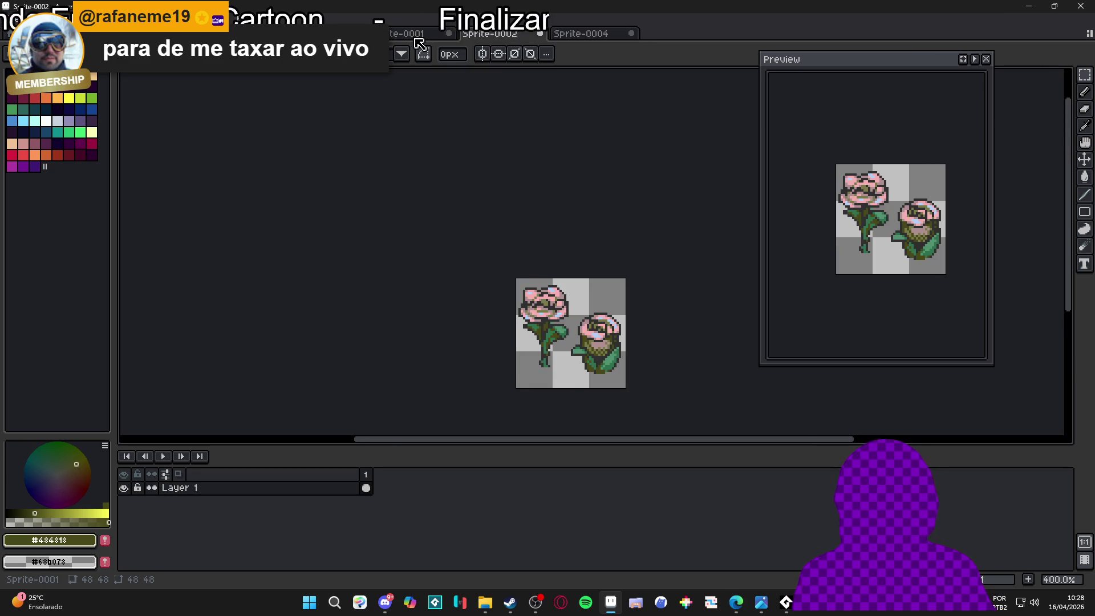
pyautogui.hotkey('ctrl', 'shift', 'Tab')
pyautogui.hotkey('ctrl', 'shift', 'Tab')
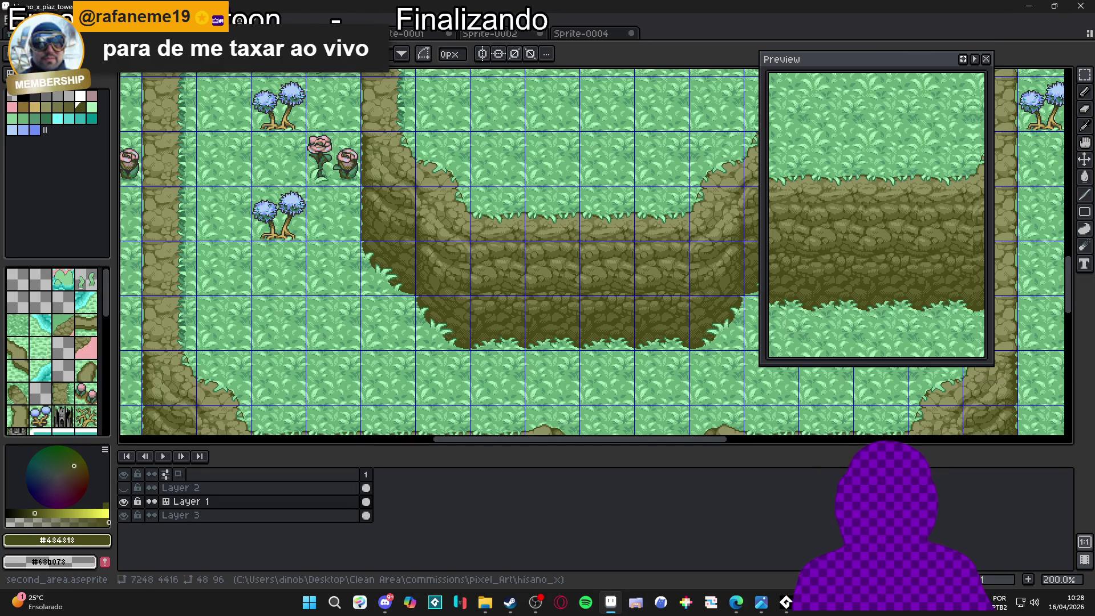
pyautogui.press('ctrl')
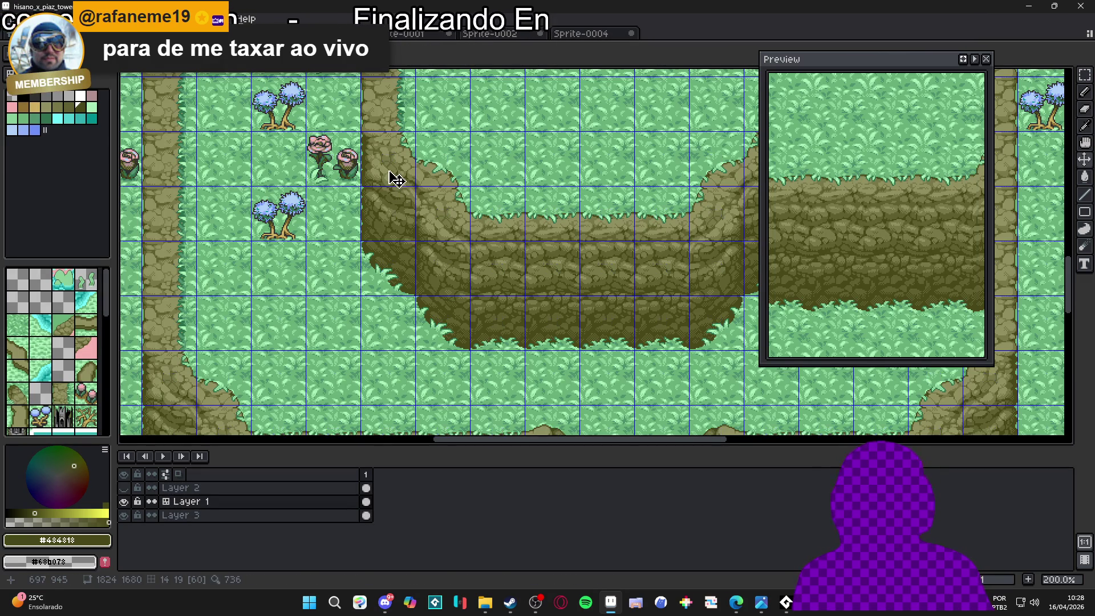
pyautogui.press('m')
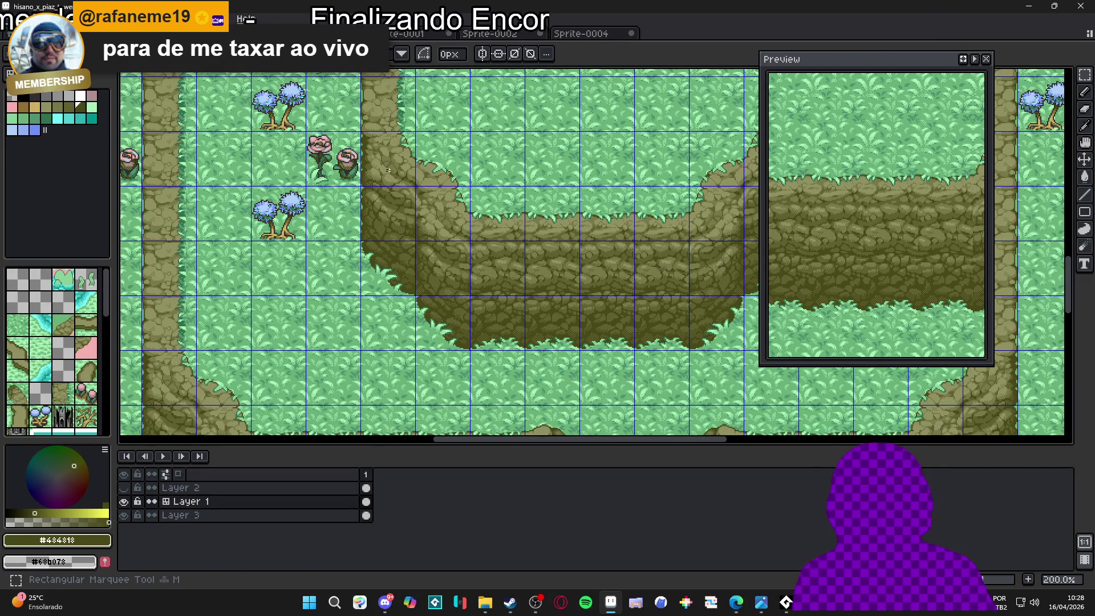
pyautogui.click(396, 34)
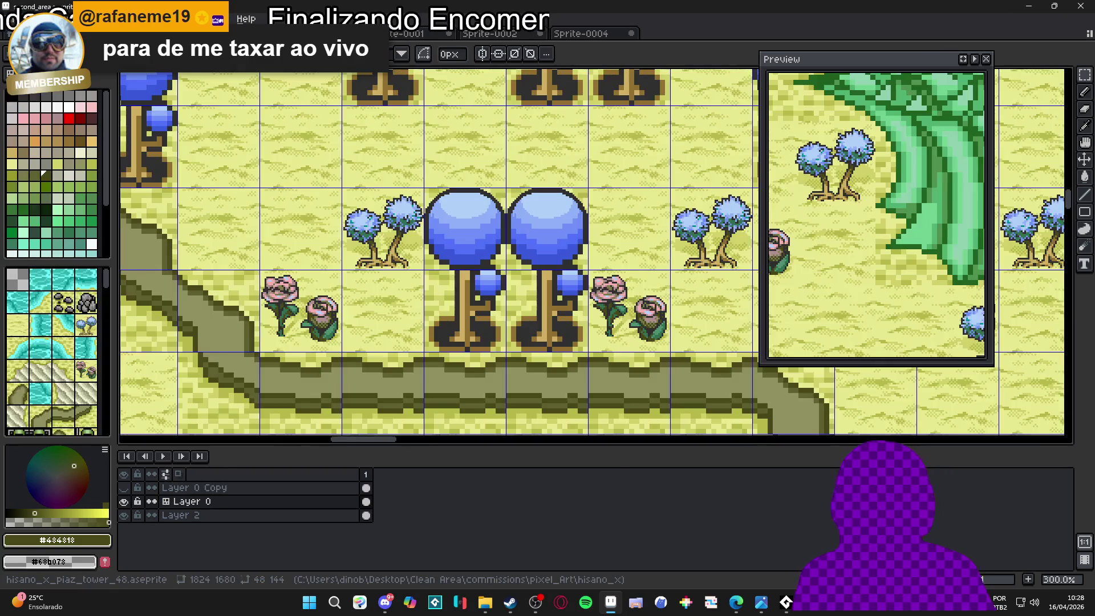
pyautogui.click(320, 33)
pyautogui.click(397, 33)
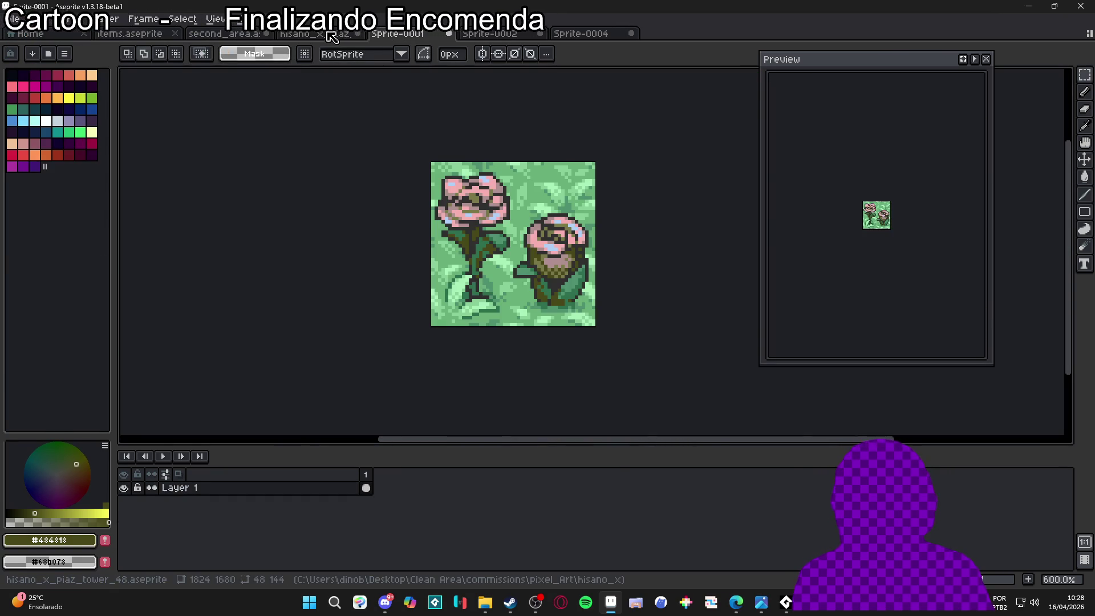
pyautogui.click(319, 33)
pyautogui.scroll(-1, 400, 170)
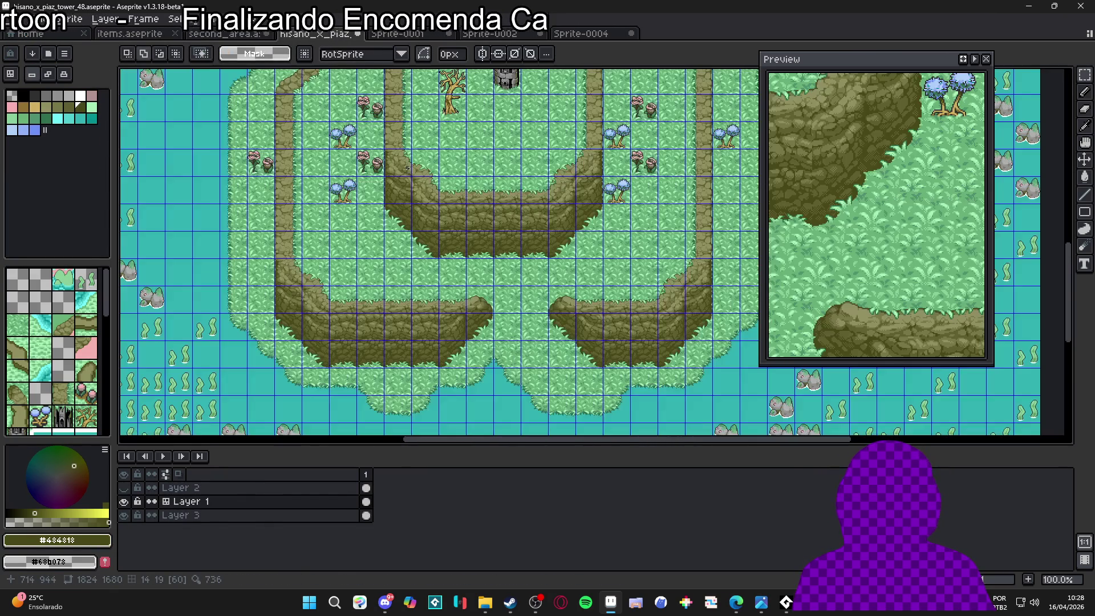
pyautogui.scroll(2, 400, 170)
# Marquee a tile-aligned block of the tower map's left cliff edge, then show Sprite-0004
pyautogui.press('v')
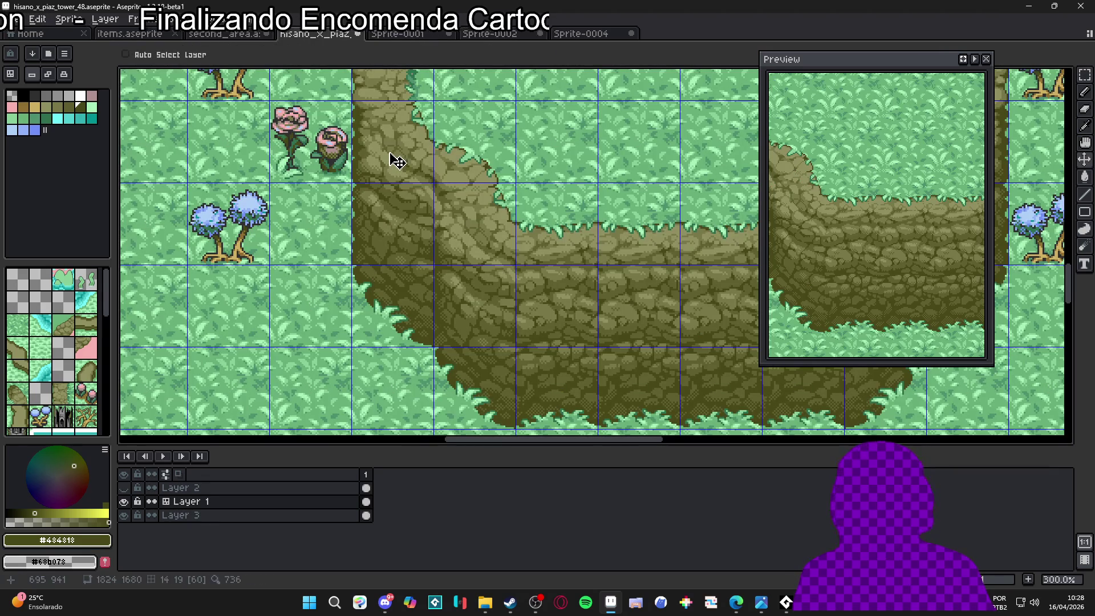
pyautogui.press('m')
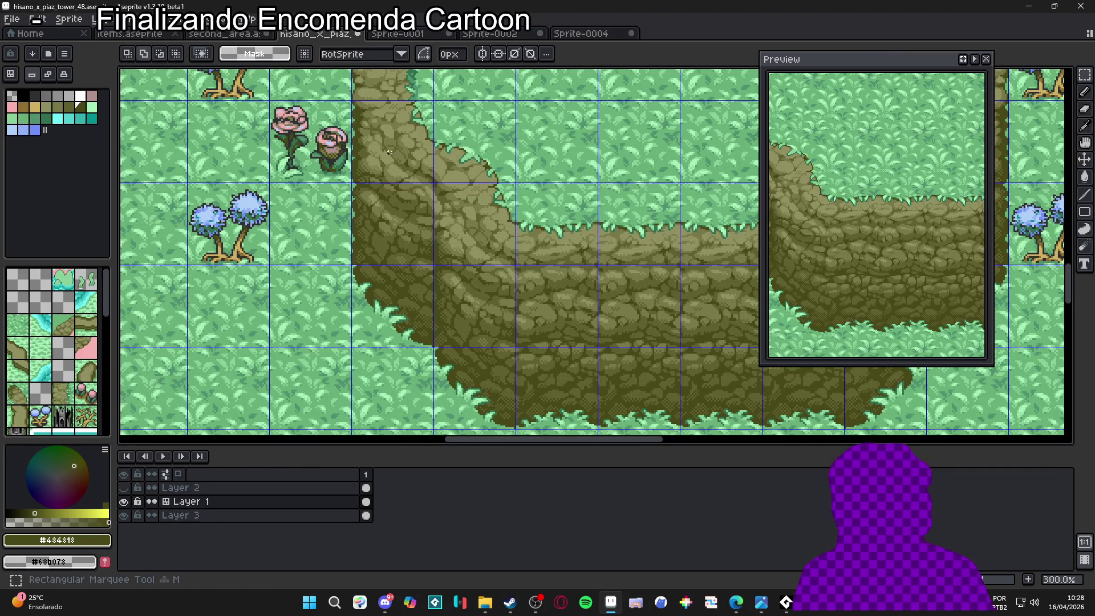
pyautogui.moveTo(390, 153); pyautogui.dragTo(386, 294)
pyautogui.scroll(-1, 386, 294)
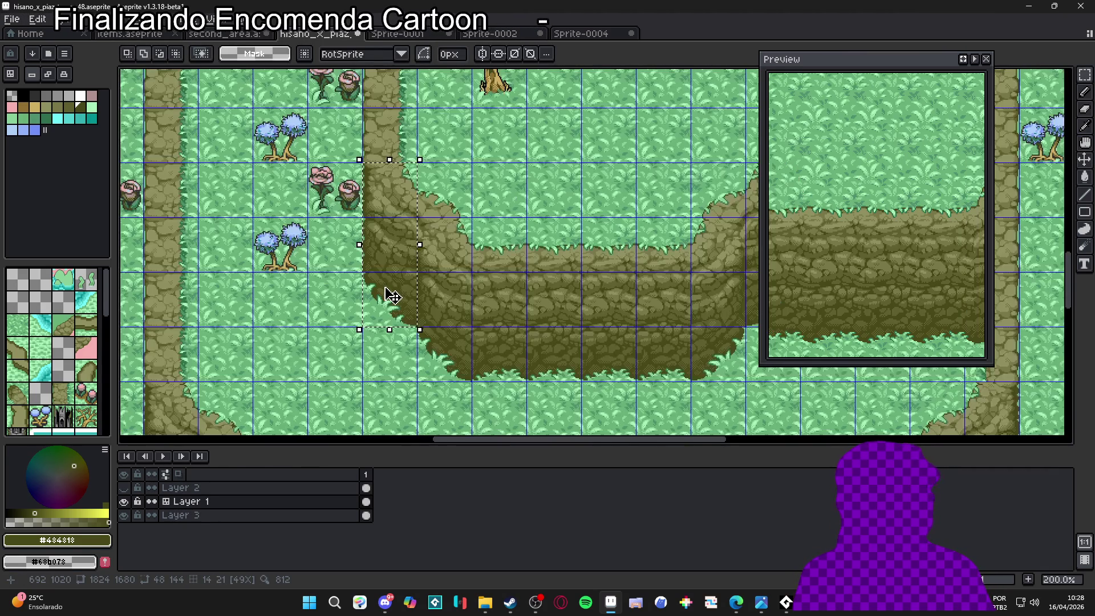
pyautogui.scroll(-1, 402, 251)
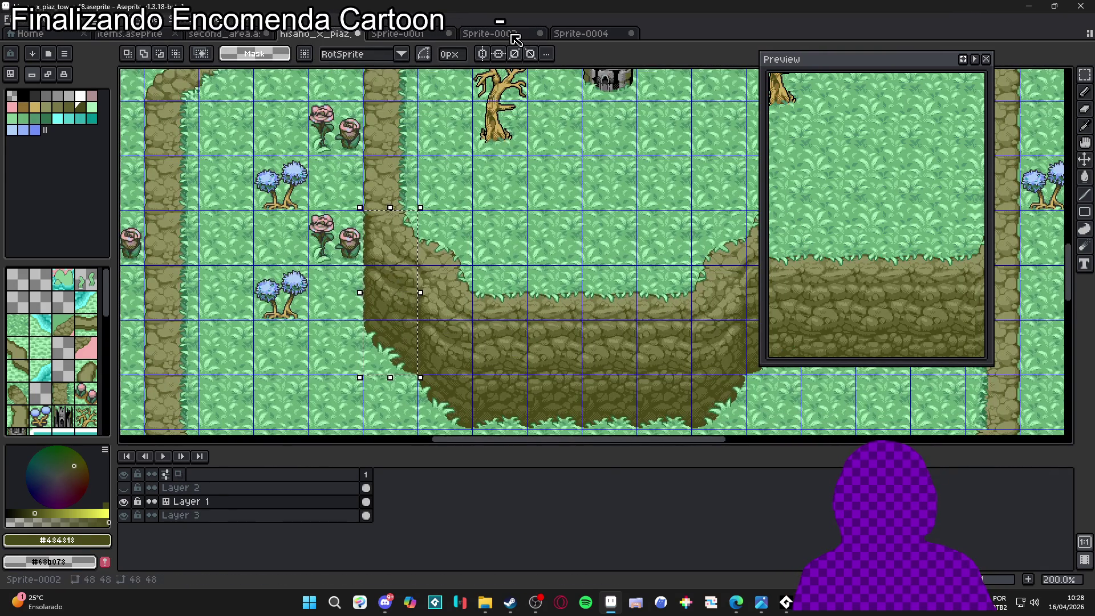
pyautogui.click(491, 33)
pyautogui.click(605, 36)
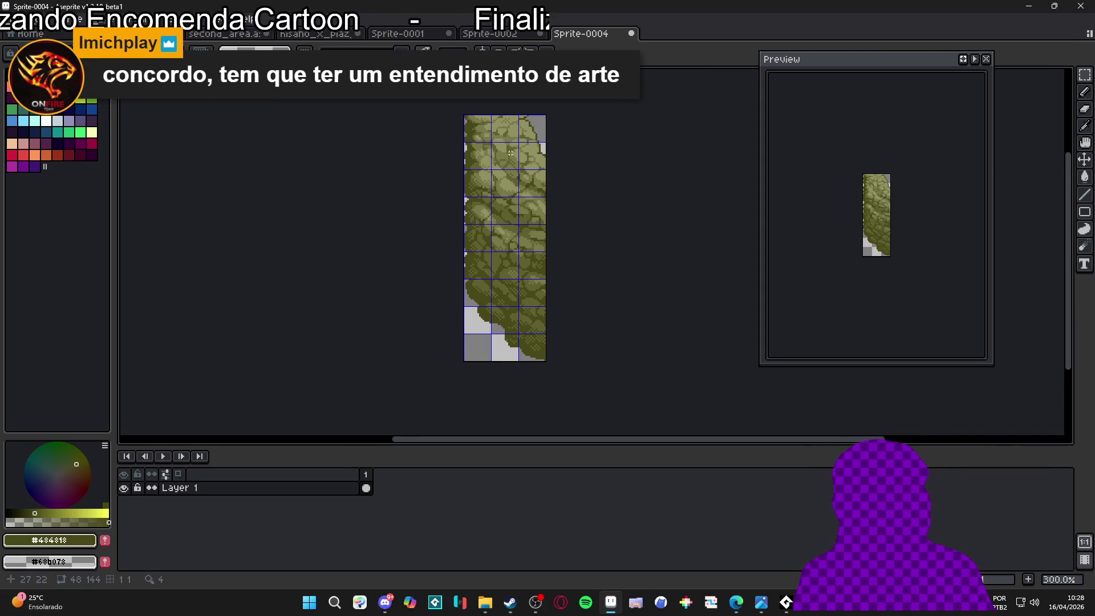
# Centre the cliff sprite, undo and redo its last edit, and select the whole sprite
pyautogui.scroll(-1, 511, 153)
pyautogui.moveTo(511, 153); pyautogui.dragTo(437, 176)
pyautogui.scroll(1, 437, 176)
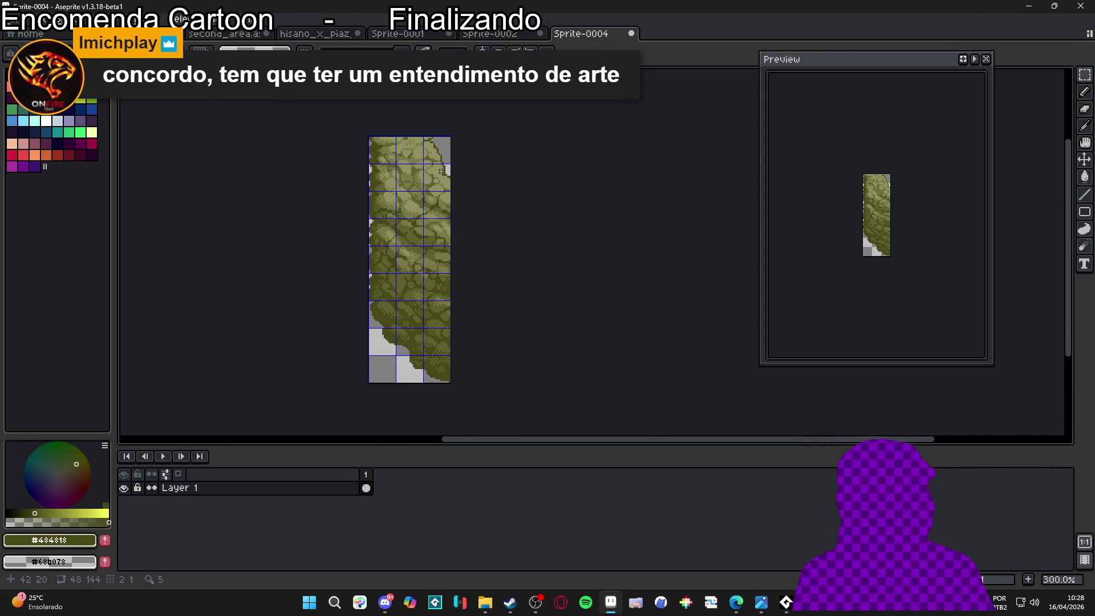
pyautogui.moveTo(426, 172); pyautogui.dragTo(407, 183)
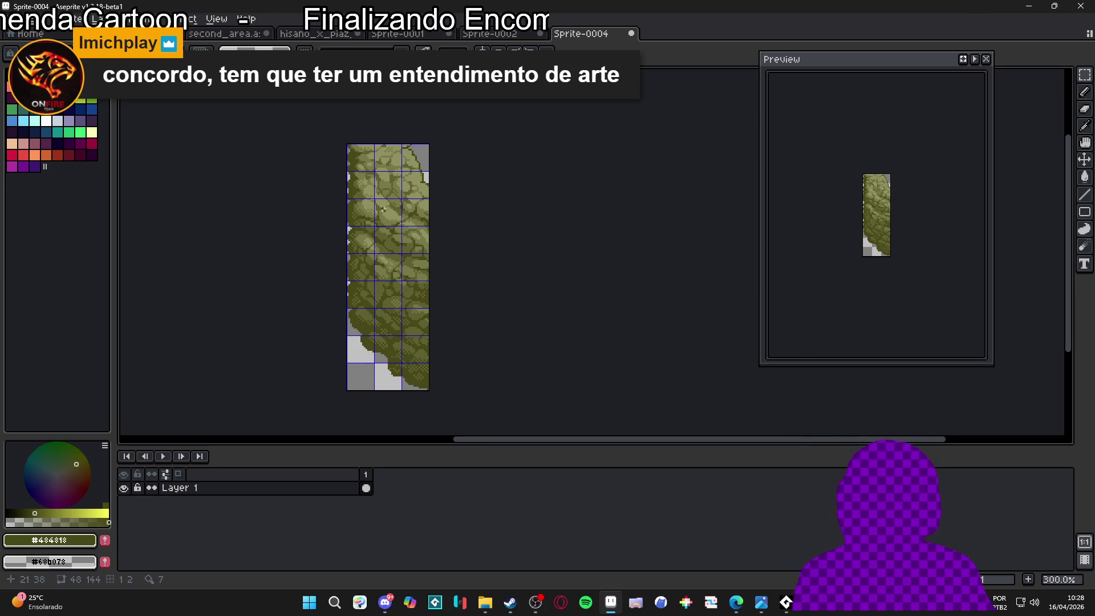
pyautogui.moveTo(383, 209); pyautogui.dragTo(352, 207)
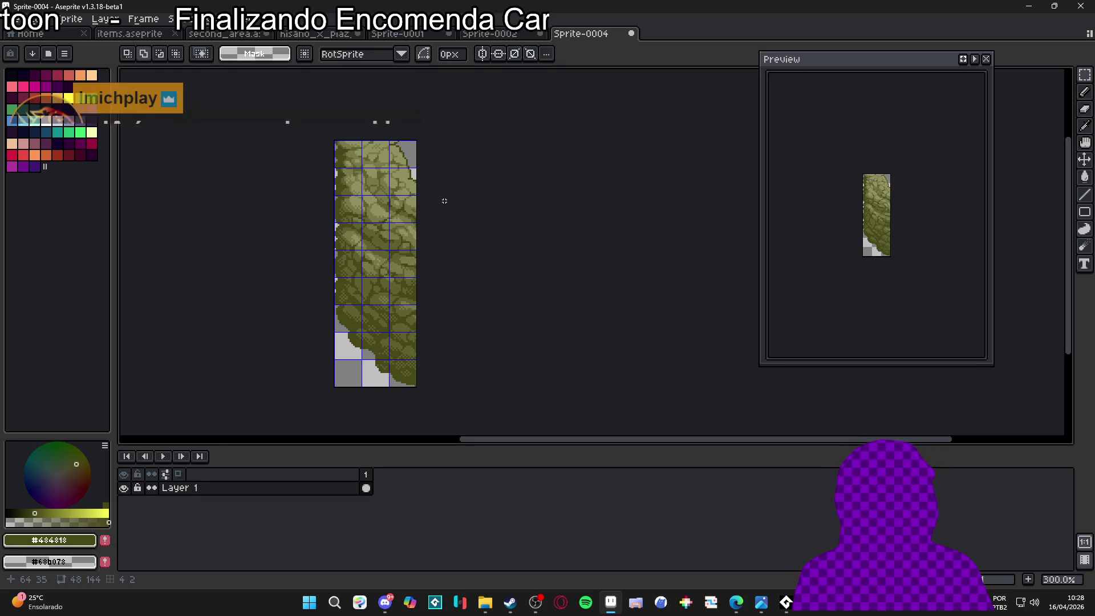
pyautogui.hotkey('ctrl', 'z')
pyautogui.hotkey('ctrl', 'y')
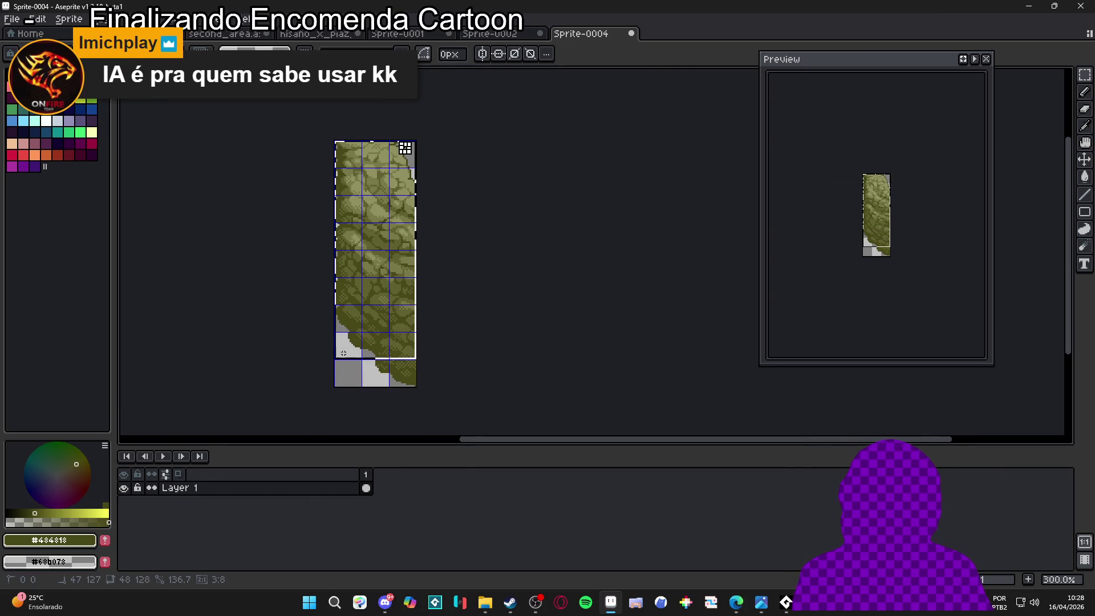
pyautogui.hotkey('ctrl', 'a')
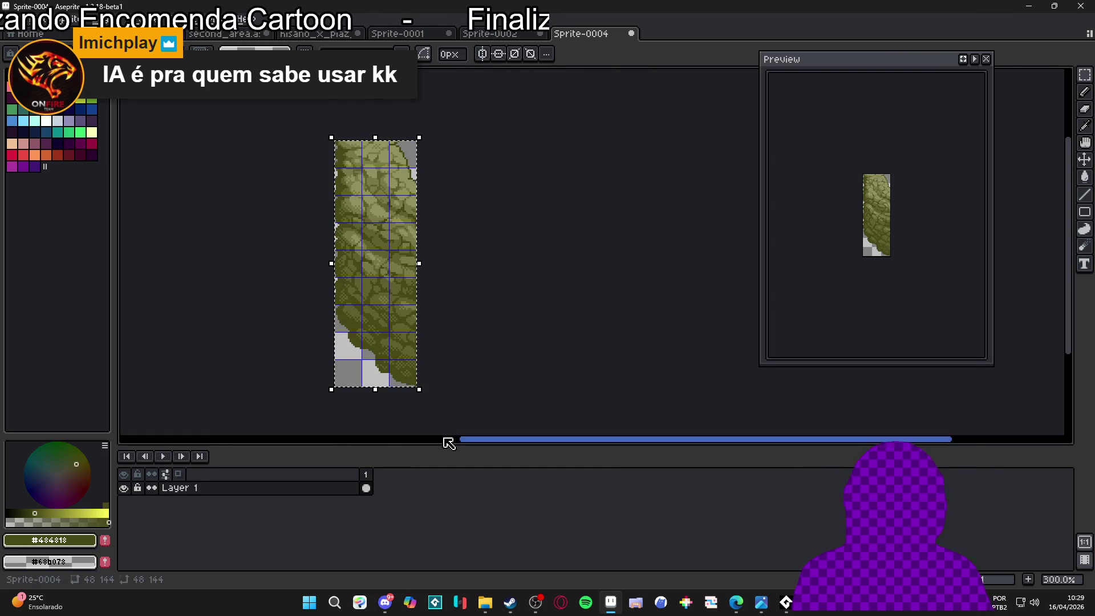
# Cycle through the open sprites and return to the second_area map
pyautogui.click(520, 34)
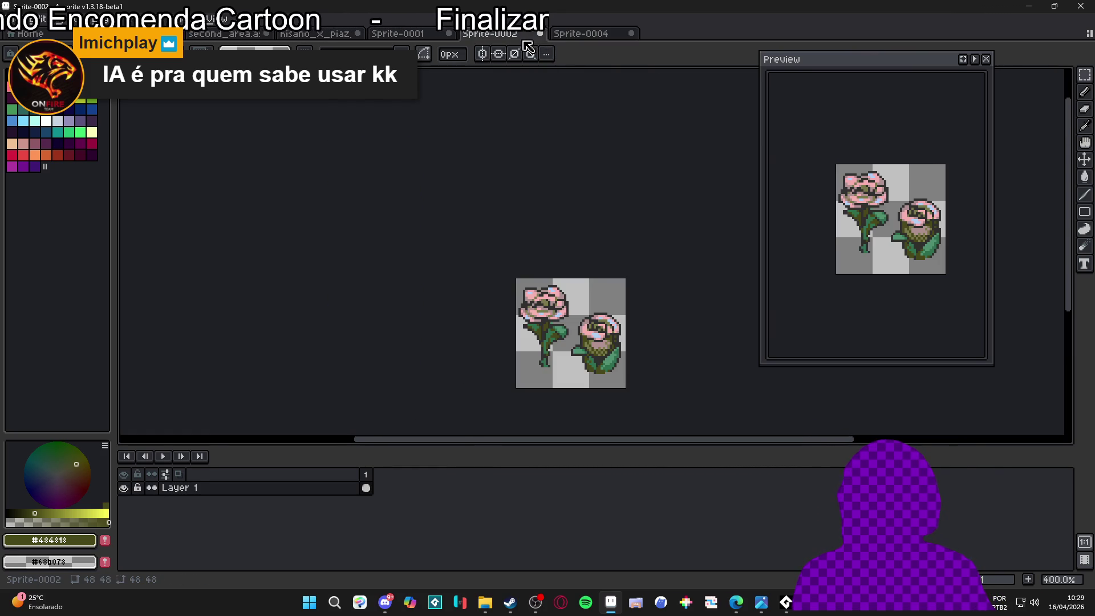
pyautogui.click(600, 35)
pyautogui.click(399, 35)
pyautogui.click(275, 33)
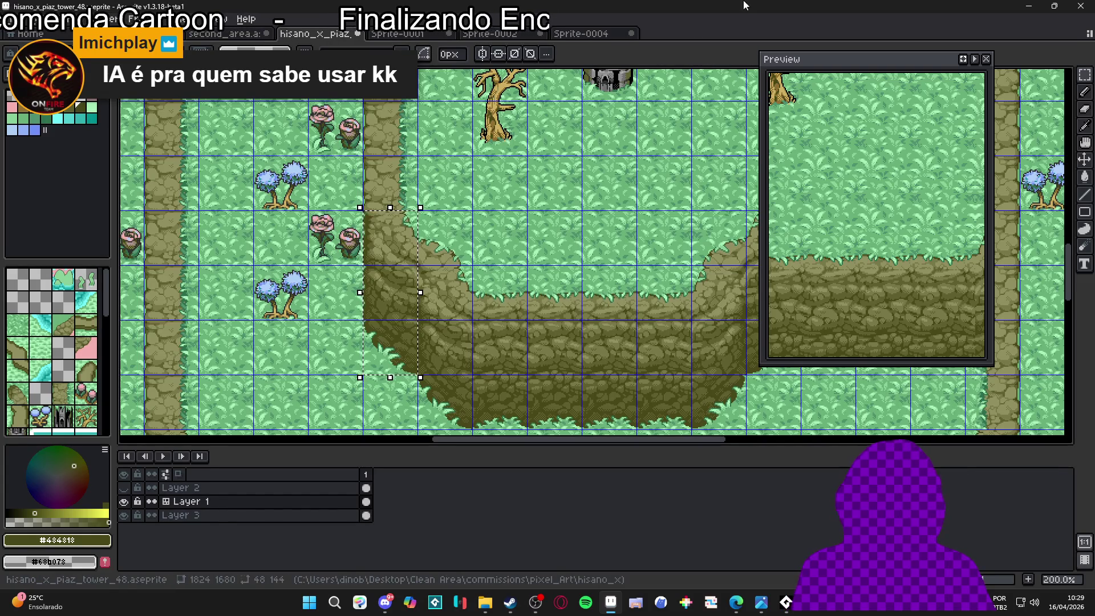
pyautogui.click(514, 36)
pyautogui.click(409, 35)
pyautogui.click(499, 35)
pyautogui.click(594, 34)
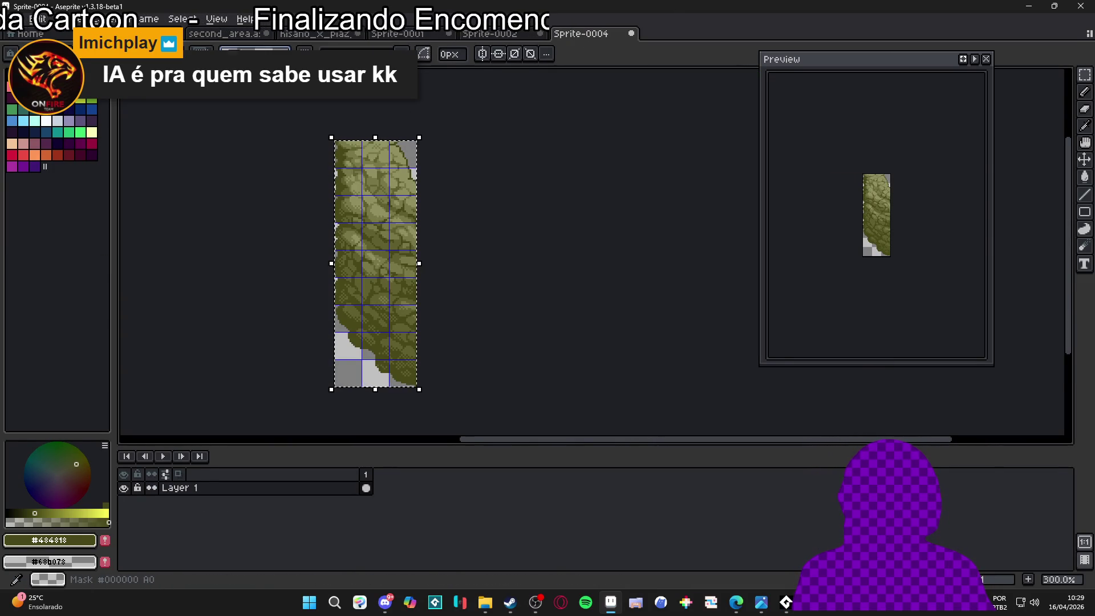
pyautogui.click(225, 34)
pyautogui.scroll(-3, 400, 214)
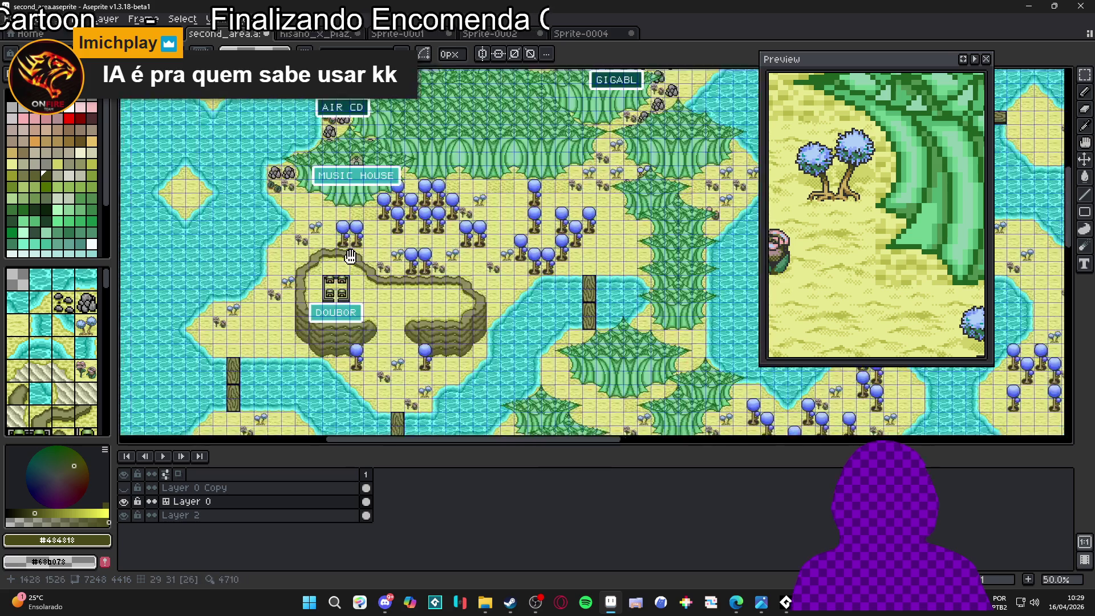
# Paste the copied cliff column onto the map at the DOUBOR plateau's left edge
pyautogui.scroll(3, 228, 242)
pyautogui.moveTo(228, 242)
pyautogui.mouseDown()
pyautogui.moveTo(419, 276)
pyautogui.moveTo(367, 183)
pyautogui.moveTo(384, 281)
pyautogui.mouseUp()
pyautogui.hotkey('ctrl', 'v')
pyautogui.moveTo(573, 234)
pyautogui.mouseDown()
pyautogui.moveTo(350, 247)
pyautogui.moveTo(335, 186)
pyautogui.moveTo(362, 261)
pyautogui.moveTo(353, 256)
pyautogui.mouseUp()
pyautogui.scroll(2, 350, 247)
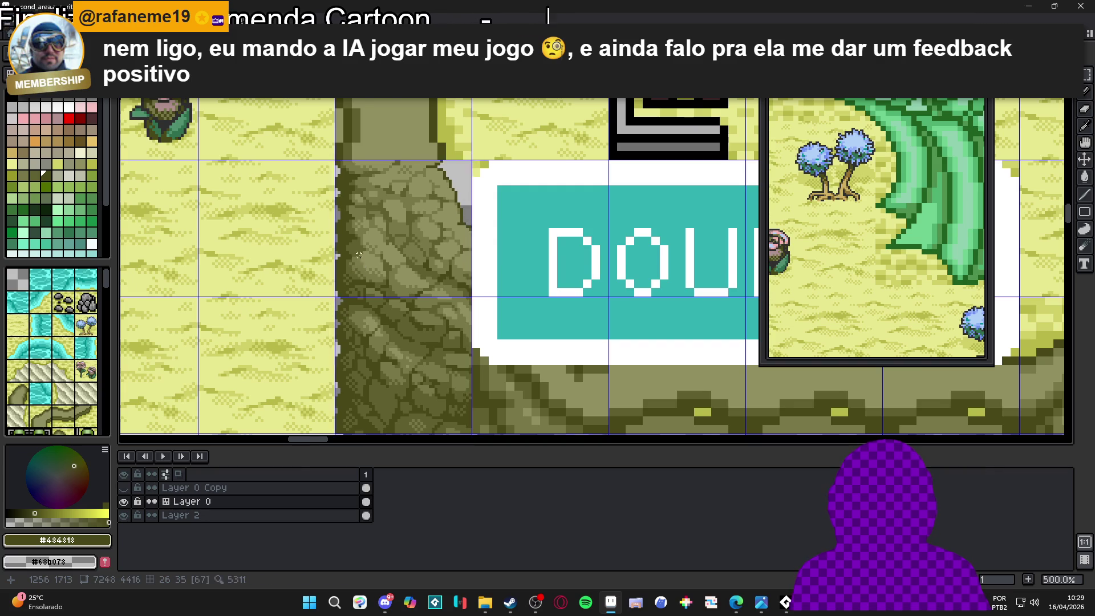
pyautogui.scroll(-4, 358, 264)
pyautogui.scroll(1, 358, 264)
pyautogui.moveTo(422, 288); pyautogui.dragTo(392, 260)
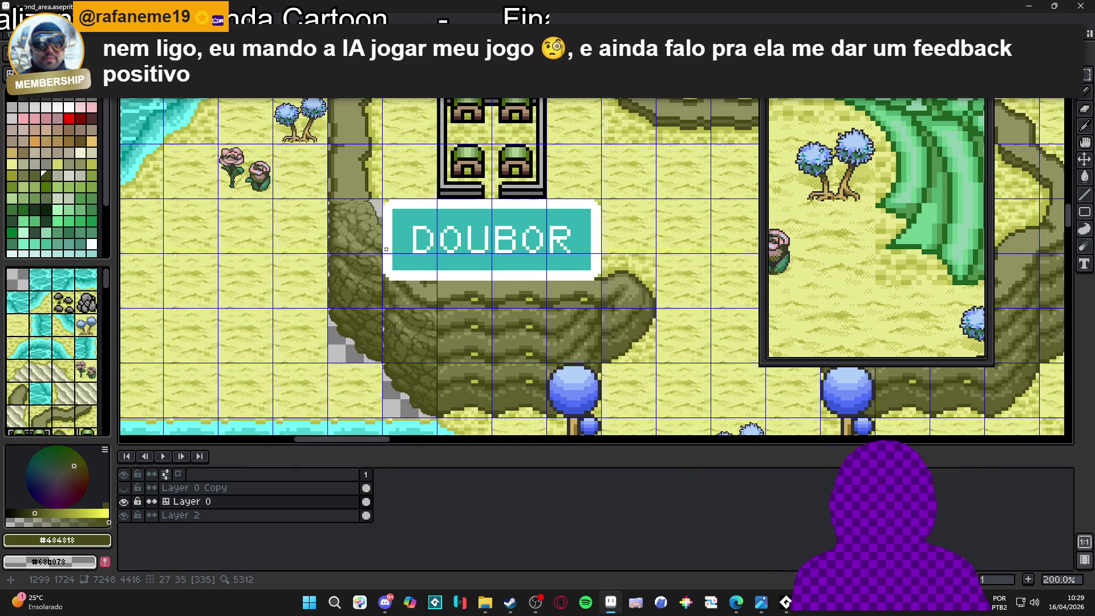
# Pick rocky tile 67 from the map in tile mode, then bring Sprite-0004 back up
pyautogui.press('b')
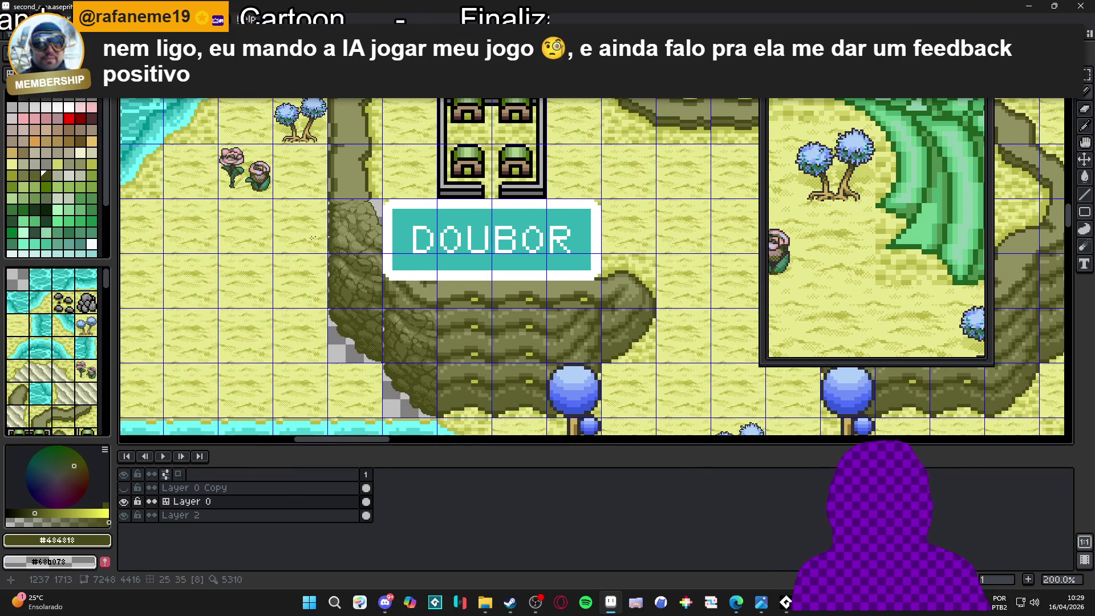
pyautogui.press('Tab')
pyautogui.keyDown('alt'); pyautogui.click(364, 243); pyautogui.keyUp('alt')
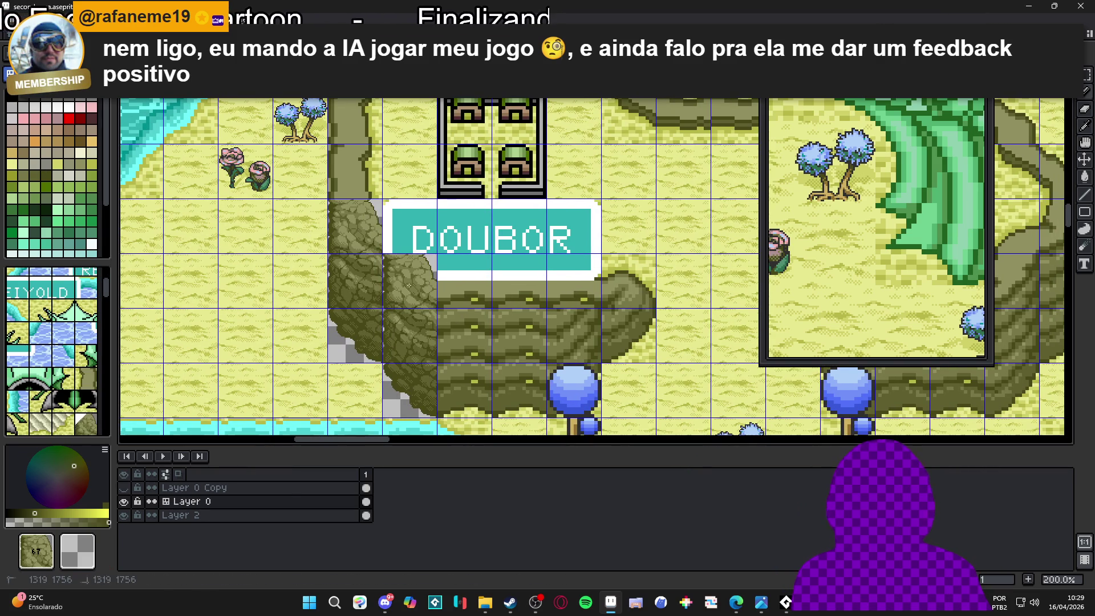
pyautogui.scroll(-2, 365, 285)
pyautogui.hscroll(1, 466, 295)
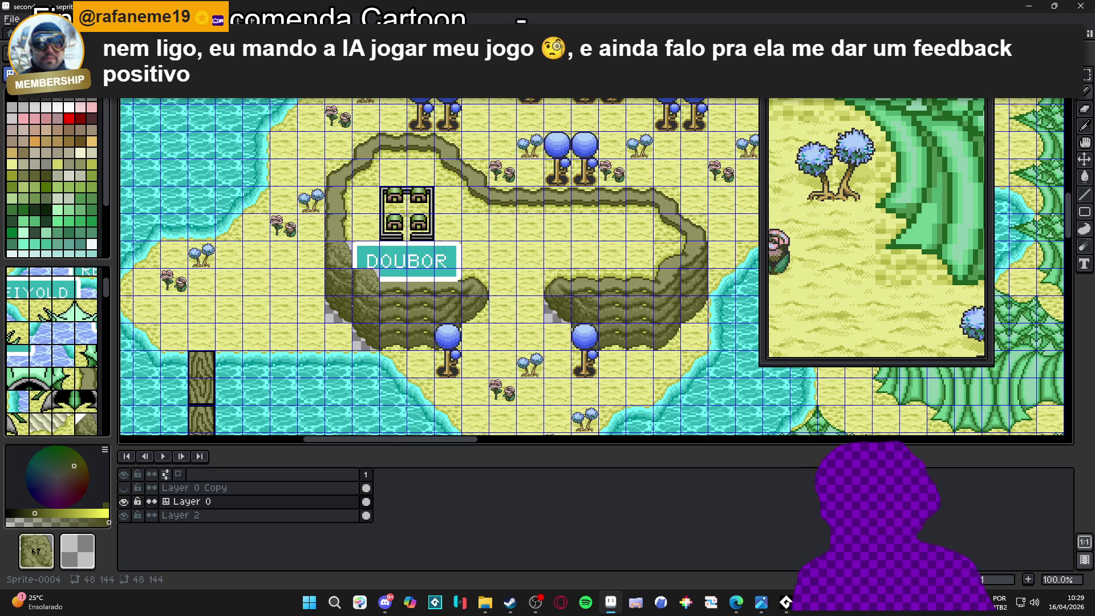
pyautogui.hotkey('ctrl', 'Tab')
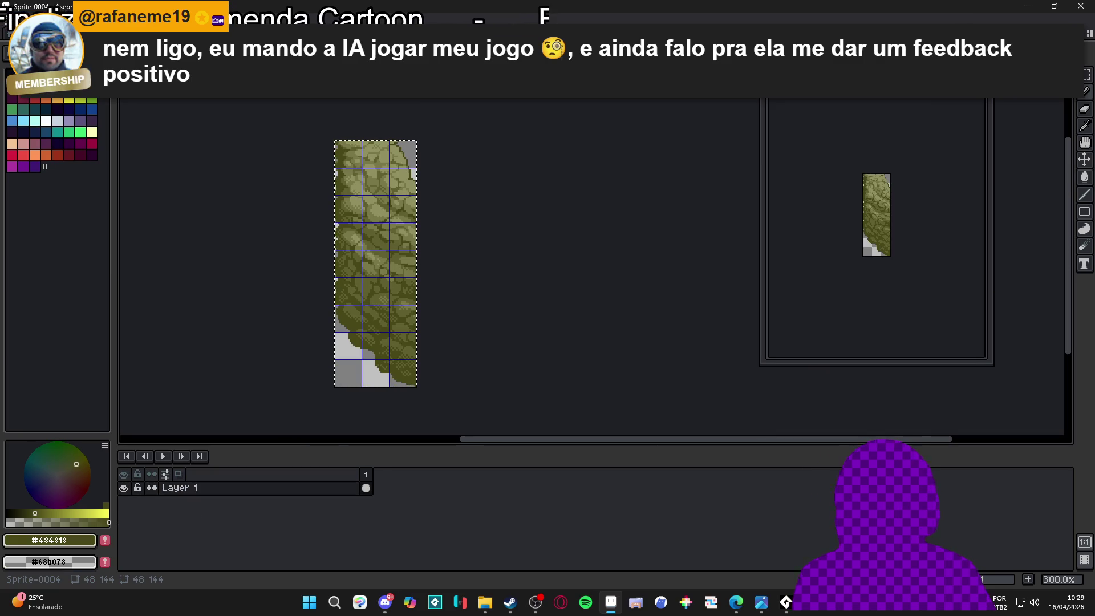
# Try pasting the copied image onto the grass tilemap, undo it, and clear the selection
pyautogui.hotkey('ctrl', 'Tab')
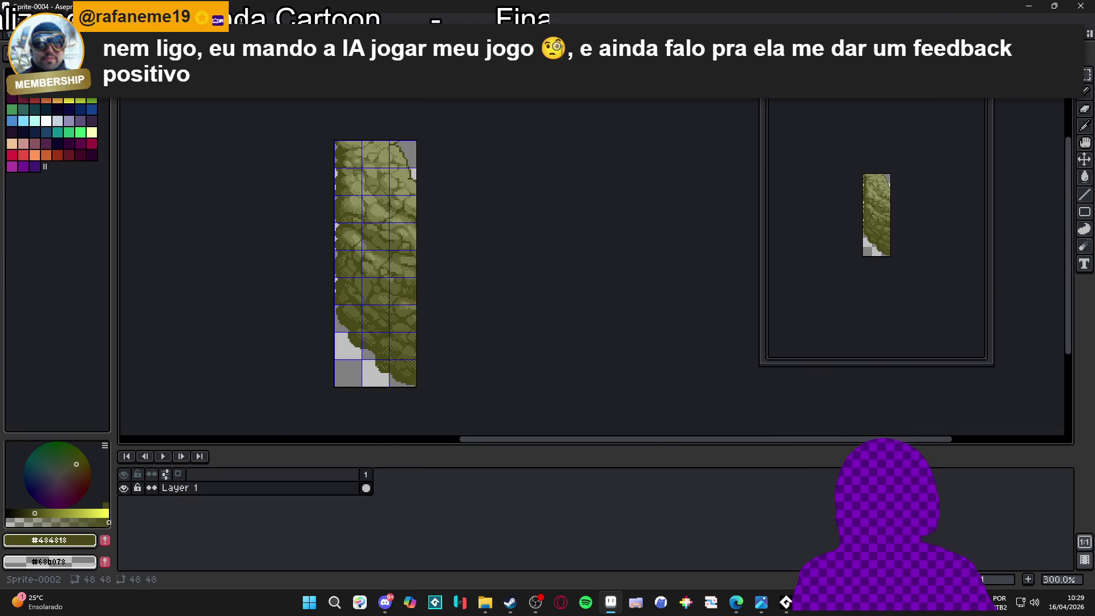
pyautogui.hotkey('ctrl', 'Tab')
pyautogui.hotkey('ctrl', 'Tab')
pyautogui.moveTo(513, 300); pyautogui.dragTo(460, 266)
pyautogui.scroll(1, 460, 265)
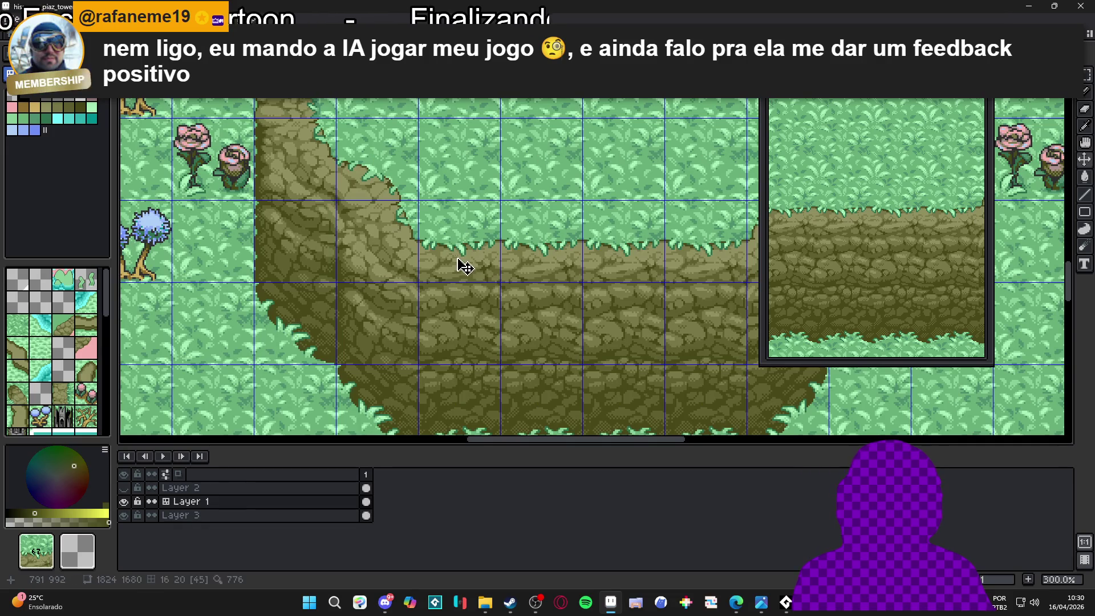
pyautogui.hotkey('ctrl', 'v')
pyautogui.hotkey('ctrl', 'z')
pyautogui.hotkey('ctrl', 'z')
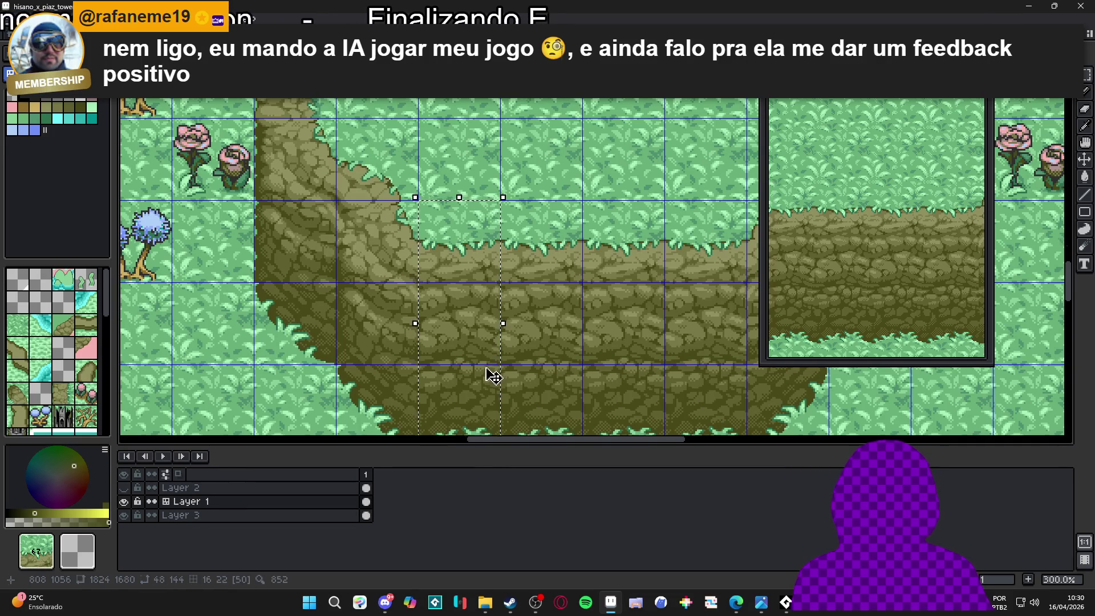
pyautogui.scroll(-1, 489, 372)
pyautogui.hotkey('ctrl', 'd')
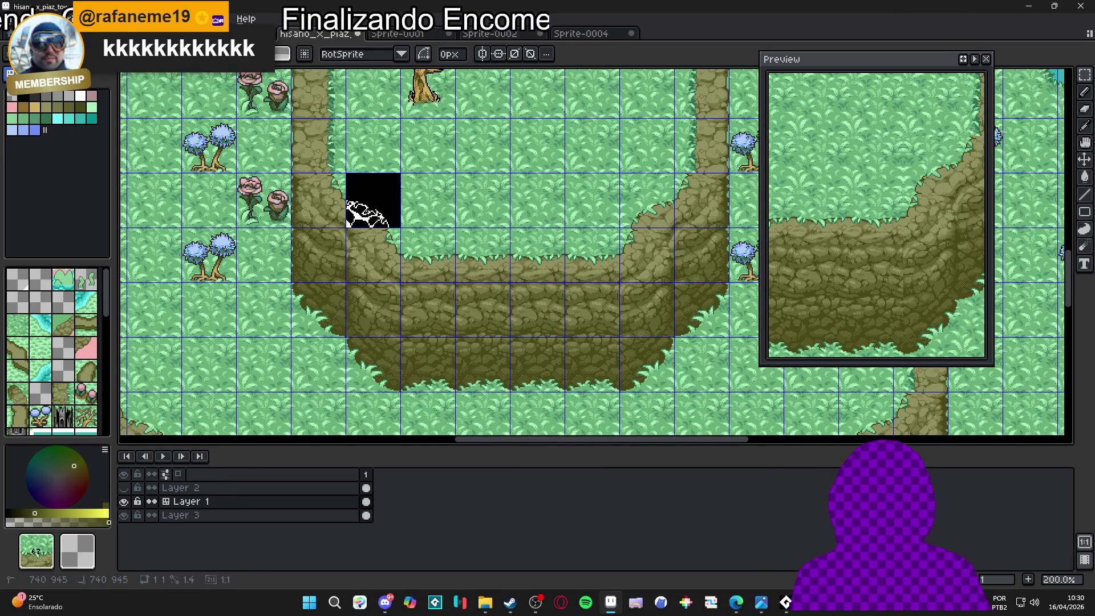
# Return to Sprite-0004 and delete all of its rock pixels
pyautogui.hotkey('ctrl', 'shift', 'Tab')
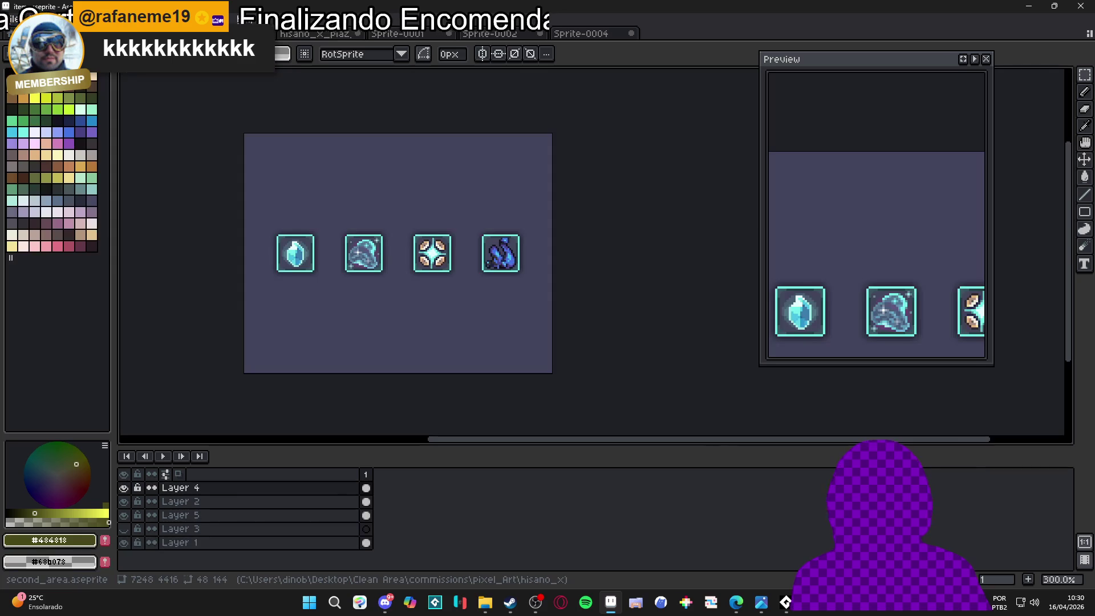
pyautogui.hotkey('ctrl', 'shift', 'Tab')
pyautogui.scroll(2, 378, 307)
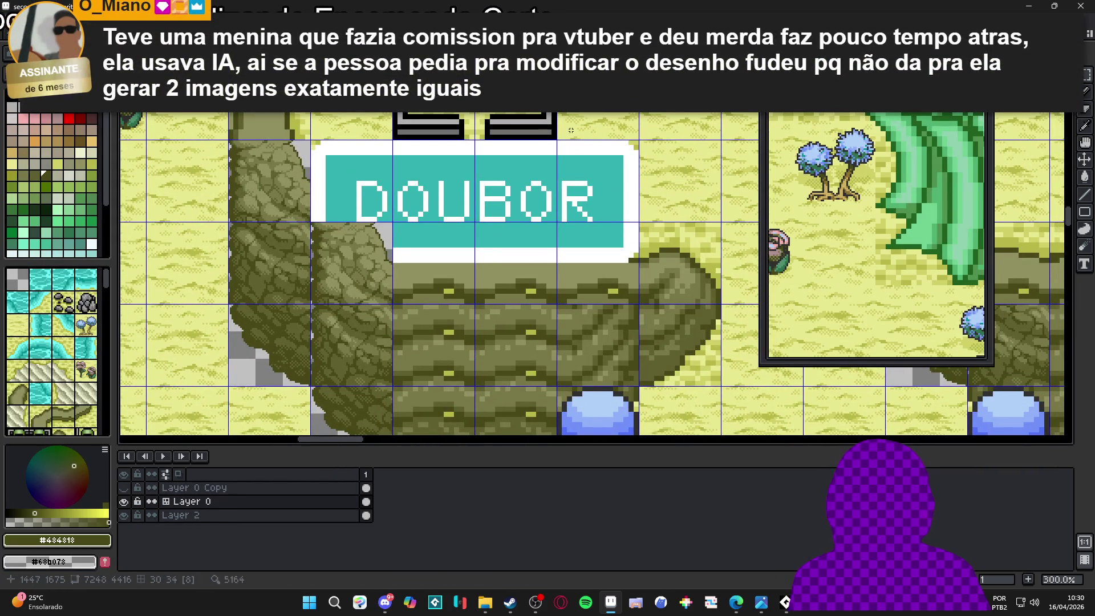
pyautogui.hotkey('ctrl', 'shift', 'Tab')
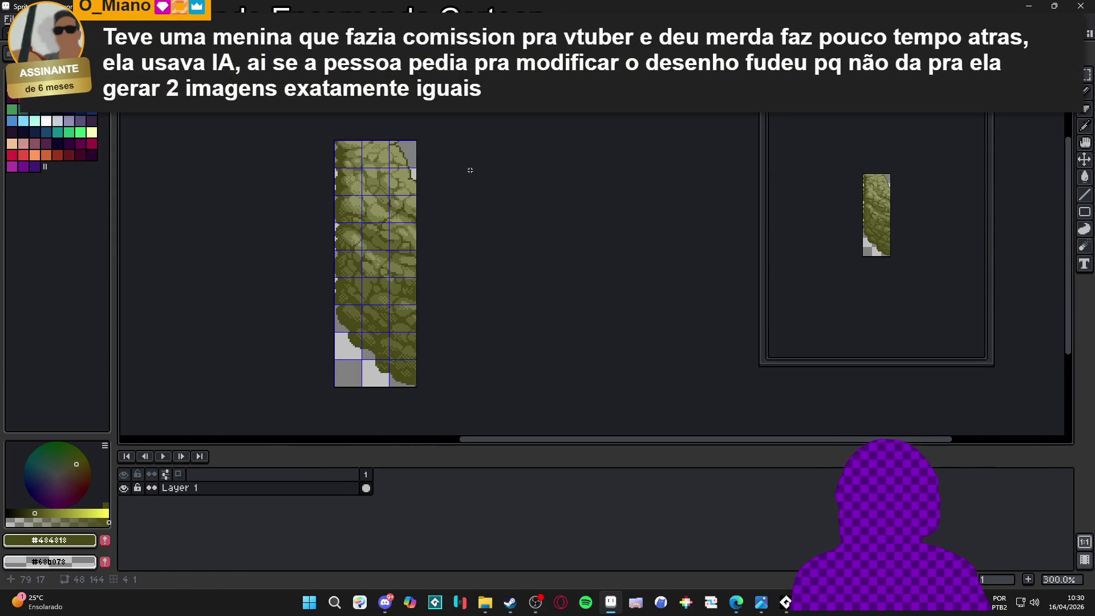
pyautogui.press('Delete')
pyautogui.moveTo(434, 149)
pyautogui.mouseDown()
pyautogui.moveTo(534, 165)
pyautogui.moveTo(528, 155)
pyautogui.mouseUp()
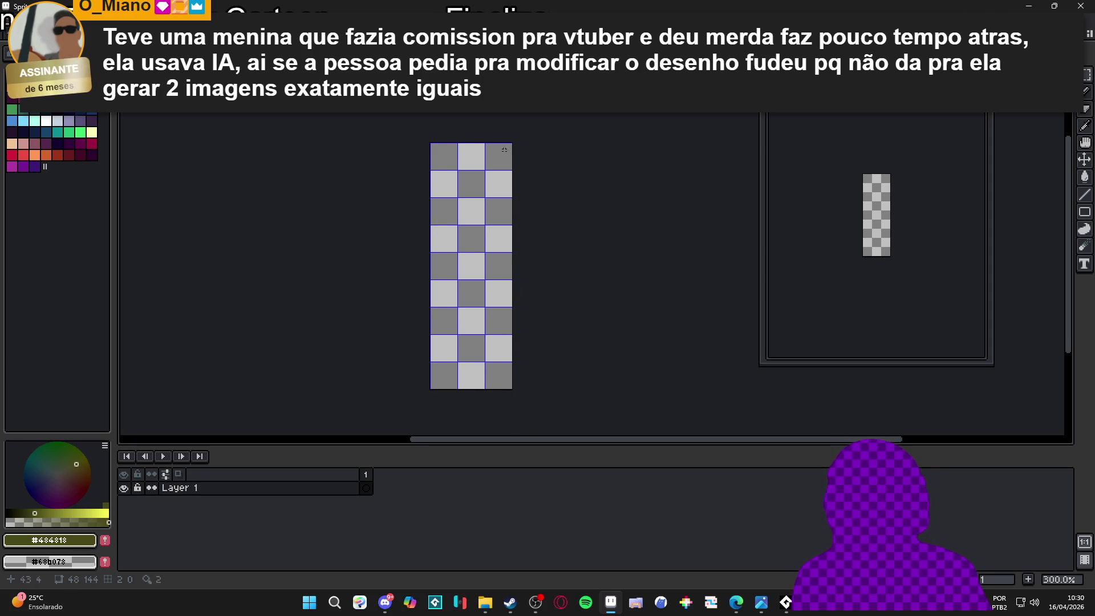
# Copy a one-tile-wide cliff column from the grass tilemap and paste it into Sprite-0004
pyautogui.scroll(2, 488, 170)
pyautogui.hotkey('ctrl', 'Tab')
pyautogui.hotkey('ctrl', 'Tab')
pyautogui.hotkey('ctrl', 'Tab')
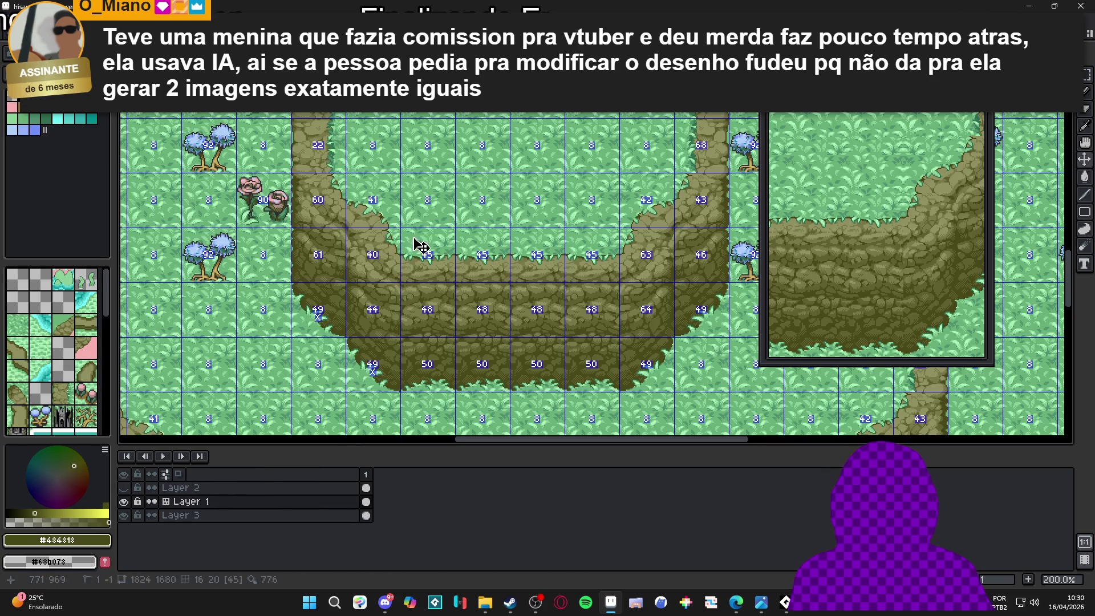
pyautogui.moveTo(346, 173)
pyautogui.mouseDown()
pyautogui.moveTo(399, 190)
pyautogui.moveTo(384, 337)
pyautogui.mouseUp()
pyautogui.hotkey('ctrl', 'c')
pyautogui.hotkey('ctrl', 'n')
pyautogui.press('Return')
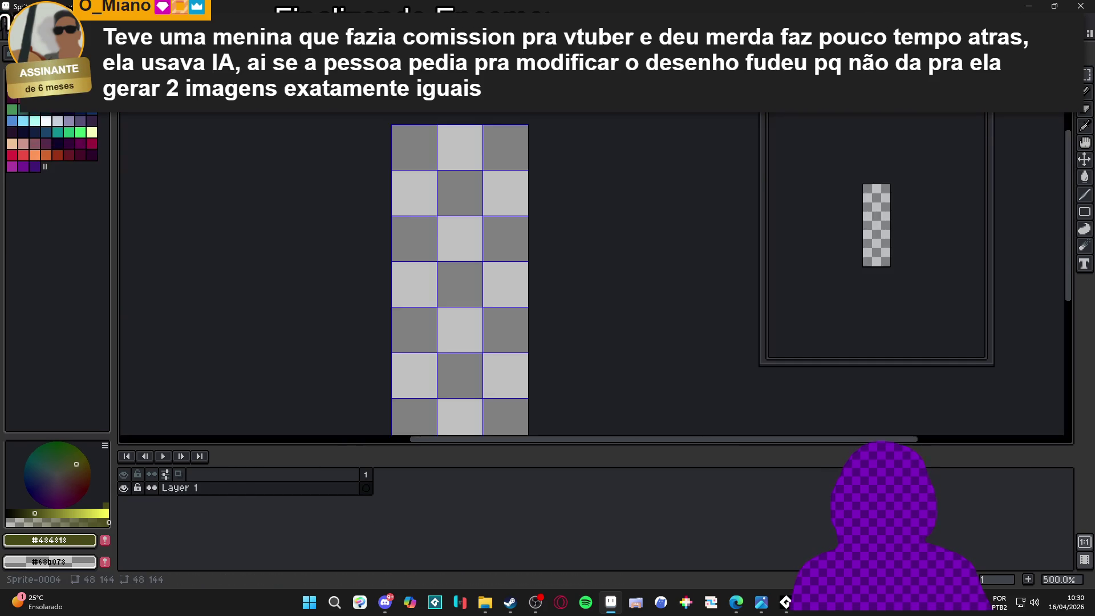
pyautogui.hotkey('ctrl', 'v')
pyautogui.press('Return')
pyautogui.scroll(-1, 435, 179)
pyautogui.scroll(2, 436, 174)
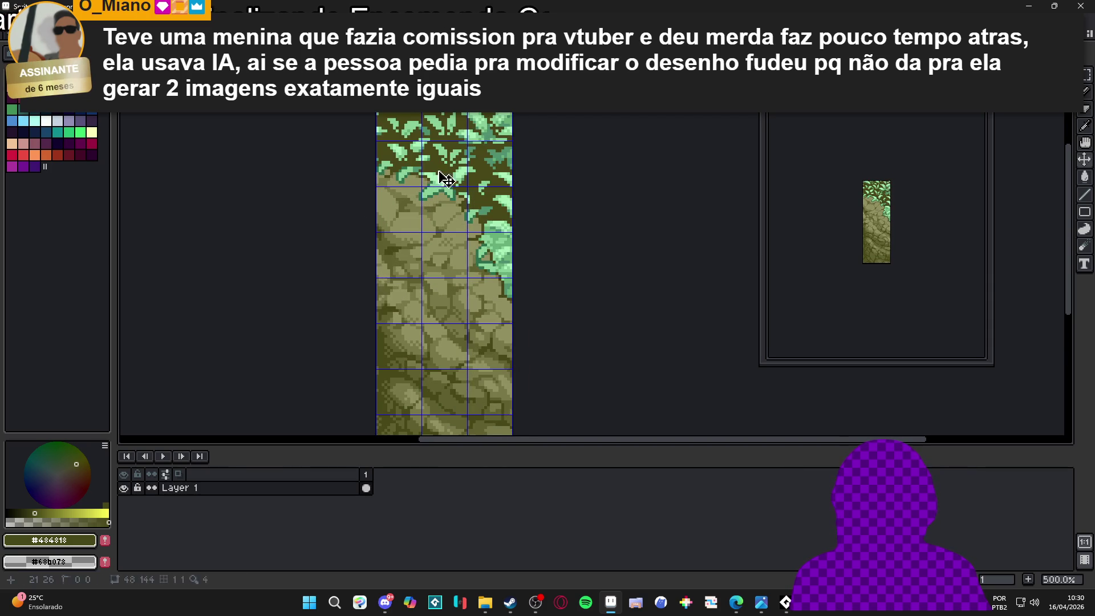
# Fill the background light green, then magic-wand and delete the green background and leaf pixels
pyautogui.press('g')
pyautogui.rightClick(436, 171)
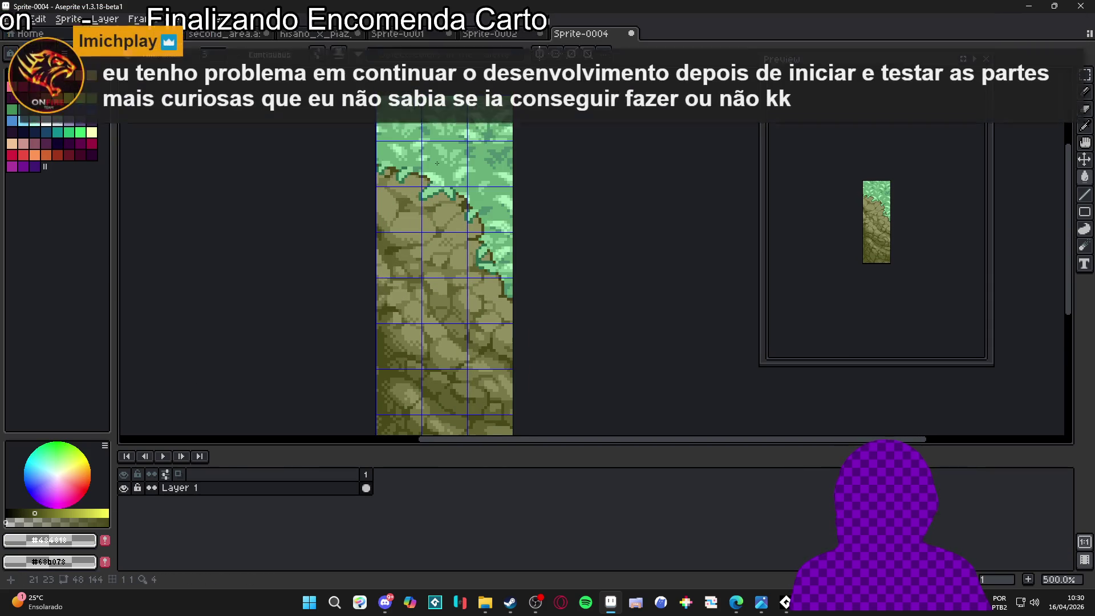
pyautogui.scroll(2, 437, 157)
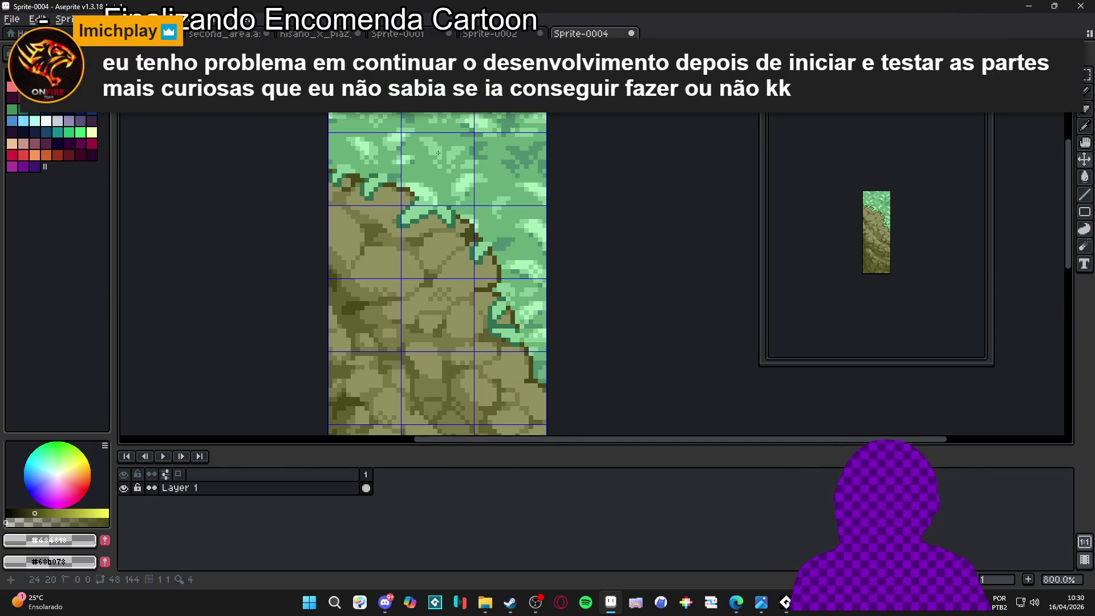
pyautogui.press('w')
pyautogui.click(463, 142)
pyautogui.press('Delete')
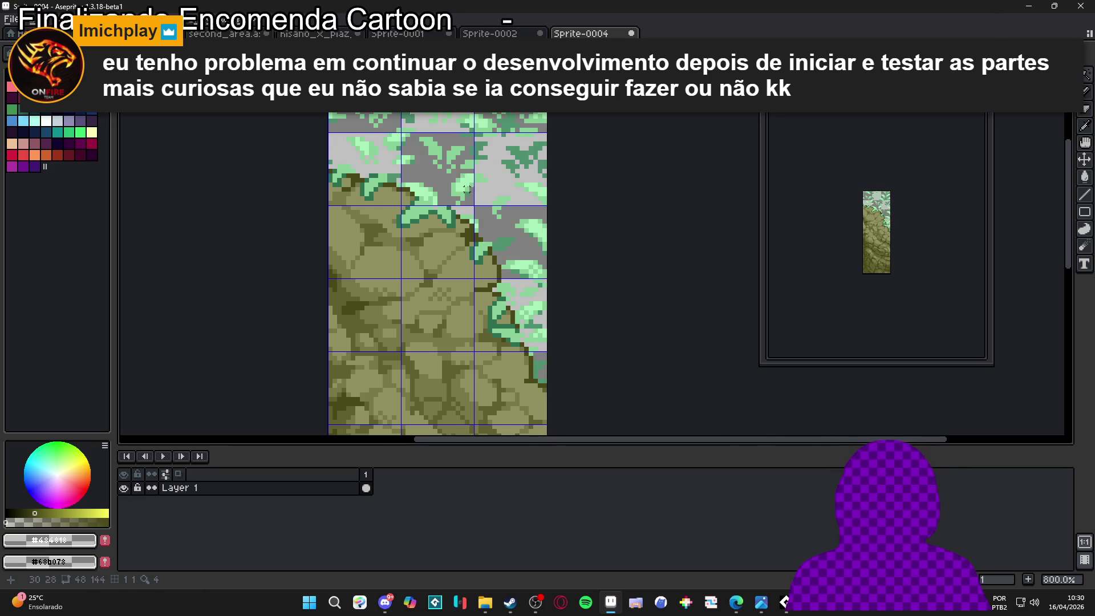
pyautogui.click(453, 152)
pyautogui.press('Delete')
pyautogui.click(484, 166)
pyautogui.press('Delete')
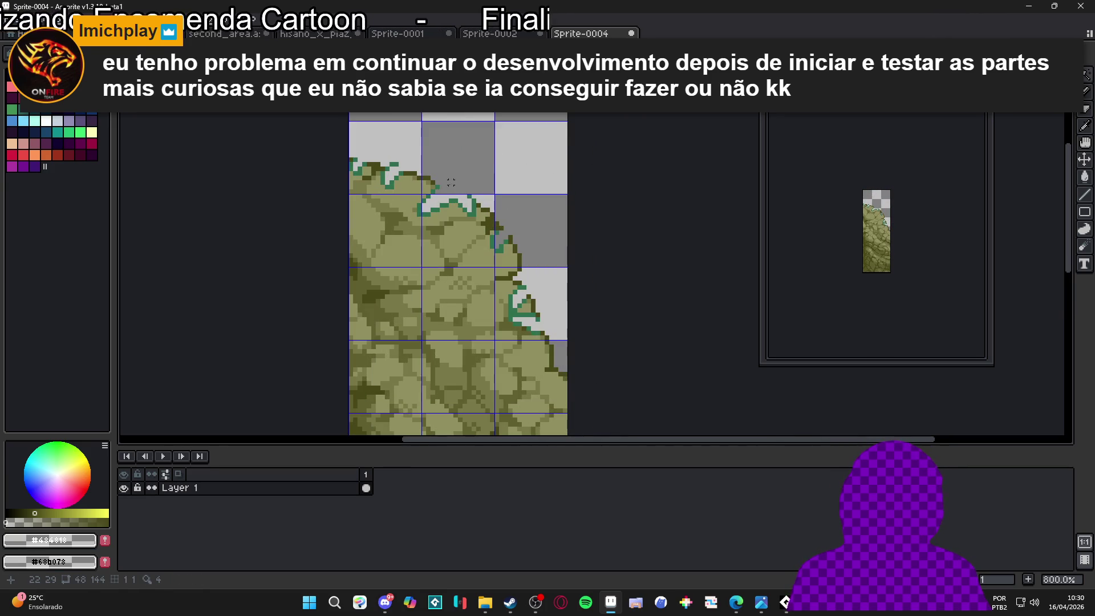
pyautogui.scroll(-2, 451, 182)
pyautogui.scroll(-1, 499, 249)
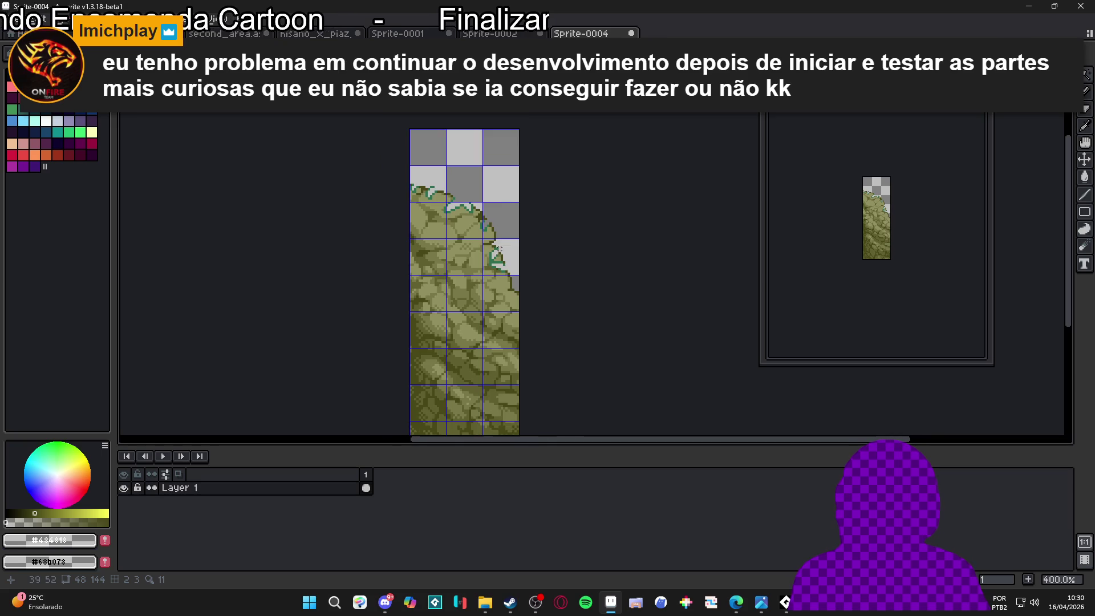
pyautogui.click(489, 34)
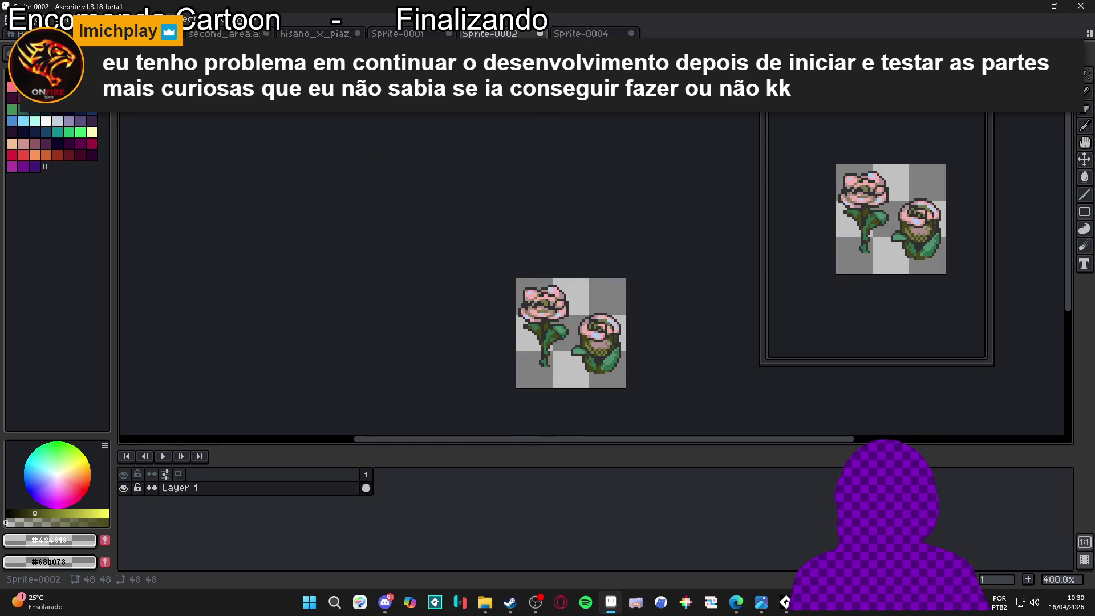
# Return to the second_area map and zoom in around the DOUBOR sign
pyautogui.click(317, 33)
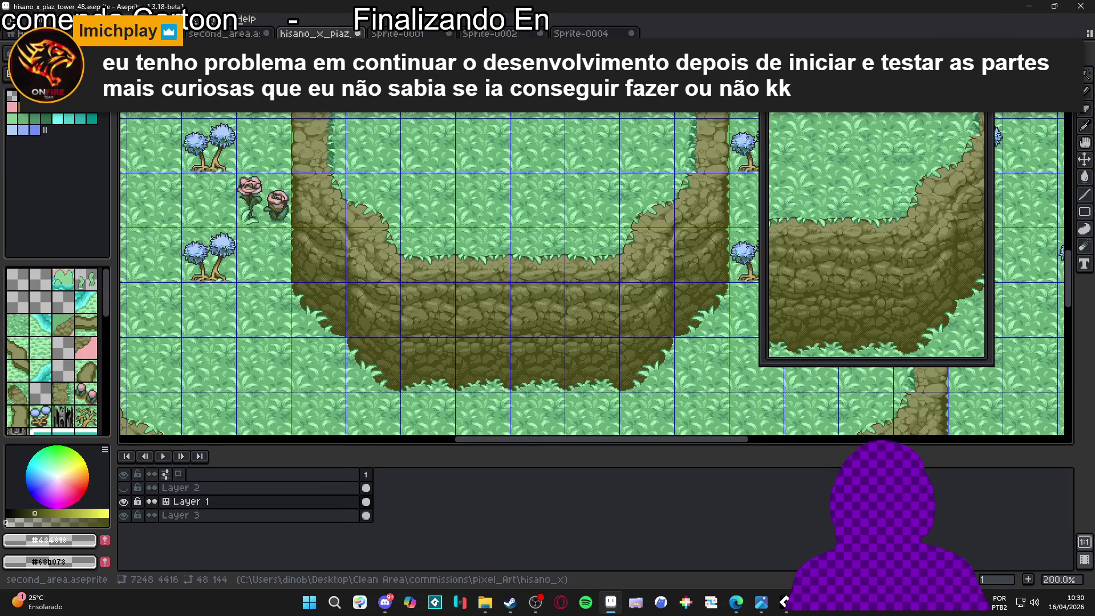
pyautogui.click(224, 33)
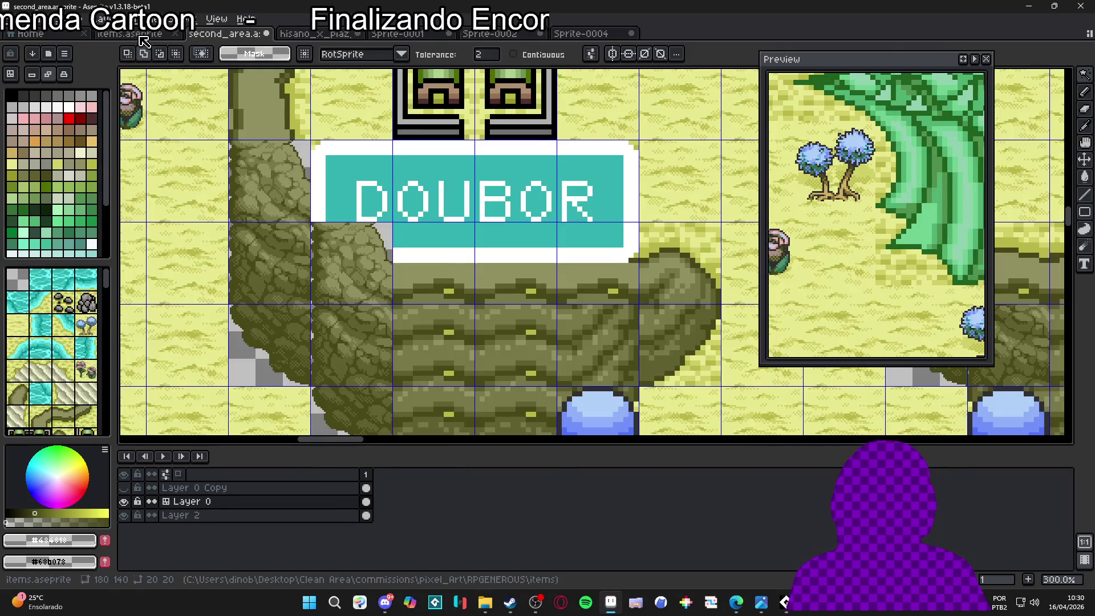
pyautogui.scroll(-1, 294, 147)
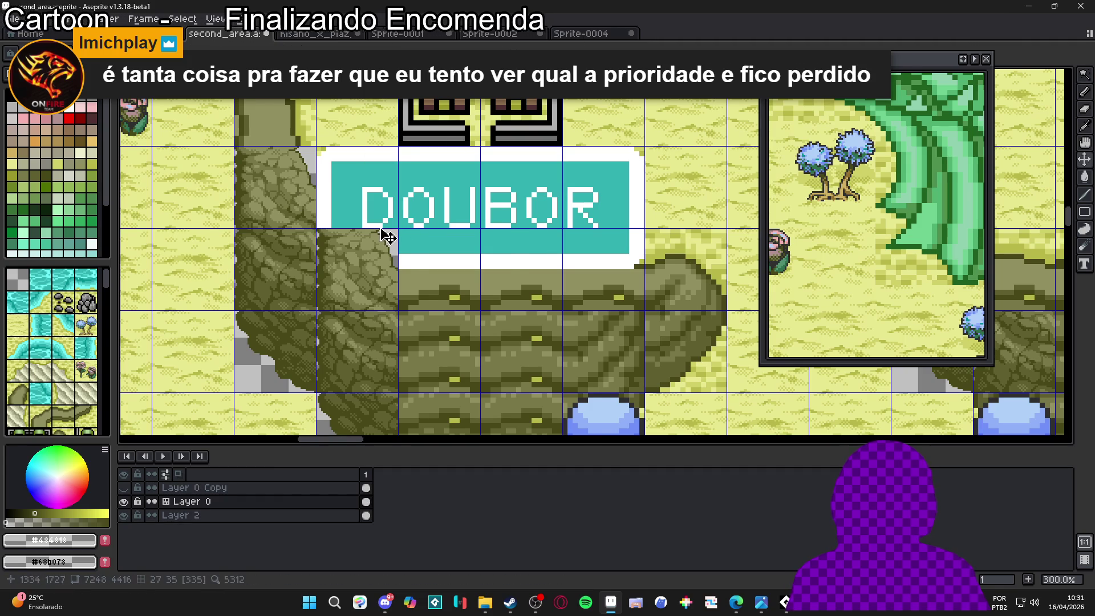
pyautogui.scroll(1, 400, 234)
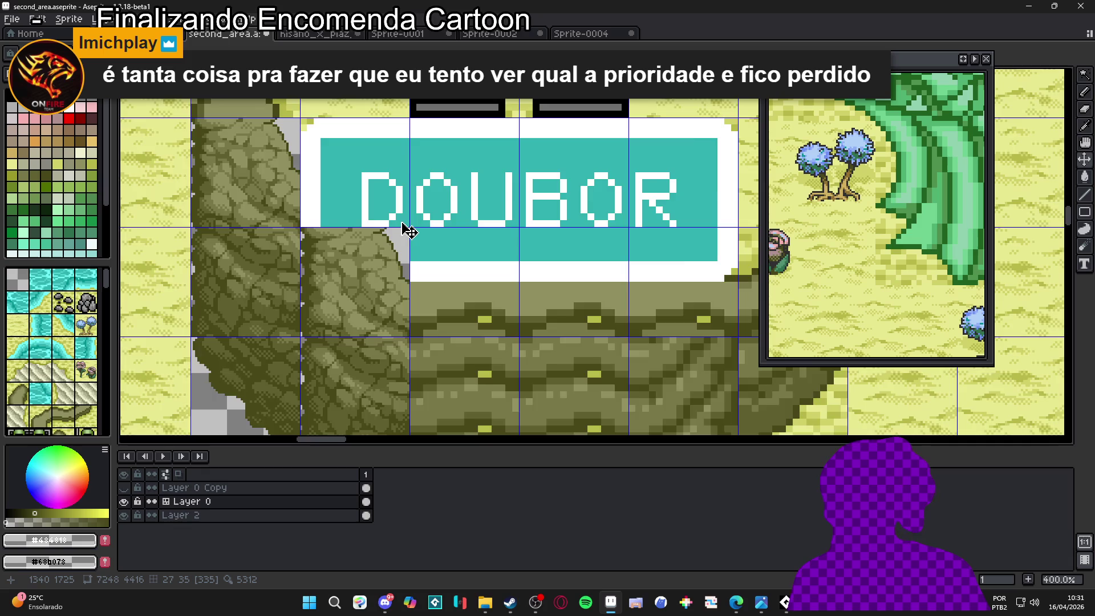
pyautogui.scroll(1, 406, 230)
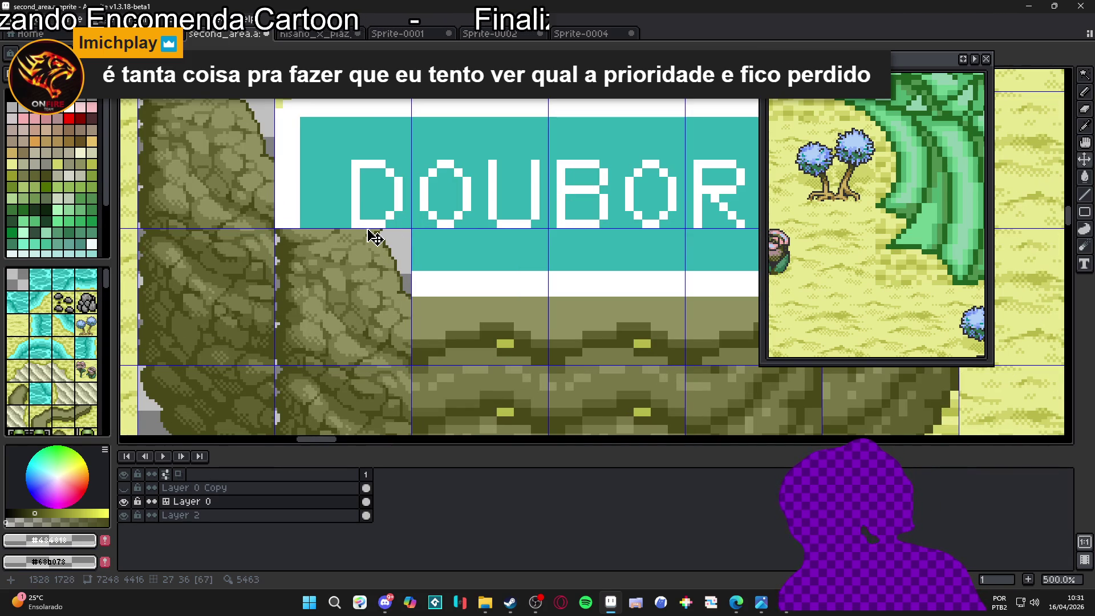
pyautogui.scroll(1, 399, 235)
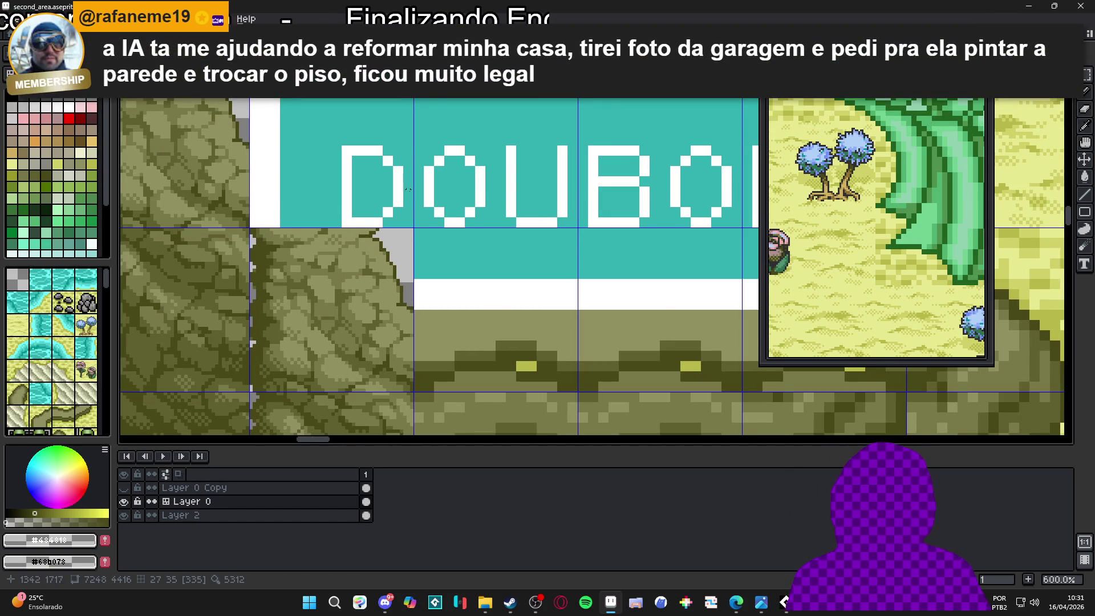
pyautogui.scroll(1, 401, 172)
pyautogui.scroll(-1, 404, 230)
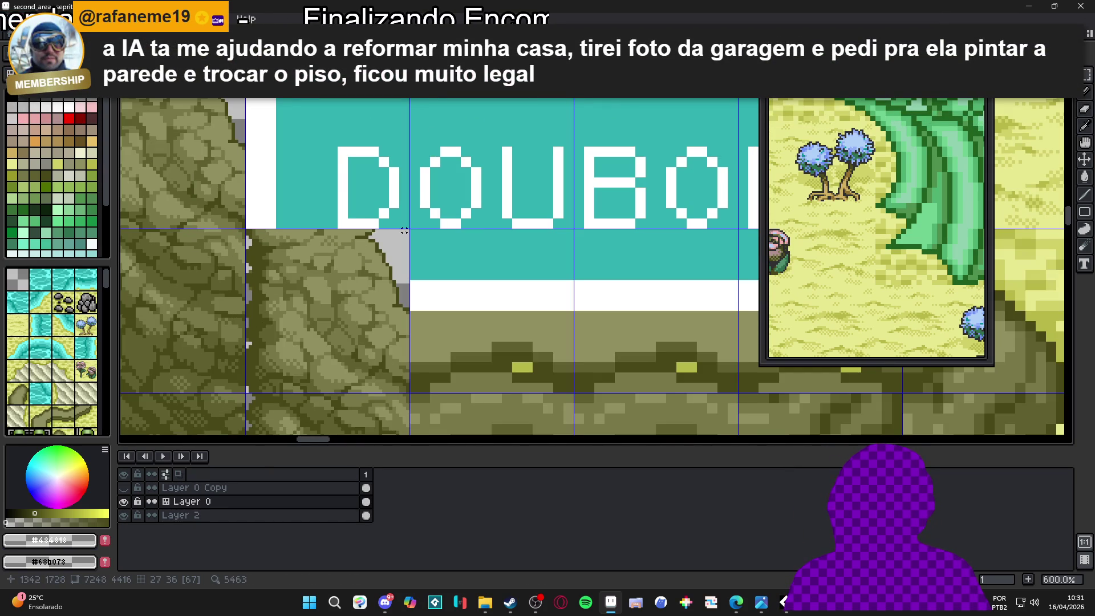
# Marquee the rock area around the grey corner by DOUBOR, copy it and paste as a new sprite
pyautogui.moveTo(408, 231)
pyautogui.mouseDown()
pyautogui.moveTo(361, 331)
pyautogui.moveTo(323, 337)
pyautogui.mouseUp()
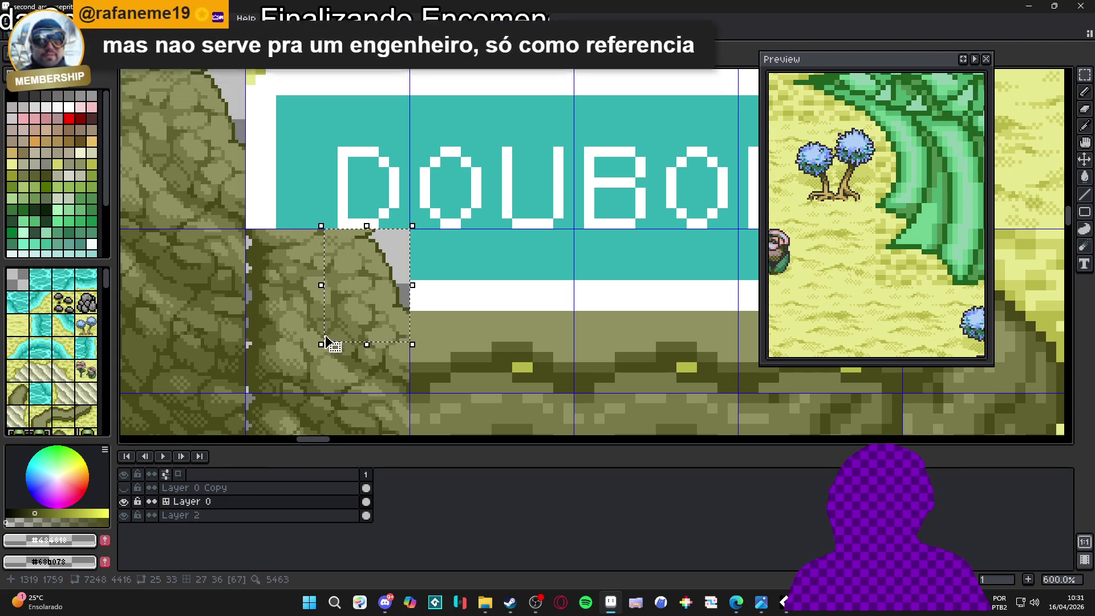
pyautogui.scroll(3, 291, 219)
pyautogui.moveTo(282, 235)
pyautogui.mouseDown()
pyautogui.moveTo(386, 366)
pyautogui.moveTo(379, 374)
pyautogui.moveTo(410, 299)
pyautogui.mouseUp()
pyautogui.scroll(-3, 417, 374)
pyautogui.scroll(3, 445, 350)
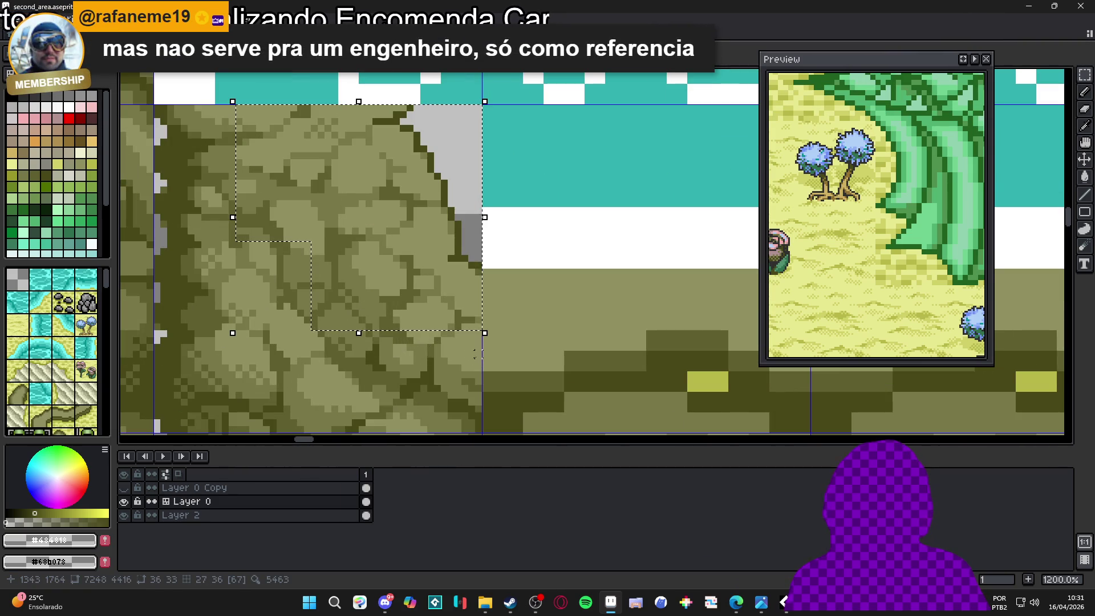
pyautogui.moveTo(478, 408); pyautogui.dragTo(298, 249)
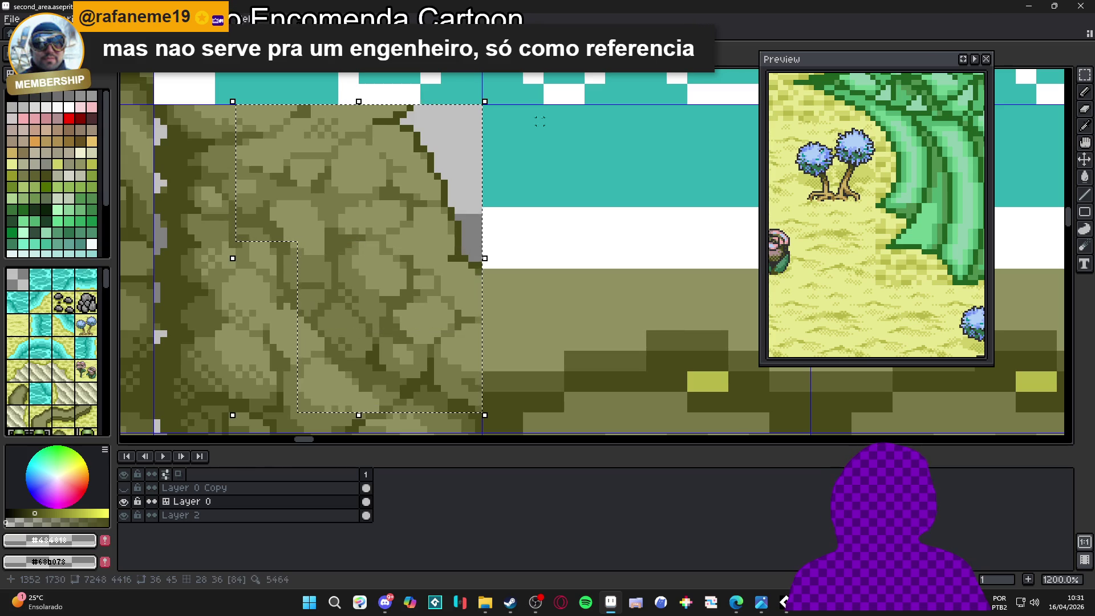
pyautogui.hotkey('ctrl', 'c')
pyautogui.hotkey('ctrl', 'alt', 'v')
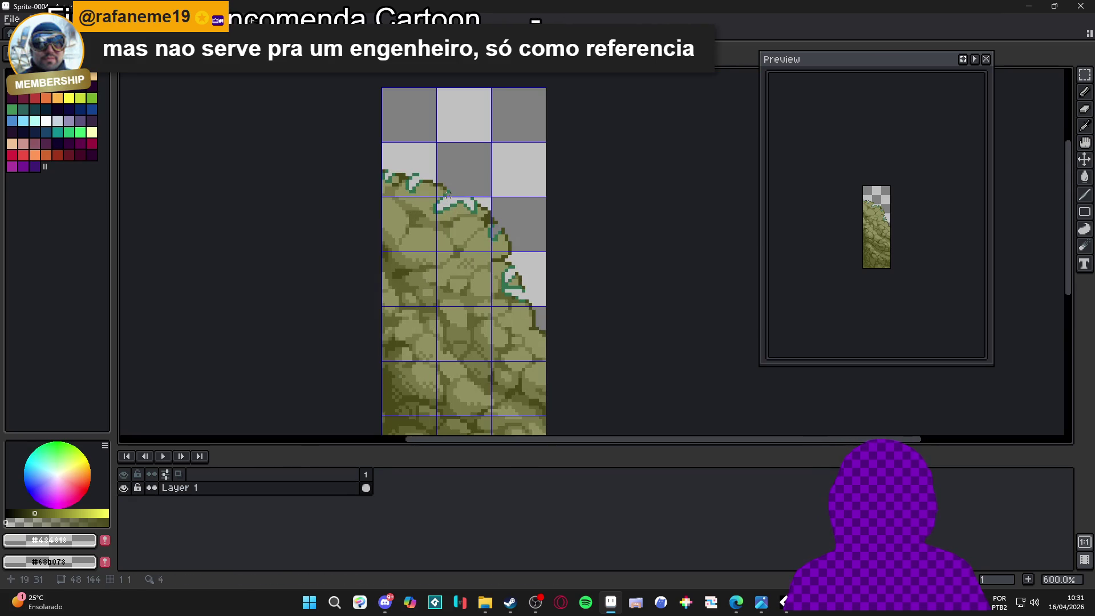
# Cancel the misplaced paste, then paste the rock block onto the tiles again and commit it
pyautogui.moveTo(595, 242)
pyautogui.mouseDown()
pyautogui.moveTo(423, 235)
pyautogui.moveTo(472, 207)
pyautogui.moveTo(526, 130)
pyautogui.mouseUp()
pyautogui.press('Escape')
pyautogui.scroll(-2, 456, 211)
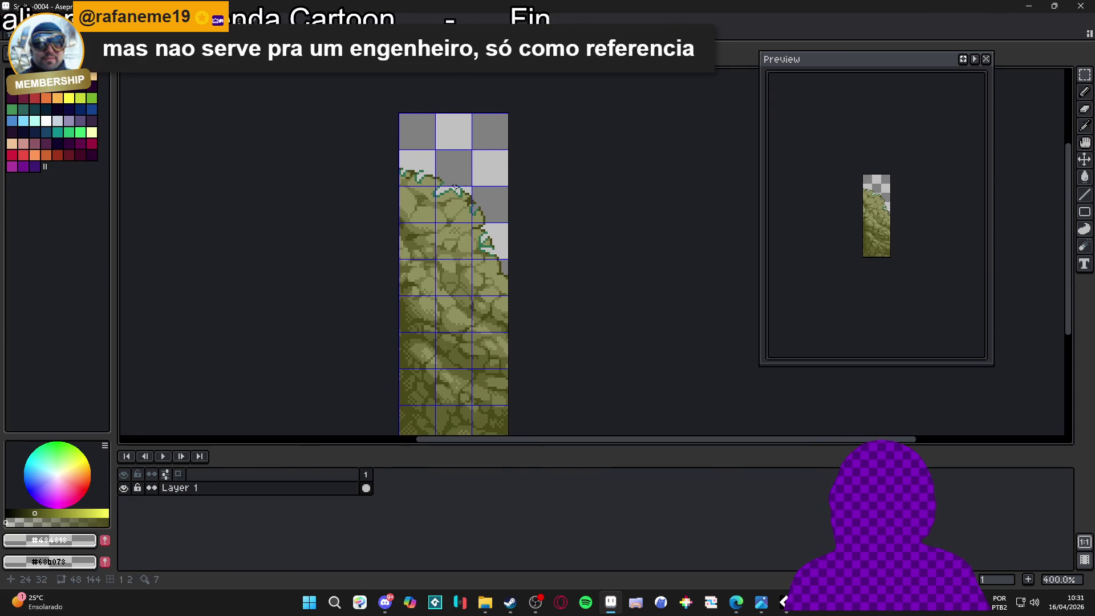
pyautogui.scroll(1, 454, 209)
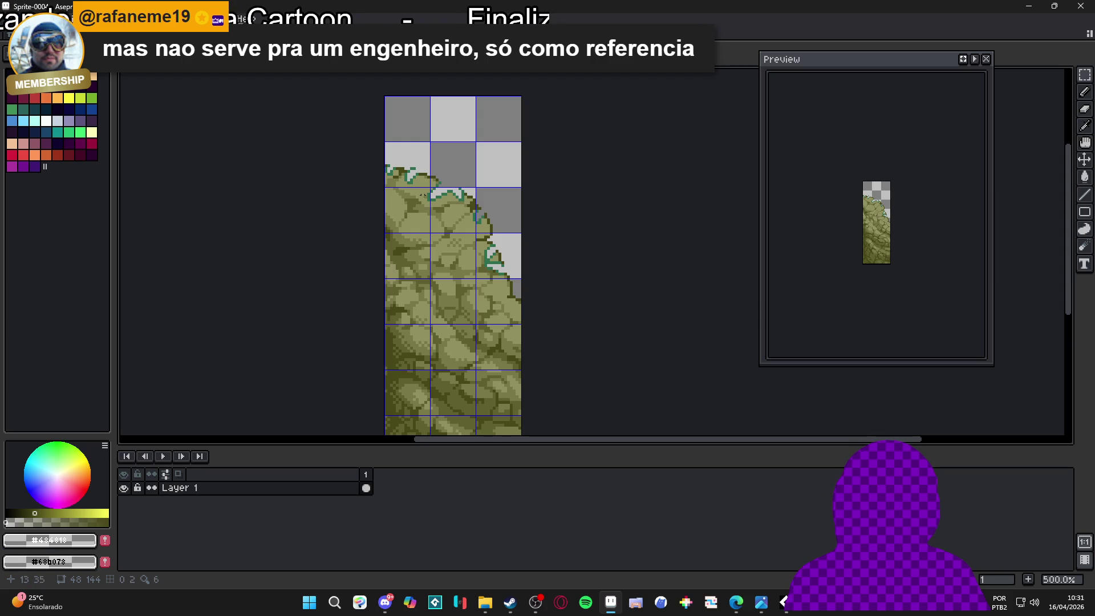
pyautogui.hotkey('ctrl', 'v')
pyautogui.moveTo(557, 240)
pyautogui.mouseDown()
pyautogui.moveTo(470, 220)
pyautogui.moveTo(495, 264)
pyautogui.moveTo(480, 211)
pyautogui.moveTo(501, 215)
pyautogui.moveTo(492, 245)
pyautogui.moveTo(501, 300)
pyautogui.mouseUp()
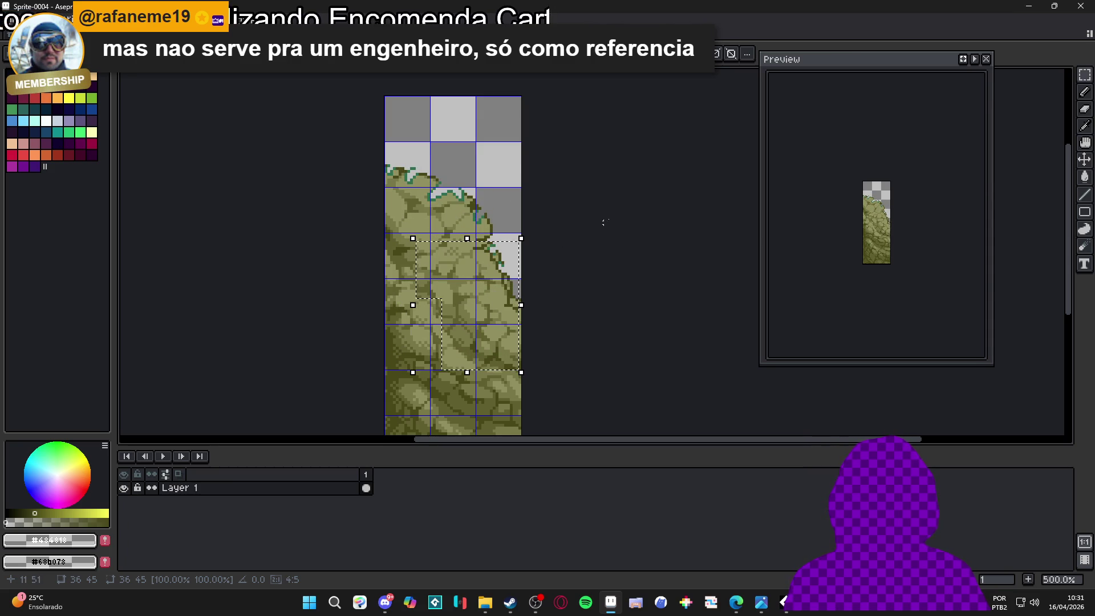
pyautogui.click(568, 74)
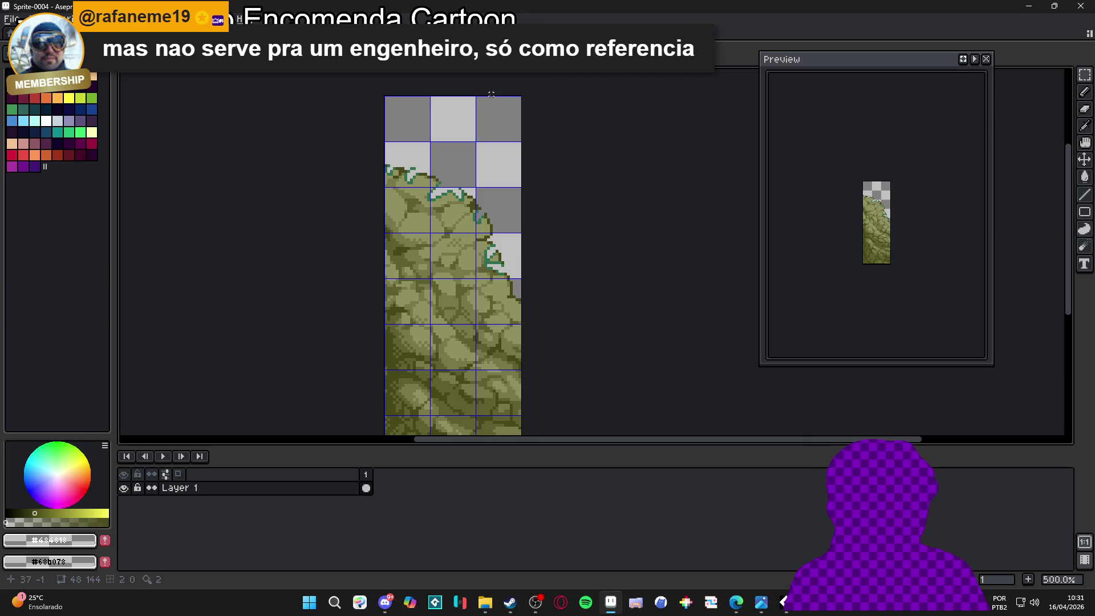
# Cycle through the open documents back to the Sprite-0004 rock tiles
pyautogui.hotkey('ctrl', 'Tab')
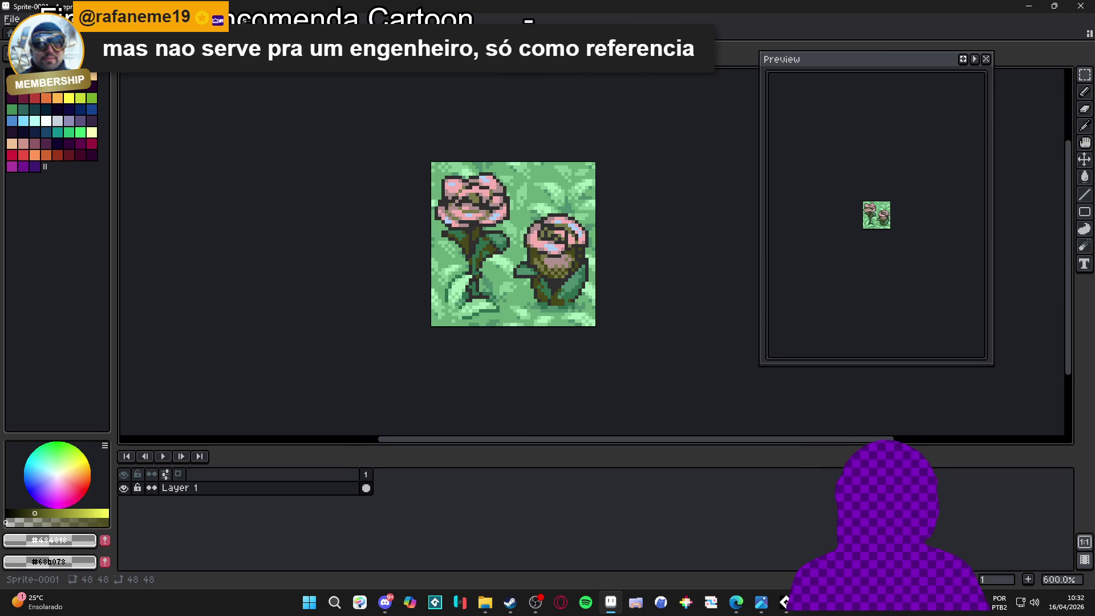
pyautogui.hotkey('ctrl', 'Tab')
pyautogui.hotkey('ctrl', 'Tab')
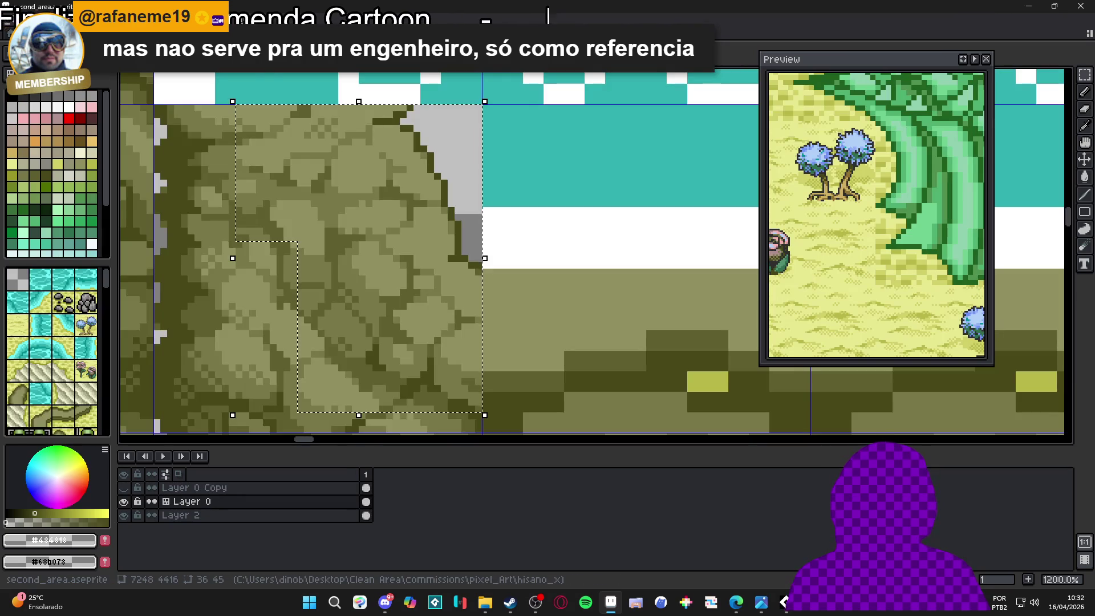
pyautogui.scroll(-3, 392, 186)
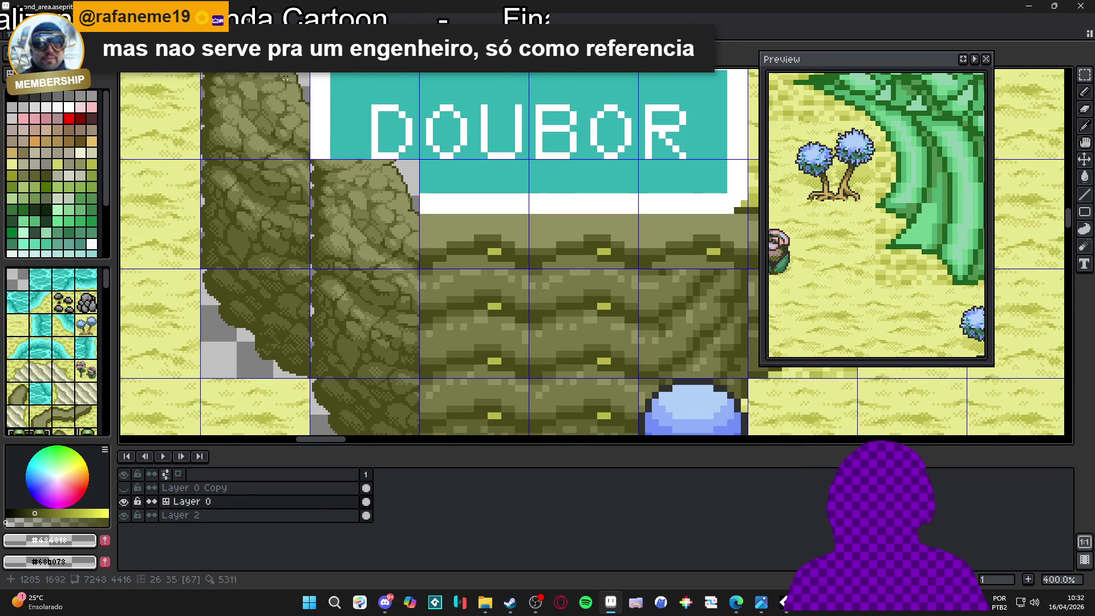
pyautogui.hotkey('ctrl', 'Tab')
pyautogui.hotkey('ctrl', 'Tab')
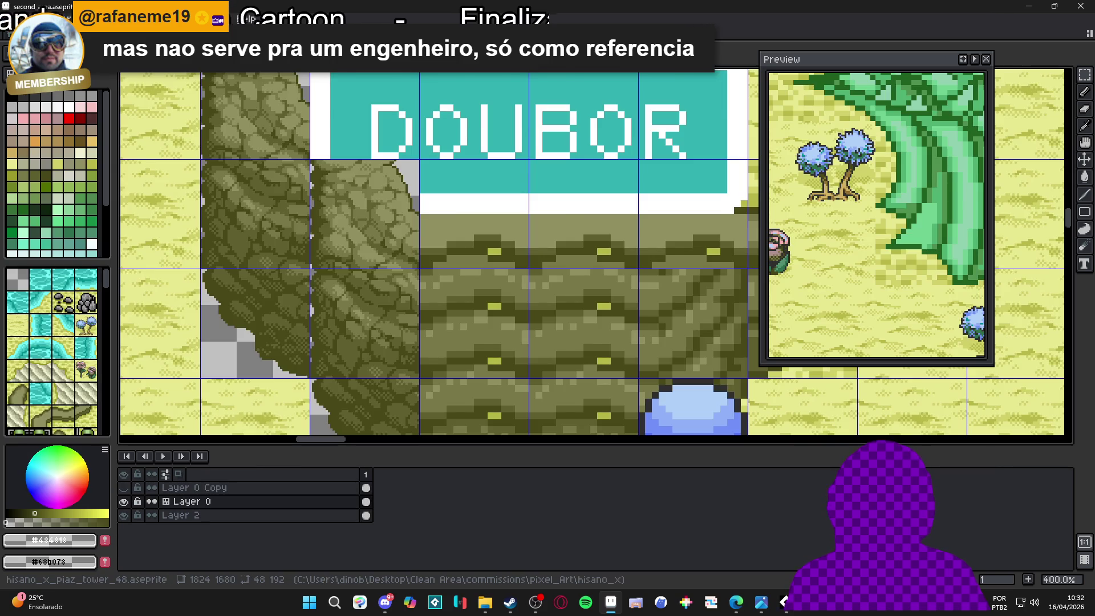
pyautogui.hotkey('ctrl', 'Tab')
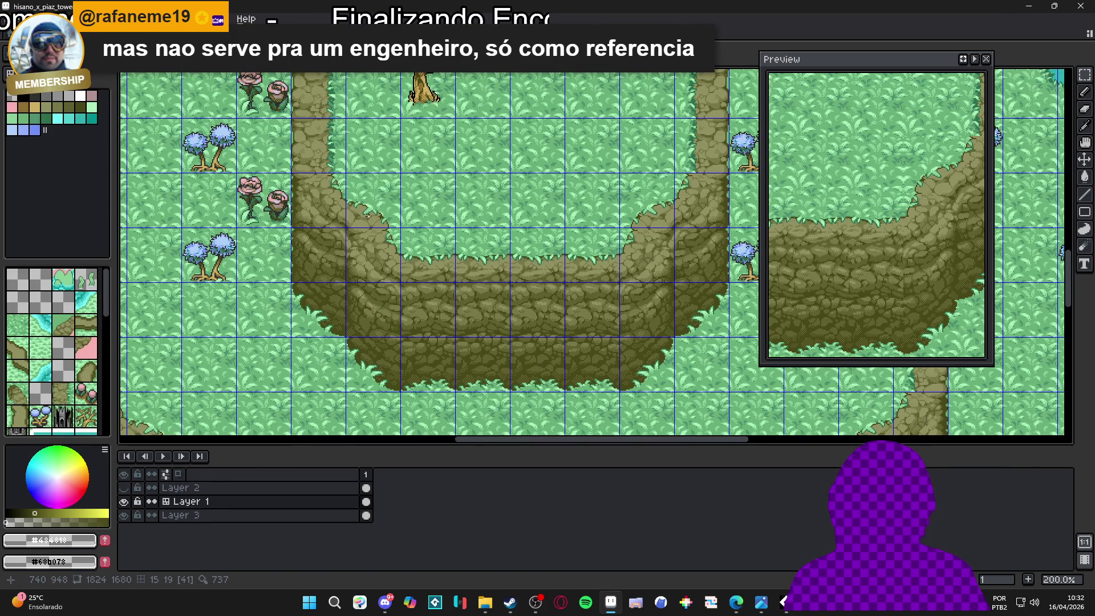
pyautogui.hotkey('ctrl', 'Tab')
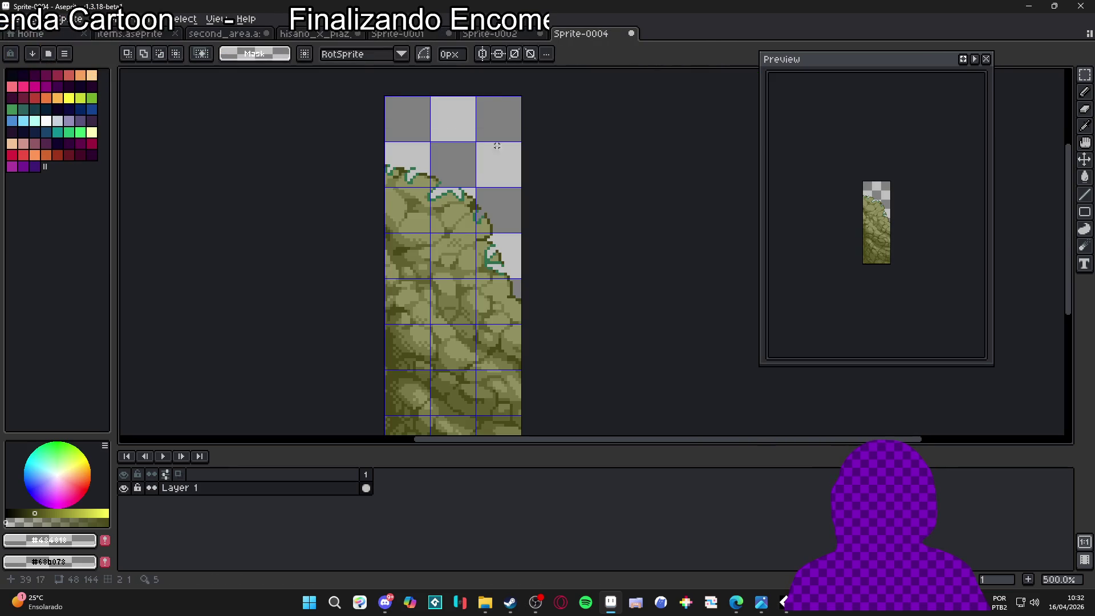
pyautogui.scroll(7, 455, 191)
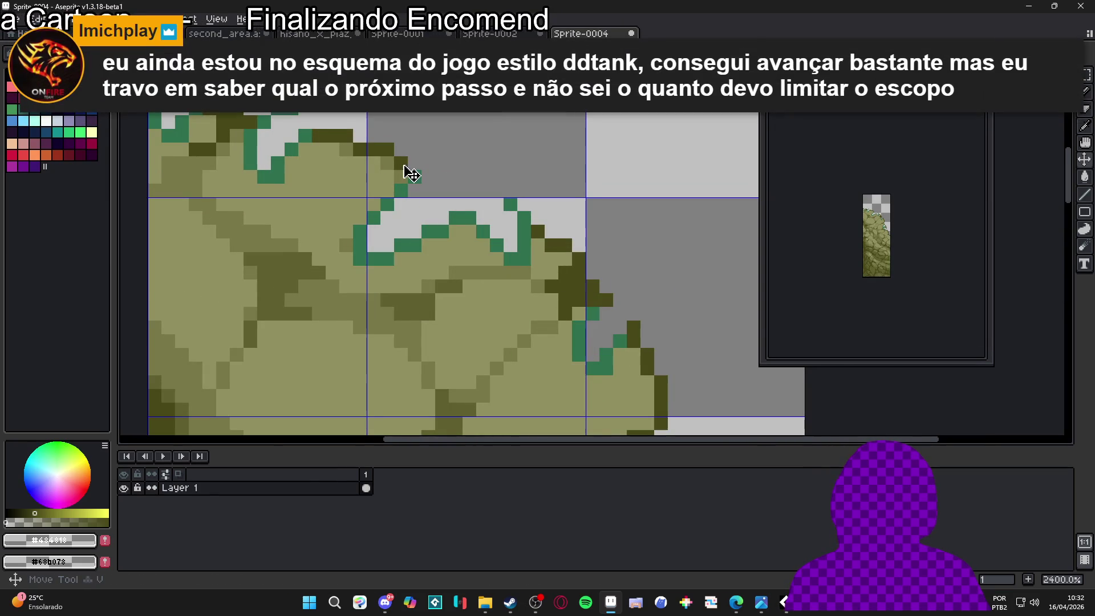
# Pencil a short dark olive stroke along the cliff strip's curved top edge
pyautogui.keyDown('alt'); pyautogui.click(401, 164); pyautogui.keyUp('alt')
pyautogui.moveTo(408, 184); pyautogui.dragTo(448, 178)
pyautogui.scroll(-2, 451, 185)
pyautogui.scroll(2, 452, 184)
pyautogui.scroll(-8, 456, 181)
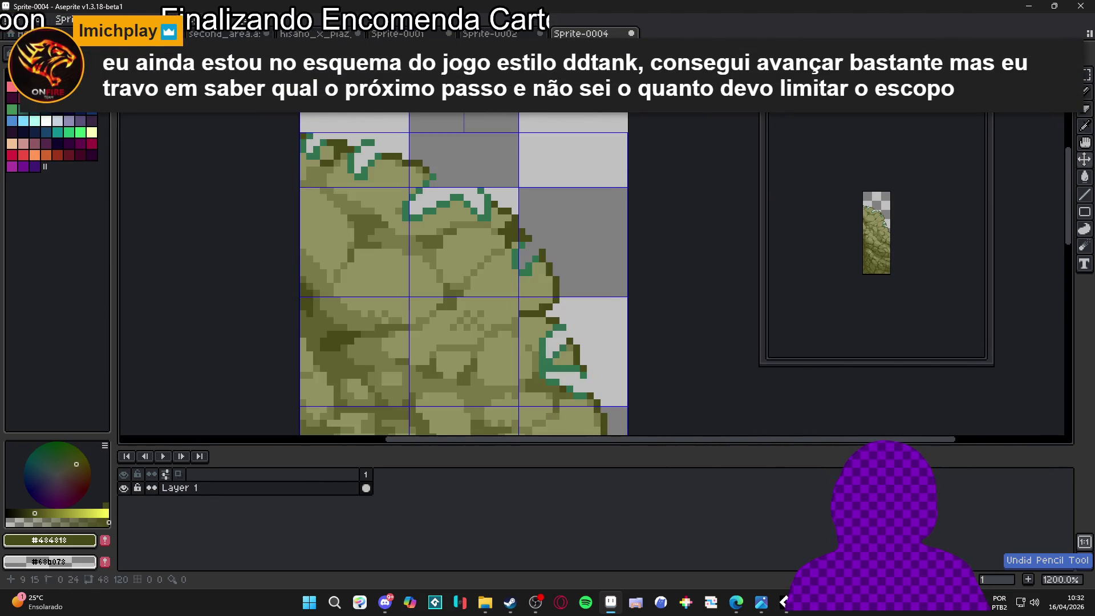
pyautogui.click(213, 19)
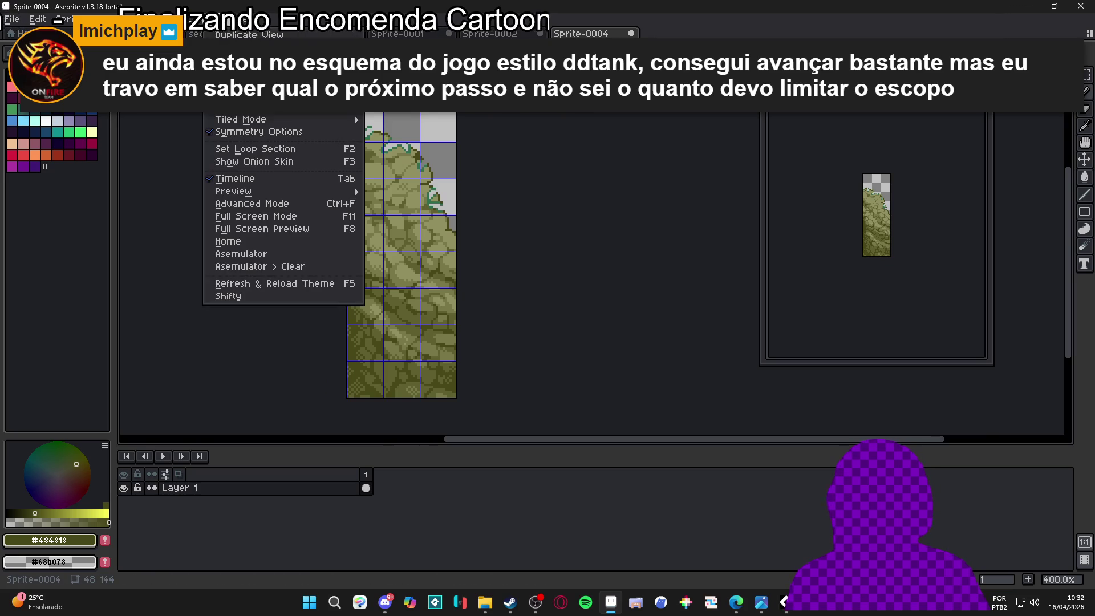
# Set the sprite grid to 48×48 cells in Grid Settings
pyautogui.click(371, 113)
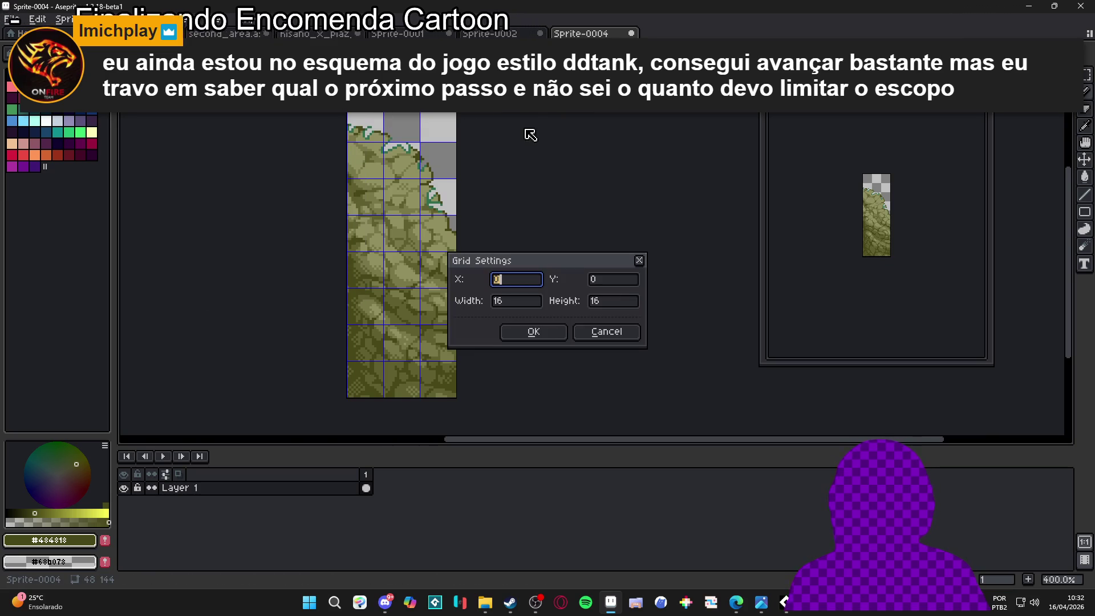
pyautogui.press('Tab')
pyautogui.press('Tab')
pyautogui.write('8')
pyautogui.press('Tab')
pyautogui.write('48')
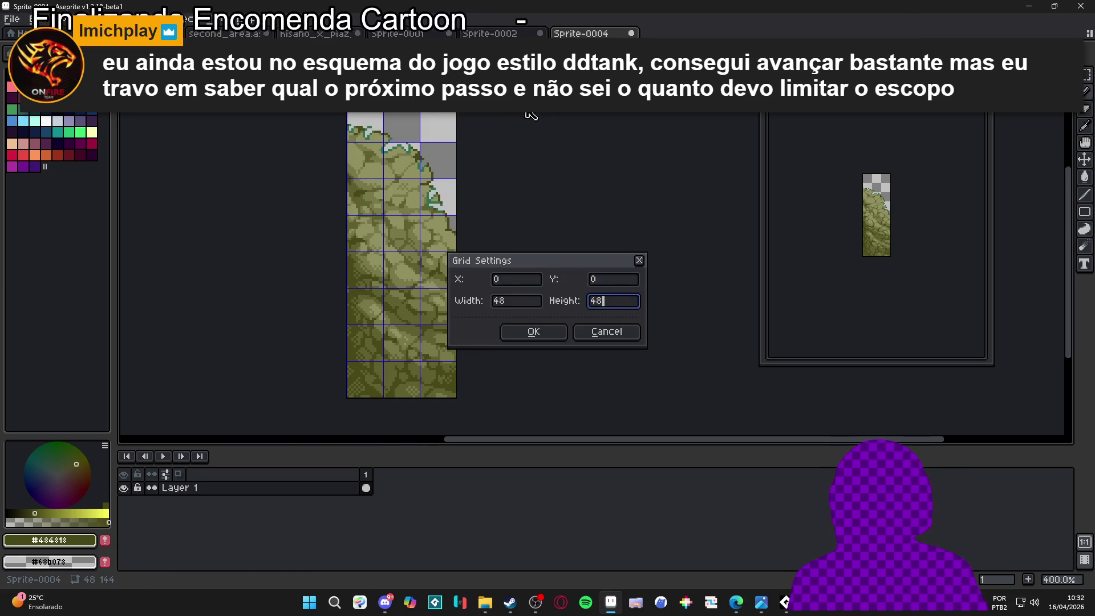
pyautogui.press('Return')
pyautogui.scroll(-1, 421, 208)
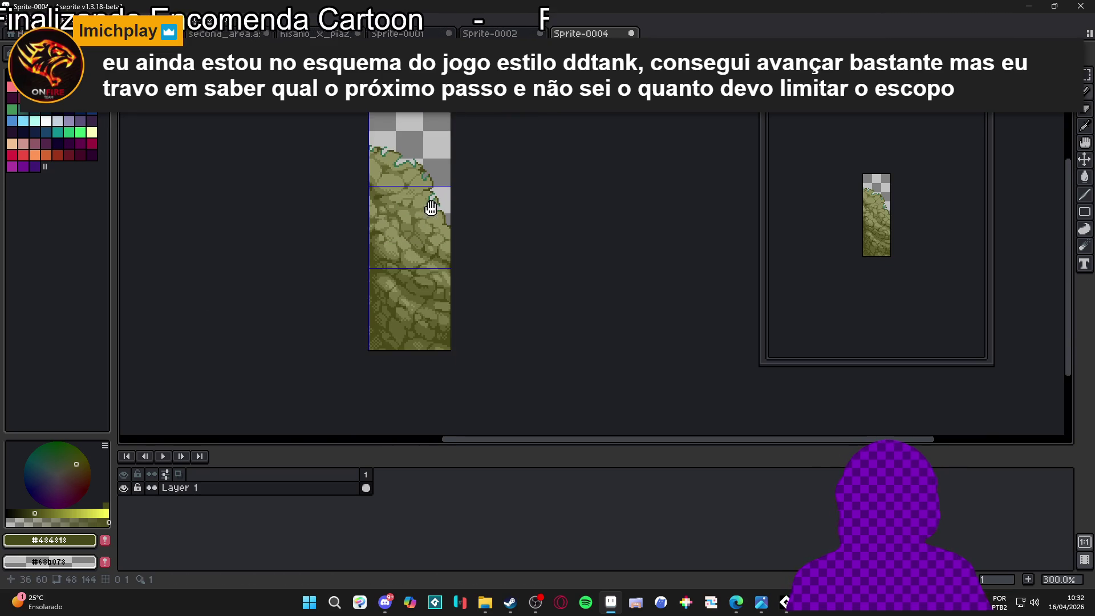
pyautogui.scroll(1, 421, 208)
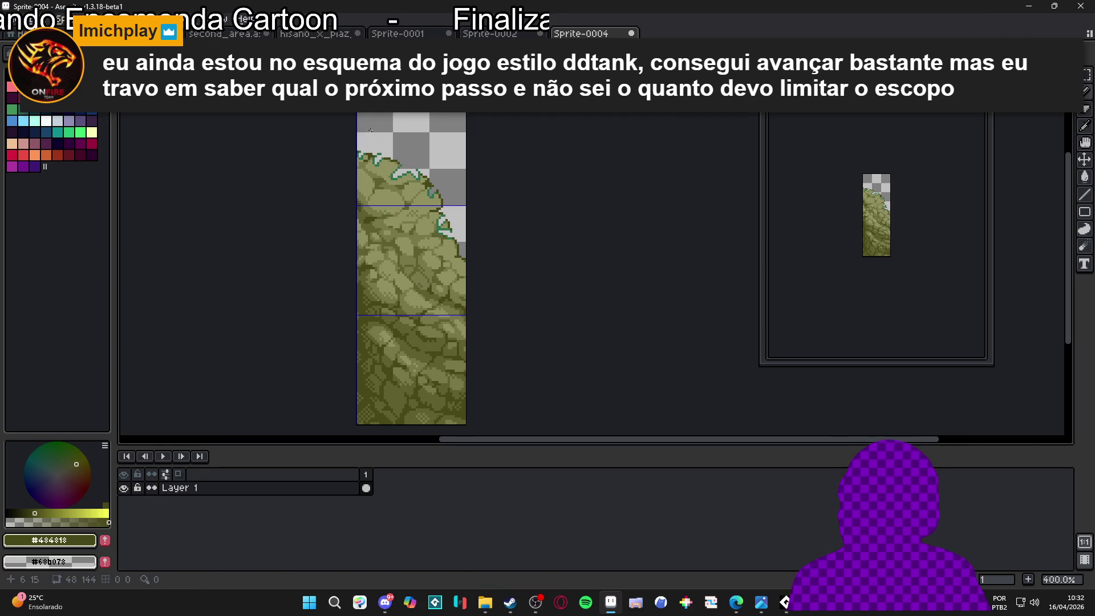
# Toggle the grid view and marquee the top 48×48 cell of the rock strip
pyautogui.hotkey('ctrl', "'")
pyautogui.hotkey('ctrl', "'")
pyautogui.press('m')
pyautogui.moveTo(403, 159); pyautogui.dragTo(409, 165)
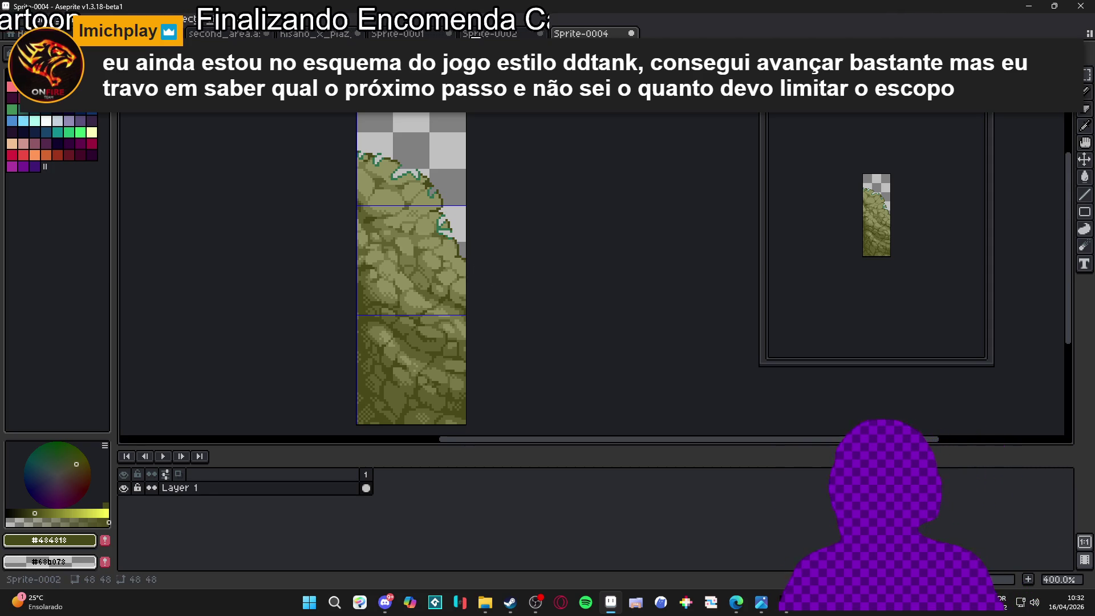
# Browse the hisano tower, items and second_area maps, then return to Sprite-0004's Layer 1
pyautogui.click(489, 33)
pyautogui.click(400, 33)
pyautogui.click(315, 33)
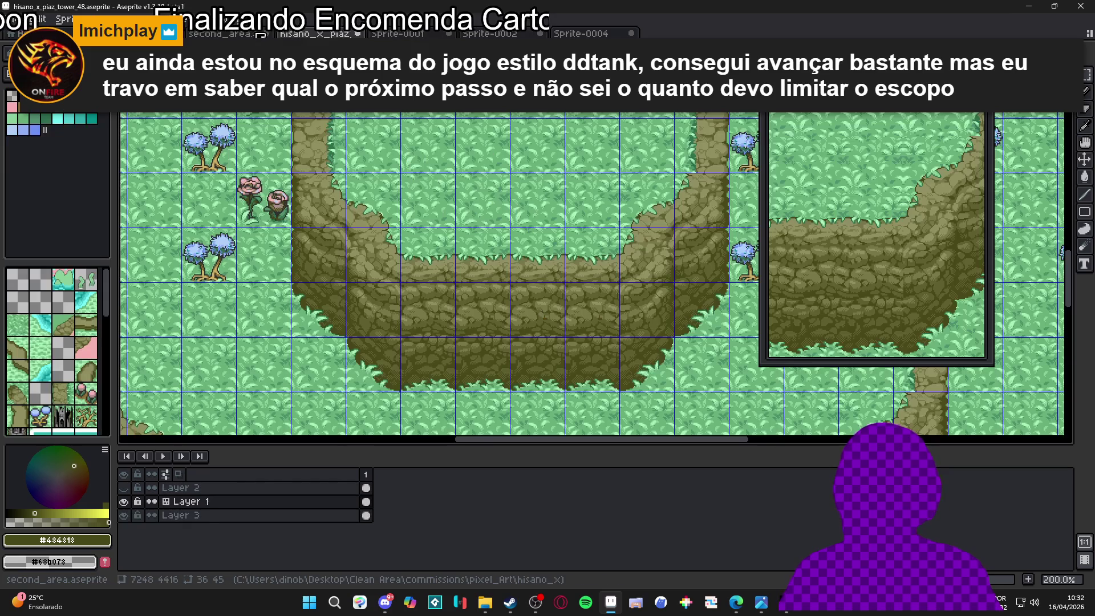
pyautogui.press('Tab')
pyautogui.press('Tab')
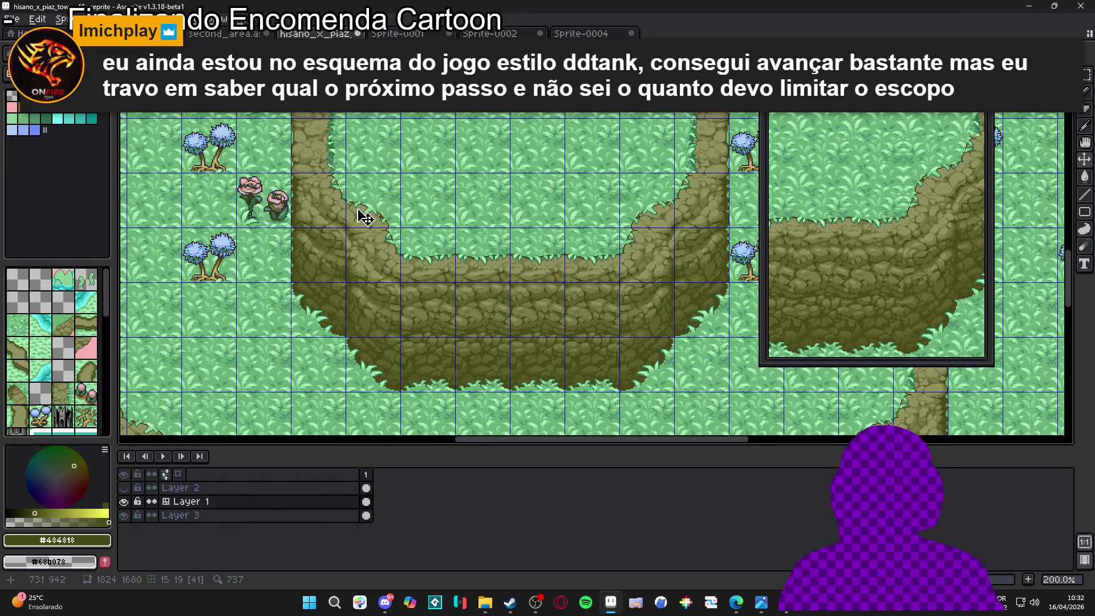
pyautogui.press('m')
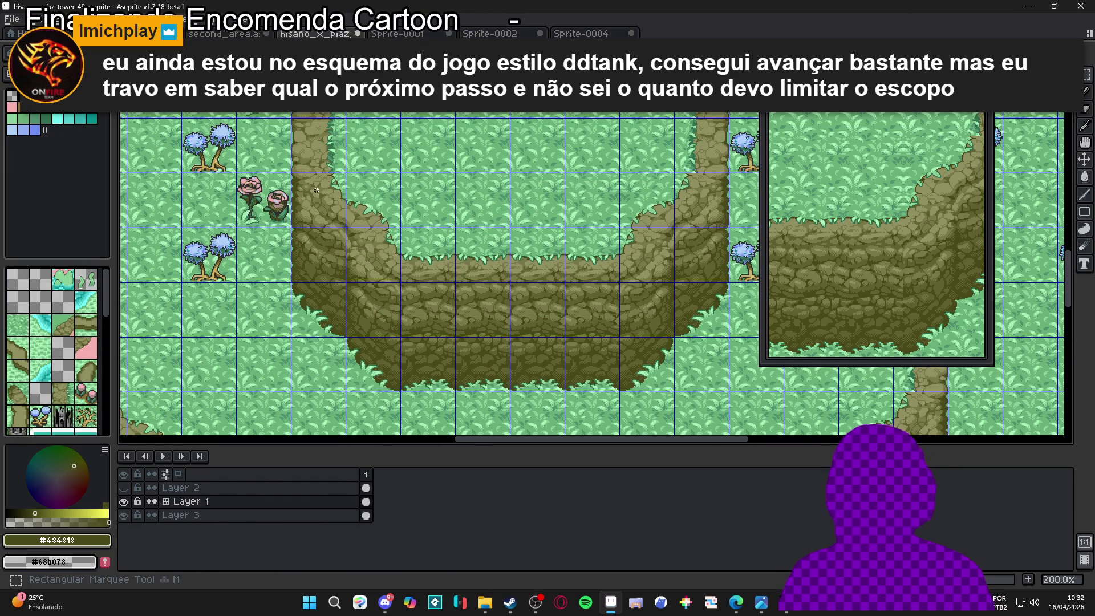
pyautogui.click(137, 33)
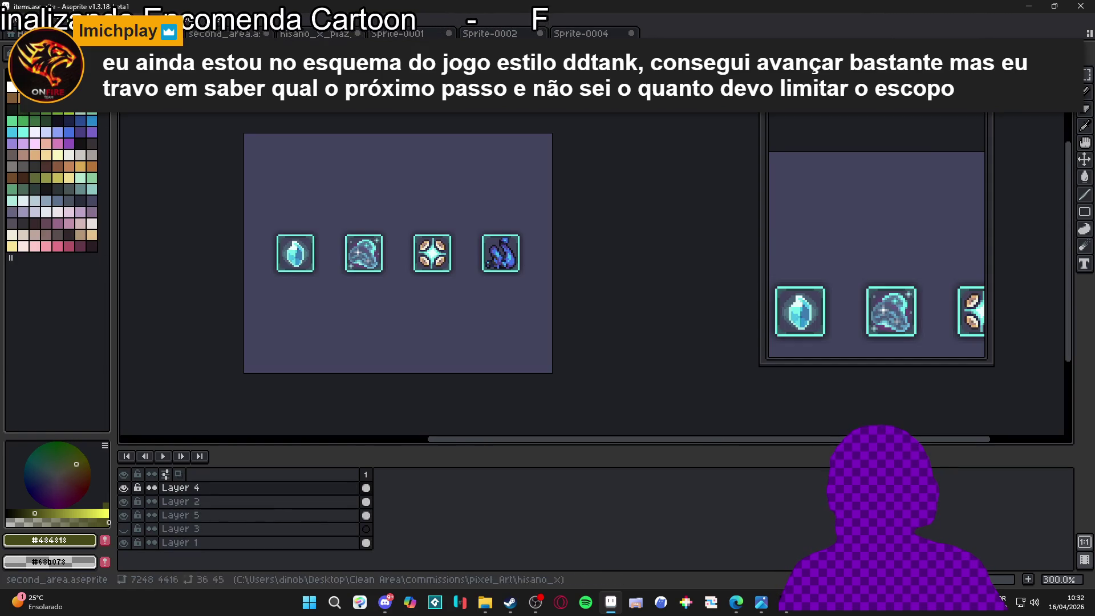
pyautogui.click(225, 34)
pyautogui.scroll(1, 283, 207)
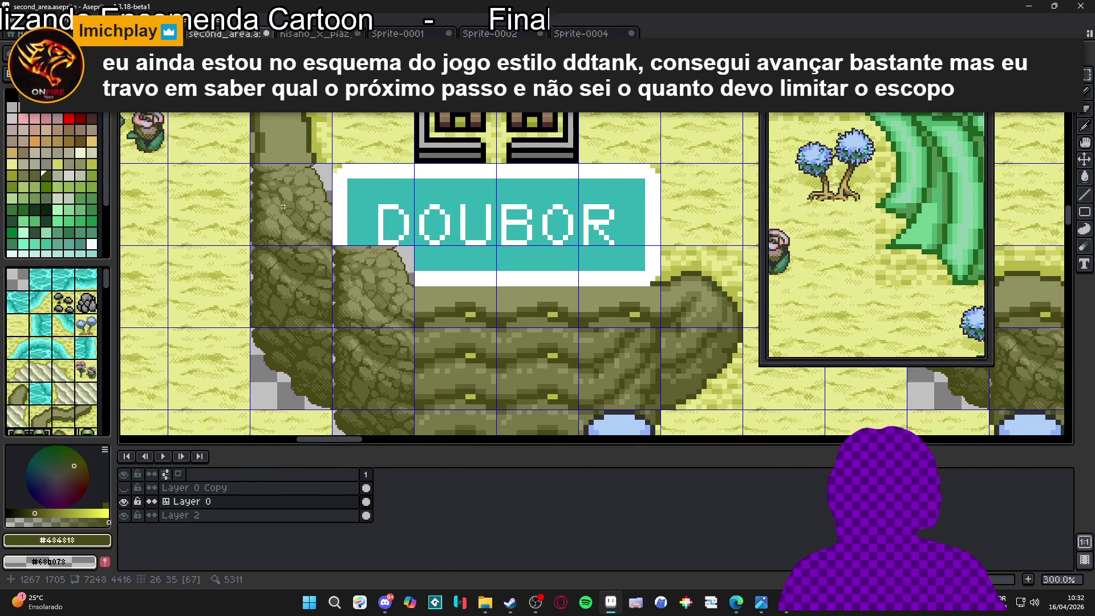
pyautogui.scroll(1, 312, 186)
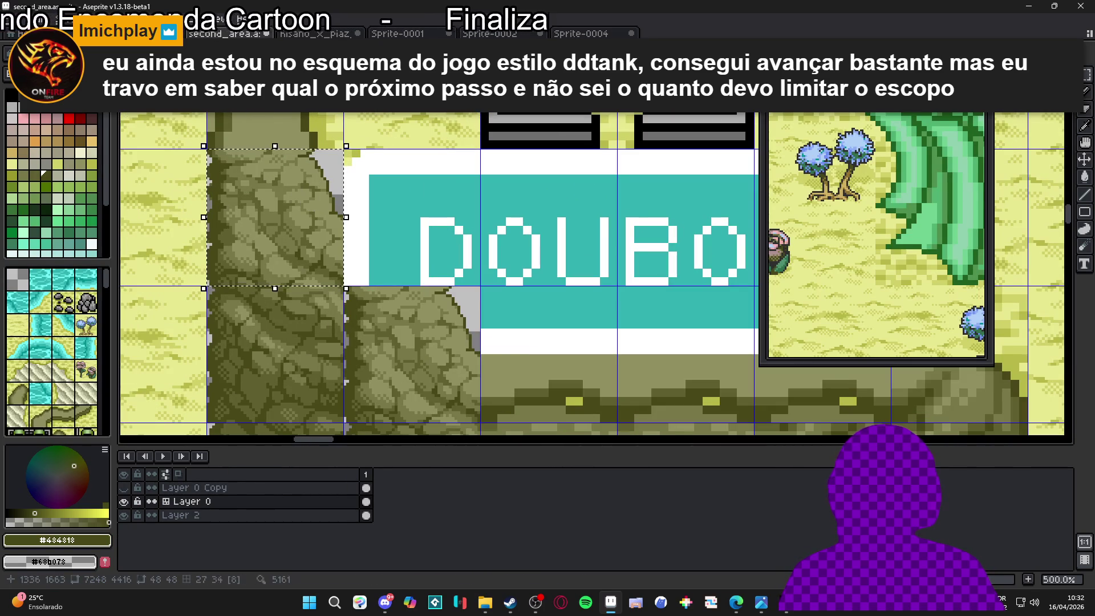
pyautogui.click(581, 33)
pyautogui.click(258, 490)
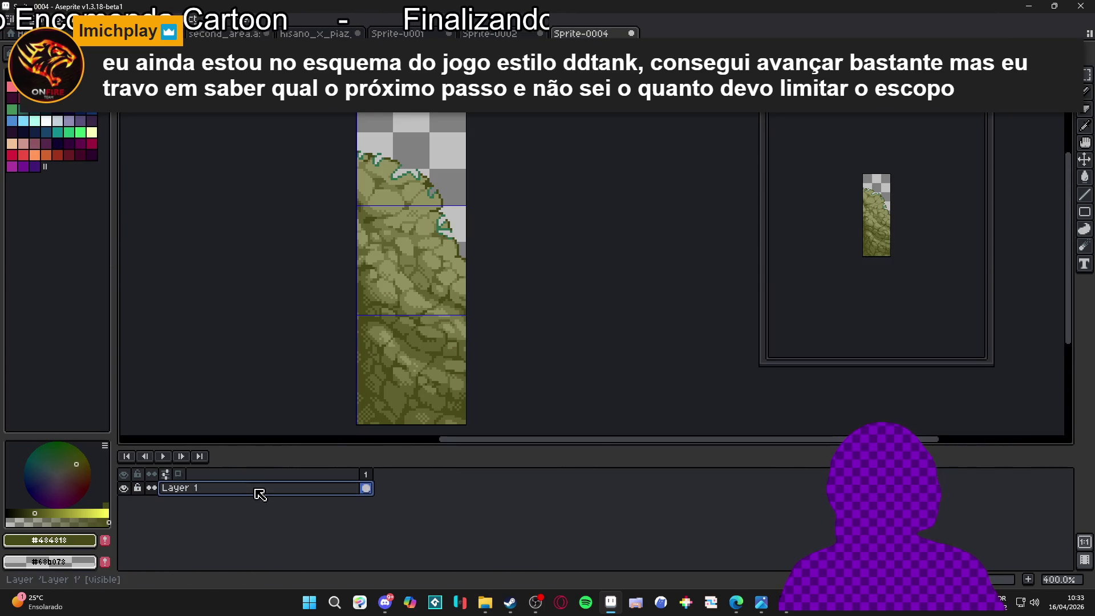
# Add Layer 2 and paste the copied 48×48 block at the top of the strip
pyautogui.hotkey('shift', 'n')
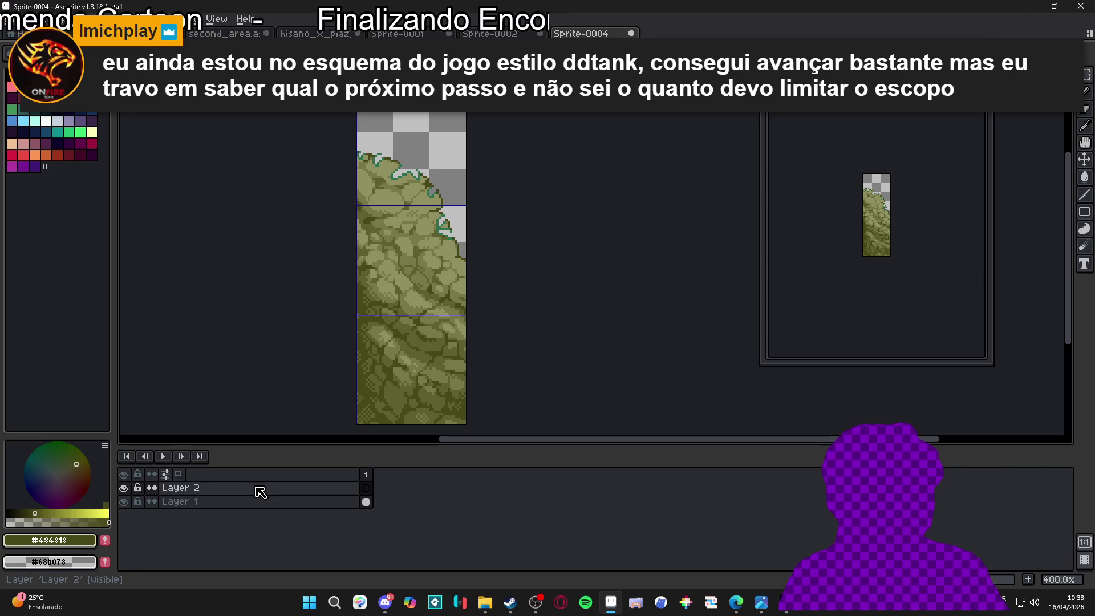
pyautogui.click(263, 492)
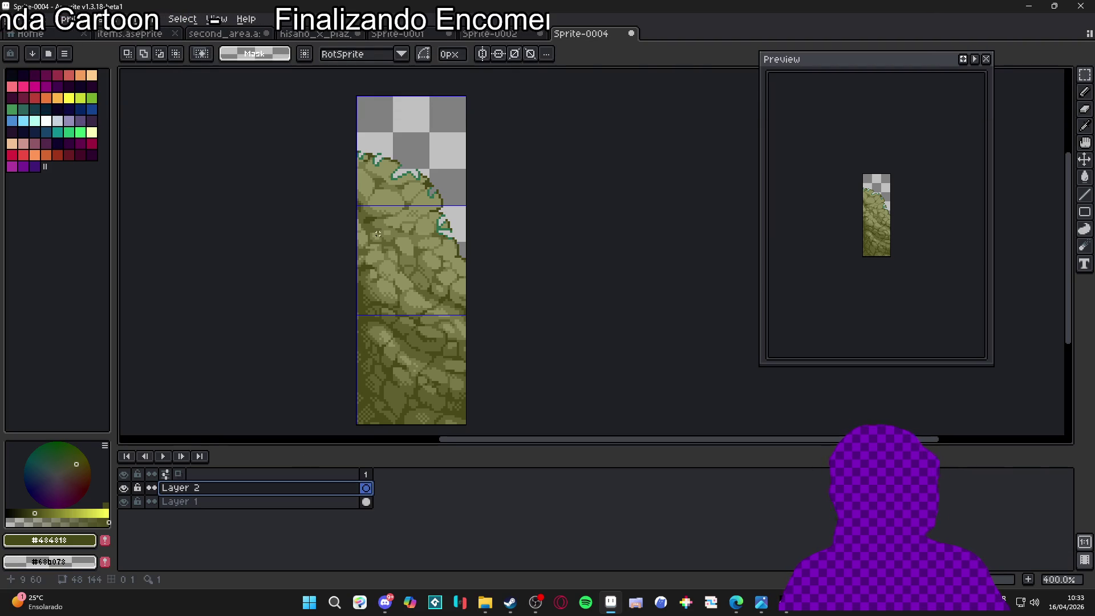
pyautogui.hotkey('ctrl', 'v')
pyautogui.moveTo(419, 258)
pyautogui.mouseDown()
pyautogui.moveTo(416, 162)
pyautogui.moveTo(432, 170)
pyautogui.moveTo(428, 256)
pyautogui.moveTo(413, 260)
pyautogui.moveTo(419, 274)
pyautogui.moveTo(401, 259)
pyautogui.moveTo(446, 299)
pyautogui.mouseUp()
pyautogui.scroll(2, 402, 262)
pyautogui.press('Return')
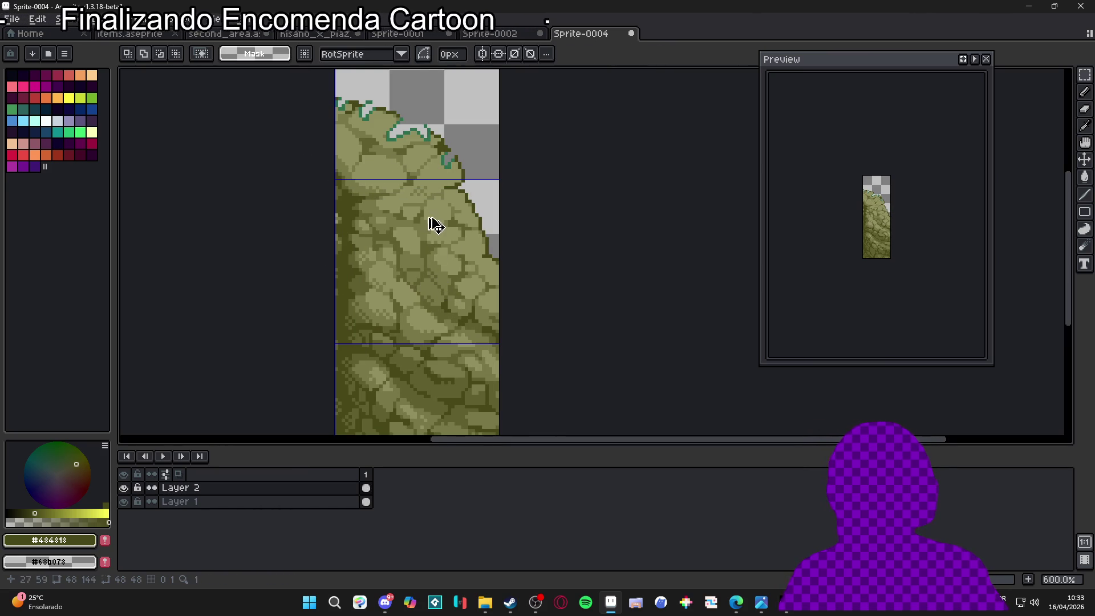
# Clear the middle tile's pixels on Layer 2, then deselect on Layer 1
pyautogui.scroll(1, 350, 232)
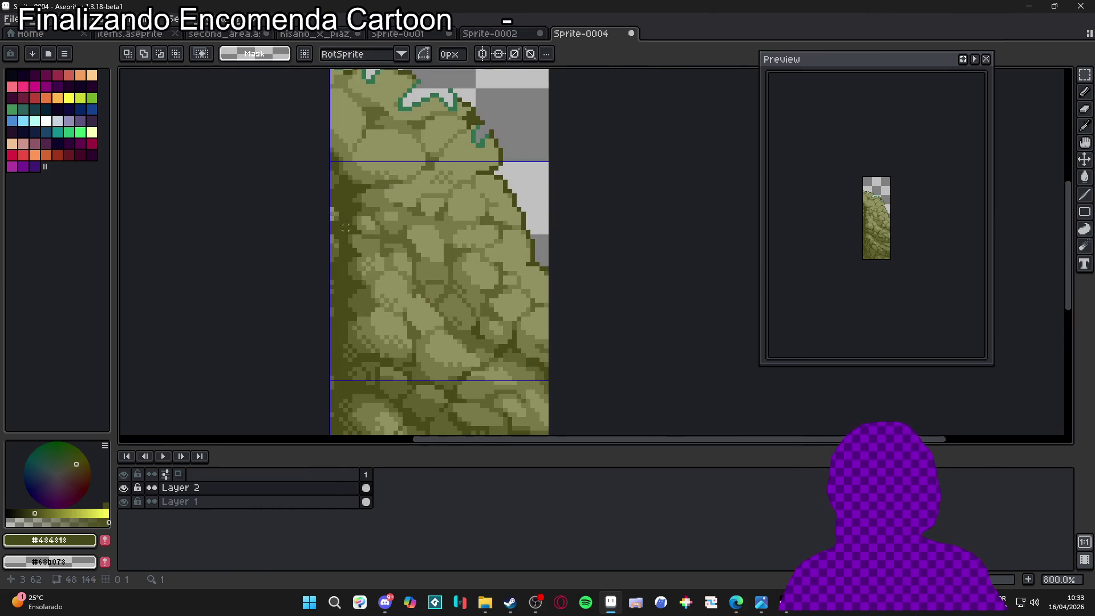
pyautogui.scroll(-2, 414, 220)
pyautogui.click(413, 225)
pyautogui.press('Delete')
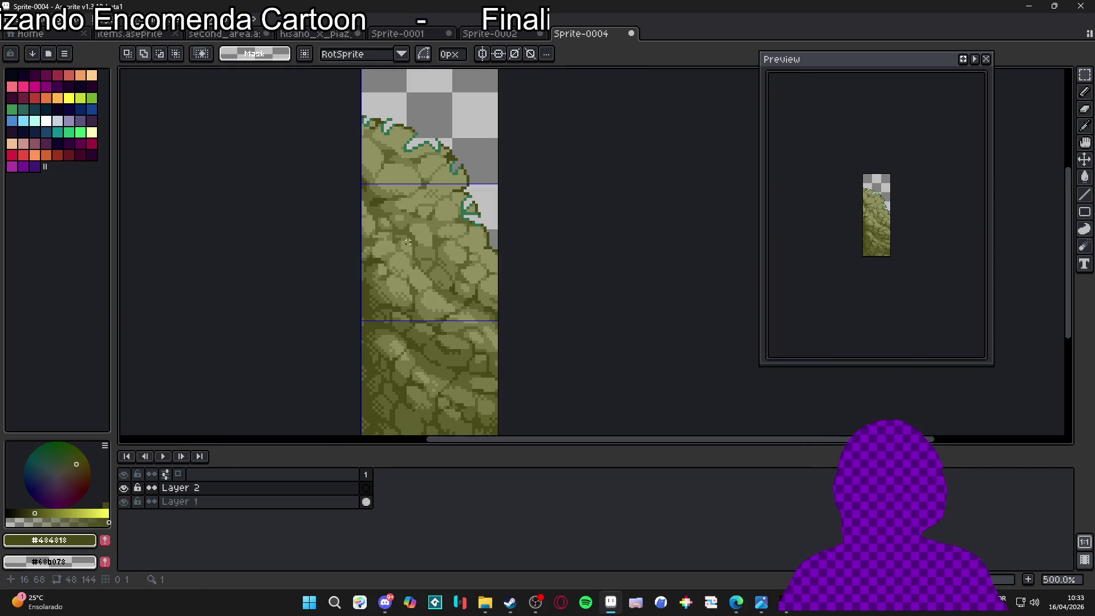
pyautogui.press('v')
pyautogui.press('Down')
pyautogui.scroll(-1, 414, 262)
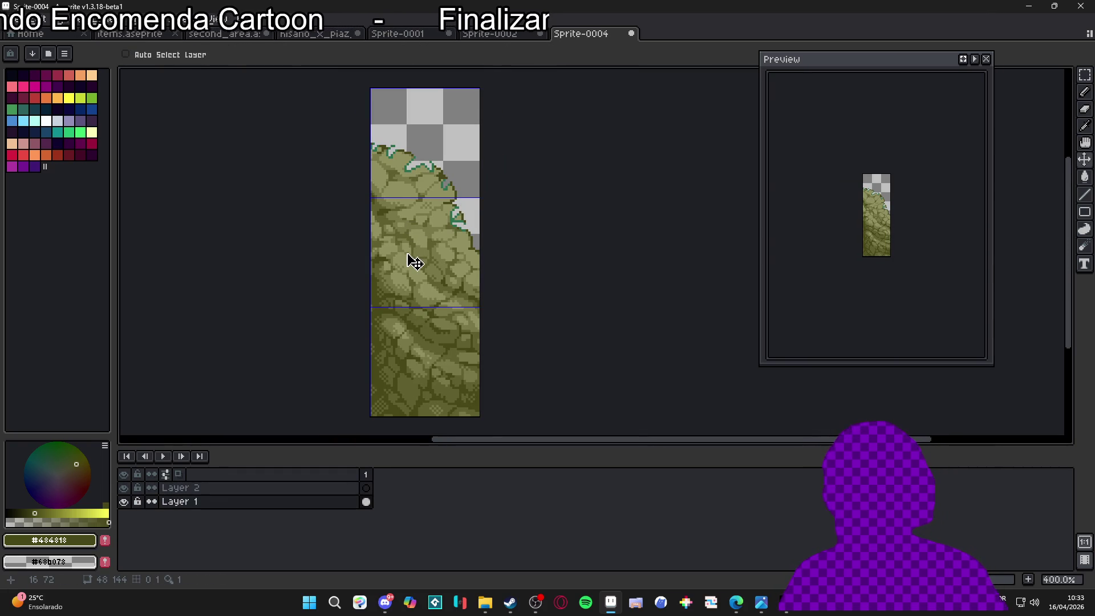
pyautogui.press('m')
pyautogui.hotkey('ctrl', 'd')
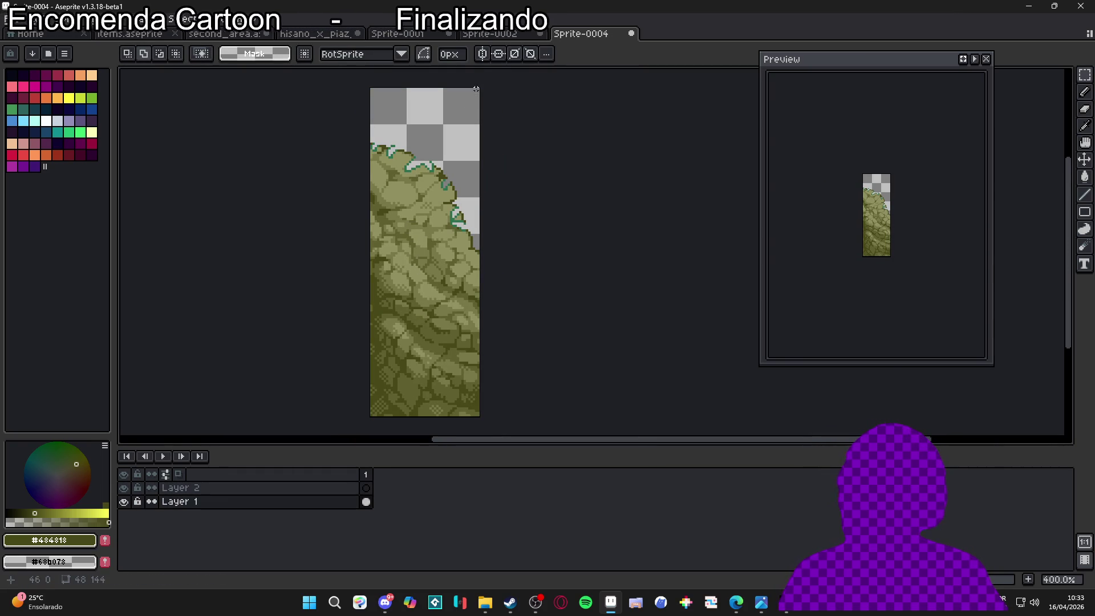
# Paste the middle tile back onto Layer 2 and commit it
pyautogui.click(288, 489)
pyautogui.hotkey('ctrl', 'shift', 'd')
pyautogui.scroll(2, 422, 269)
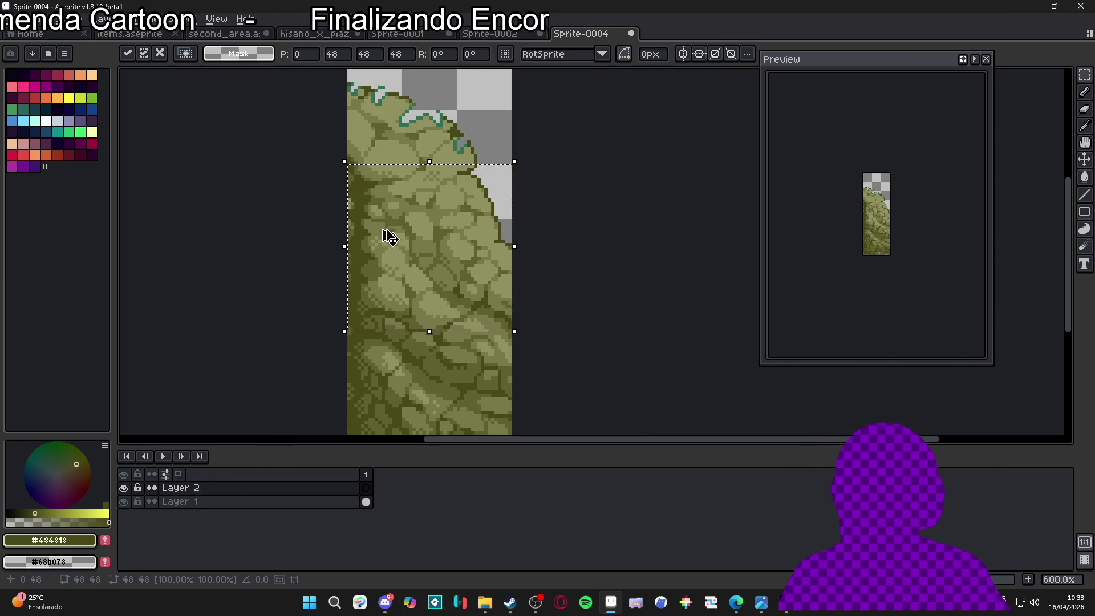
pyautogui.press('Return')
# Deselect, ready the eraser, show the 48×48 tile grid, then switch documents
pyautogui.hotkey('ctrl', 'd')
pyautogui.press('e')
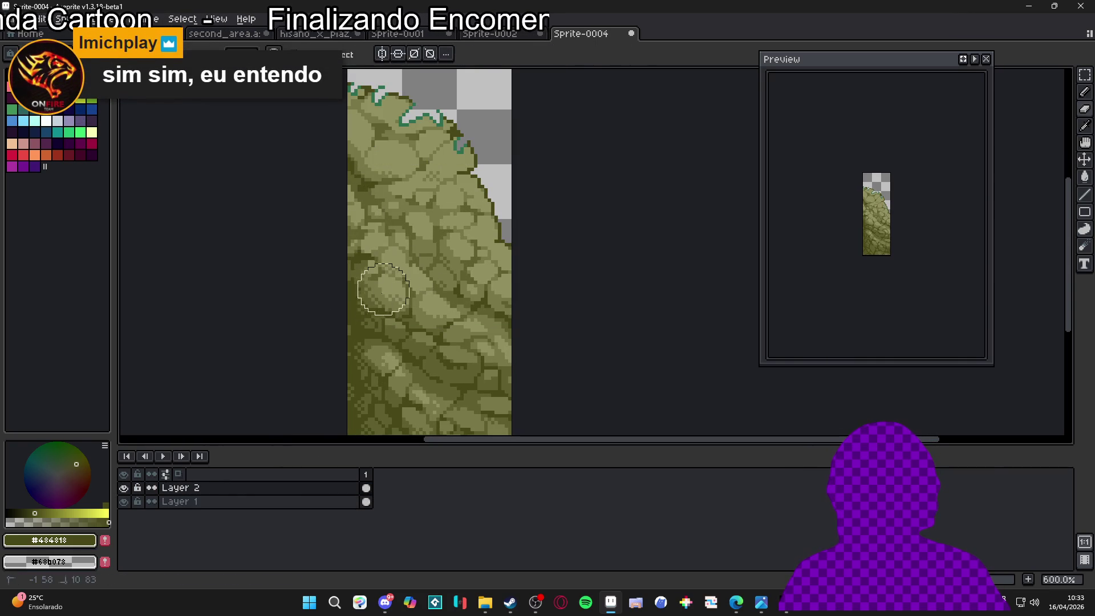
pyautogui.hotkey('ctrl', "'")
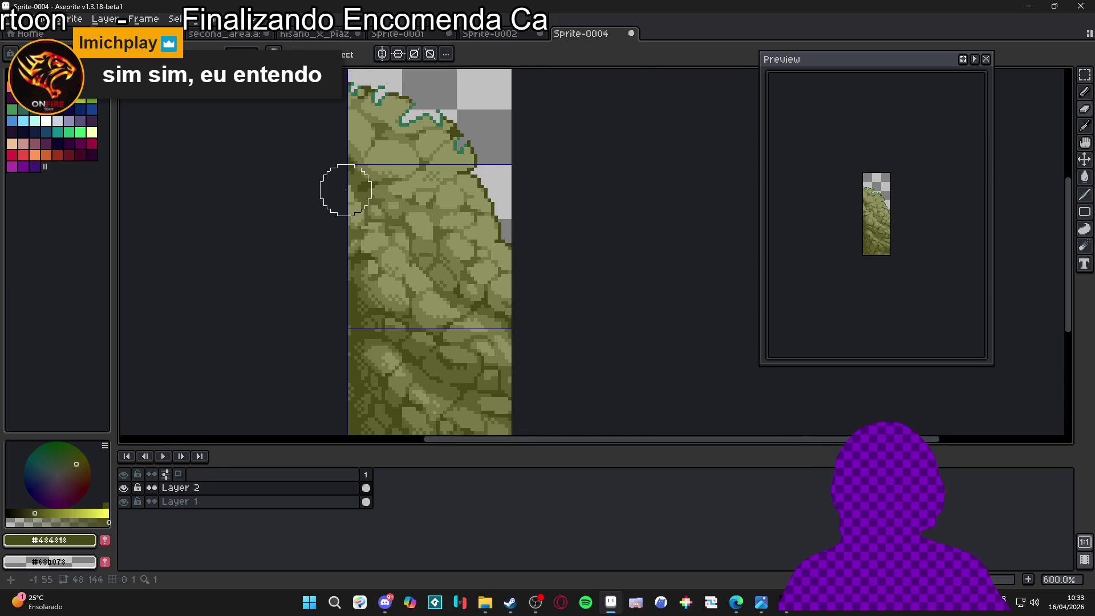
pyautogui.click(509, 35)
pyautogui.click(439, 38)
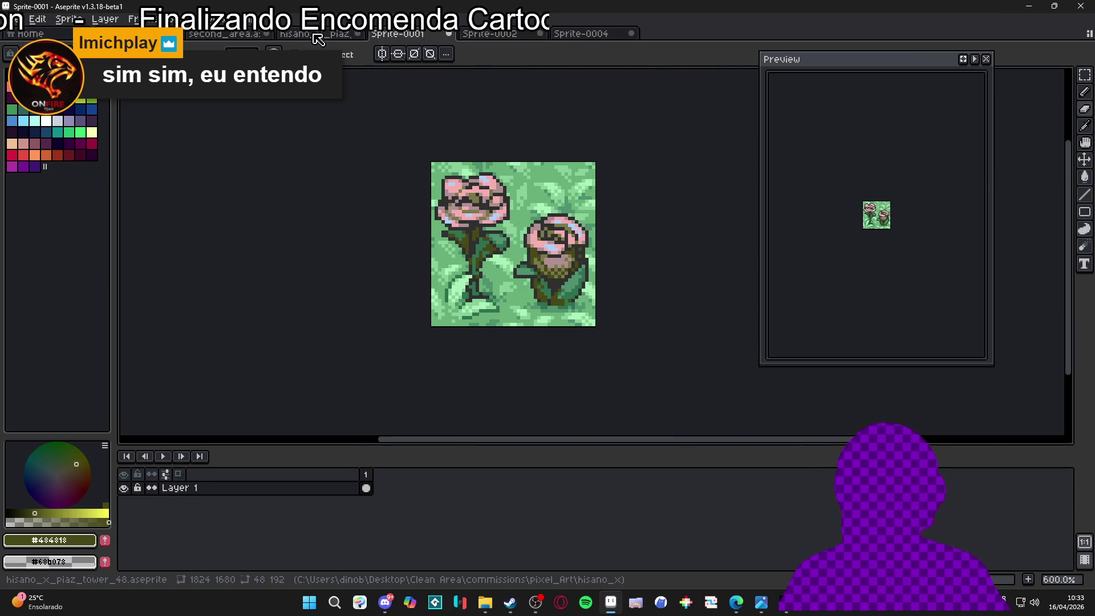
pyautogui.click(316, 34)
pyautogui.click(245, 36)
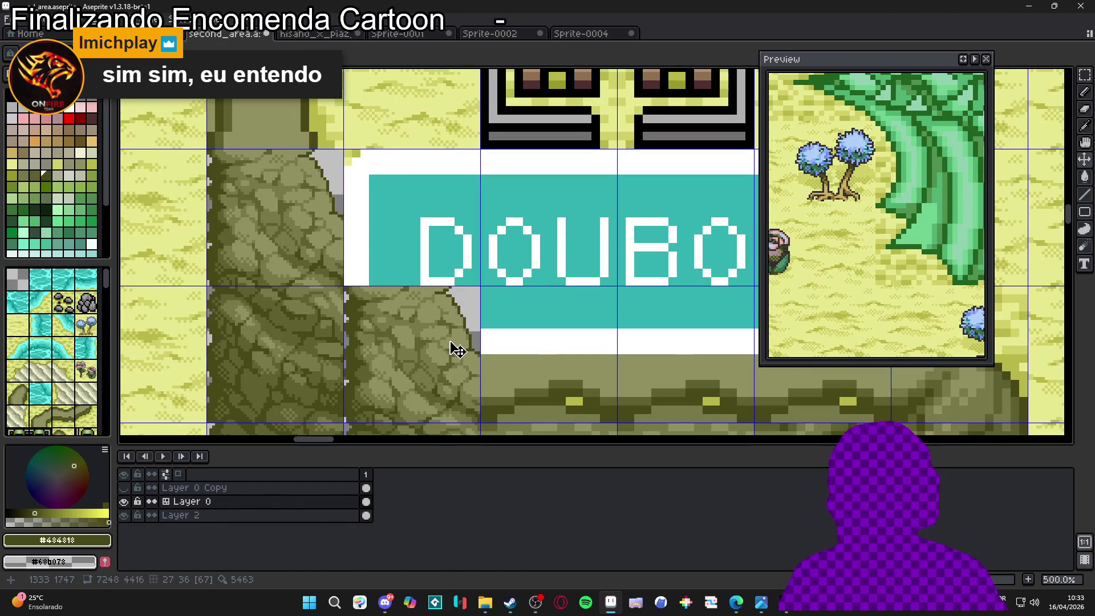
pyautogui.press('m')
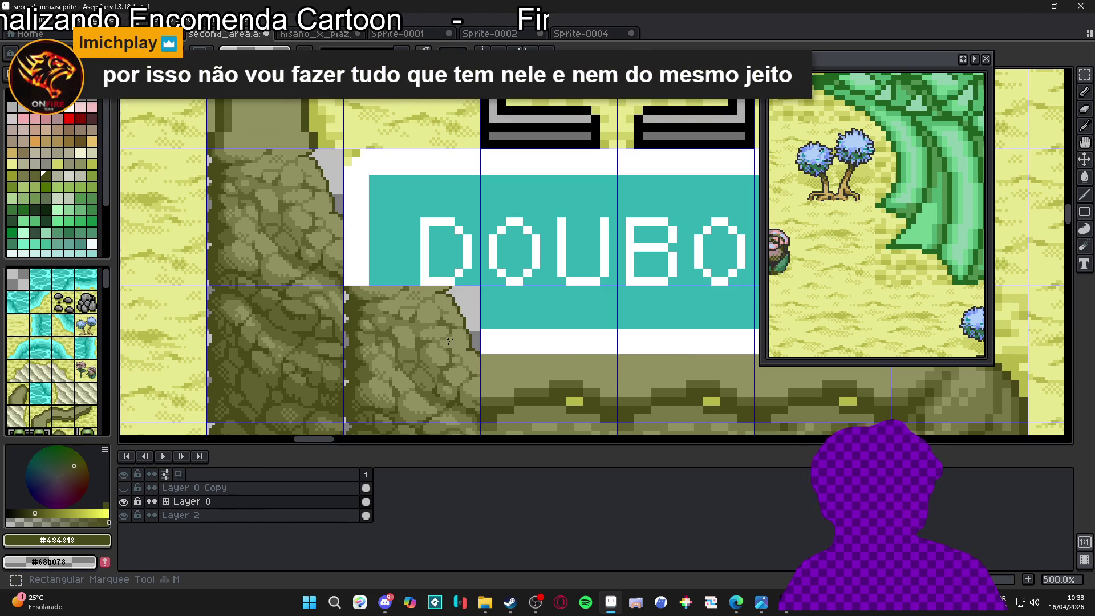
pyautogui.moveTo(450, 341); pyautogui.dragTo(457, 349)
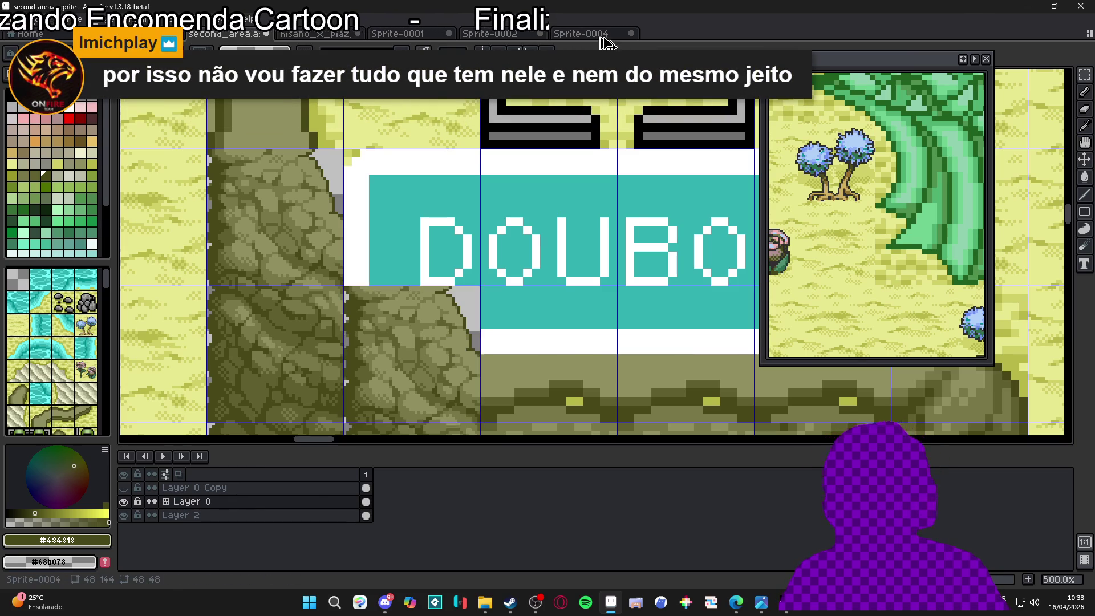
pyautogui.click(597, 39)
pyautogui.scroll(-1, 459, 251)
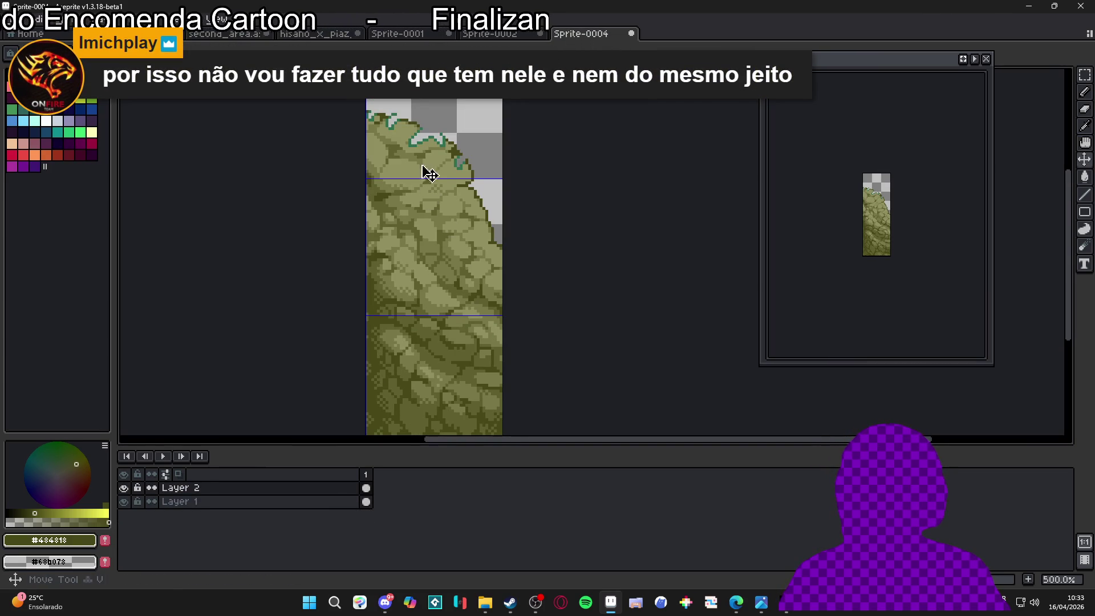
# Merge Layer 2 down into Layer 1
pyautogui.keyDown('ctrl'); pyautogui.click(404, 340); pyautogui.keyUp('ctrl')
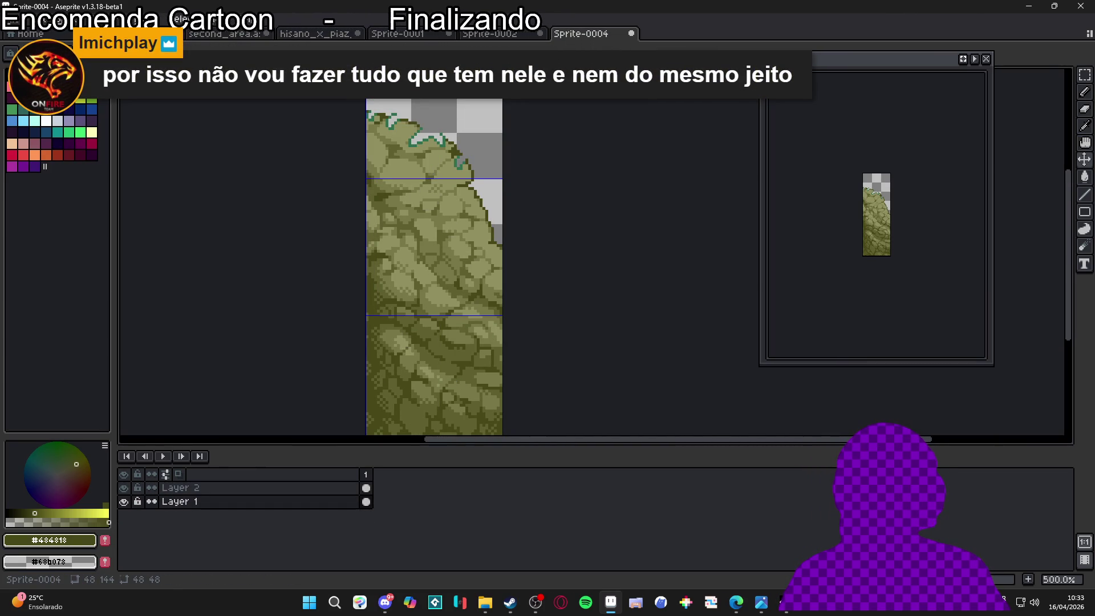
pyautogui.hscroll(-1, 460, 331)
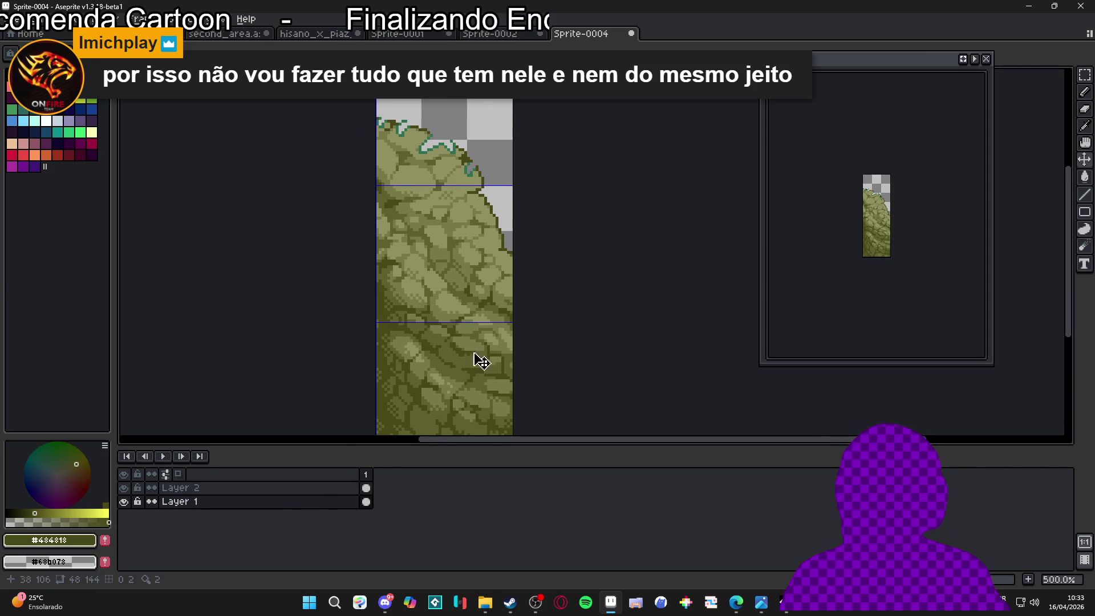
pyautogui.doubleClick(127, 504)
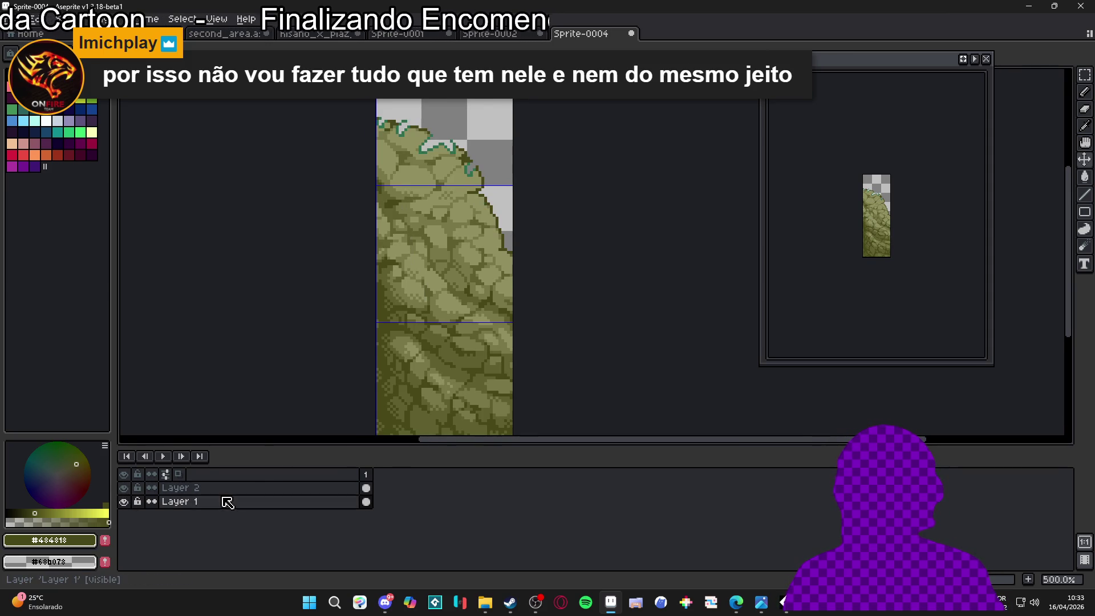
pyautogui.rightClick(224, 490)
pyautogui.click(297, 558)
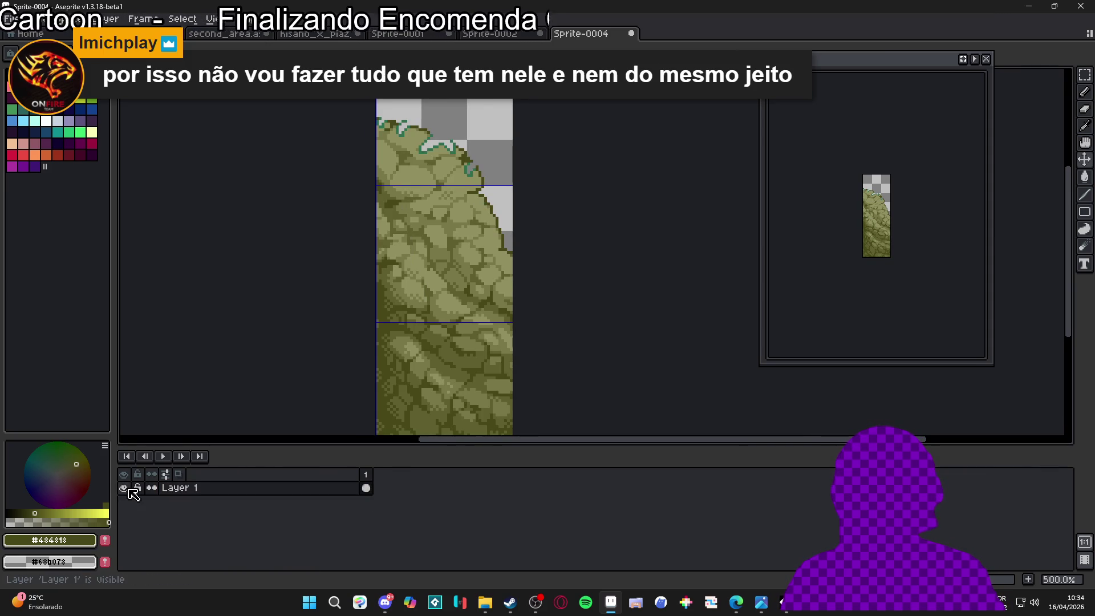
pyautogui.scroll(-1, 450, 311)
pyautogui.scroll(2, 448, 297)
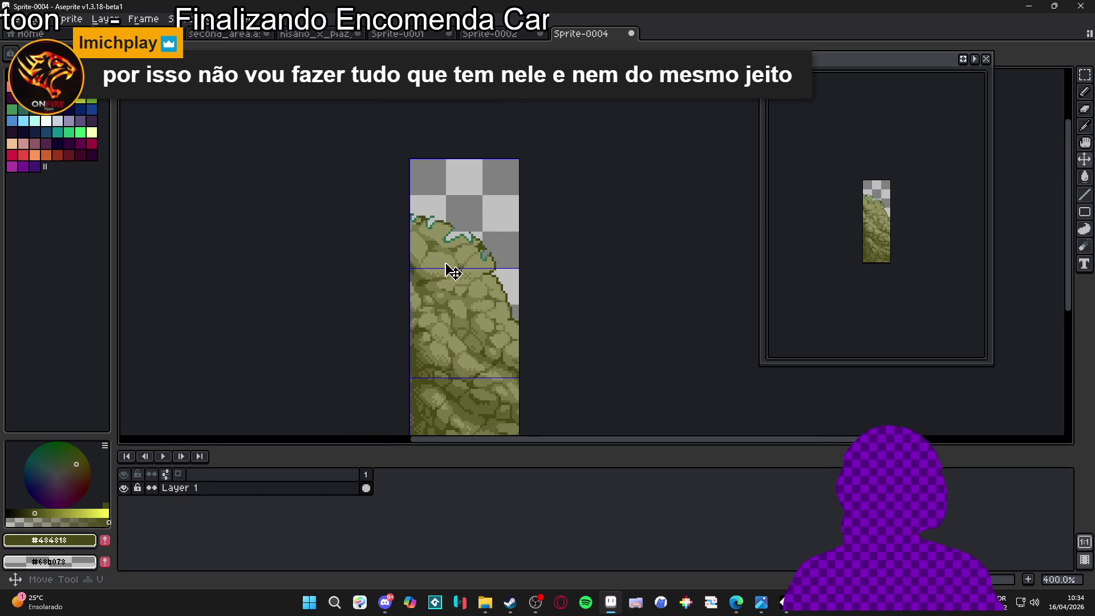
# Clear the top 48×48 tile to transparency and add a new empty Layer 2
pyautogui.press('m')
pyautogui.moveTo(445, 260); pyautogui.dragTo(455, 268)
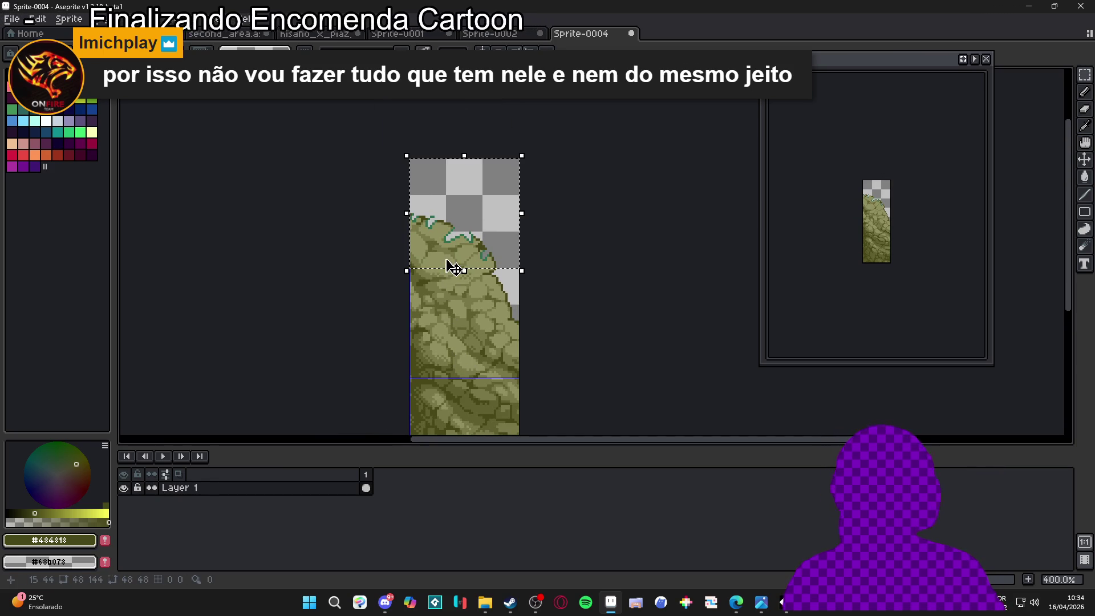
pyautogui.press('Delete')
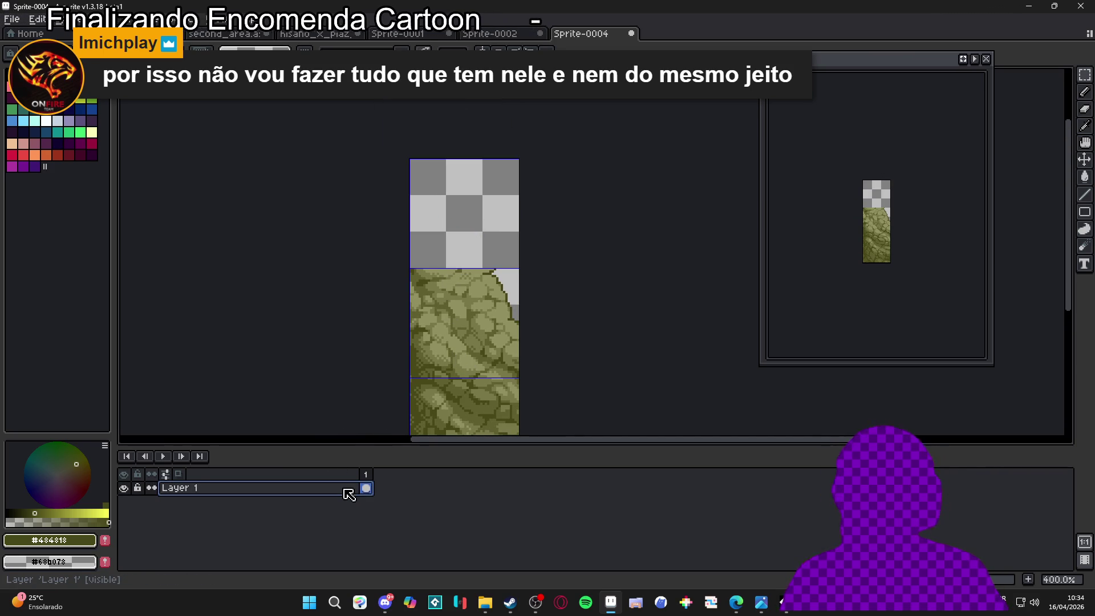
pyautogui.hotkey('shift', 'n')
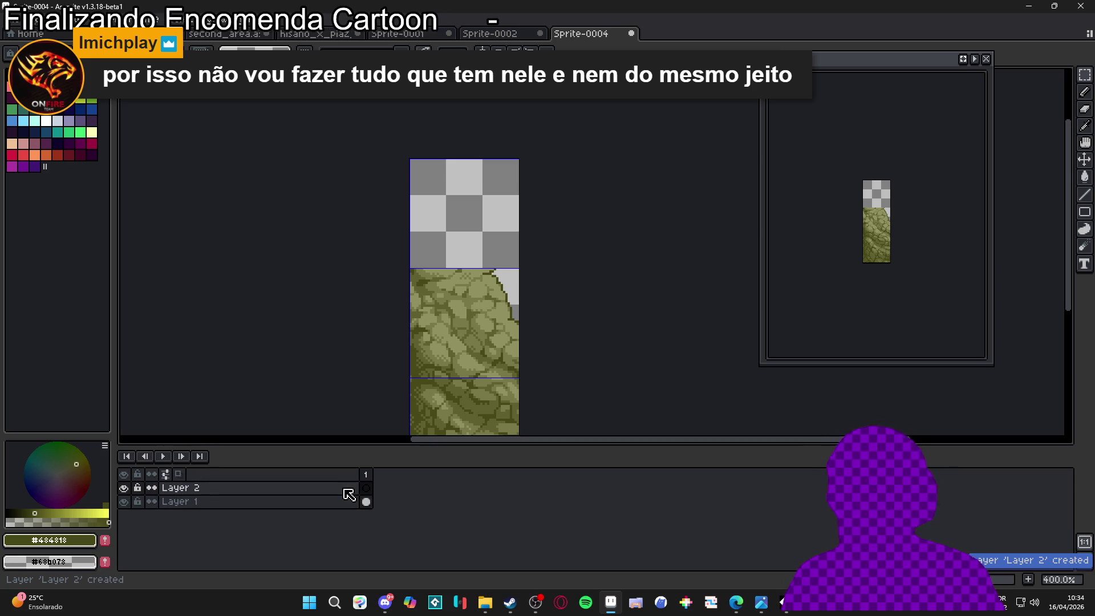
pyautogui.scroll(3, 479, 268)
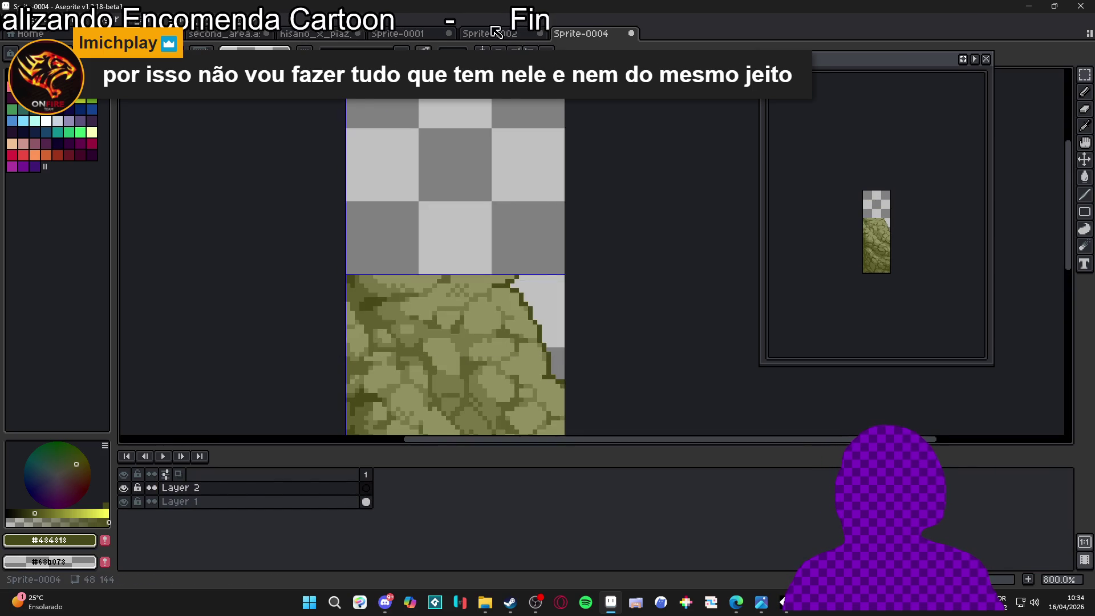
# Look through the hisano tower and second_area maps, then return to Sprite-0004
pyautogui.click(496, 33)
pyautogui.click(400, 33)
pyautogui.click(329, 35)
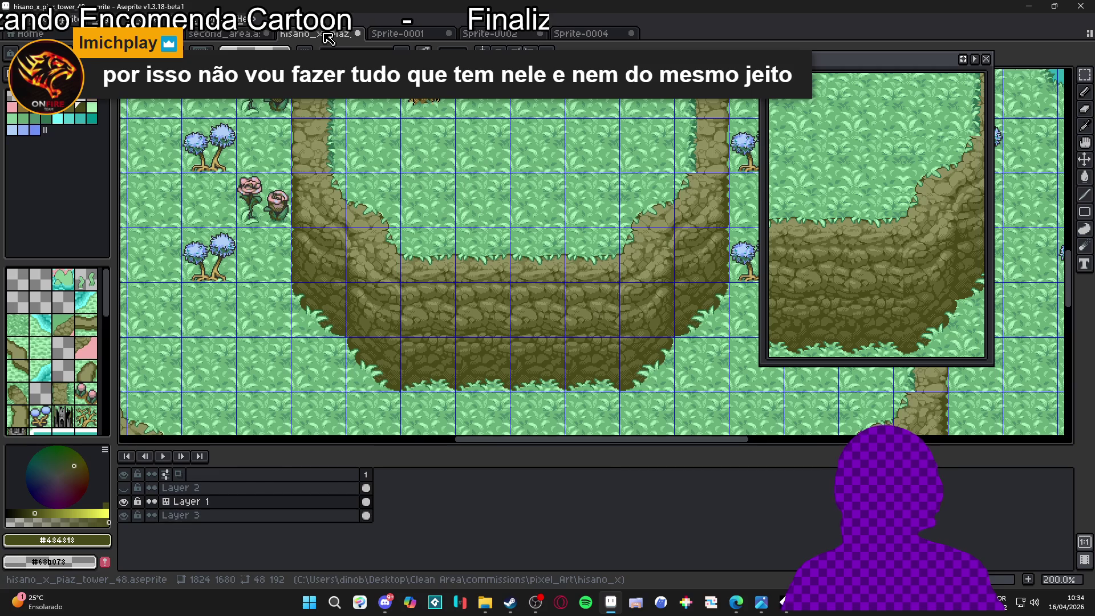
pyautogui.click(246, 34)
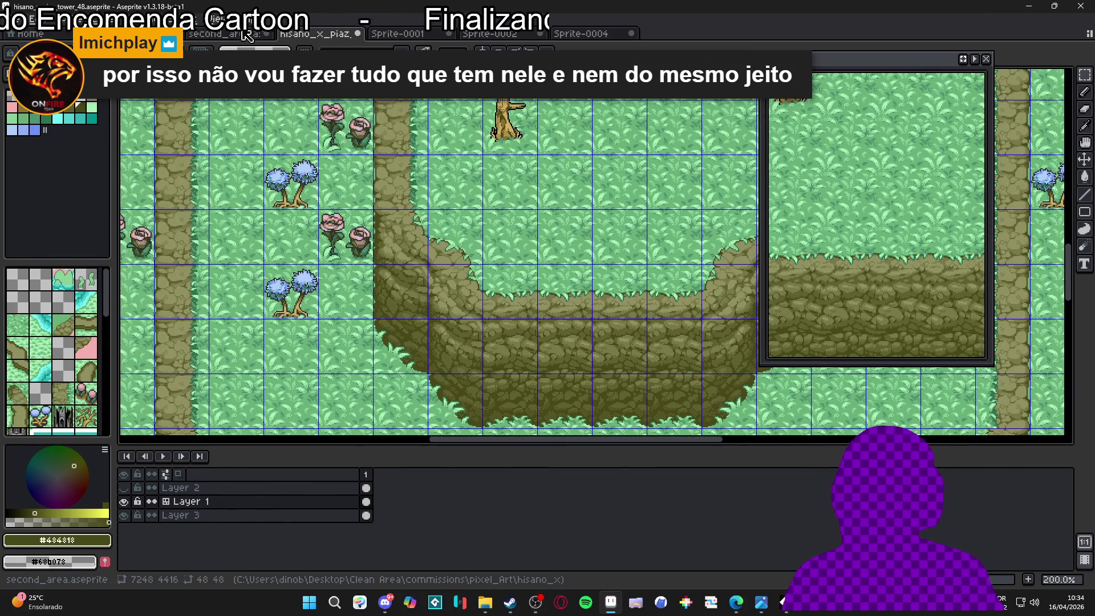
pyautogui.click(246, 34)
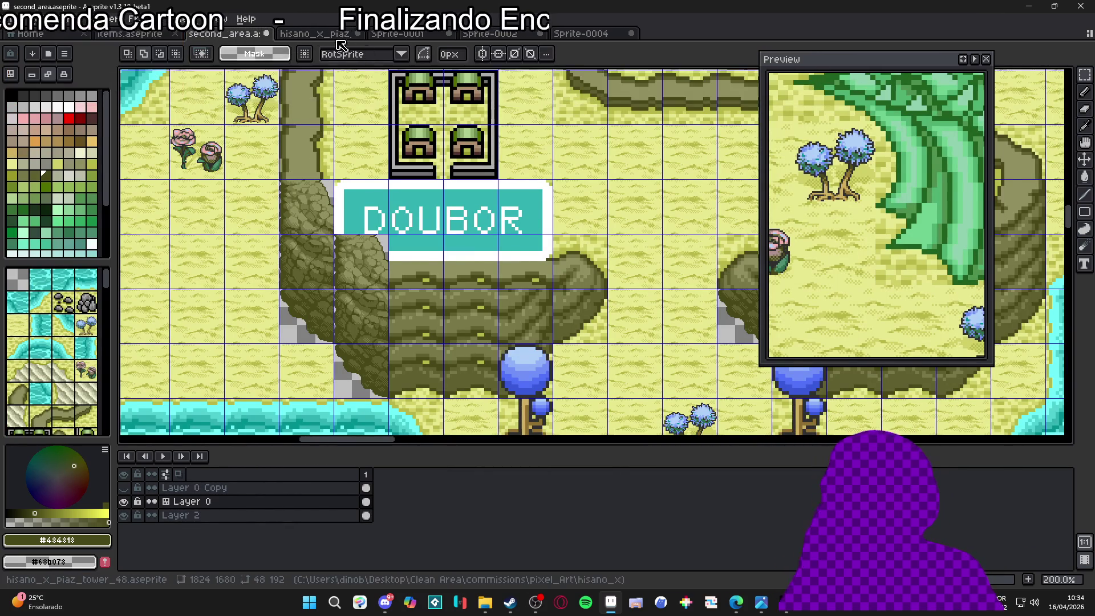
pyautogui.click(316, 33)
pyautogui.click(593, 35)
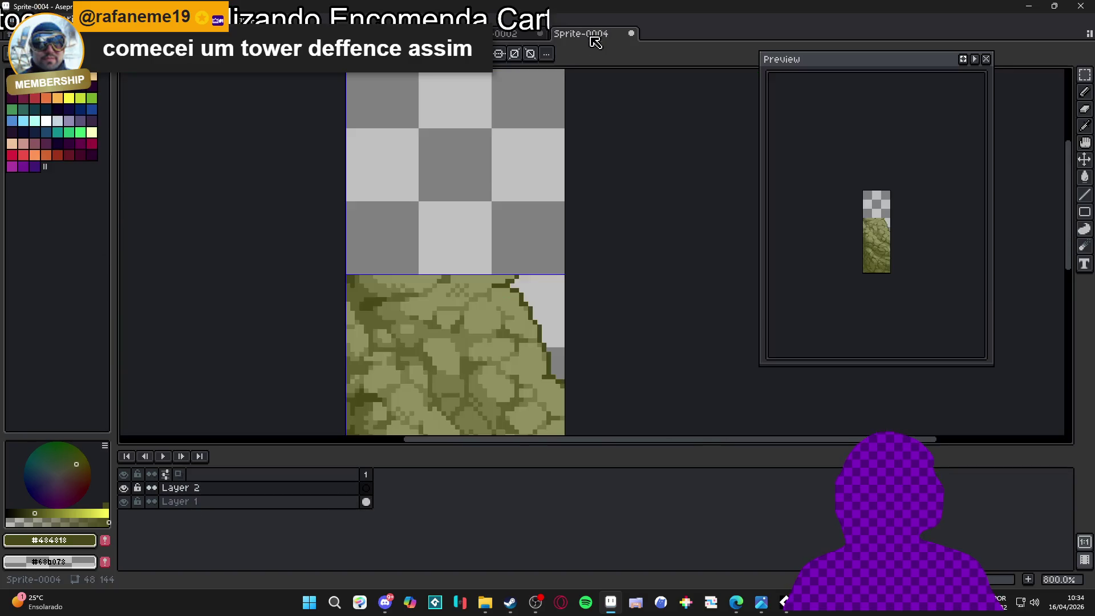
# Paste the copied grass tile into the top tile and fill its dark background green
pyautogui.hotkey('ctrl', 'v')
pyautogui.moveTo(490, 290)
pyautogui.mouseDown()
pyautogui.moveTo(484, 161)
pyautogui.moveTo(491, 193)
pyautogui.mouseUp()
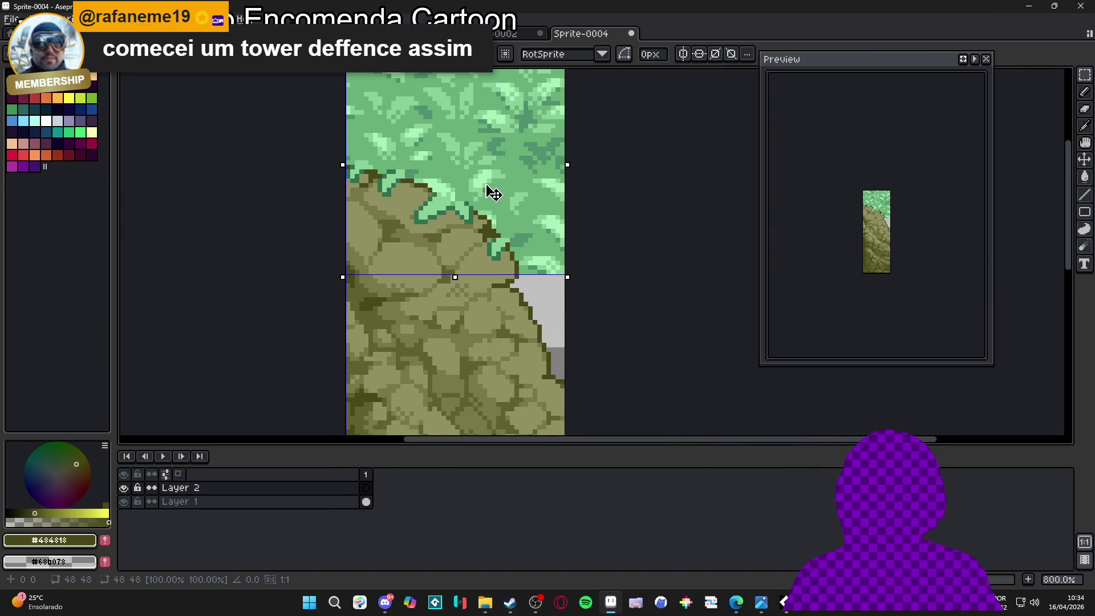
pyautogui.scroll(-1, 485, 185)
pyautogui.press('g')
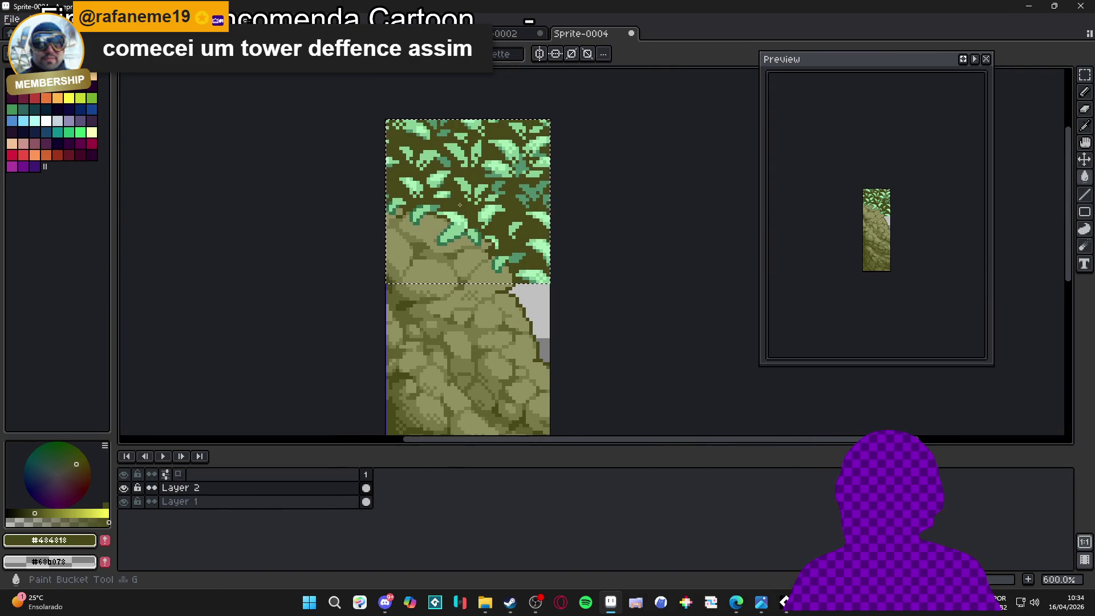
pyautogui.rightClick(460, 205)
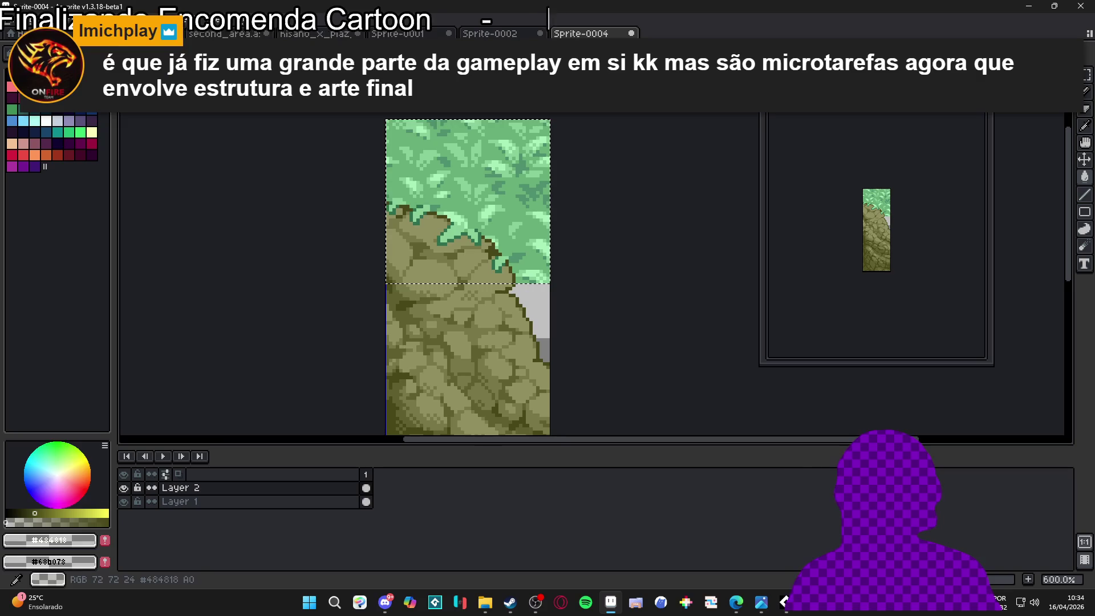
pyautogui.keyDown('alt'); pyautogui.click(488, 210); pyautogui.keyUp('alt')
# Replace the green background and pale green pixels with transparency
pyautogui.hotkey('shift', 'r')
pyautogui.click(775, 127)
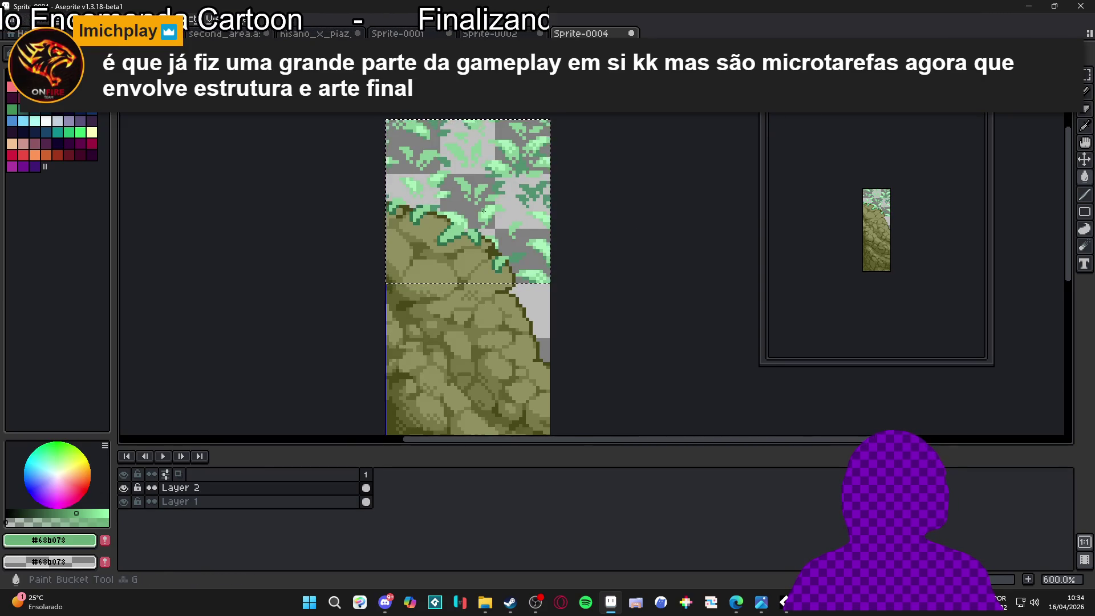
pyautogui.scroll(3, 483, 211)
pyautogui.keyDown('alt'); pyautogui.click(537, 200); pyautogui.keyUp('alt')
pyautogui.hotkey('shift', 'r')
pyautogui.click(780, 123)
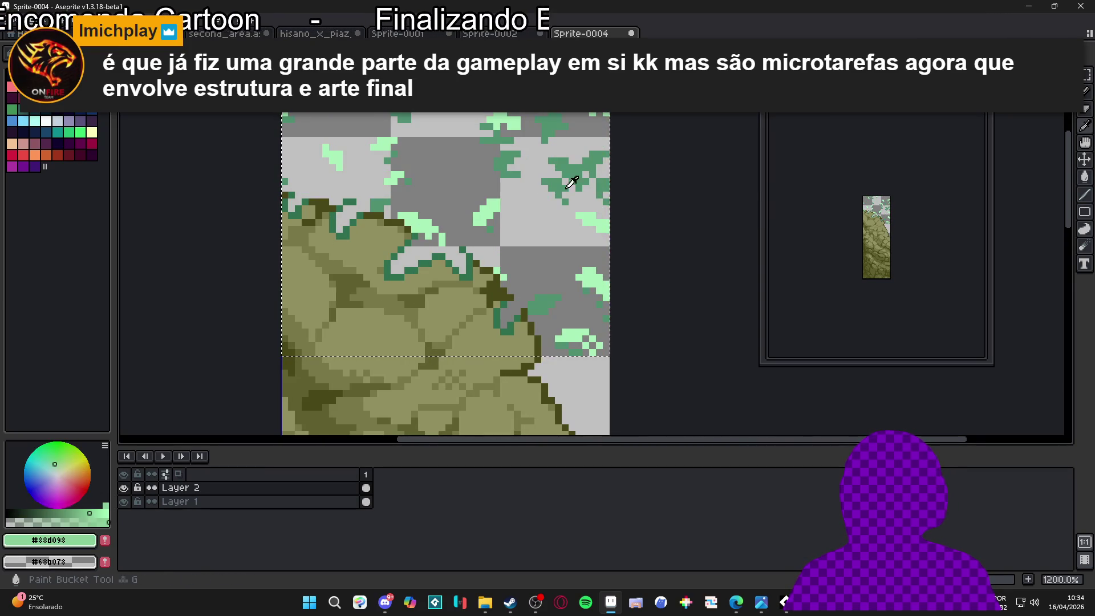
# Replace the mid-green and light green leaf colours with transparency
pyautogui.keyDown('alt'); pyautogui.click(565, 187); pyautogui.keyUp('alt')
pyautogui.hotkey('shift', 'r')
pyautogui.click(785, 127)
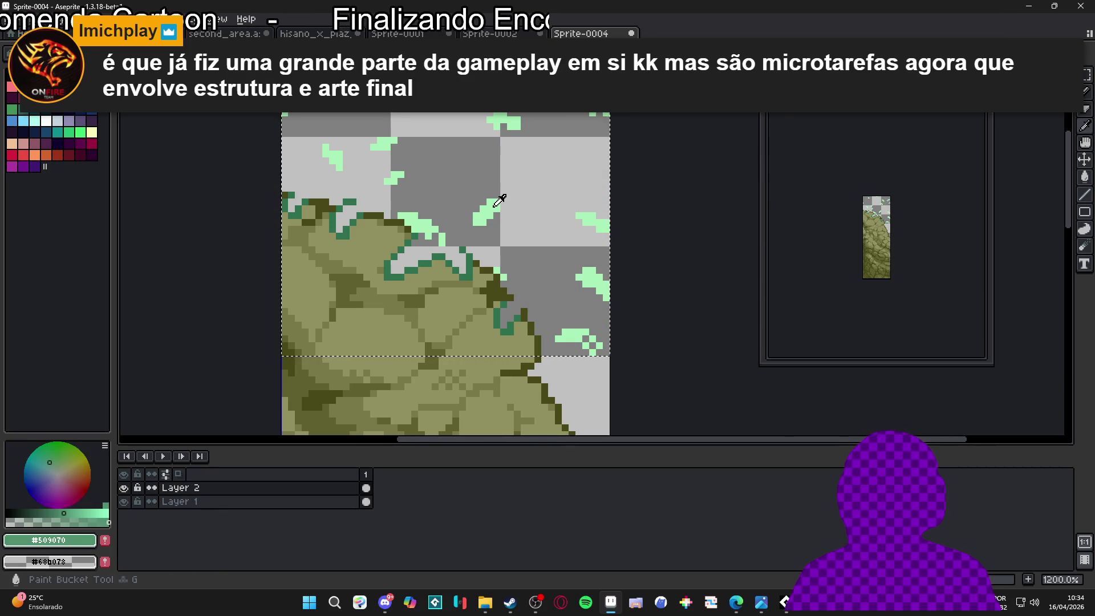
pyautogui.keyDown('alt'); pyautogui.click(501, 202); pyautogui.keyUp('alt')
pyautogui.hotkey('shift', 'r')
pyautogui.click(778, 126)
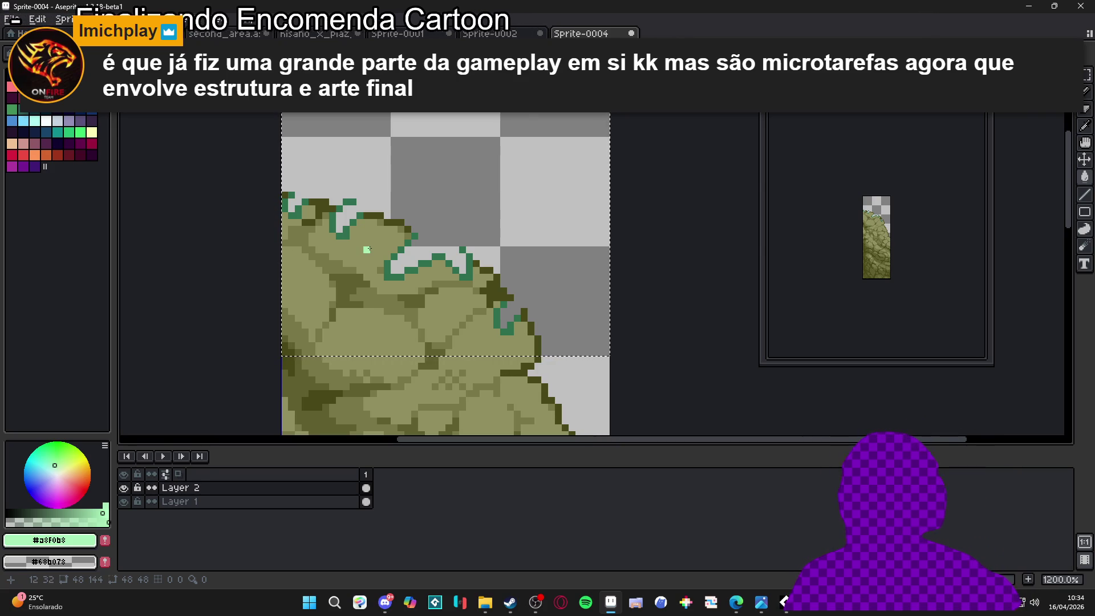
# Replace the teal scalloped outline colour with transparency
pyautogui.keyDown('alt'); pyautogui.click(463, 251); pyautogui.keyUp('alt')
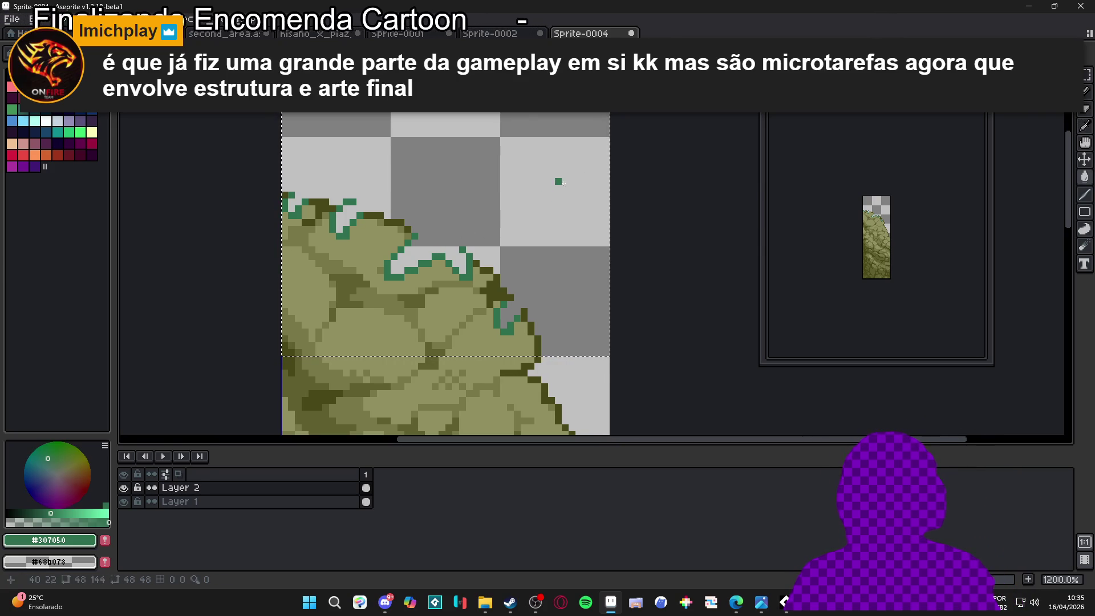
pyautogui.hotkey('shift', 'r')
pyautogui.click(777, 127)
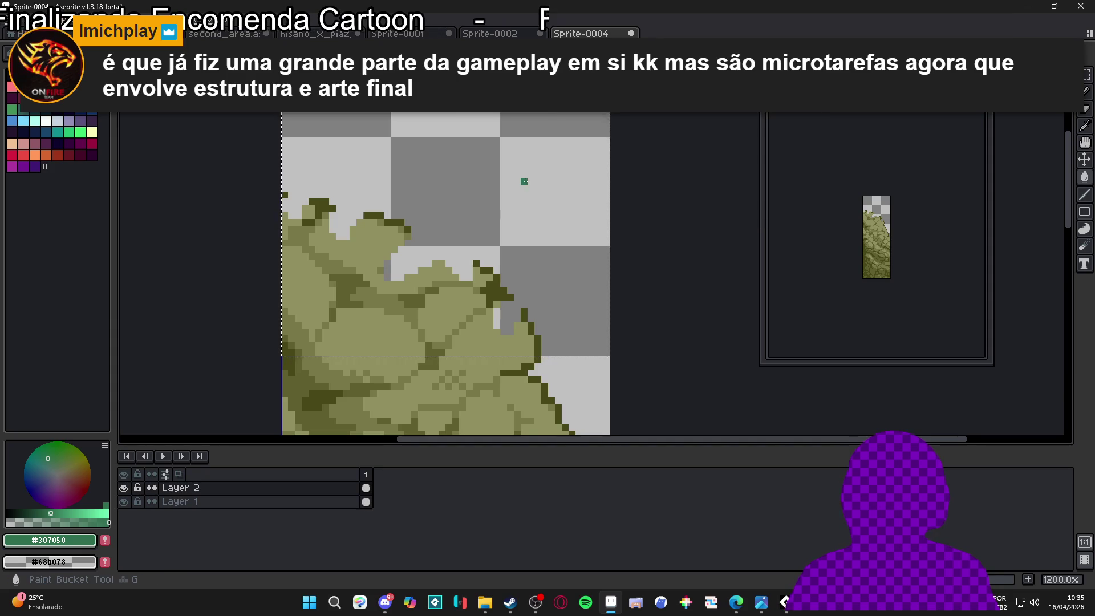
# Redraw the cliff tile's curved edge as a continuous dark olive outline
pyautogui.scroll(-4, 565, 210)
pyautogui.scroll(7, 565, 210)
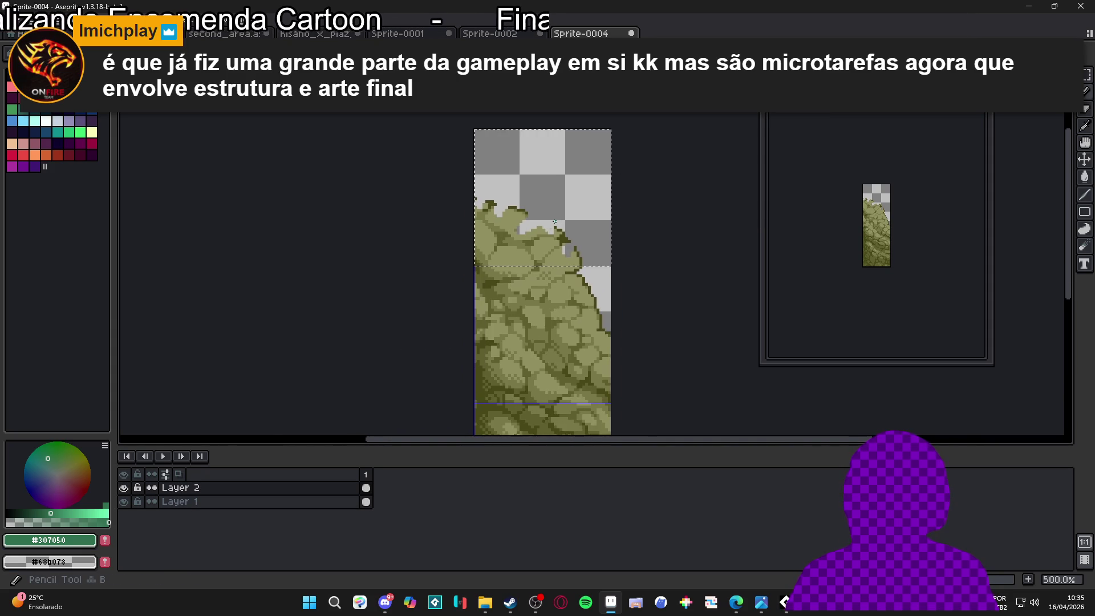
pyautogui.keyDown('alt'); pyautogui.click(523, 230); pyautogui.keyUp('alt')
pyautogui.moveTo(522, 230)
pyautogui.mouseDown()
pyautogui.moveTo(500, 233)
pyautogui.moveTo(477, 214)
pyautogui.mouseUp()
pyautogui.click(427, 174)
pyautogui.scroll(-3, 430, 168)
pyautogui.scroll(3, 468, 212)
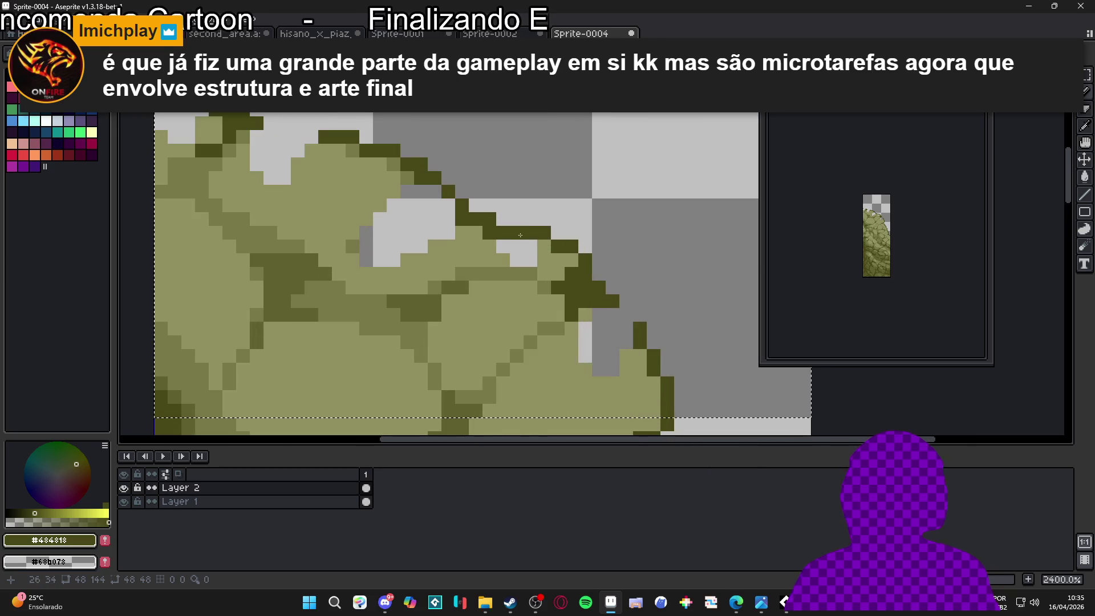
pyautogui.hscroll(-3, 468, 212)
pyautogui.moveTo(523, 216); pyautogui.dragTo(490, 216)
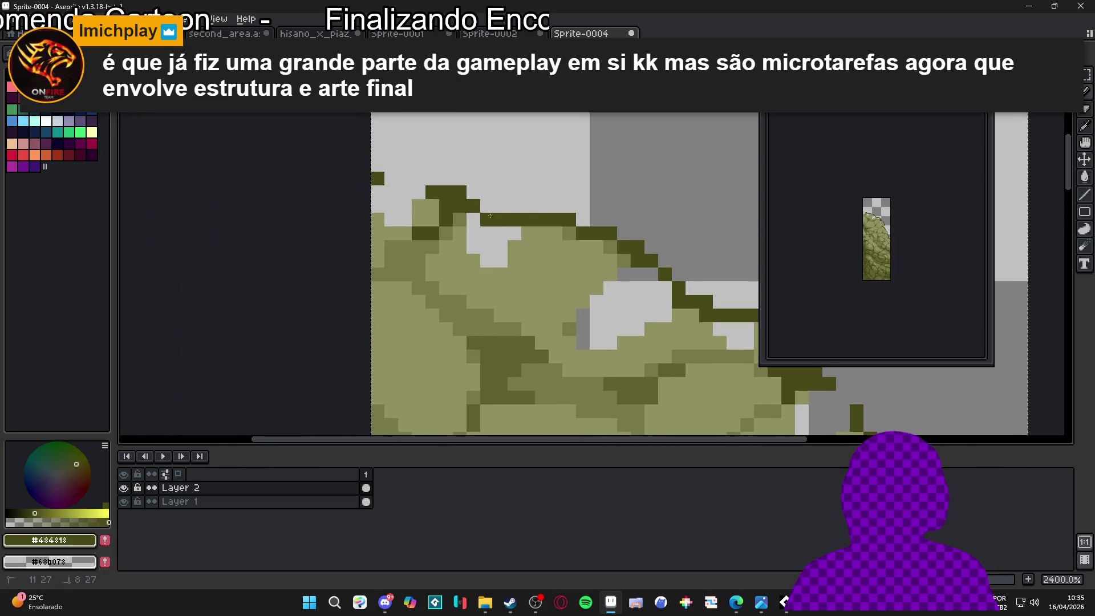
pyautogui.click(406, 178)
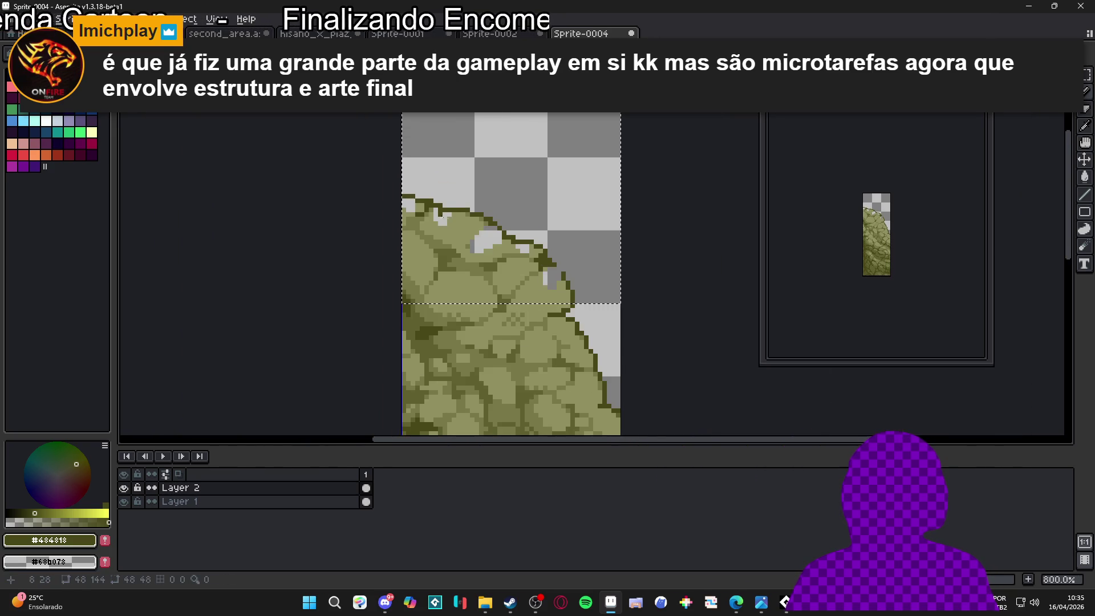
pyautogui.scroll(-5, 477, 216)
pyautogui.scroll(3, 477, 216)
# Fill the grey gaps and light pixels along the edge with olive #909060
pyautogui.keyDown('alt'); pyautogui.click(488, 259); pyautogui.keyUp('alt')
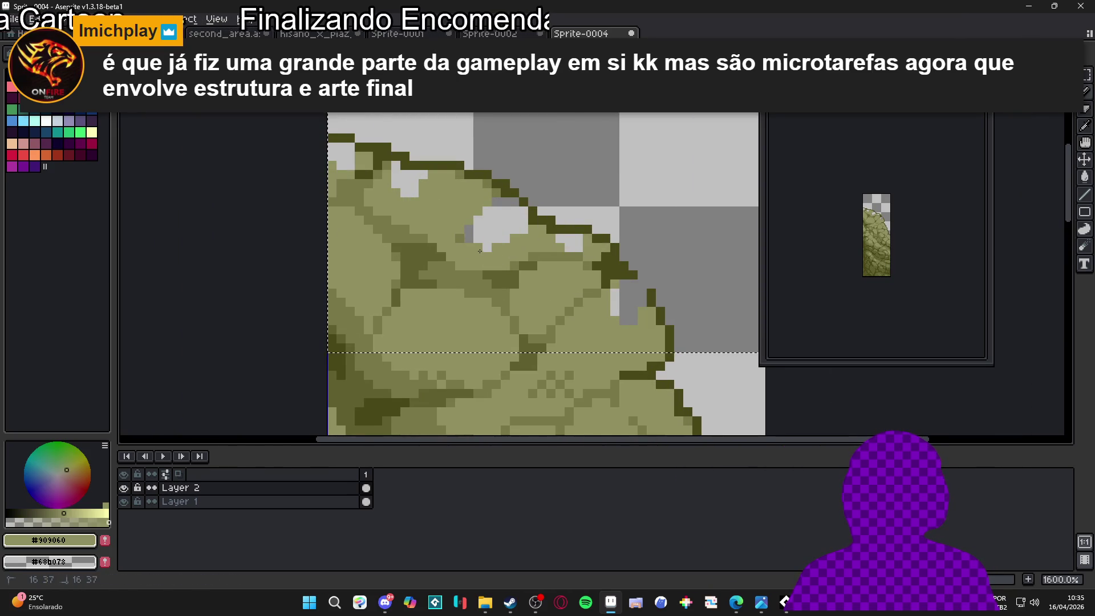
pyautogui.moveTo(493, 247); pyautogui.dragTo(485, 219)
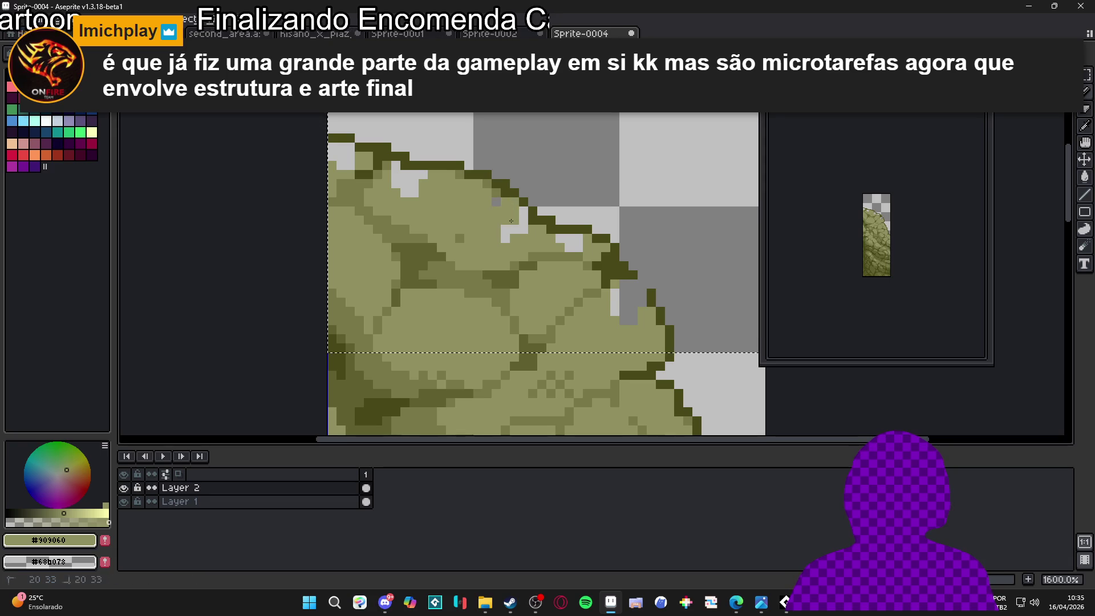
pyautogui.moveTo(396, 184); pyautogui.dragTo(396, 172)
pyautogui.click(393, 169)
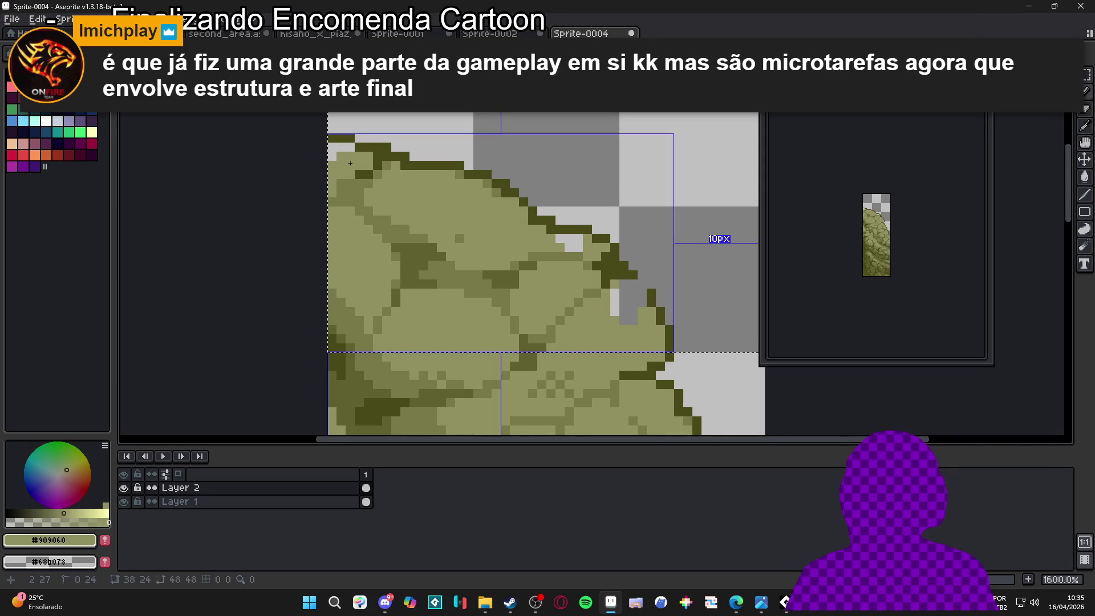
pyautogui.hotkey('ctrl', 'z')
pyautogui.click(332, 151)
pyautogui.click(626, 288)
pyautogui.moveTo(635, 295); pyautogui.dragTo(636, 319)
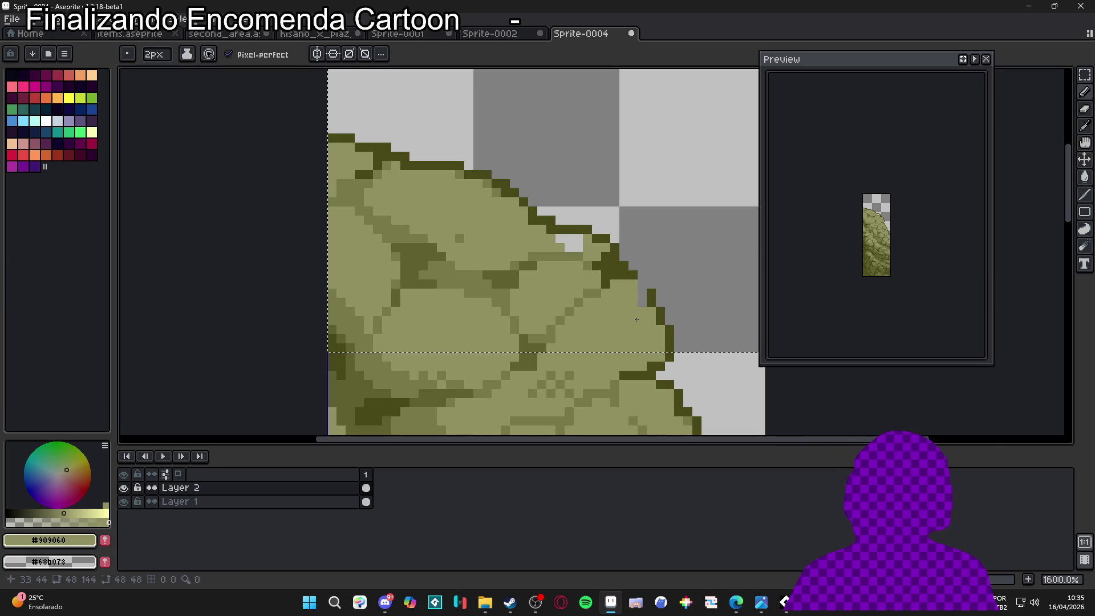
pyautogui.keyDown('alt'); pyautogui.click(641, 286); pyautogui.keyUp('alt')
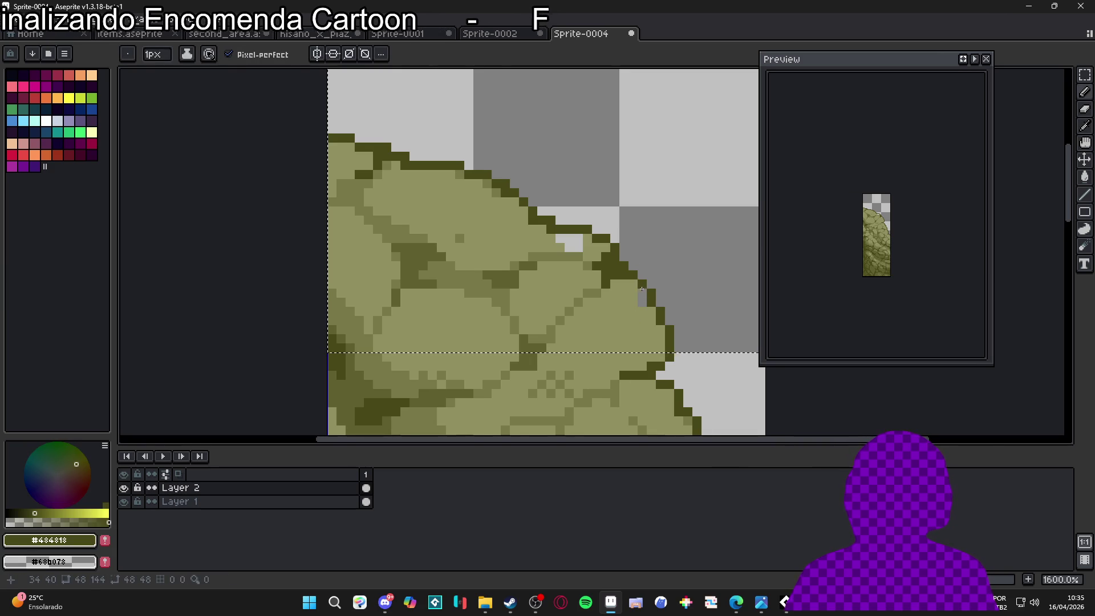
pyautogui.keyDown('alt'); pyautogui.click(576, 257); pyautogui.keyUp('alt')
pyautogui.press('+')
pyautogui.click(570, 244)
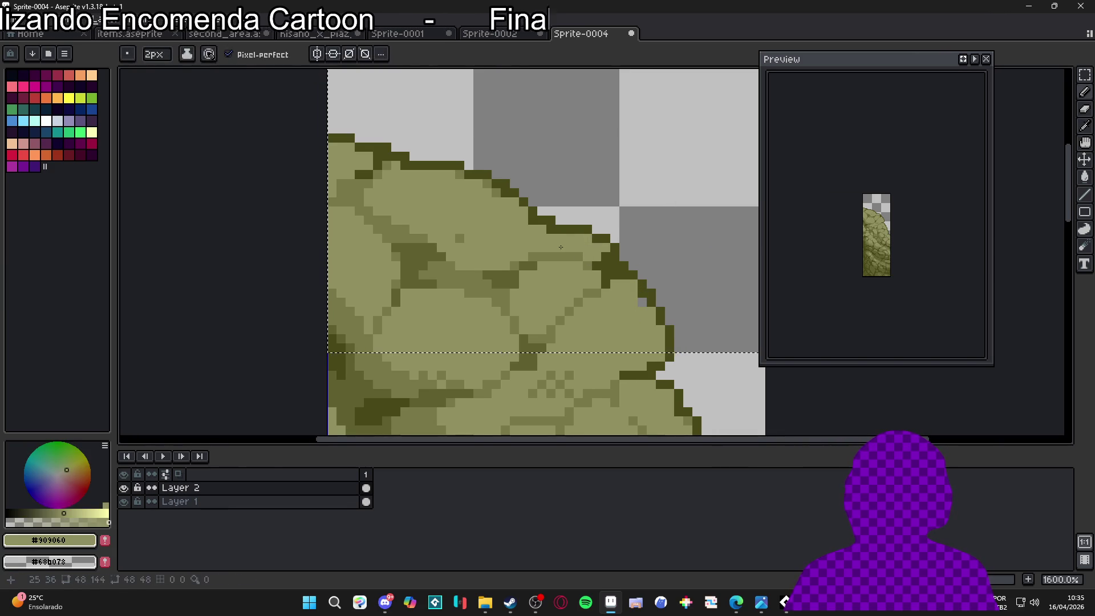
# Repaint a short row in darker olive and soften three outline pixels to medium olive
pyautogui.scroll(-3, 533, 237)
pyautogui.scroll(3, 571, 248)
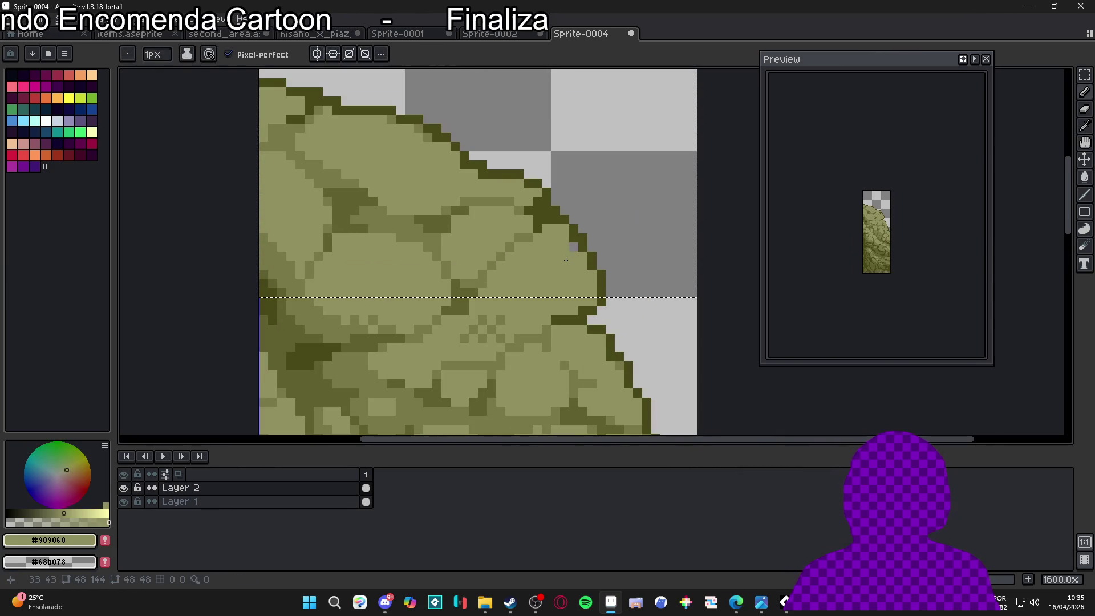
pyautogui.scroll(-3, 571, 248)
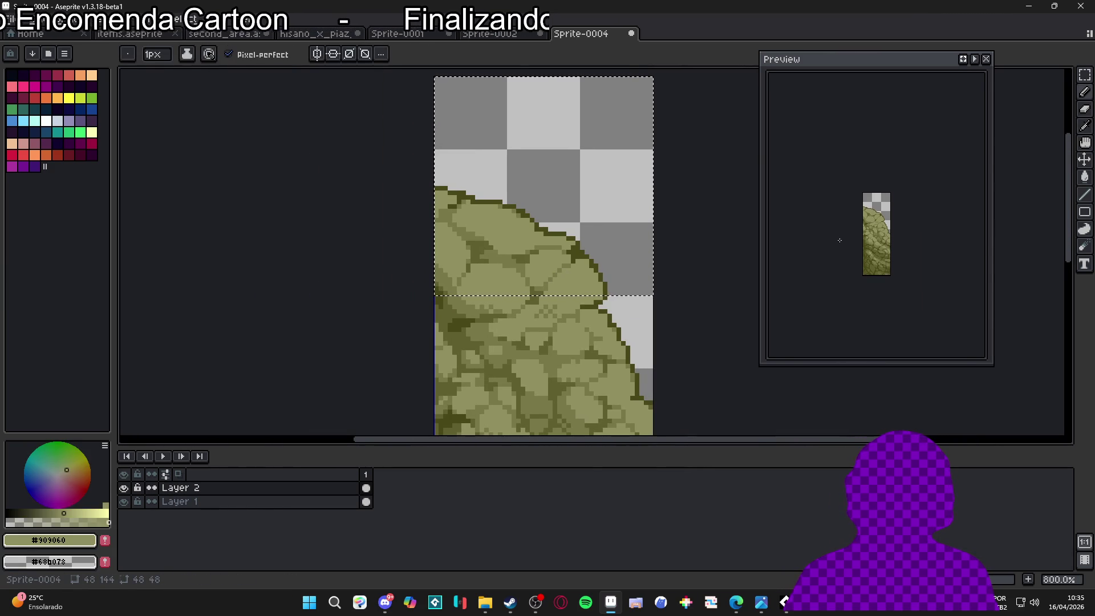
pyautogui.scroll(3, 823, 245)
pyautogui.scroll(4, 573, 227)
pyautogui.keyDown('alt'); pyautogui.click(572, 227); pyautogui.keyUp('alt')
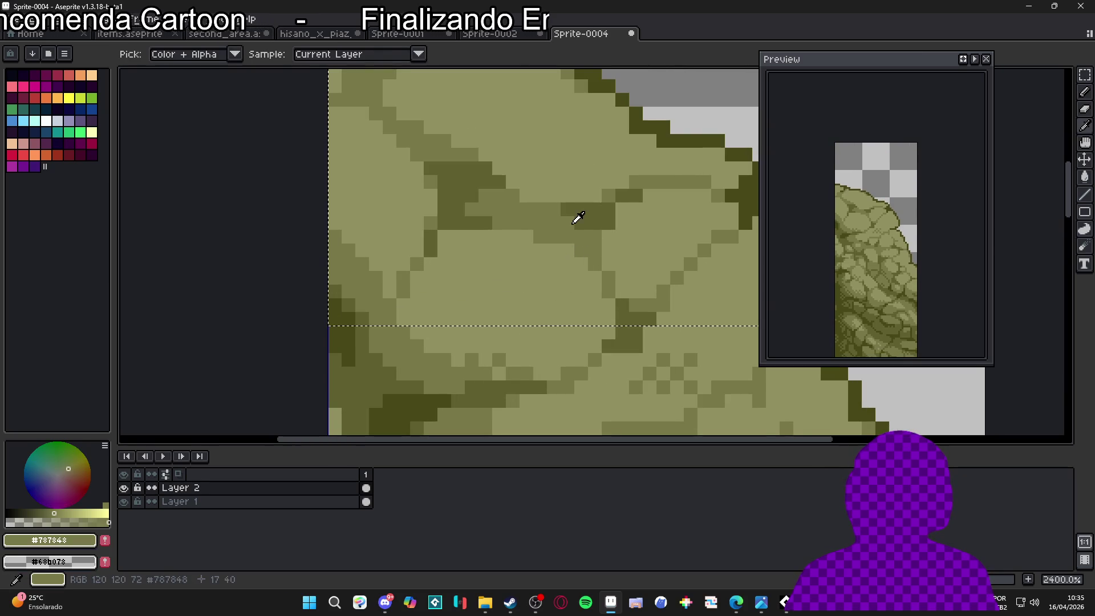
pyautogui.scroll(-3, 572, 227)
pyautogui.scroll(3, 497, 247)
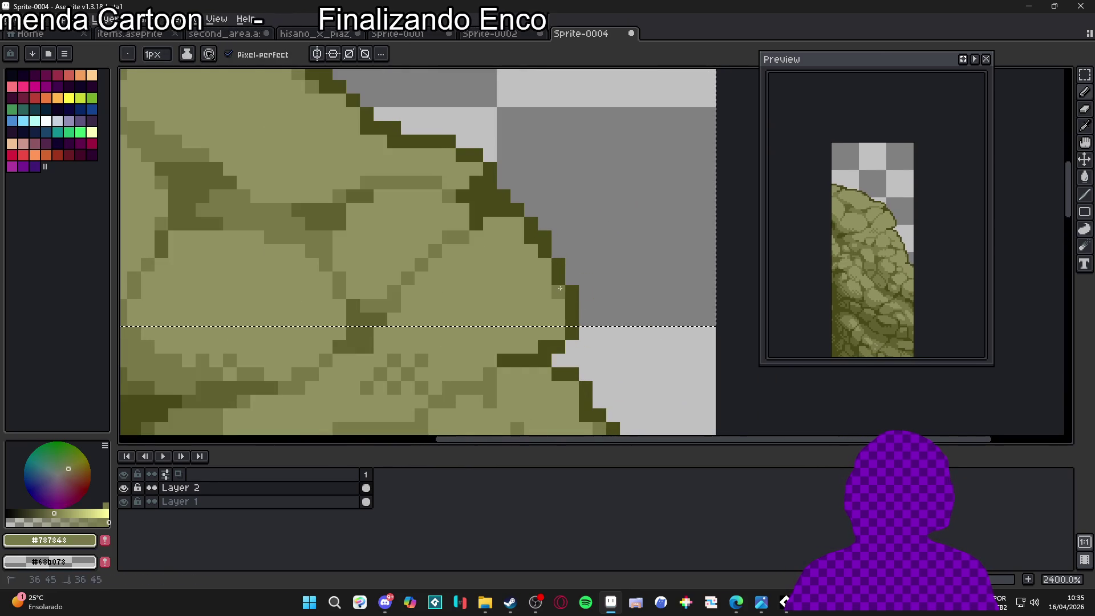
pyautogui.moveTo(518, 230); pyautogui.dragTo(492, 221)
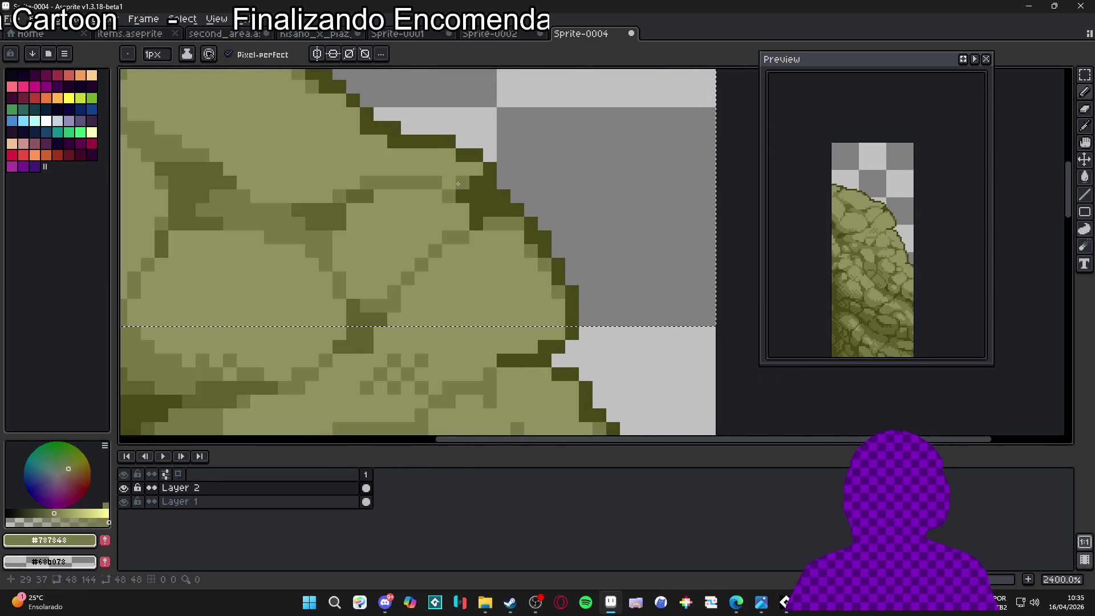
pyautogui.click(476, 169)
pyautogui.click(448, 156)
pyautogui.click(380, 128)
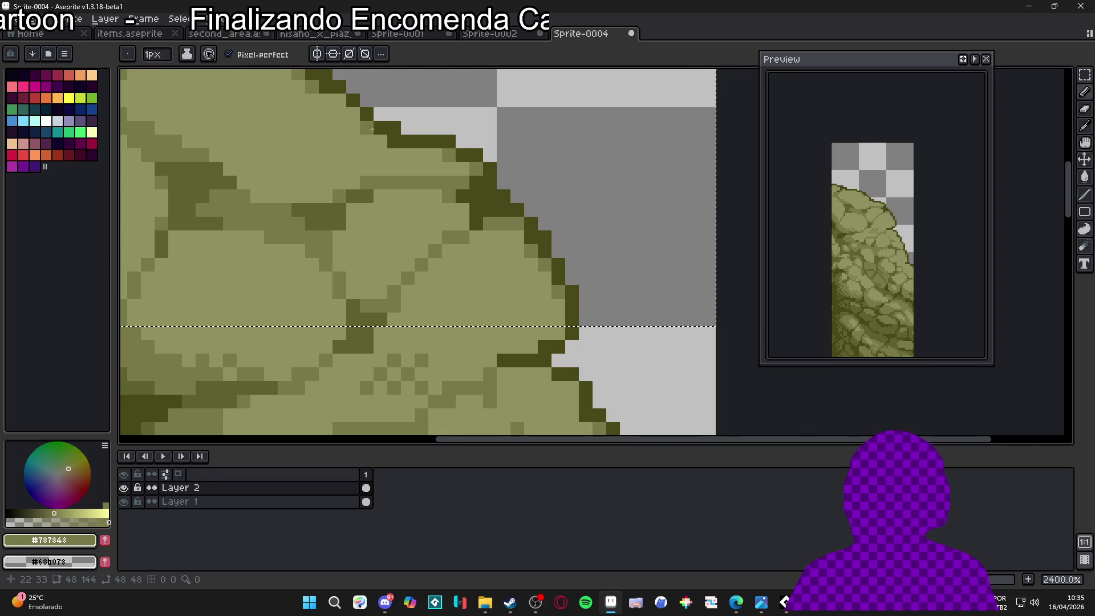
pyautogui.scroll(-2, 375, 131)
pyautogui.scroll(3, 433, 183)
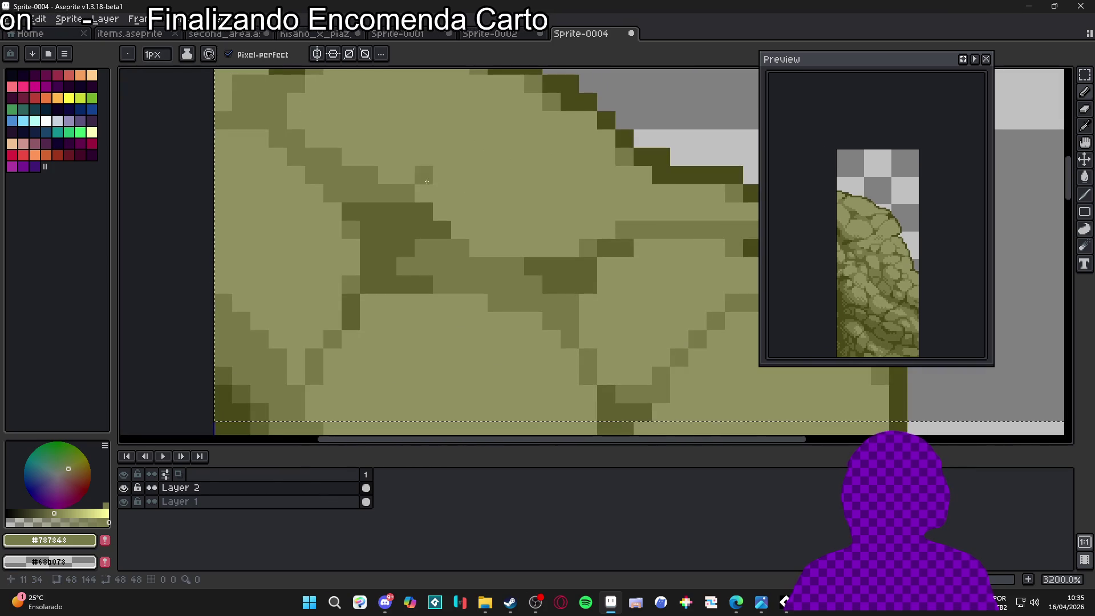
# Darken individual shading pixels across the rock with #787848
pyautogui.click(432, 179)
pyautogui.click(442, 193)
pyautogui.click(458, 171)
pyautogui.click(478, 157)
pyautogui.scroll(-1, 491, 171)
pyautogui.scroll(1, 502, 177)
pyautogui.click(505, 185)
pyautogui.click(508, 169)
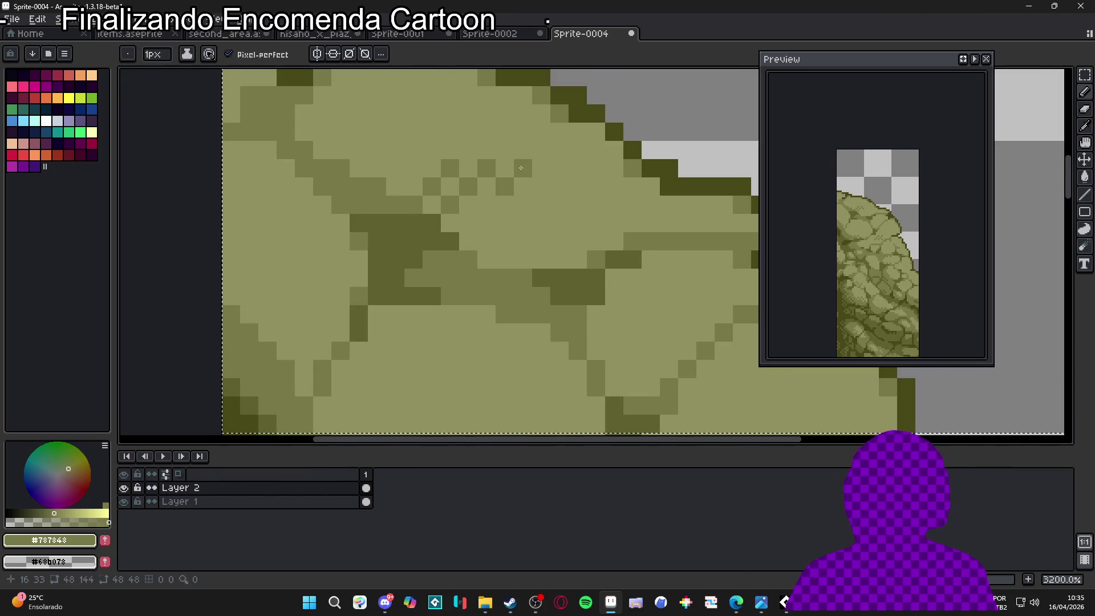
pyautogui.scroll(-1, 539, 190)
pyautogui.scroll(1, 548, 200)
pyautogui.click(612, 219)
pyautogui.click(593, 237)
pyautogui.click(557, 237)
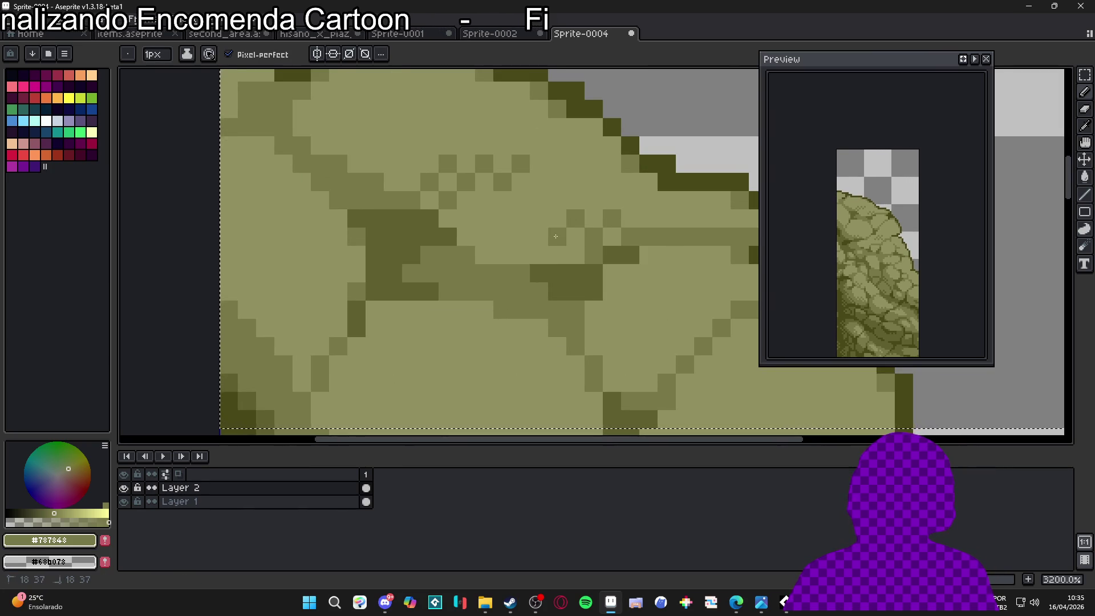
pyautogui.scroll(-1, 583, 228)
pyautogui.scroll(1, 583, 227)
pyautogui.click(603, 228)
pyautogui.click(622, 228)
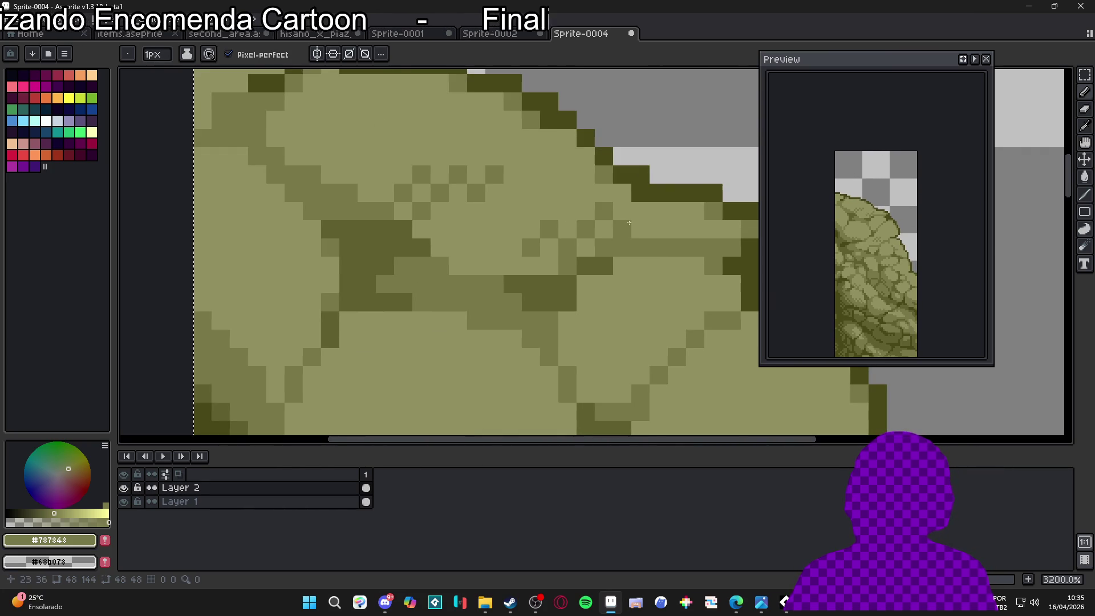
pyautogui.scroll(-1, 588, 234)
pyautogui.scroll(1, 462, 190)
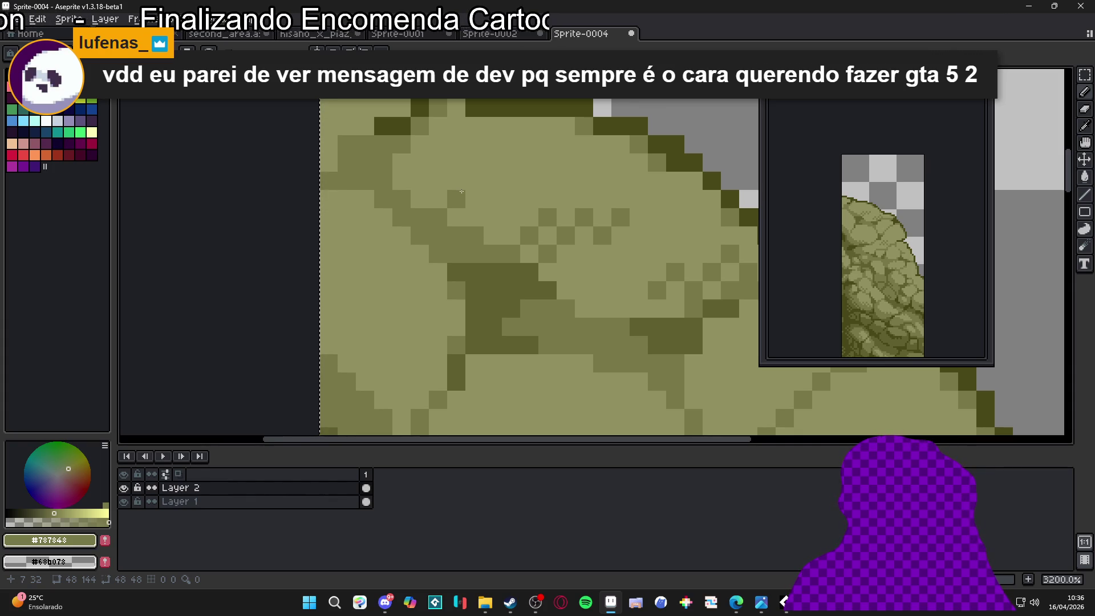
# Marquee the top-left 48×48 tile, then cycle documents to Sprite-0001 with the pink roses
pyautogui.scroll(-6, 548, 293)
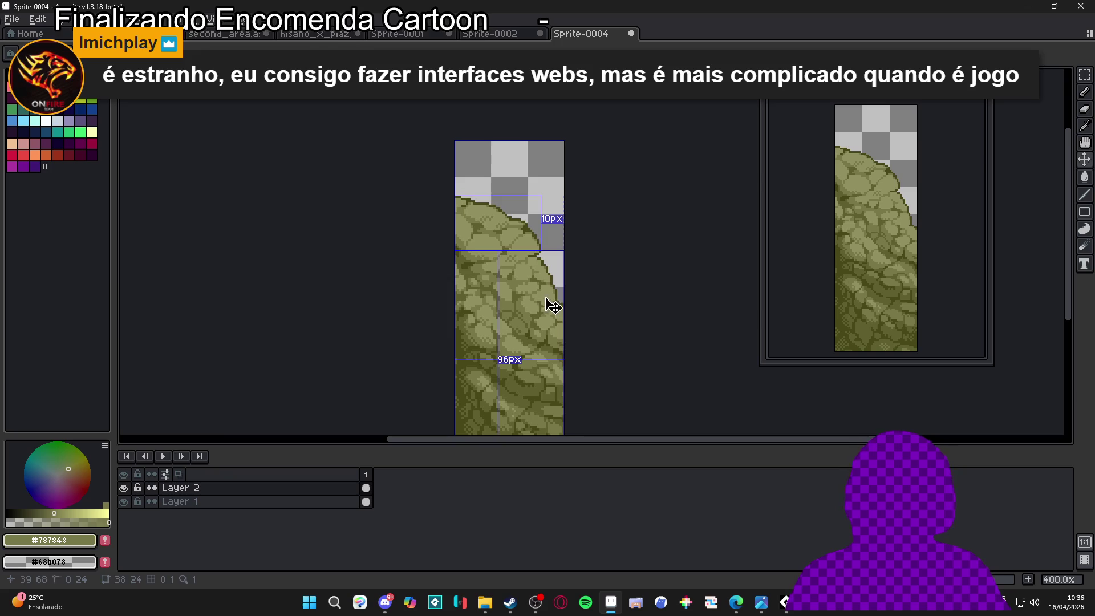
pyautogui.scroll(-1, 516, 308)
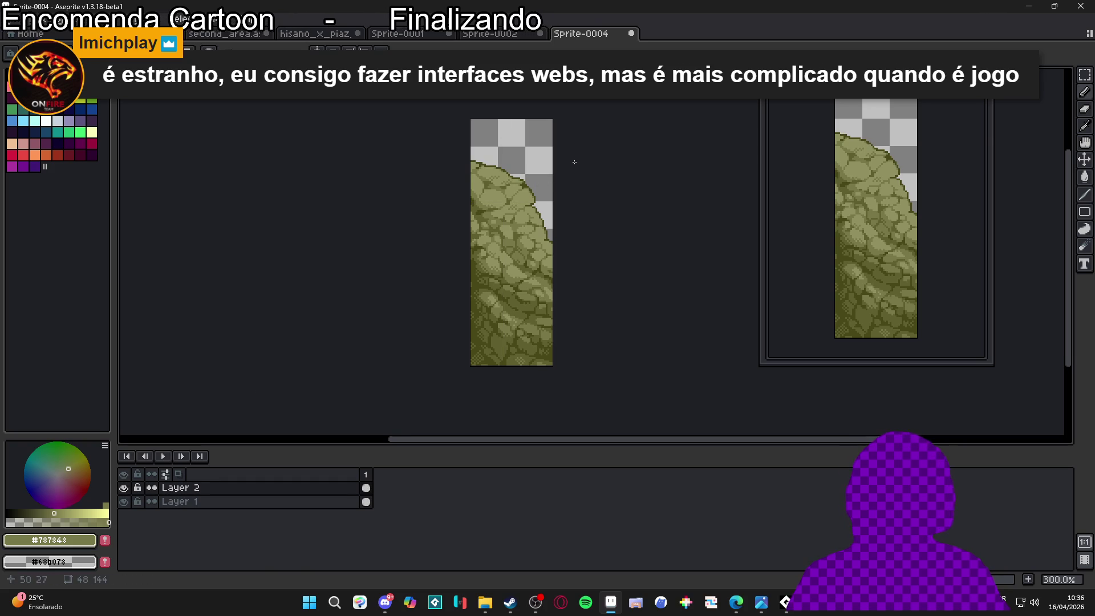
pyautogui.moveTo(1084, 74)
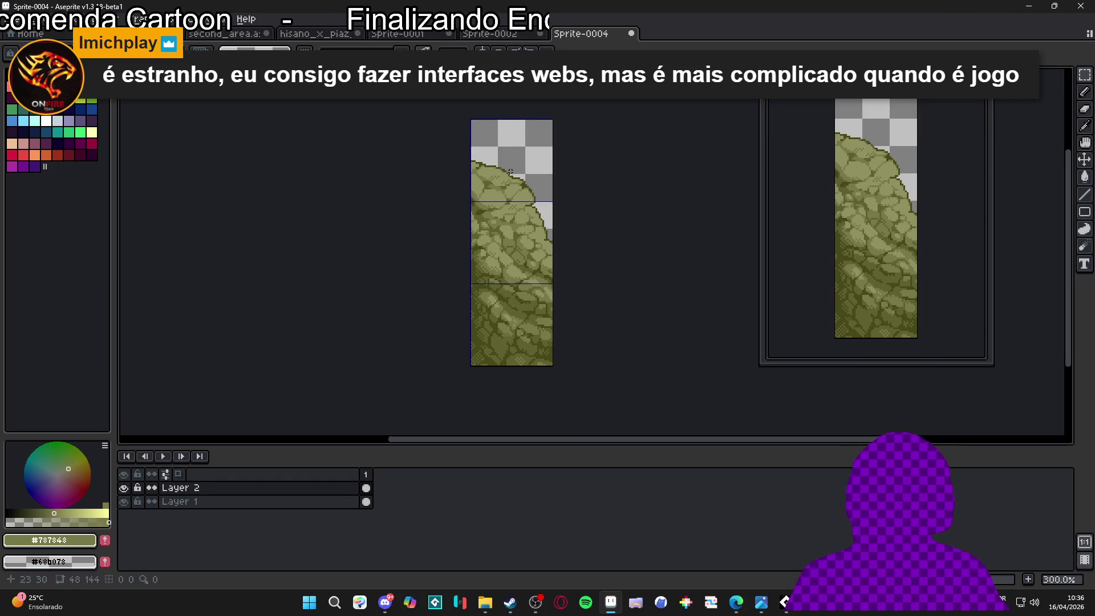
pyautogui.scroll(1, 456, 159)
pyautogui.moveTo(473, 114); pyautogui.dragTo(494, 141)
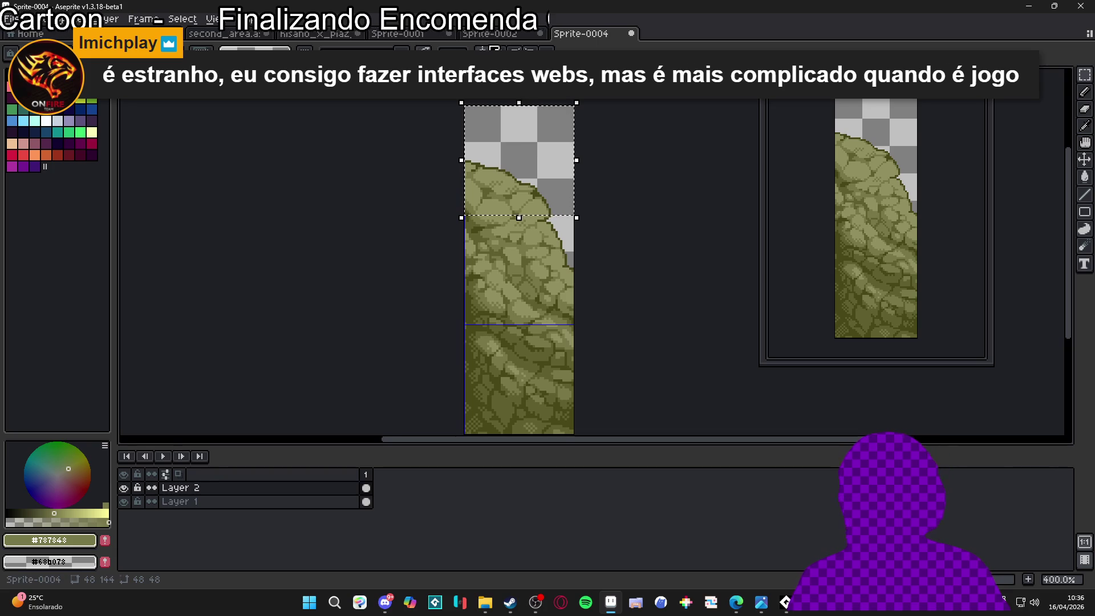
pyautogui.hotkey('ctrl', 'shift', 'Tab')
pyautogui.hotkey('ctrl', 'shift', 'Tab')
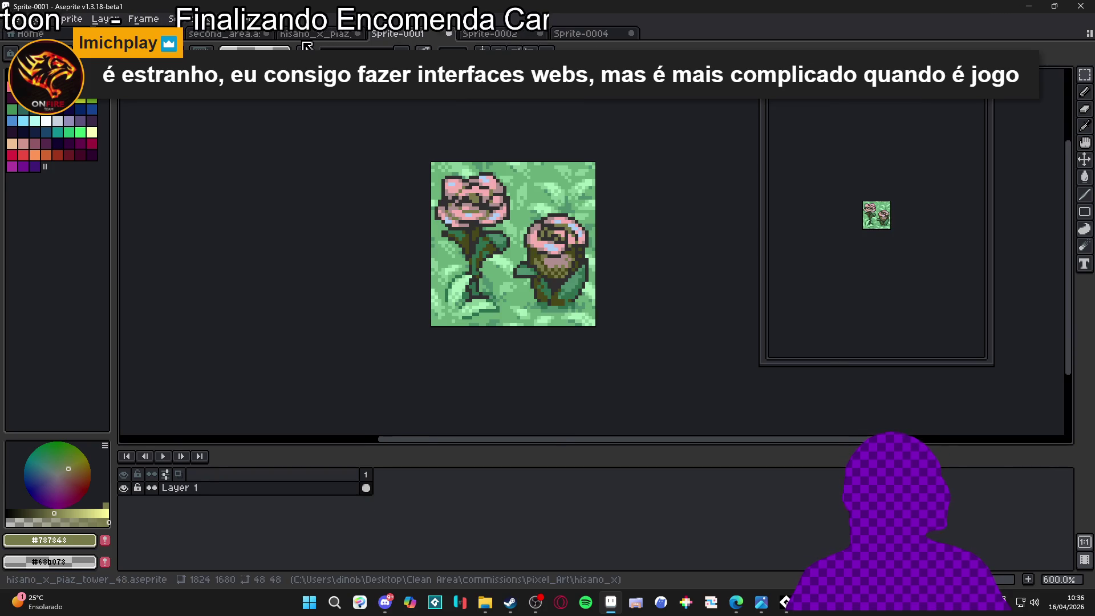
pyautogui.hotkey('ctrl', 'shift', 'Tab')
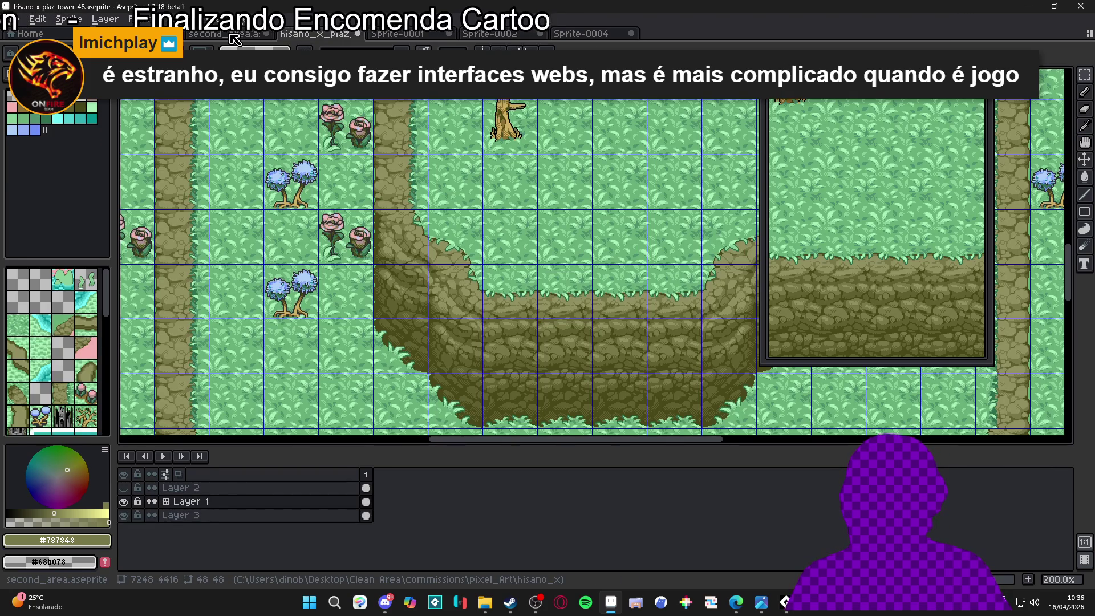
# Switch between the open documents, ending on the second_area map
pyautogui.click(234, 35)
pyautogui.click(491, 34)
pyautogui.click(582, 35)
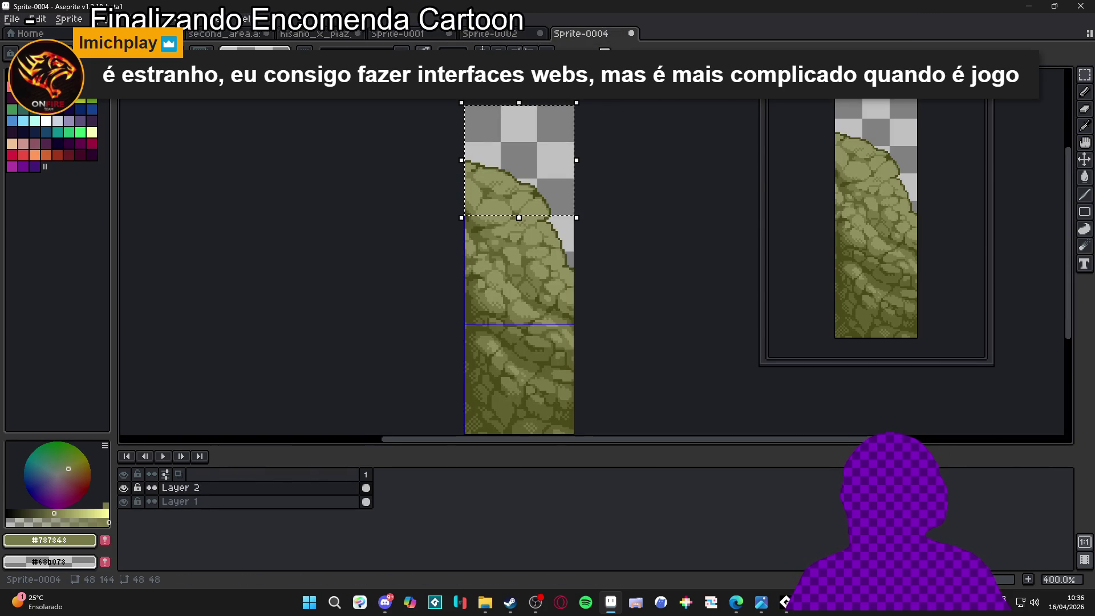
pyautogui.click(224, 36)
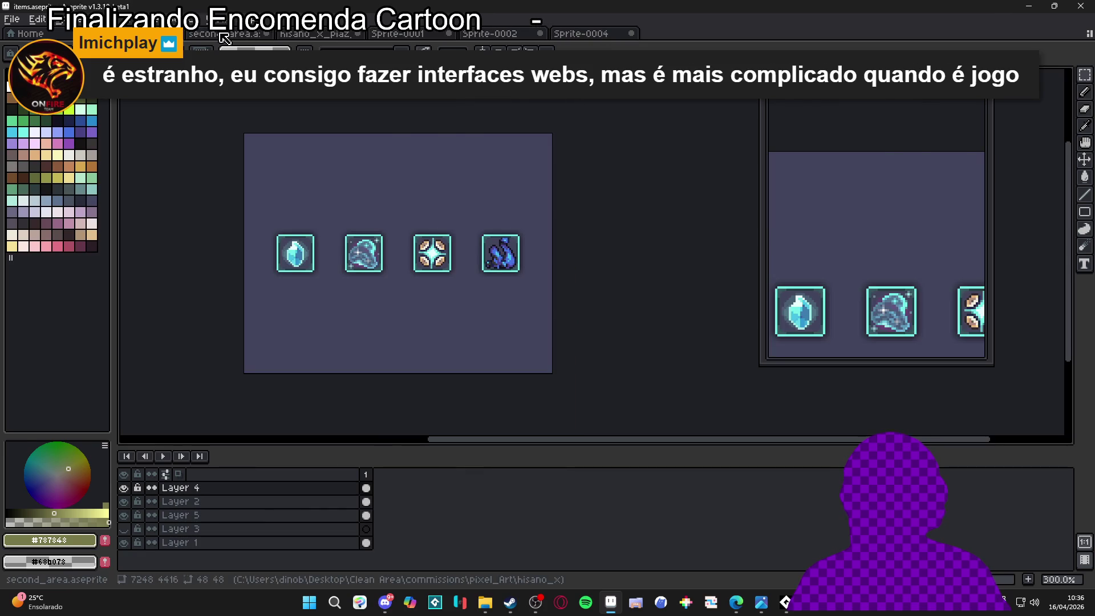
pyautogui.click(223, 35)
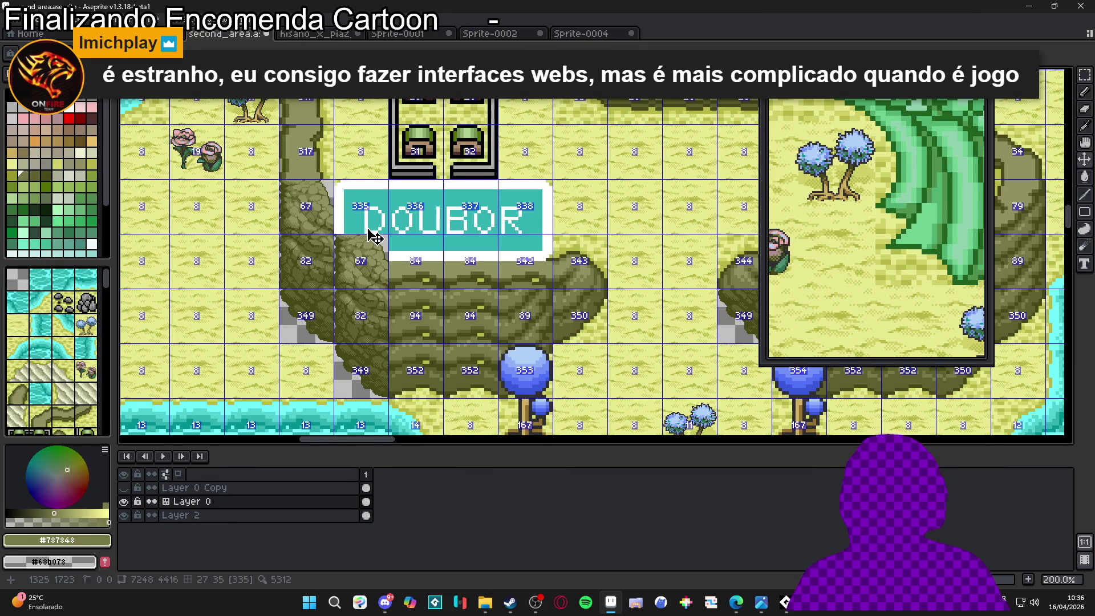
# Erase the sign tile holding the D and paste the rock tile into its place
pyautogui.press('m')
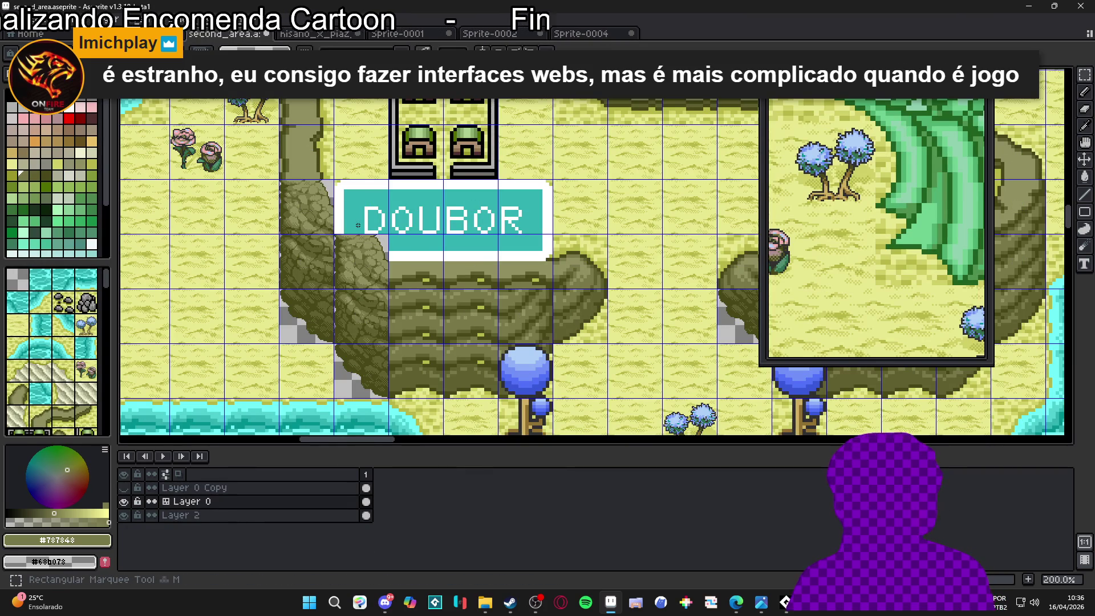
pyautogui.press('Delete')
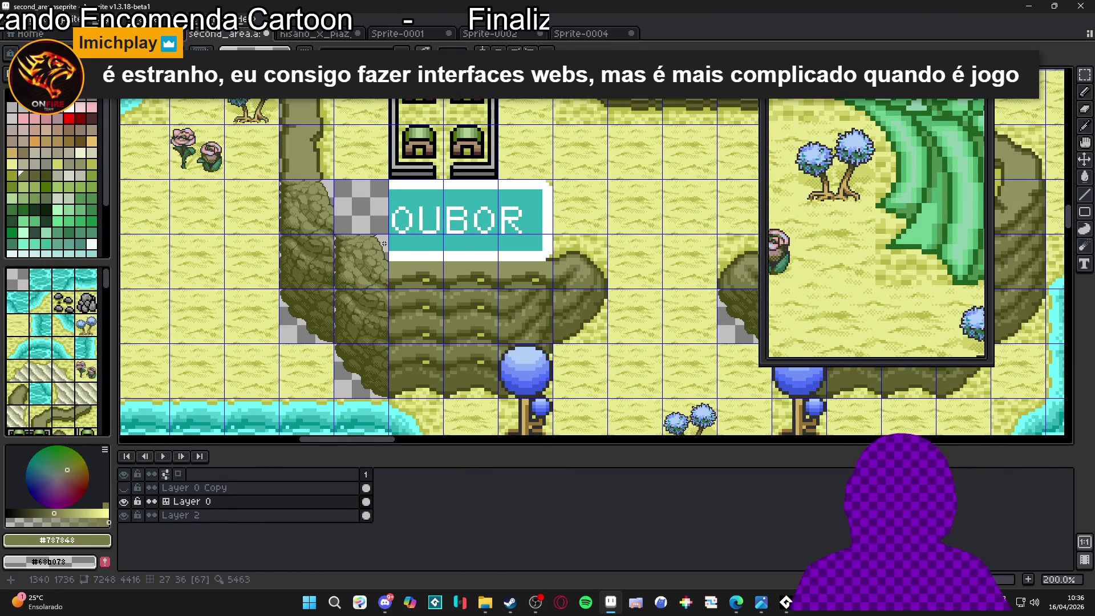
pyautogui.scroll(3, 386, 245)
pyautogui.hotkey('ctrl', 'v')
pyautogui.moveTo(557, 320)
pyautogui.mouseDown()
pyautogui.moveTo(346, 244)
pyautogui.moveTo(300, 248)
pyautogui.mouseUp()
pyautogui.scroll(3, 346, 245)
pyautogui.scroll(-4, 315, 259)
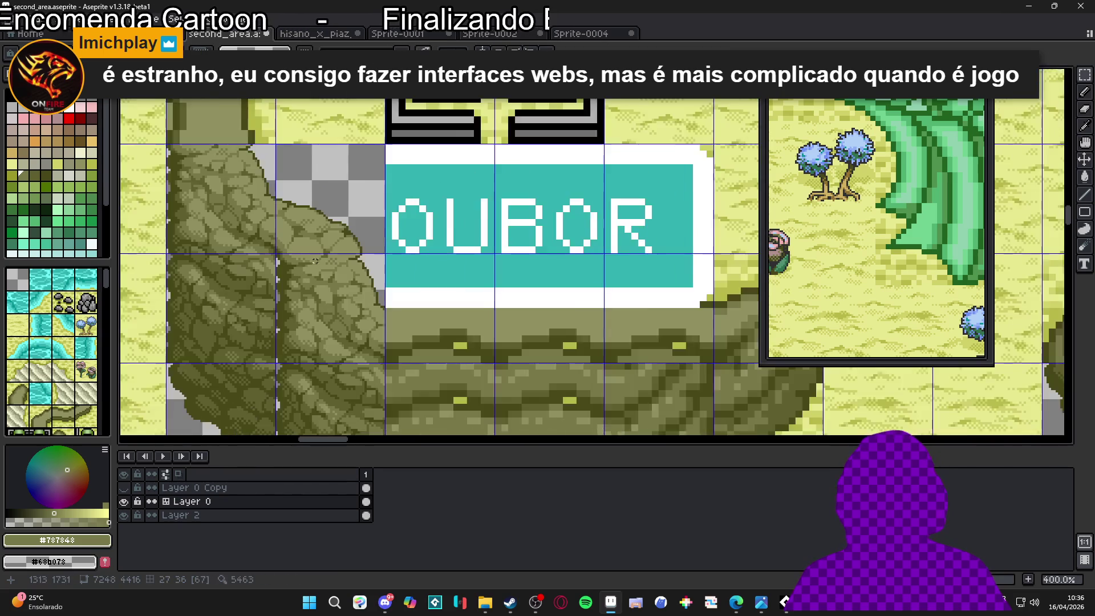
pyautogui.scroll(-1, 628, 143)
# Select all of the rock-edge sprite, then clear the two rock tiles left of the sign
pyautogui.click(582, 33)
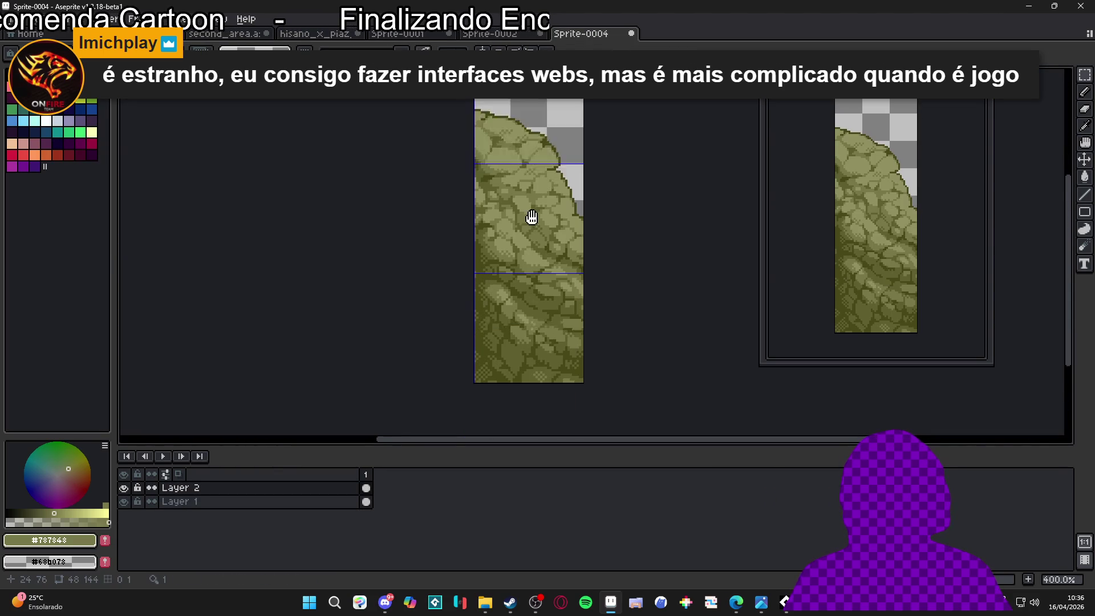
pyautogui.hotkey('ctrl', 'a')
pyautogui.click(318, 34)
pyautogui.click(226, 34)
pyautogui.scroll(2, 408, 251)
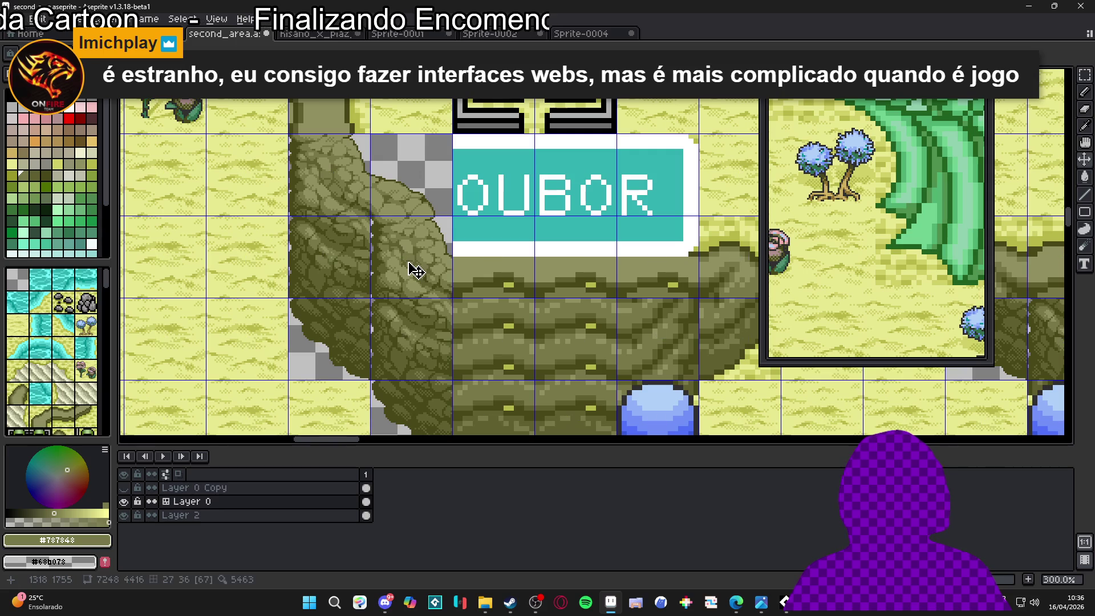
pyautogui.press('m')
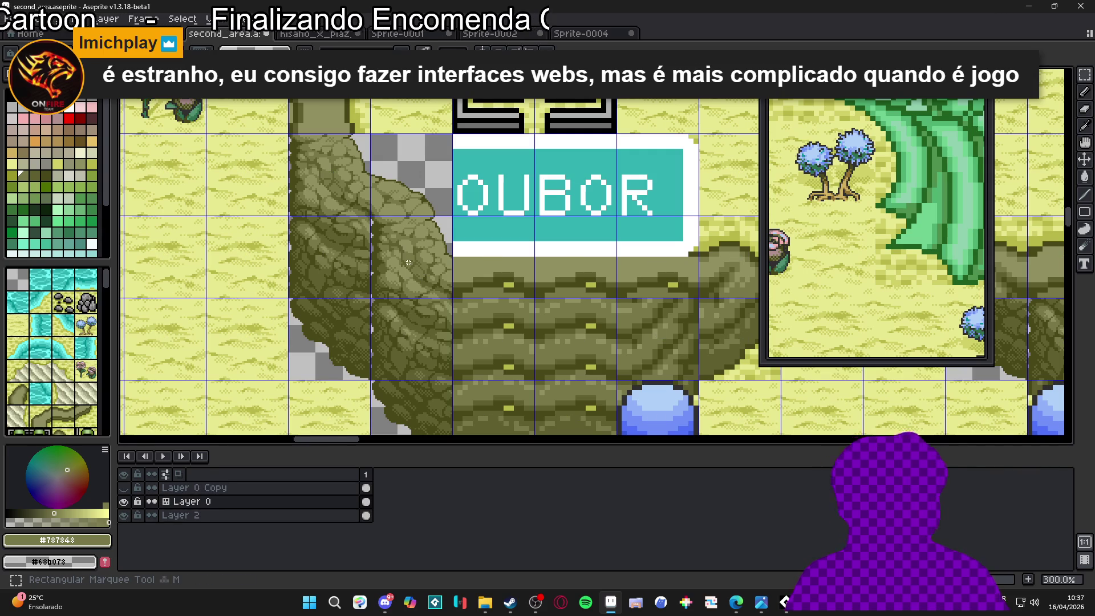
pyautogui.moveTo(408, 263); pyautogui.dragTo(406, 308)
pyautogui.press('Delete')
pyautogui.scroll(1, 461, 278)
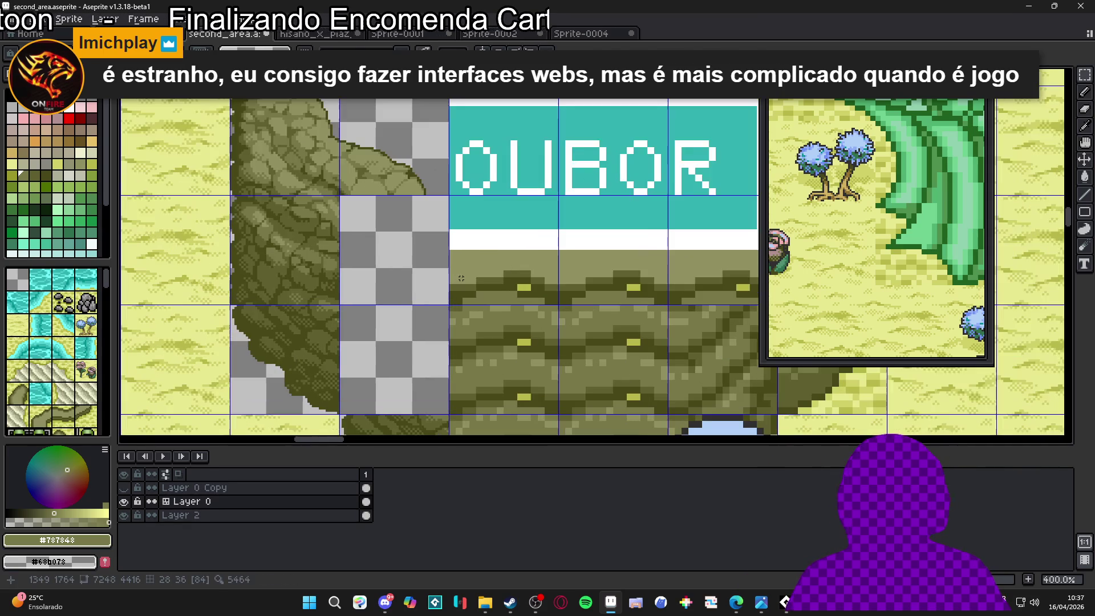
pyautogui.hotkey('ctrl', 'shift', 'Tab')
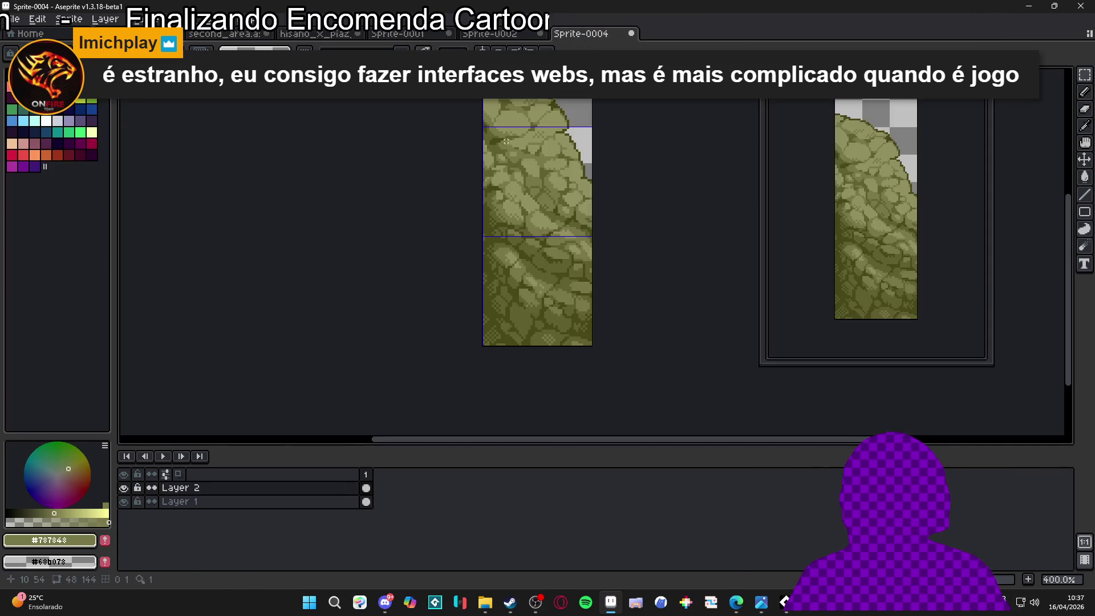
# Copy Layer 1 of the rock sprite and paste it into the gap beside the OUBOR sign
pyautogui.press('Down')
pyautogui.click(1085, 75)
pyautogui.click(1000, 79)
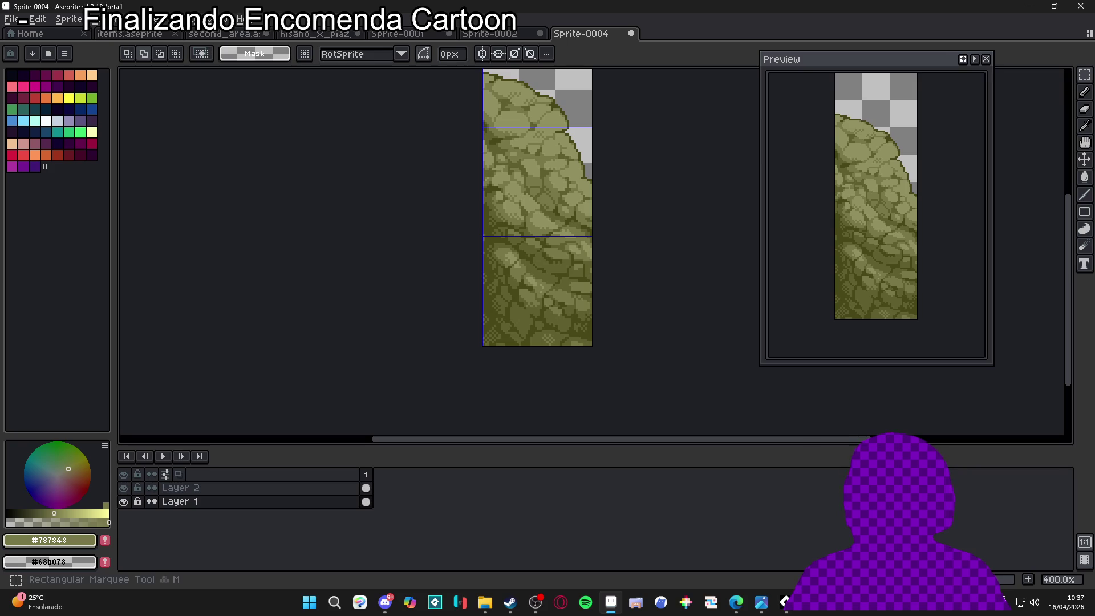
pyautogui.click(490, 34)
pyautogui.click(397, 34)
pyautogui.click(246, 35)
pyautogui.click(246, 36)
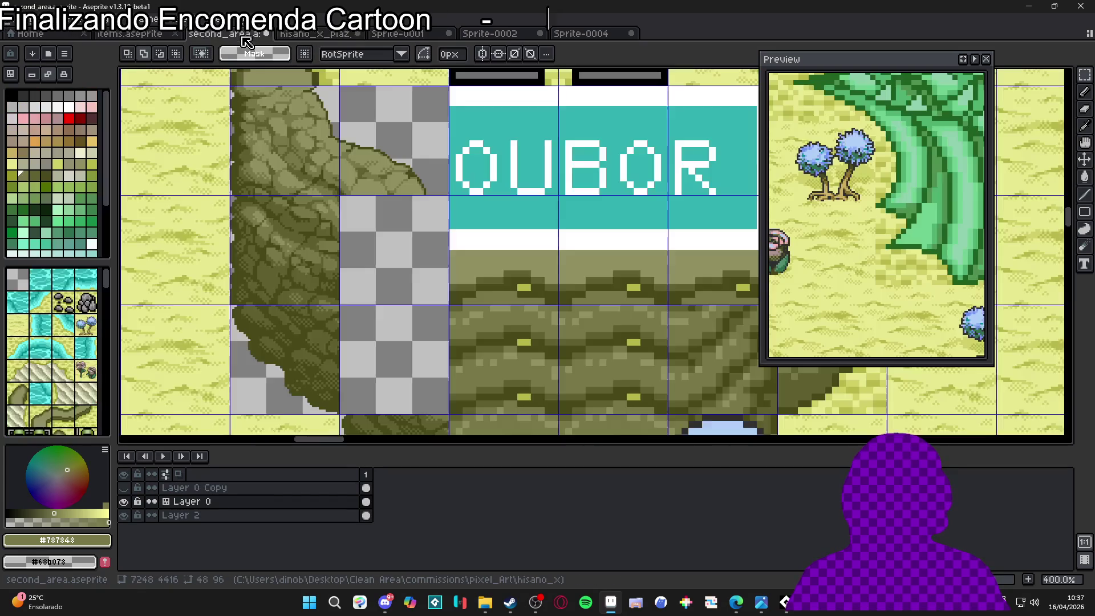
pyautogui.hotkey('ctrl', 'v')
pyautogui.moveTo(626, 262)
pyautogui.mouseDown()
pyautogui.moveTo(411, 330)
pyautogui.moveTo(426, 311)
pyautogui.mouseUp()
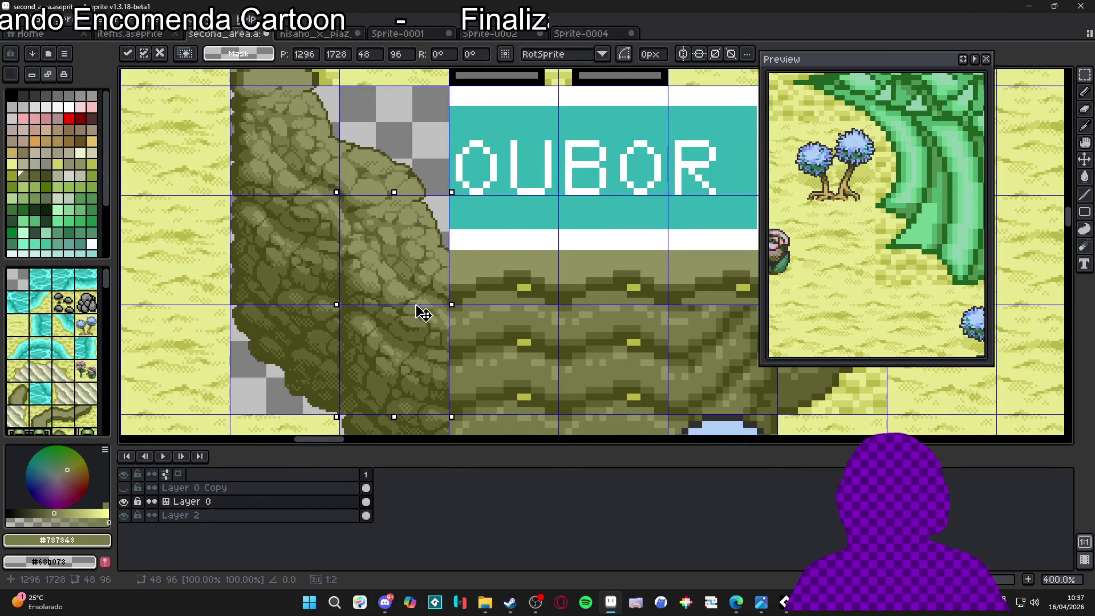
pyautogui.press('Return')
# Inspect the patched cliff, toggling the tile grid off and back on
pyautogui.scroll(-1, 420, 311)
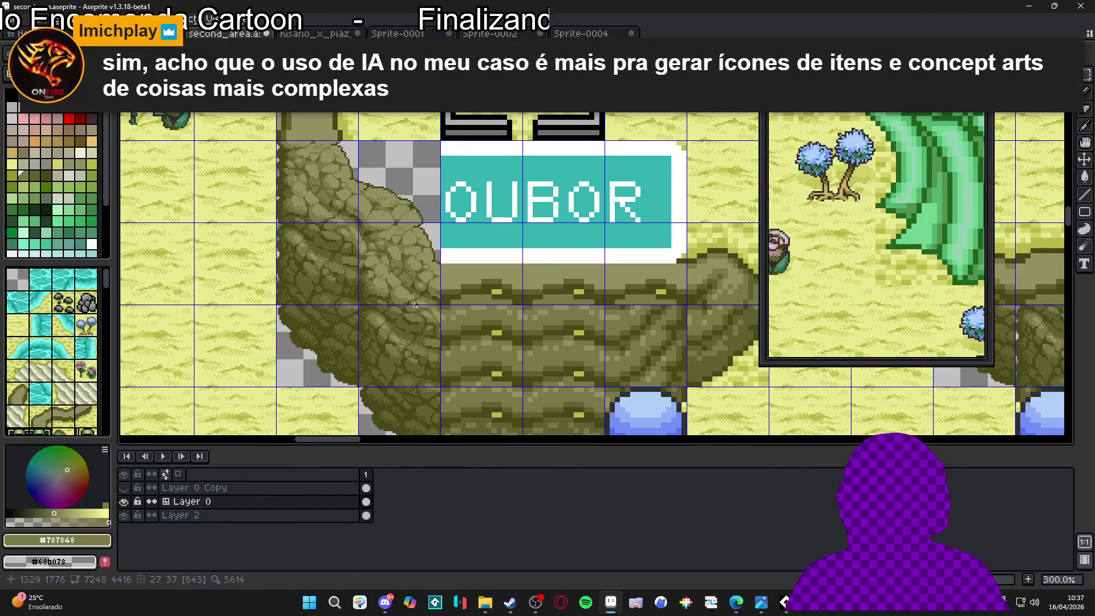
pyautogui.moveTo(415, 305); pyautogui.dragTo(447, 311)
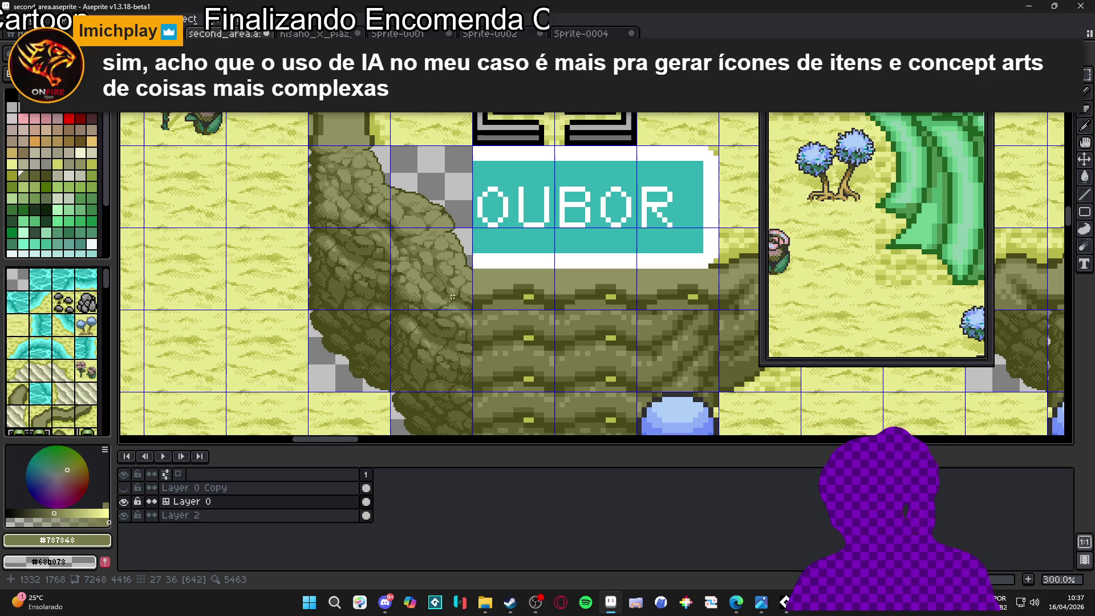
pyautogui.hotkey('ctrl', "'")
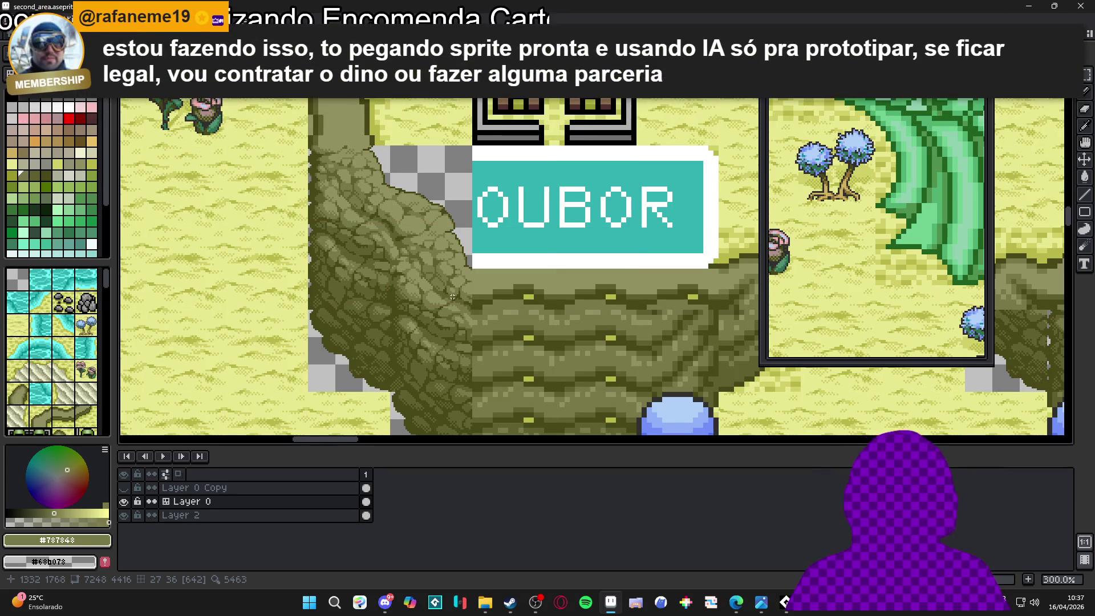
pyautogui.scroll(-2, 453, 297)
pyautogui.scroll(1, 468, 331)
pyautogui.hotkey('ctrl', "'")
pyautogui.hotkey('ctrl', "'")
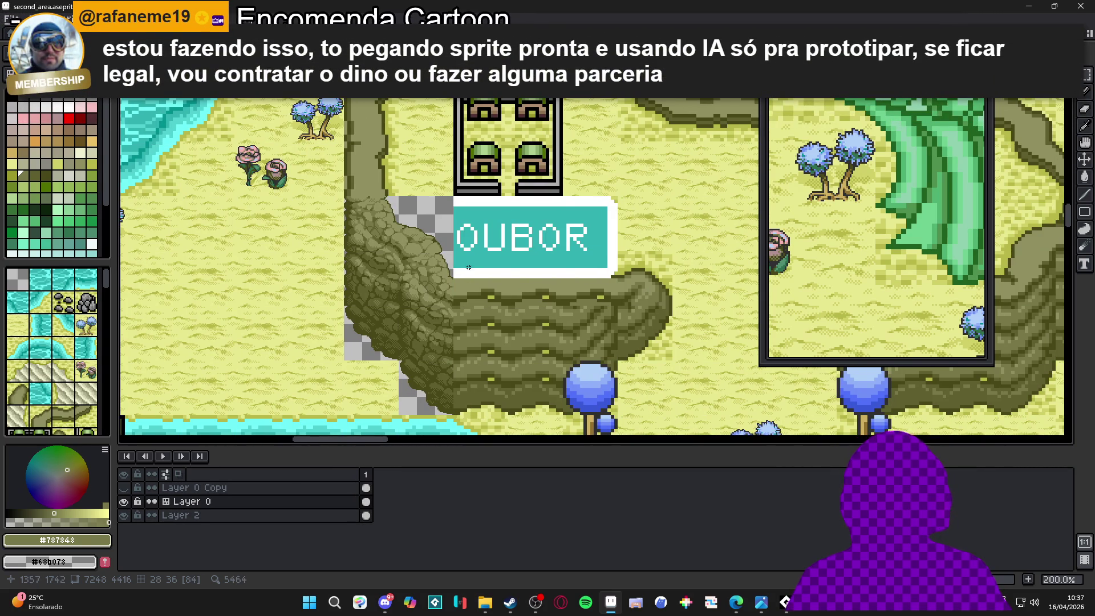
# Review the OUBOR plateau in second_area, toggling the tile grid and panning around
pyautogui.hotkey('ctrl', "'")
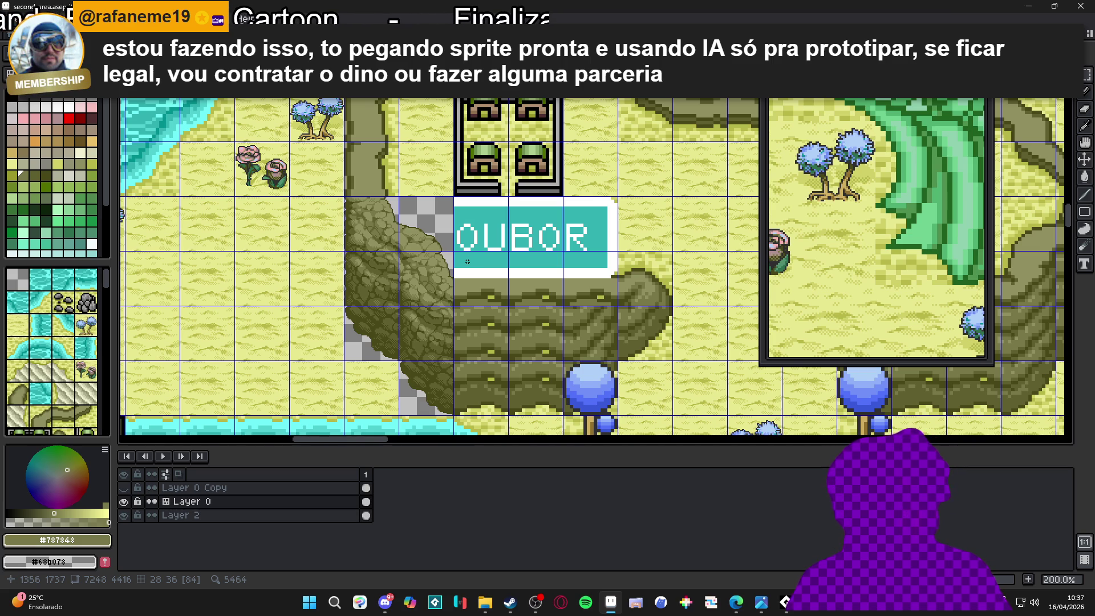
pyautogui.hscroll(1, 467, 261)
pyautogui.press("ctrl+'")
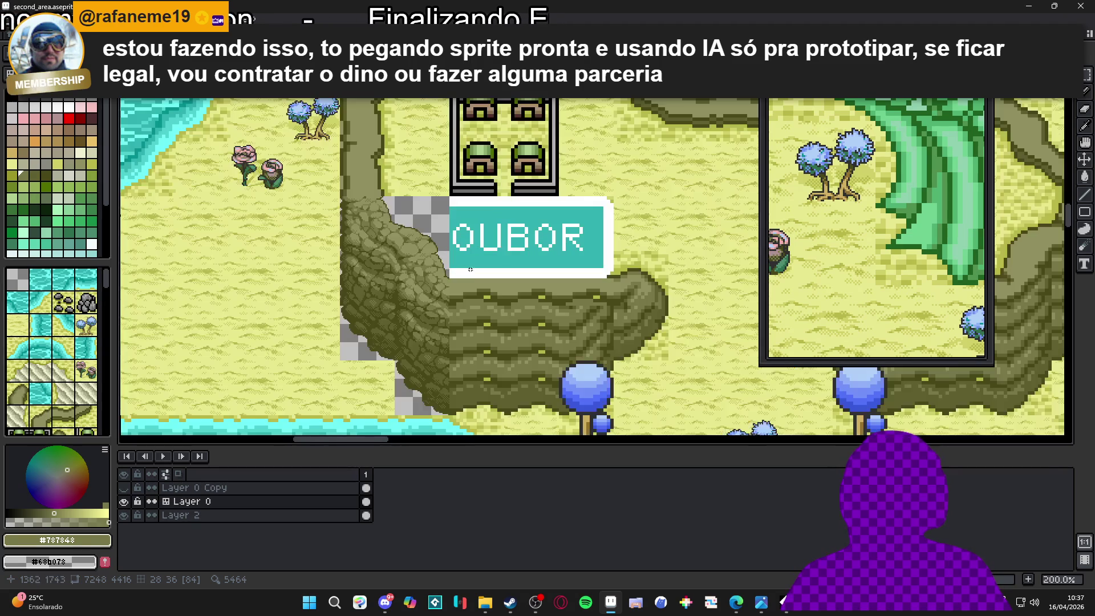
pyautogui.scroll(-1, 470, 266)
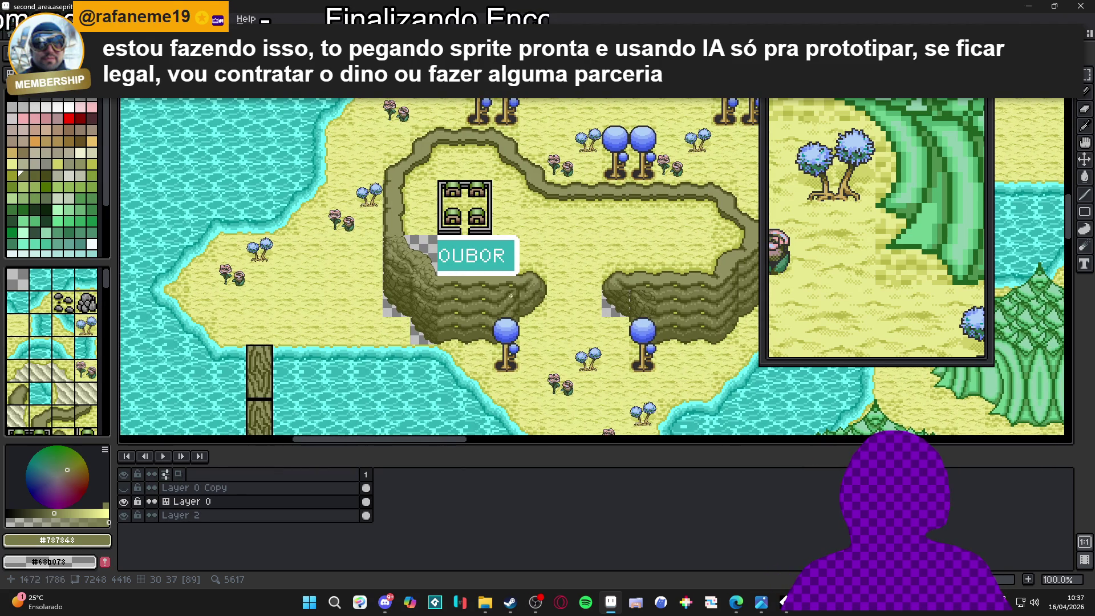
pyautogui.scroll(1, 451, 300)
pyautogui.moveTo(456, 315); pyautogui.dragTo(441, 307)
pyautogui.scroll(-2, 441, 307)
pyautogui.scroll(1, 400, 274)
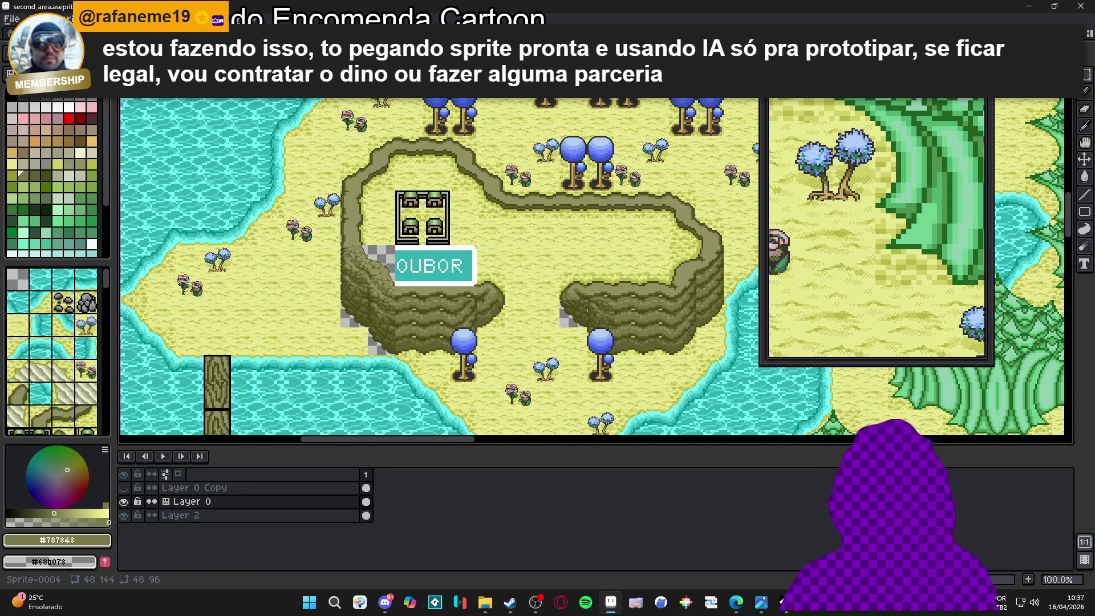
# Cycle through the open documents to the hisano tower tilemap
pyautogui.hotkey('ctrl', 'Tab')
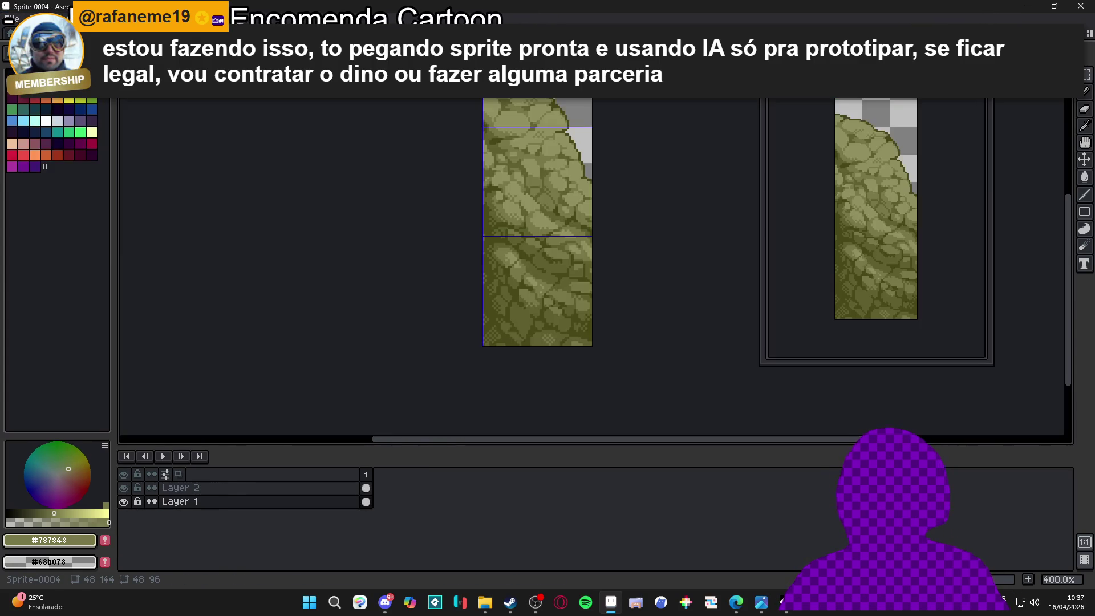
pyautogui.hotkey('ctrl', 'Tab')
pyautogui.hotkey('ctrl', 'Tab')
pyautogui.hotkey('ctrl', 'Tab')
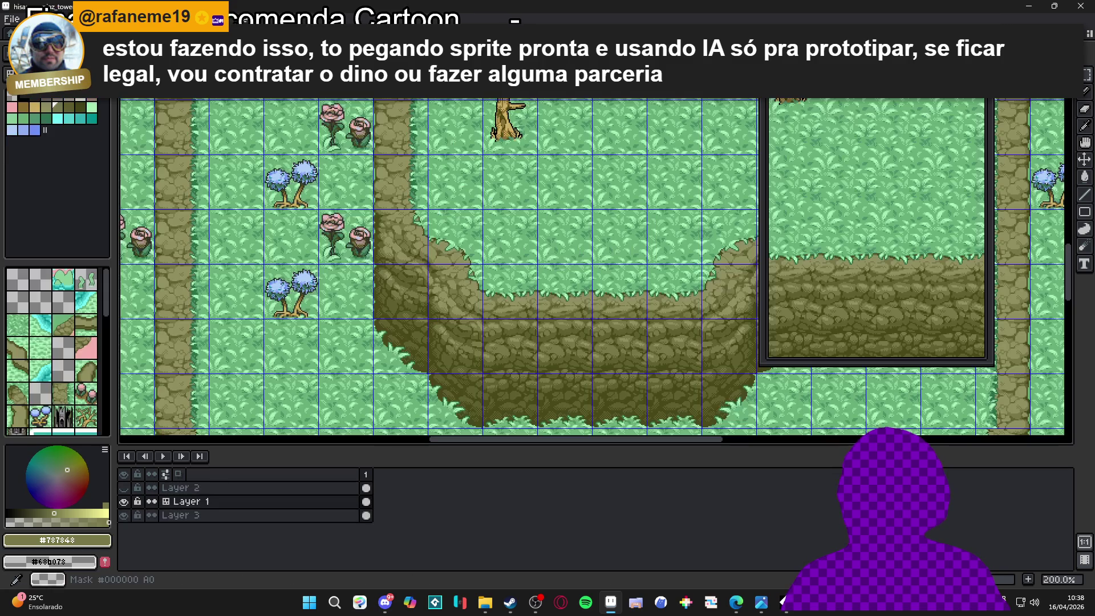
pyautogui.scroll(-4, 379, 204)
pyautogui.scroll(5, 380, 204)
pyautogui.hotkey('ctrl', 'Tab')
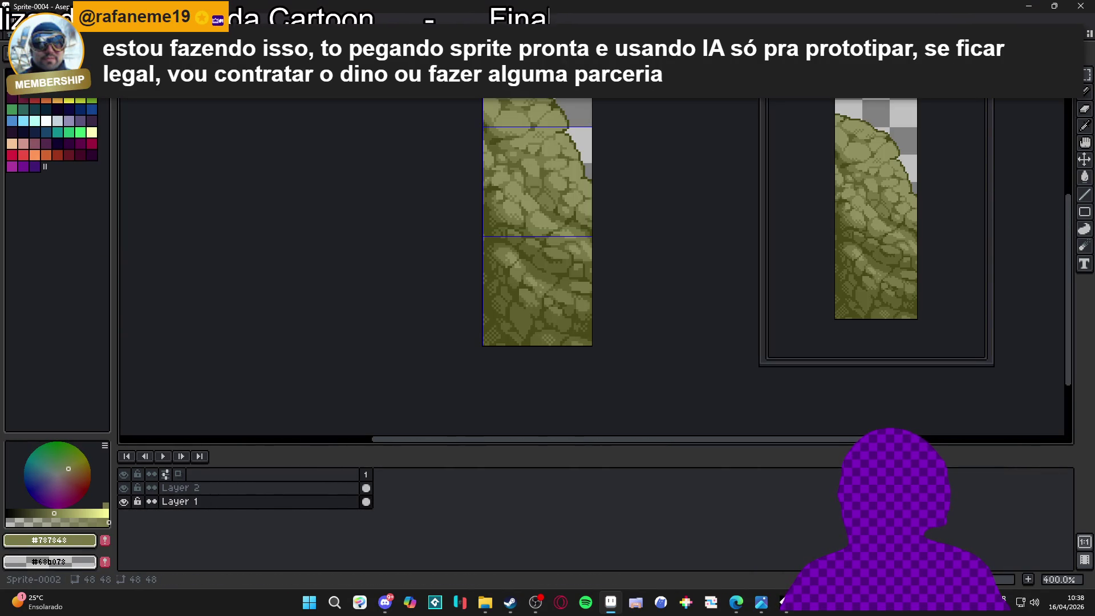
pyautogui.hotkey('ctrl', 'Tab')
pyautogui.hotkey('ctrl', 'Tab')
pyautogui.hotkey('ctrl', 'Tab')
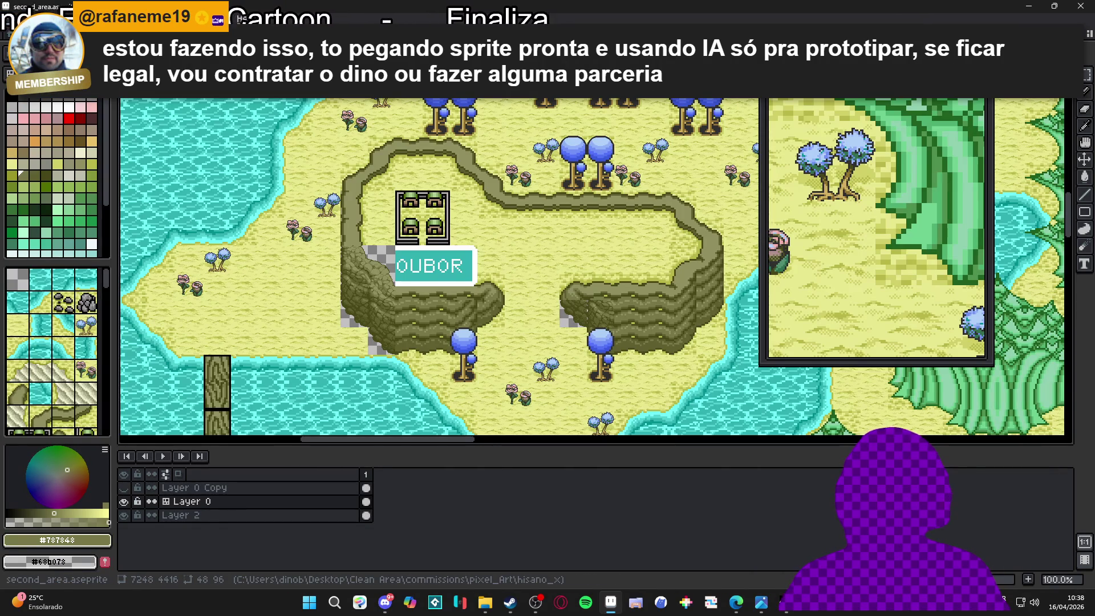
pyautogui.hotkey('ctrl', 'Tab')
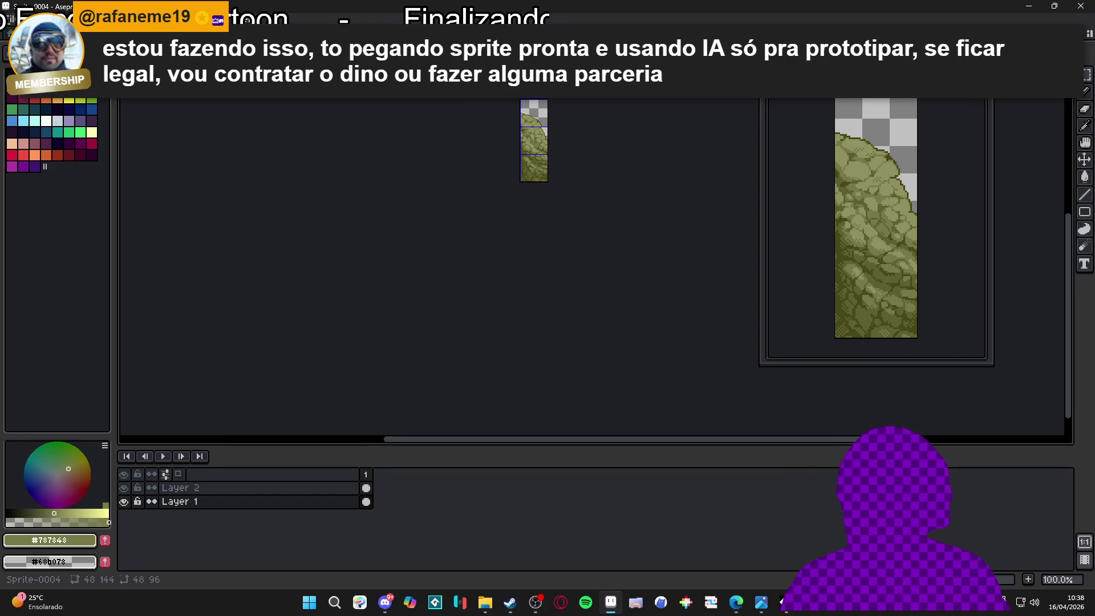
pyautogui.hotkey('ctrl', 'Tab')
pyautogui.hotkey('ctrl', 'Tab')
pyautogui.hotkey('ctrl', 'Tab')
# Marquee a 48×96 rock-cliff section of the tower tilemap and copy it
pyautogui.scroll(-5, 416, 162)
pyautogui.scroll(5, 429, 283)
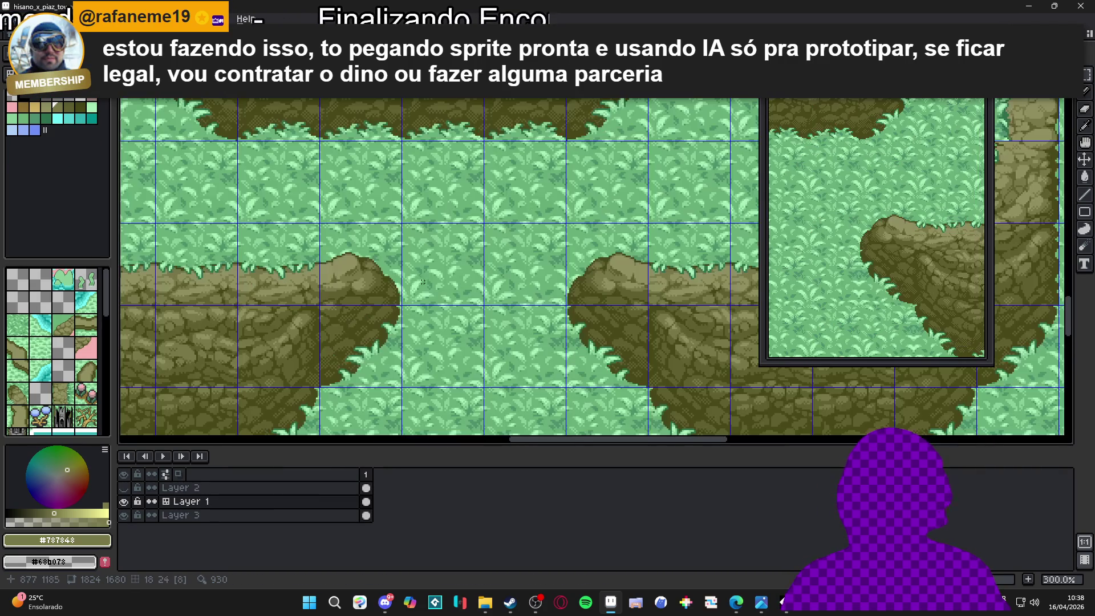
pyautogui.press('m')
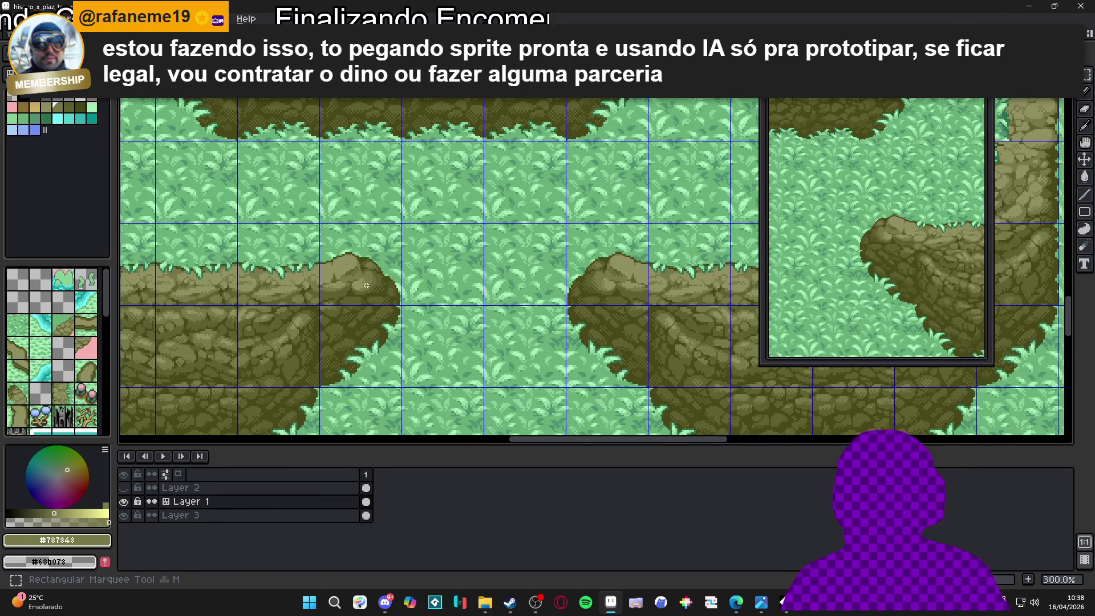
pyautogui.moveTo(366, 285); pyautogui.dragTo(365, 342)
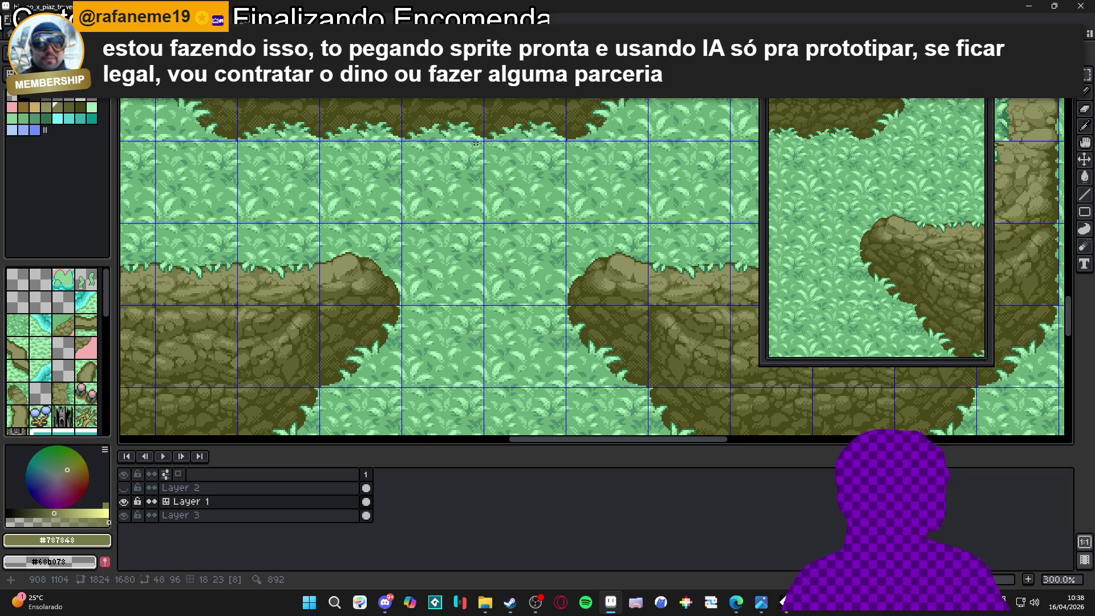
pyautogui.hotkey('ctrl', 'alt', 'n')
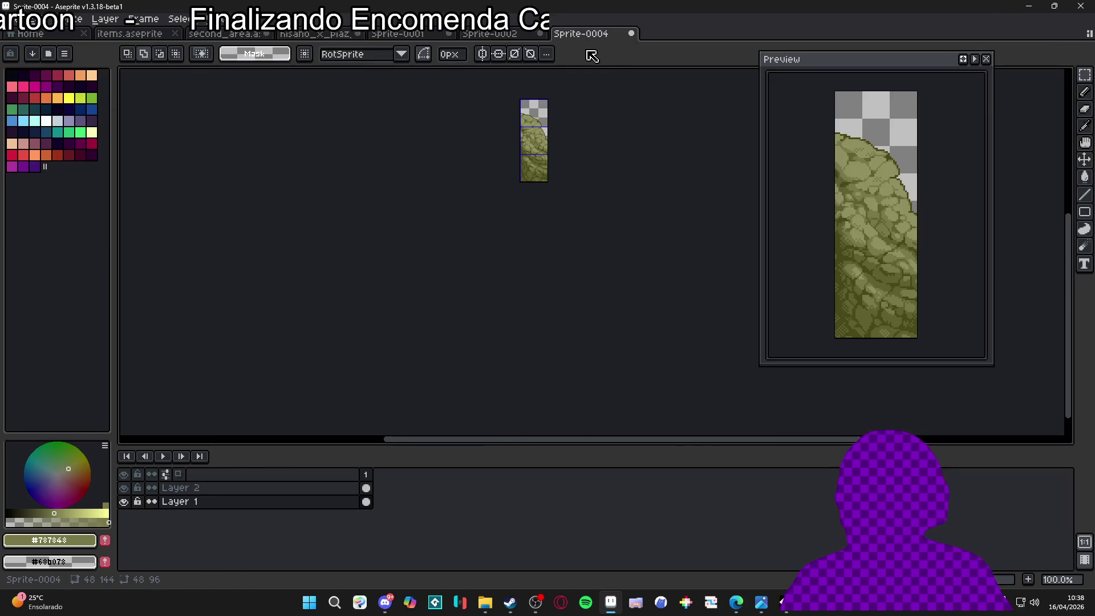
# Close Sprite-0004 without saving its changes
pyautogui.click(632, 34)
pyautogui.press('n')
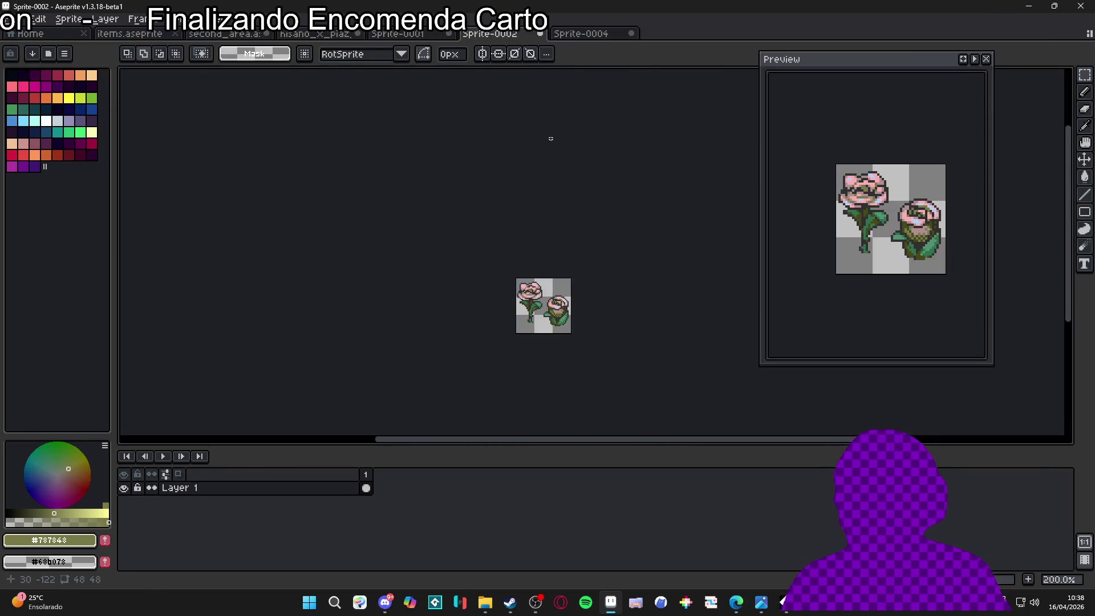
pyautogui.click(601, 37)
pyautogui.click(632, 34)
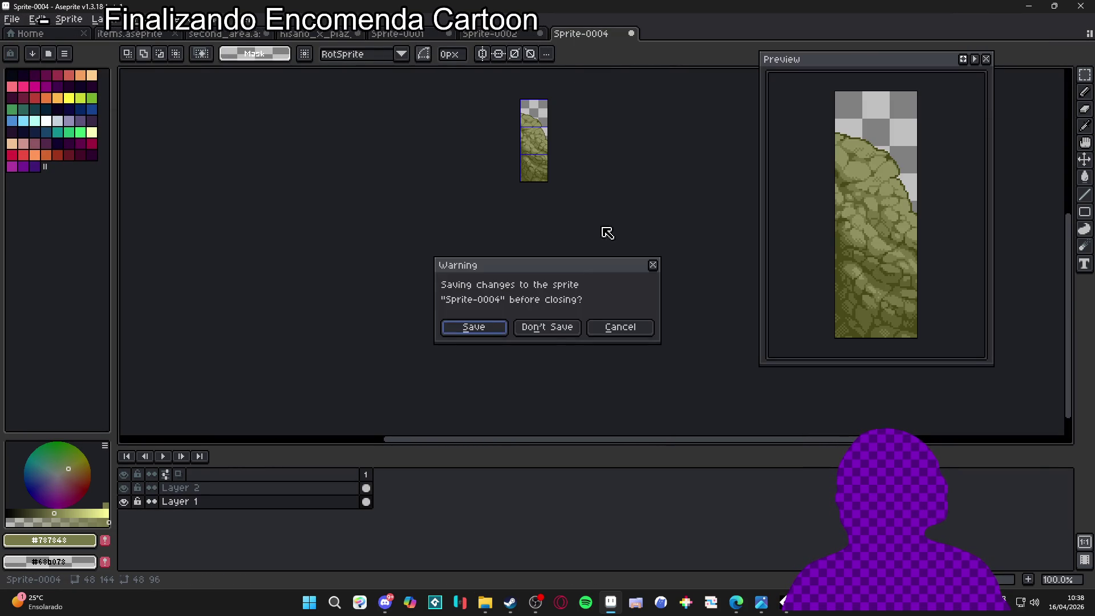
pyautogui.click(546, 325)
pyautogui.moveTo(559, 253); pyautogui.dragTo(485, 210)
# Create a new 48×96 sprite and paste the copied rock cliff tiles into it
pyautogui.click(19, 22)
pyautogui.click(26, 31)
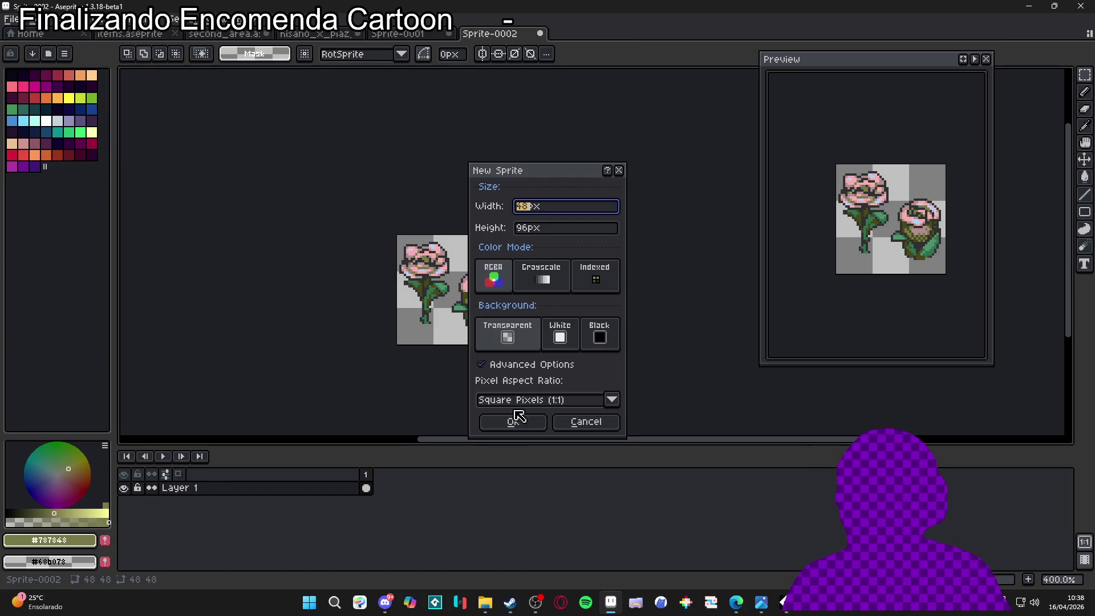
pyautogui.click(532, 433)
pyautogui.hotkey('ctrl', 'v')
pyautogui.scroll(1, 623, 261)
pyautogui.click(584, 276)
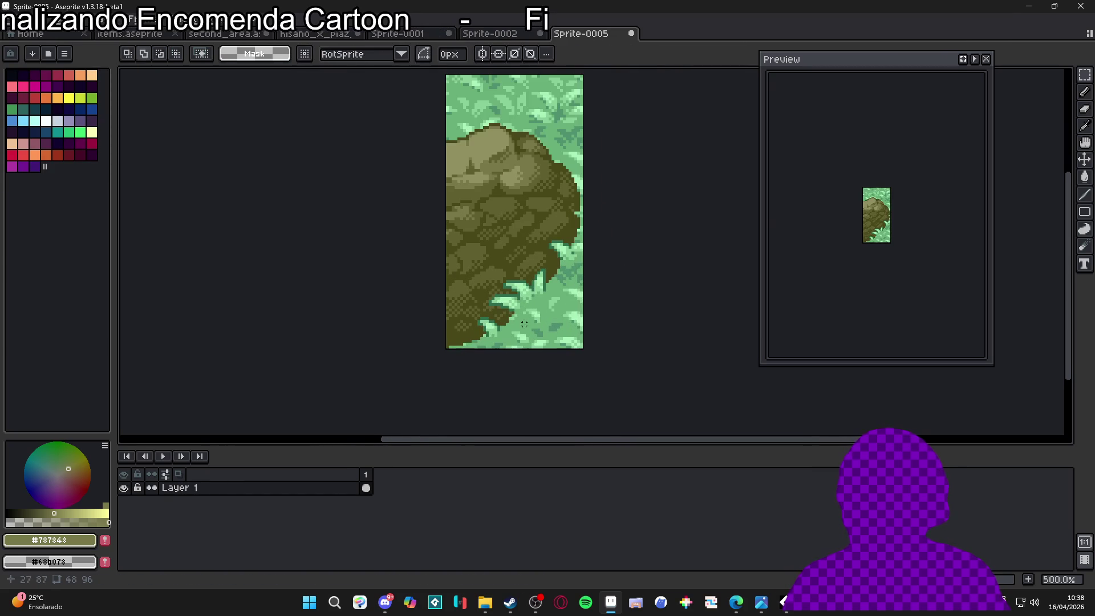
# Replace the grass greens #68b078, #88d098 and #a8f0b8 with transparency
pyautogui.keyDown('alt'); pyautogui.click(541, 302); pyautogui.keyUp('alt')
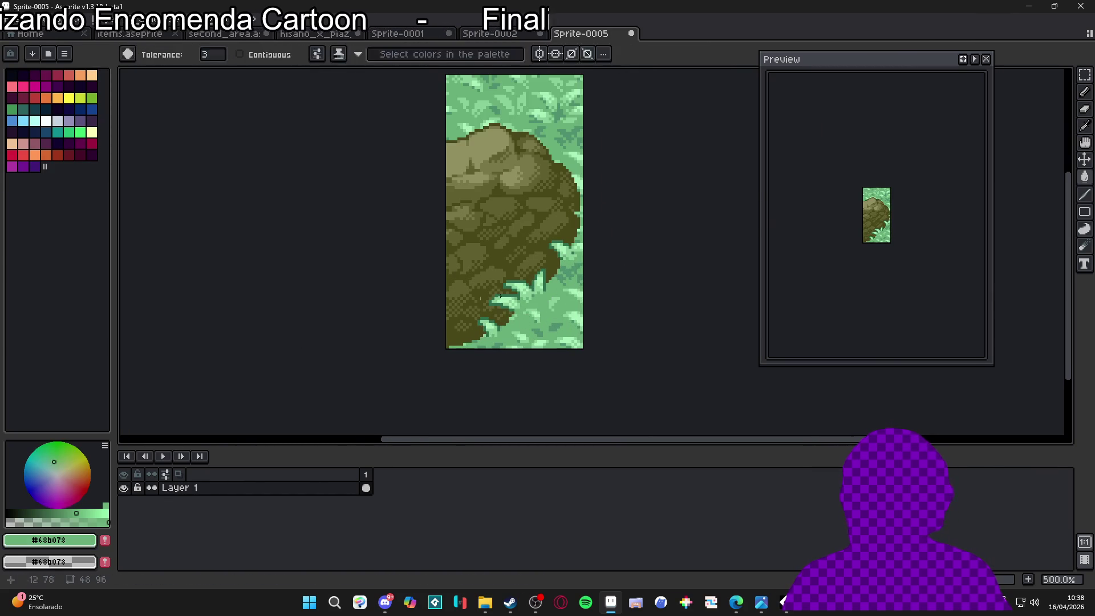
pyautogui.hotkey('shift', 'r')
pyautogui.click(784, 127)
pyautogui.press('g')
pyautogui.scroll(4, 528, 290)
pyautogui.keyDown('alt'); pyautogui.click(515, 301); pyautogui.keyUp('alt')
pyautogui.hotkey('shift', 'r')
pyautogui.click(784, 127)
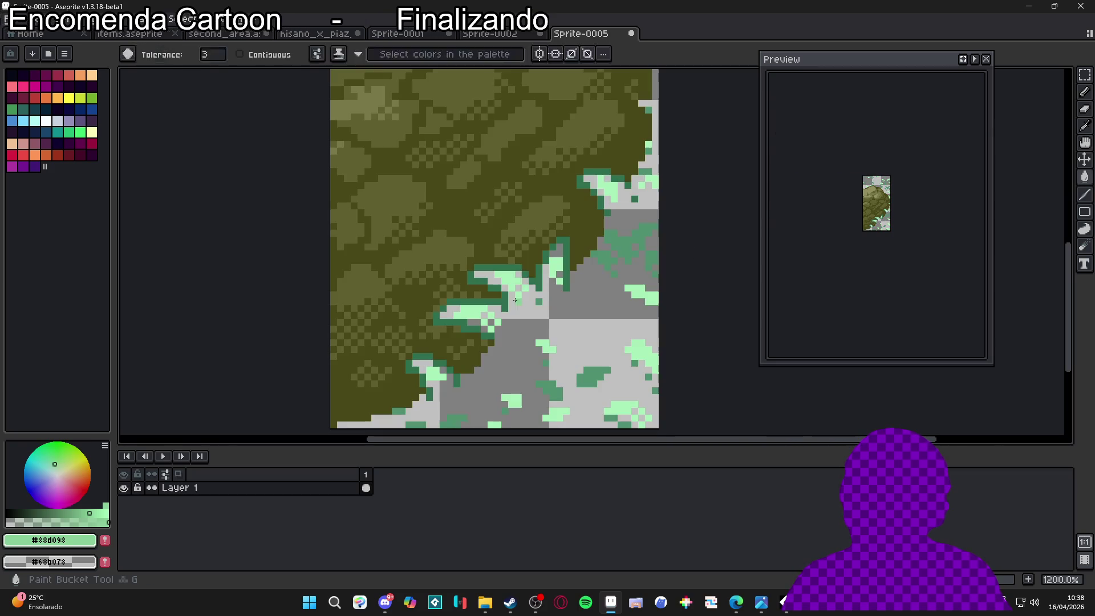
pyautogui.keyDown('alt'); pyautogui.click(534, 269); pyautogui.keyUp('alt')
pyautogui.hotkey('shift', 'r')
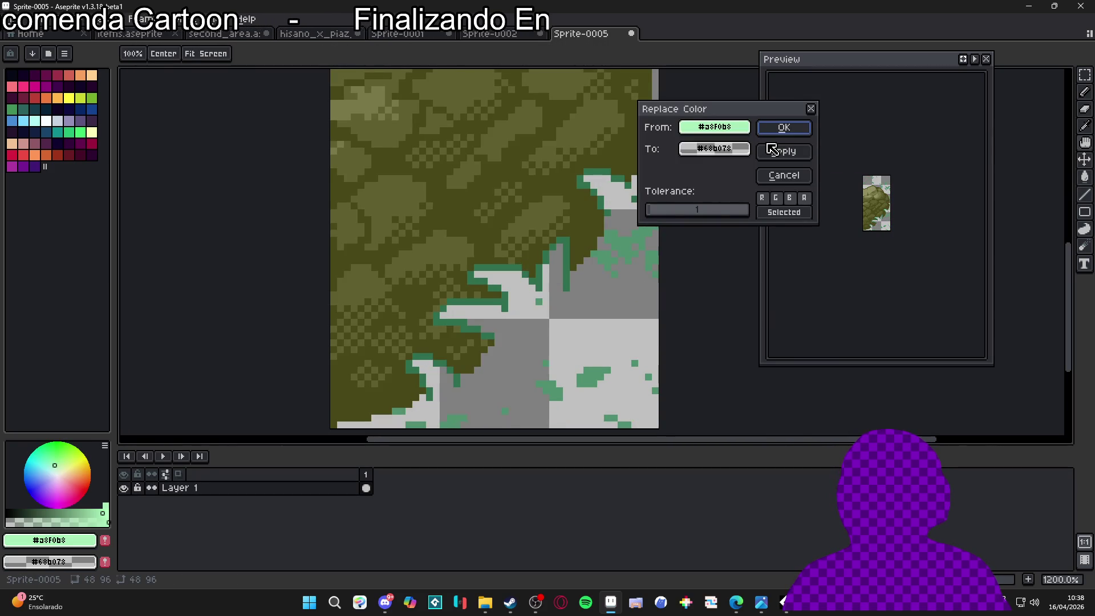
pyautogui.click(771, 149)
# Clear the remaining greens #307050 and #509070, then show the tile grid
pyautogui.keyDown('alt'); pyautogui.click(620, 182); pyautogui.keyUp('alt')
pyautogui.hotkey('shift', 'r')
pyautogui.click(784, 127)
pyautogui.keyDown('alt'); pyautogui.click(623, 240); pyautogui.keyUp('alt')
pyautogui.hotkey('shift', 'r')
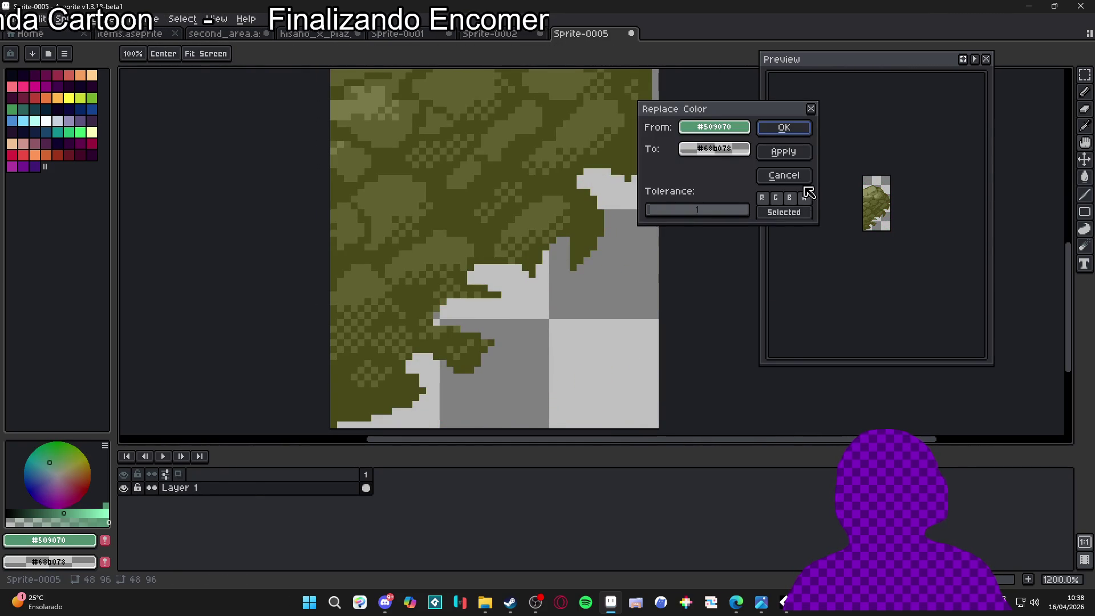
pyautogui.click(784, 128)
pyautogui.scroll(-3, 570, 257)
pyautogui.hotkey('ctrl', "'")
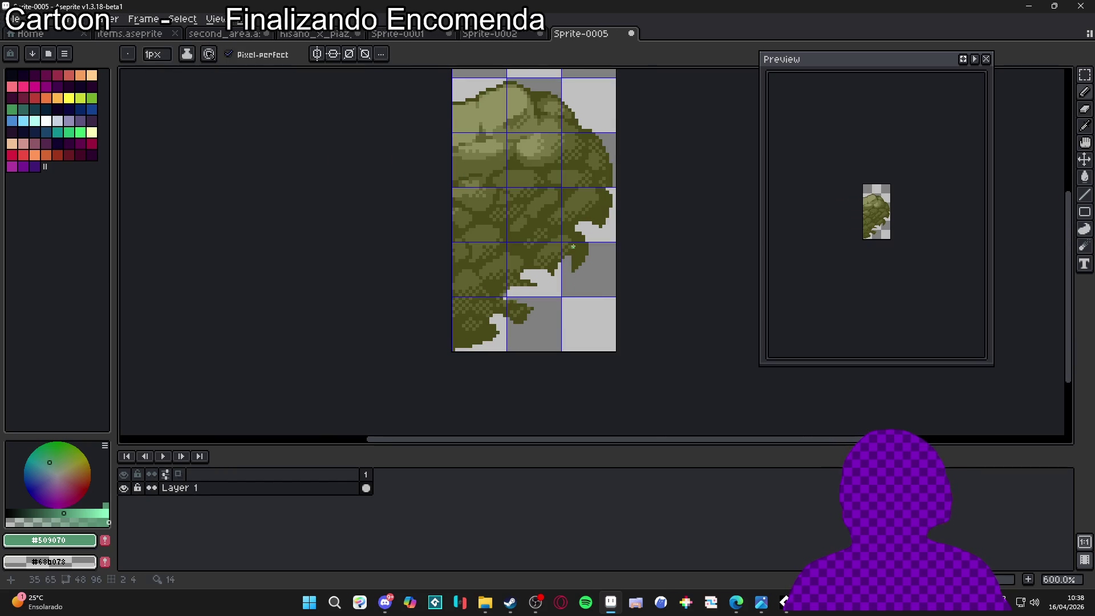
# Set the grid width and height to 48 pixels
pyautogui.scroll(3, 571, 259)
pyautogui.scroll(-2, 603, 242)
pyautogui.click(204, 22)
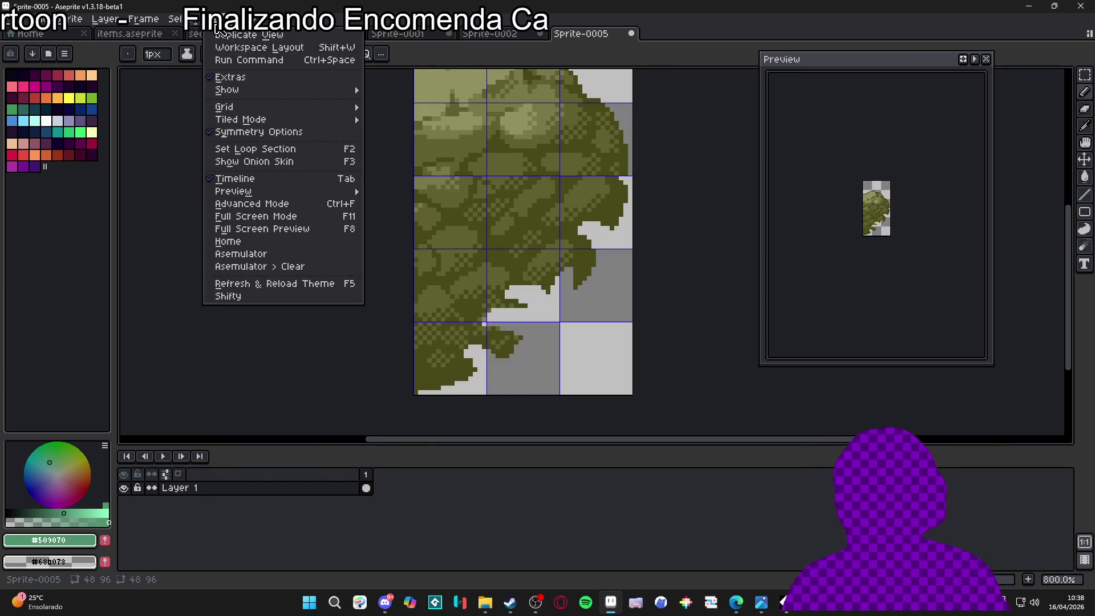
pyautogui.moveTo(314, 107)
pyautogui.click(430, 113)
pyautogui.press('Tab')
pyautogui.press('Tab')
pyautogui.write('48')
pyautogui.press('Tab')
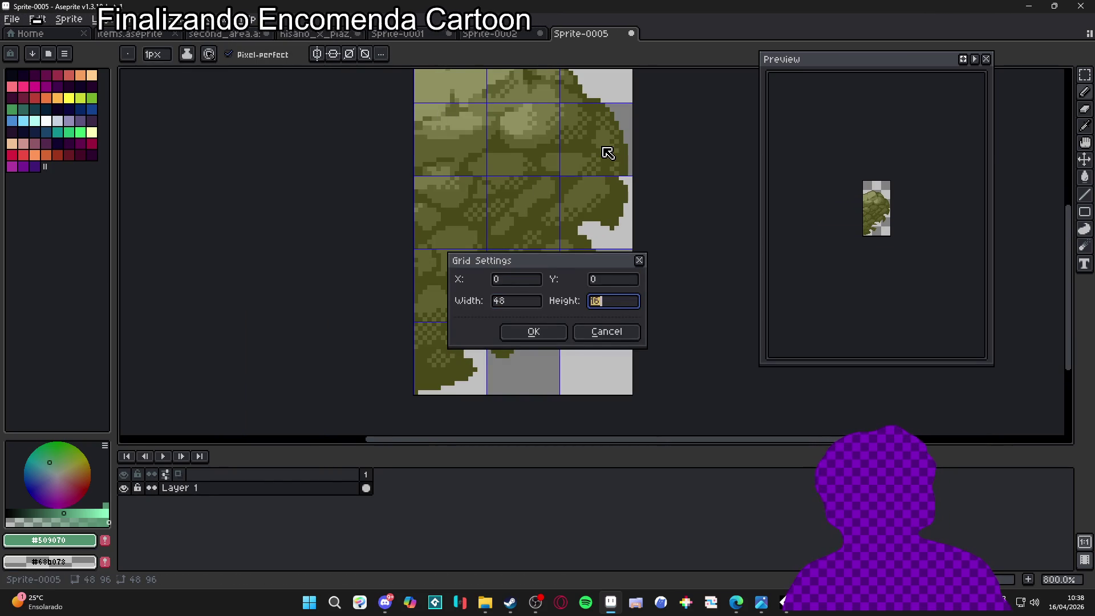
pyautogui.write('48')
pyautogui.press('Return')
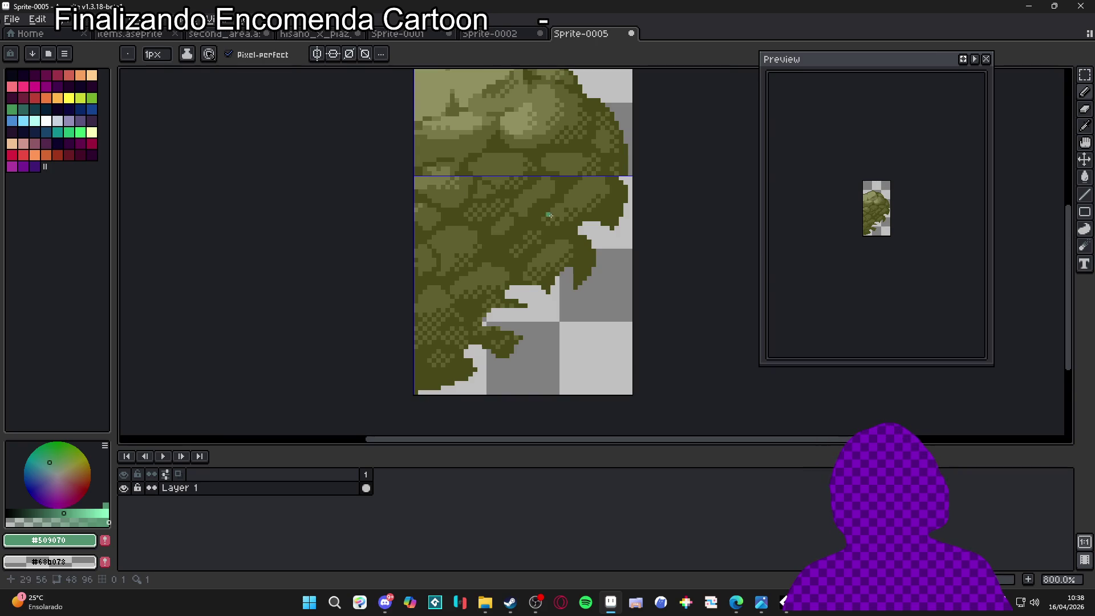
# Pick dark olive #4b4818 from the rock and fill a light gap in it
pyautogui.scroll(-2, 571, 149)
pyautogui.scroll(2, 597, 222)
pyautogui.scroll(2, 597, 222)
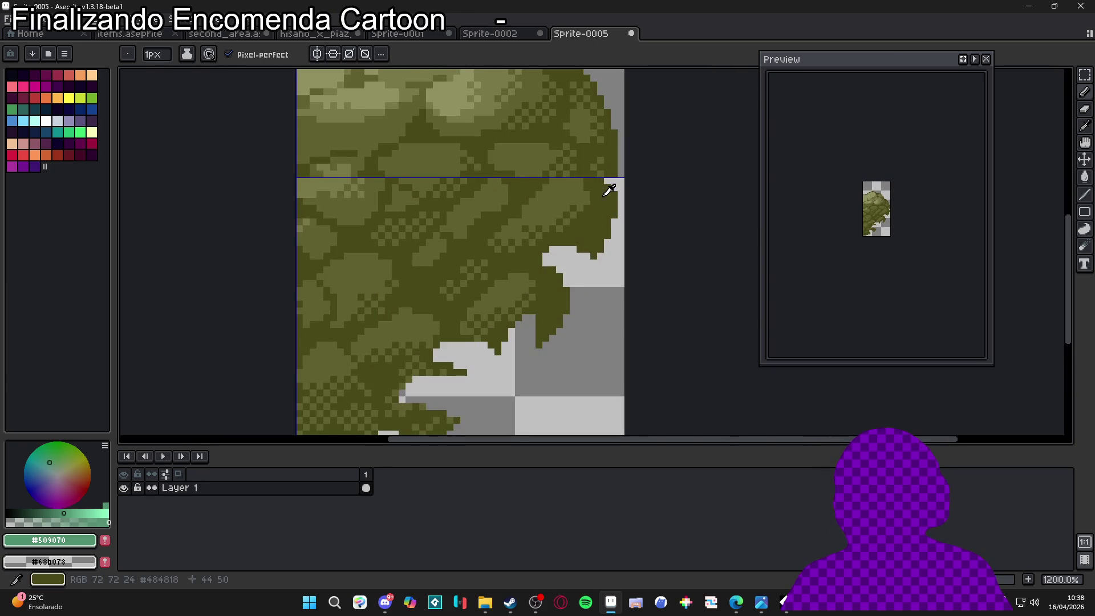
pyautogui.keyDown('alt'); pyautogui.click(607, 184); pyautogui.keyUp('alt')
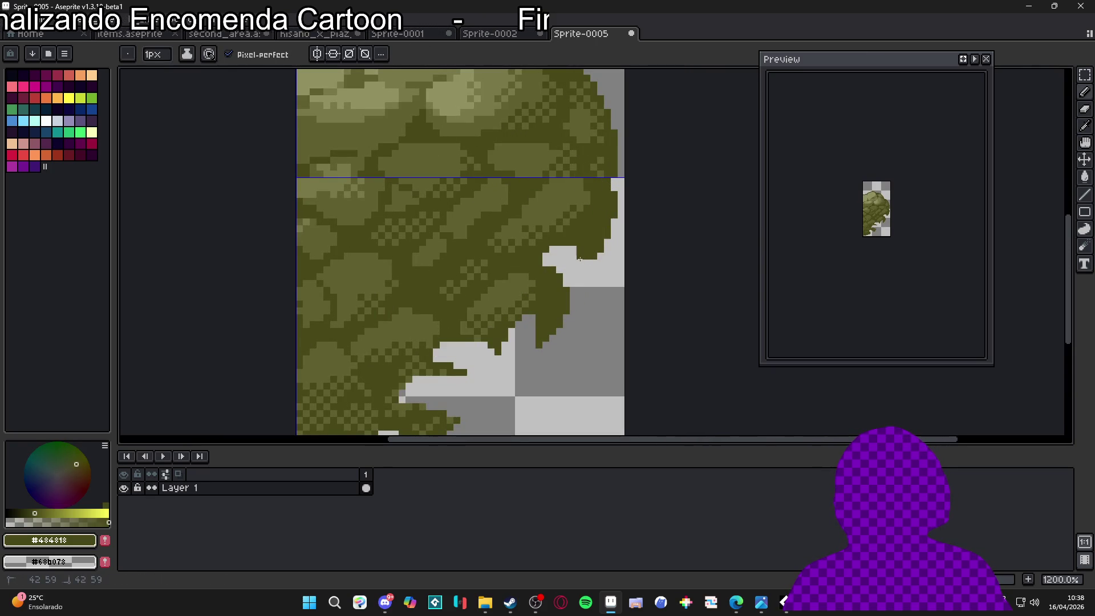
pyautogui.press('g')
pyautogui.scroll(-1, 457, 188)
pyautogui.scroll(1, 363, 127)
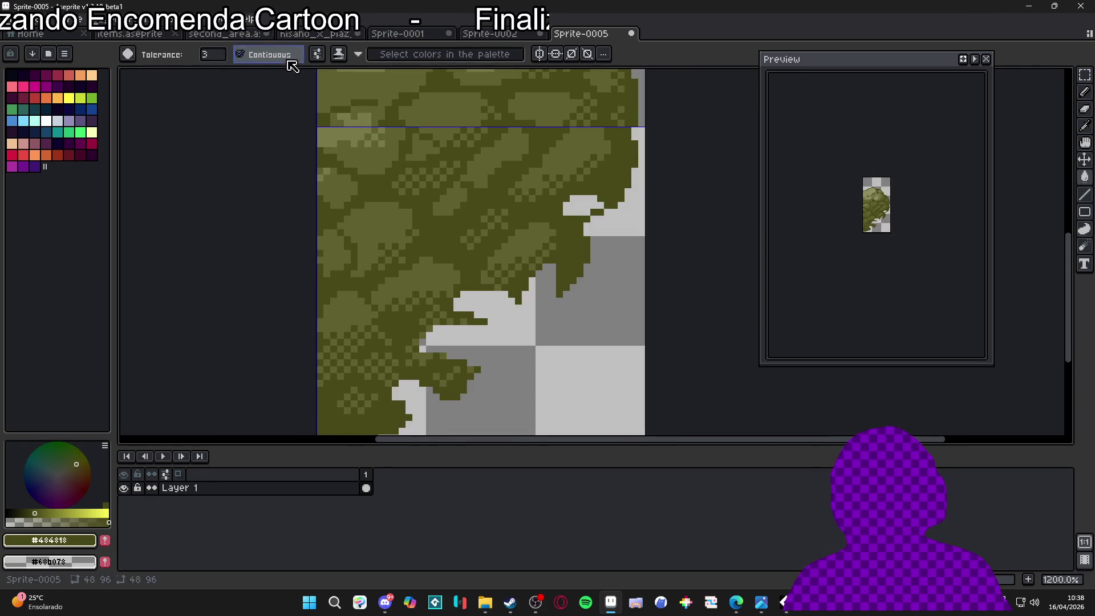
pyautogui.click(571, 212)
# Fill the leftover light gaps along the cliff edge with dark olive
pyautogui.scroll(-4, 565, 285)
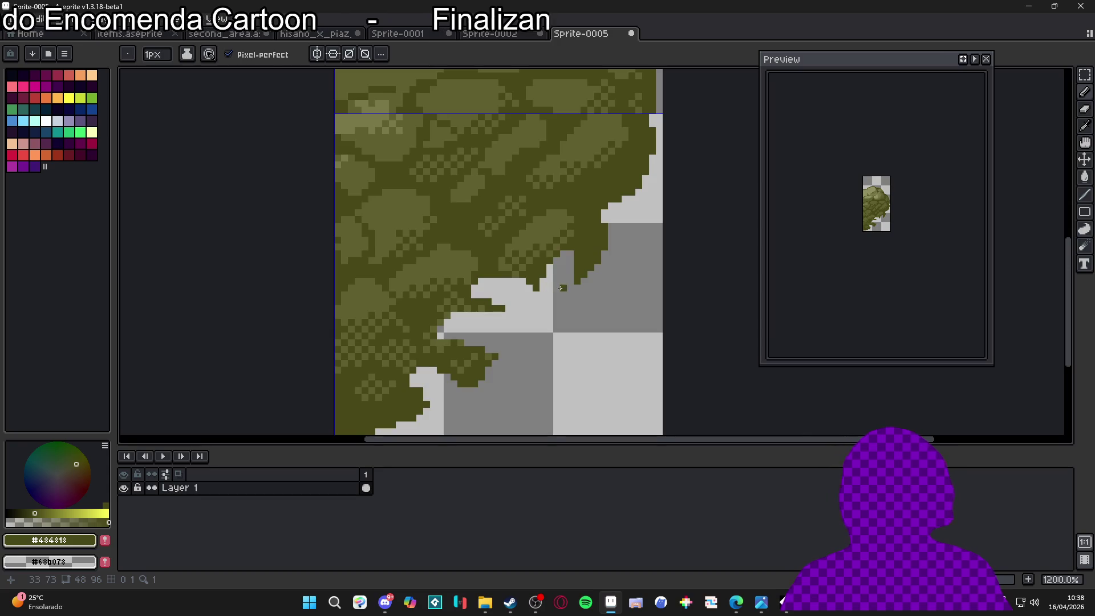
pyautogui.press('b')
pyautogui.scroll(4, 564, 296)
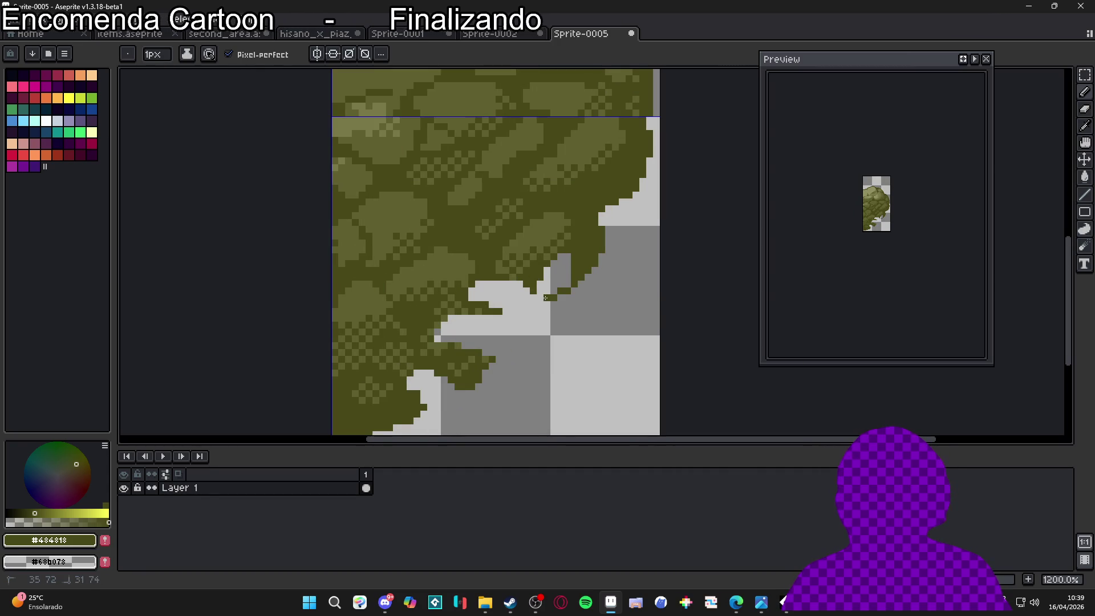
pyautogui.press('g')
pyautogui.click(484, 331)
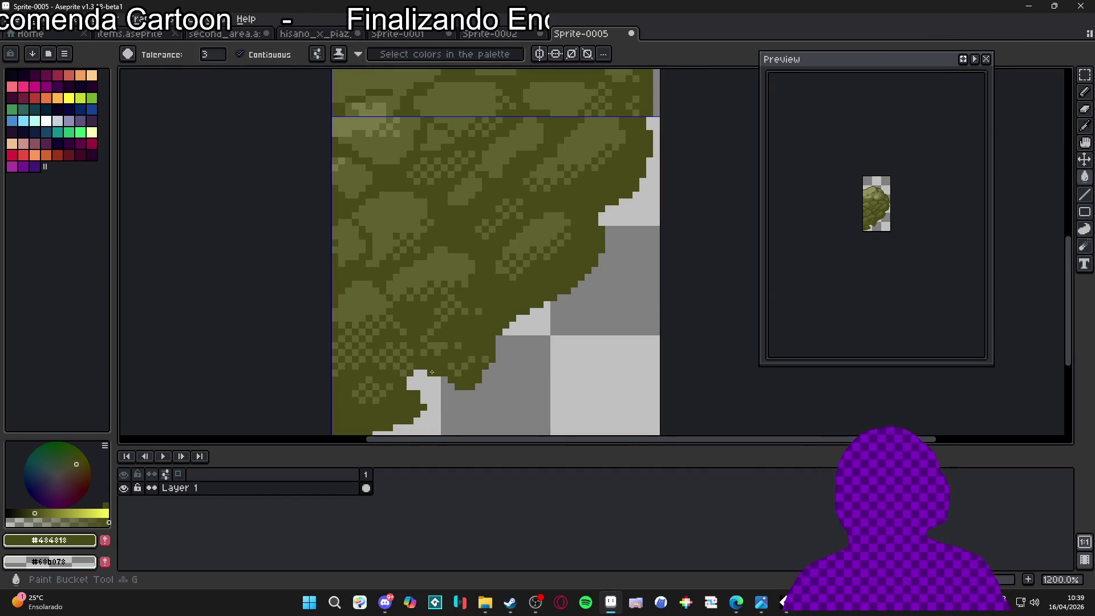
pyautogui.scroll(-1, 474, 342)
pyautogui.click(463, 345)
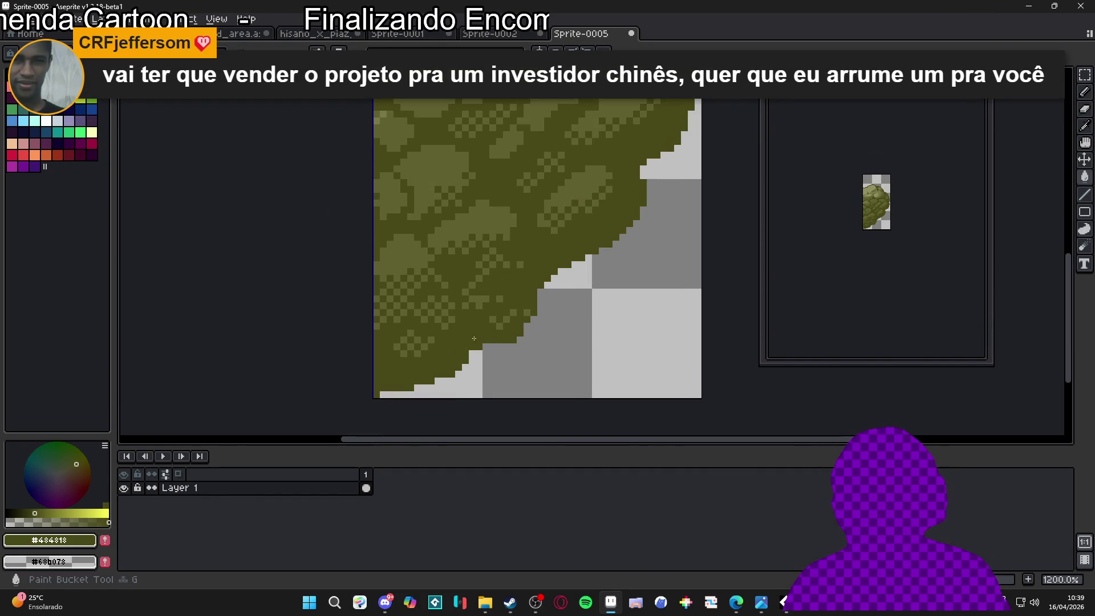
# Select the whole 48×96 sprite and bring up the Sprite-0002 flowers sprite
pyautogui.scroll(-4, 498, 338)
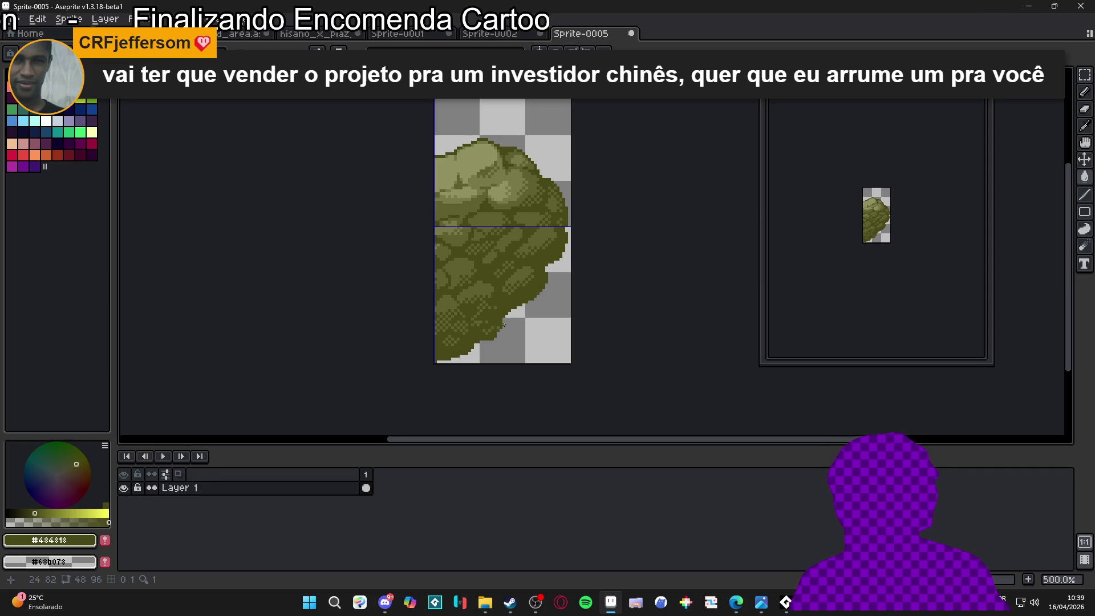
pyautogui.scroll(4, 504, 321)
pyautogui.scroll(-3, 538, 295)
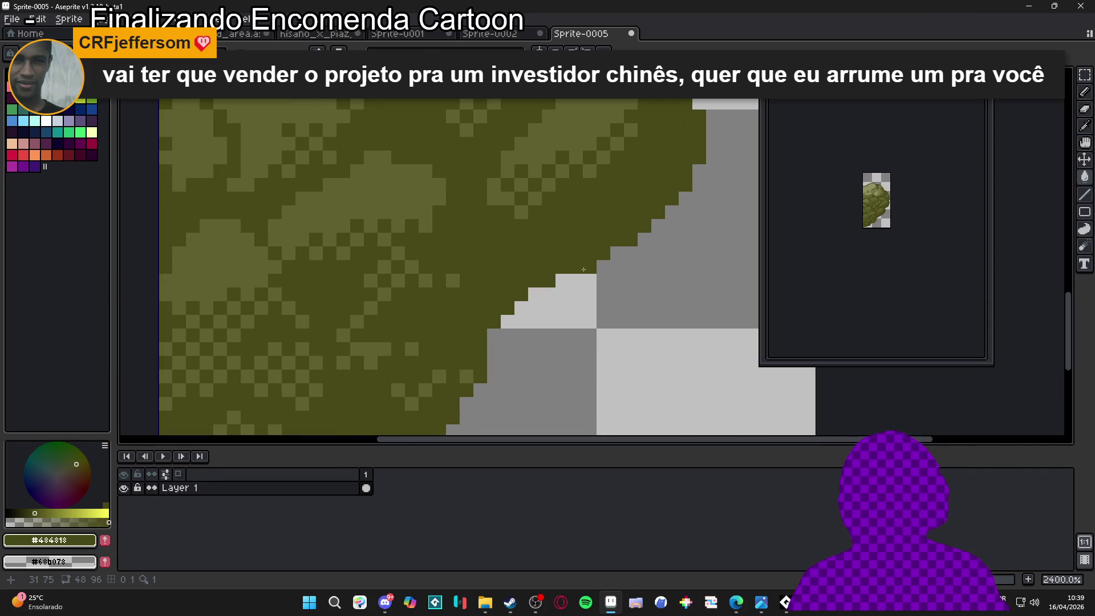
pyautogui.moveTo(559, 241); pyautogui.dragTo(554, 252)
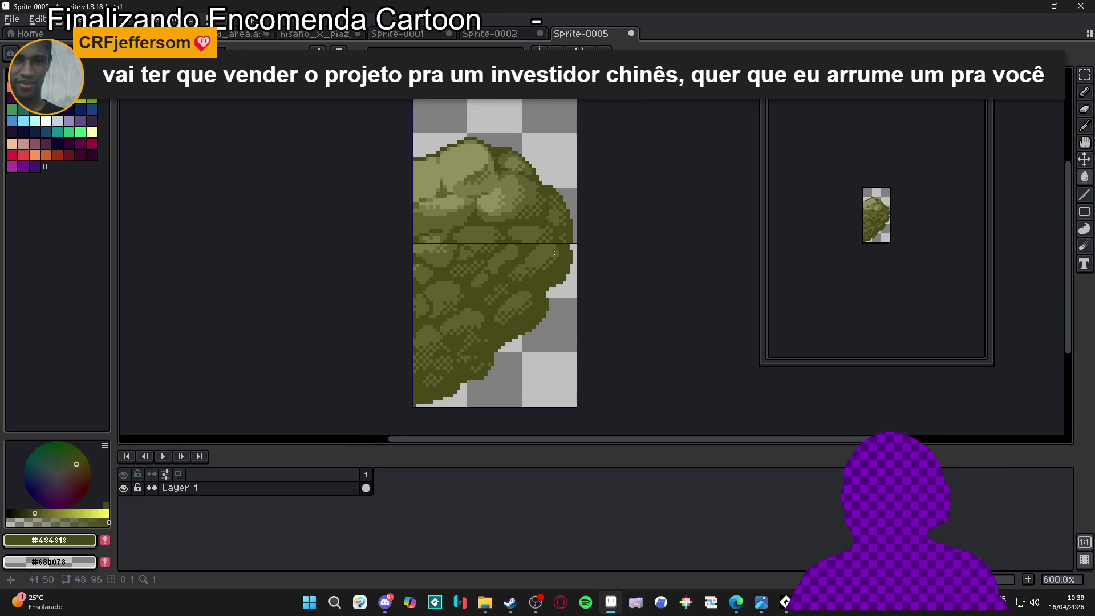
pyautogui.press('v')
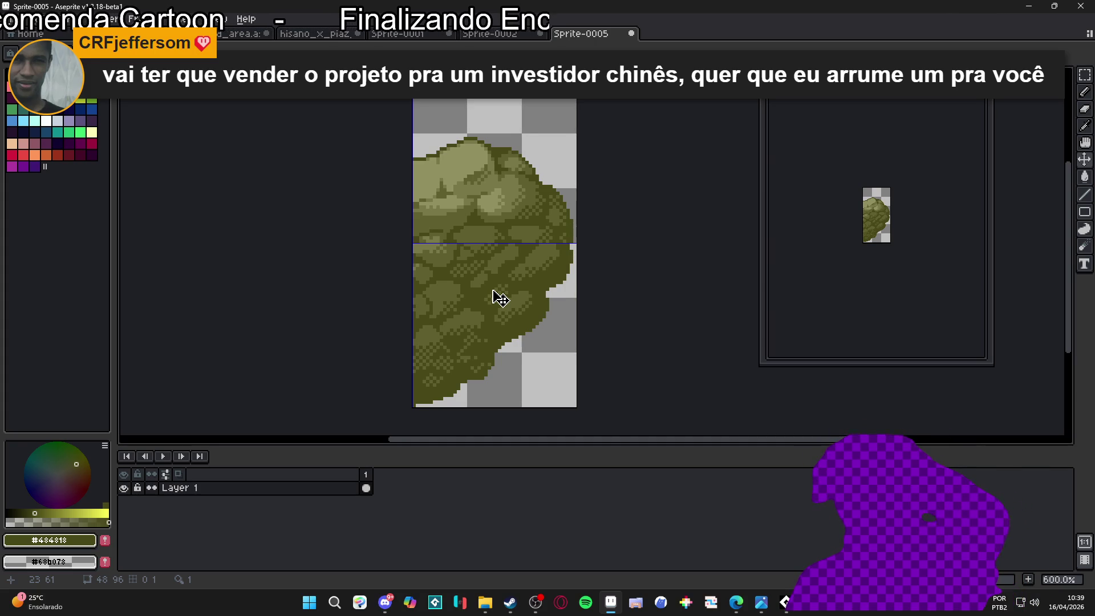
pyautogui.press('m')
pyautogui.scroll(-1, 492, 291)
pyautogui.hotkey('ctrl', 'a')
pyautogui.click(497, 35)
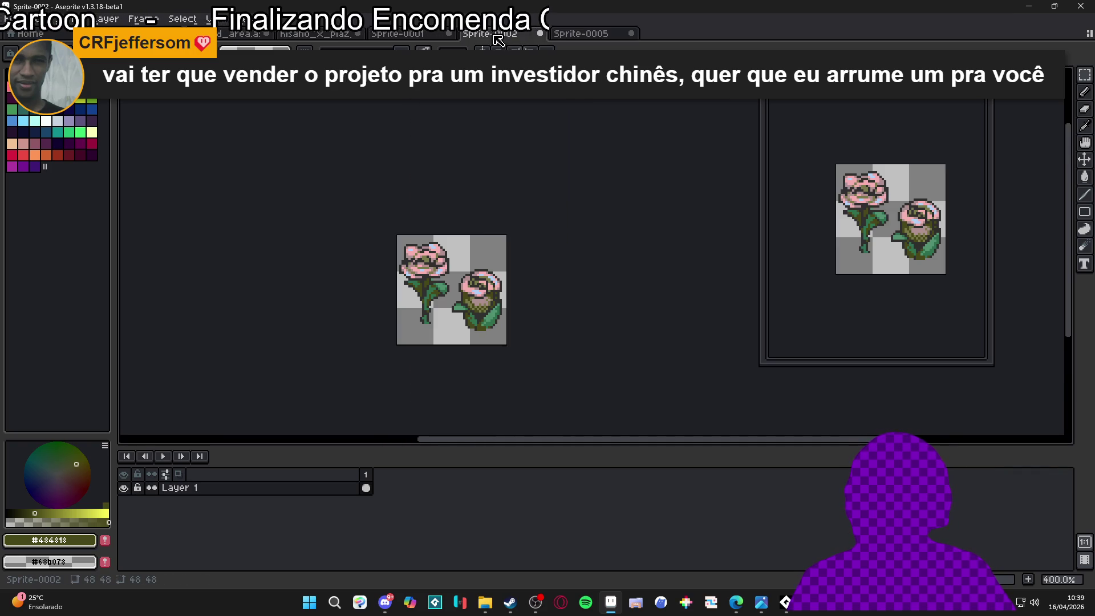
# Bring up the second_area map from the document tabs
pyautogui.click(429, 38)
pyautogui.click(319, 35)
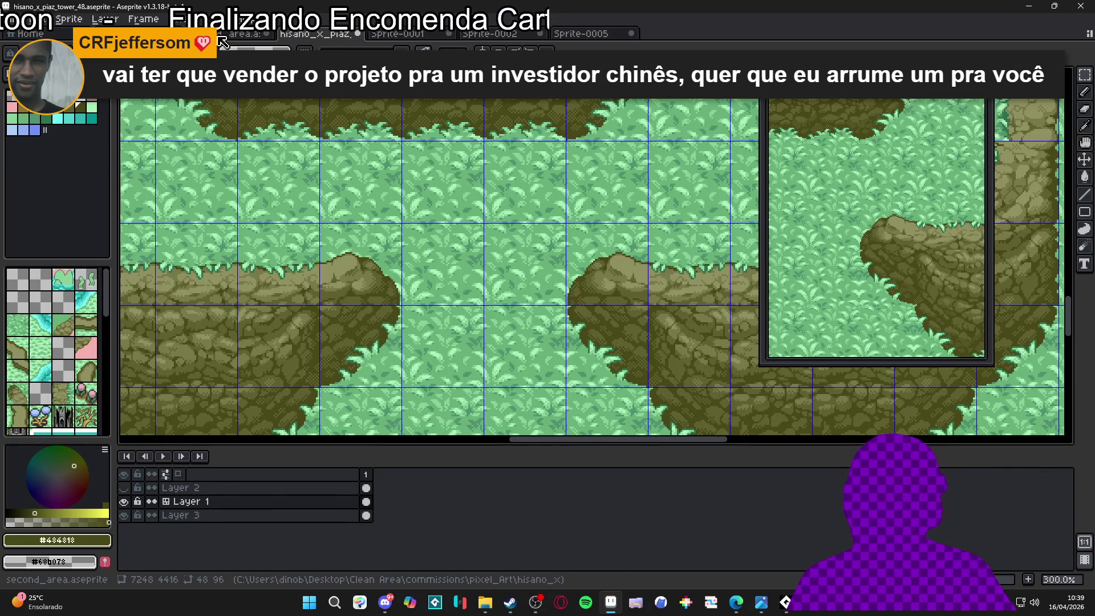
pyautogui.scroll(-2, 369, 293)
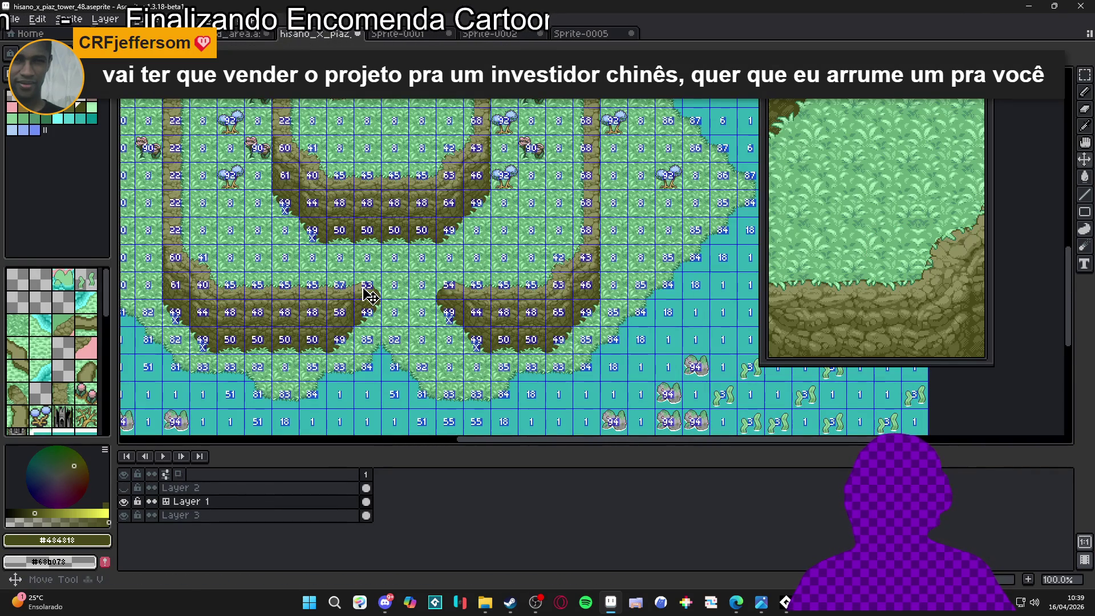
pyautogui.click(240, 34)
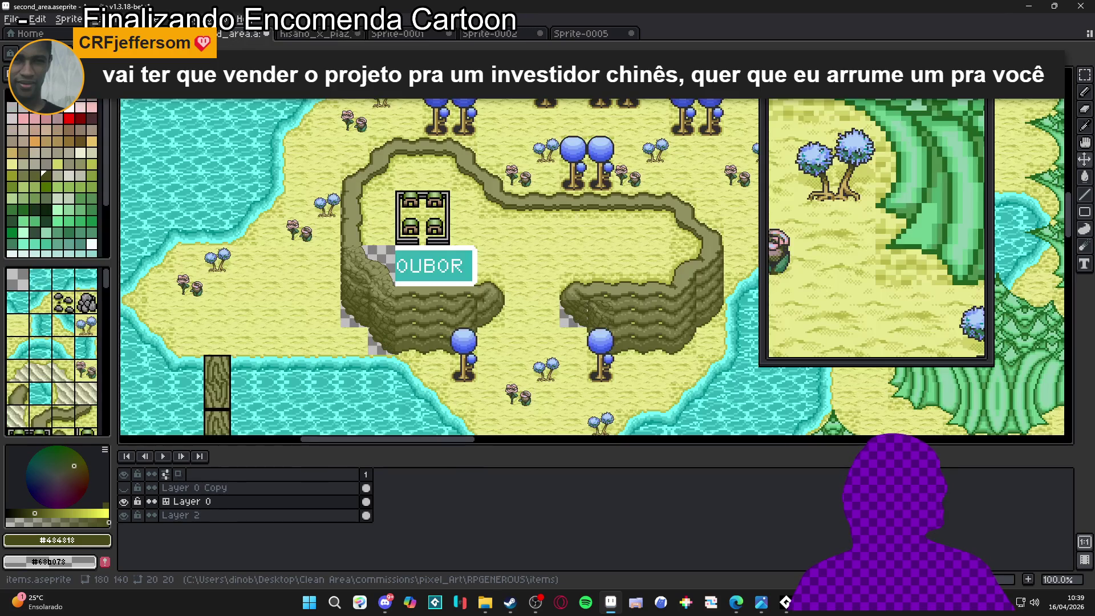
# Move the rock beside the OUBOR sign left onto the tile grid
pyautogui.hotkey('ctrl', "'")
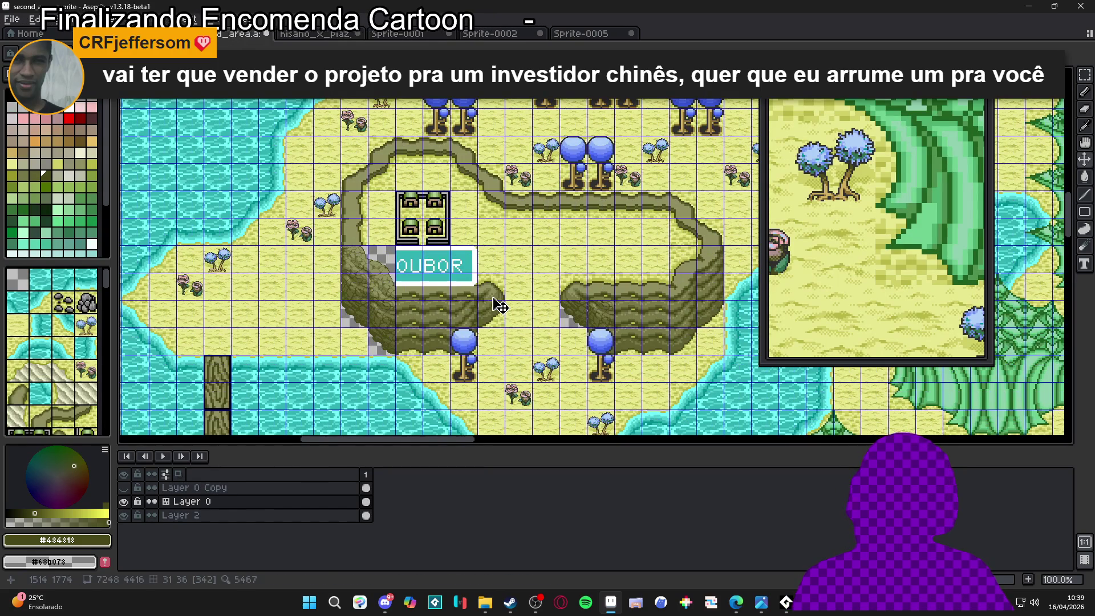
pyautogui.moveTo(491, 288); pyautogui.dragTo(503, 337)
pyautogui.scroll(5, 503, 338)
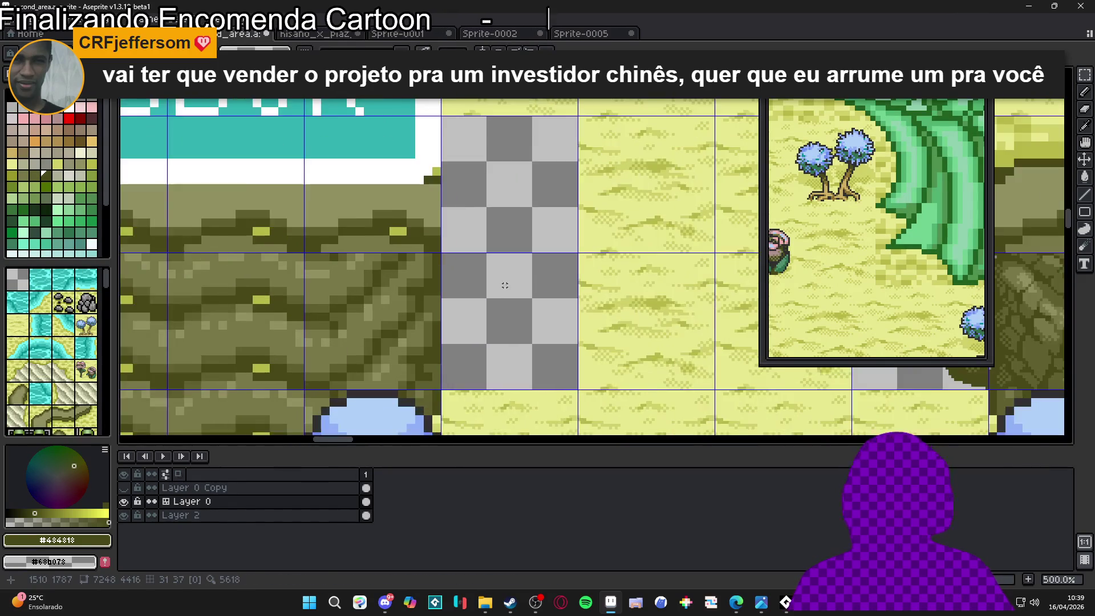
pyautogui.moveTo(618, 297)
pyautogui.mouseDown()
pyautogui.moveTo(519, 274)
pyautogui.moveTo(485, 288)
pyautogui.mouseUp()
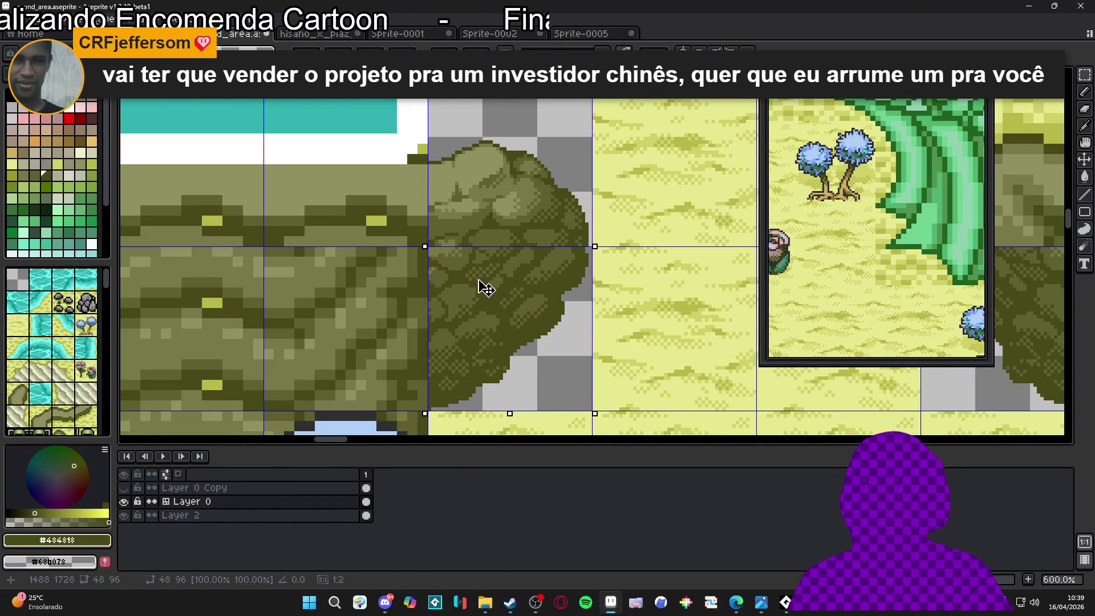
pyautogui.scroll(-5, 485, 288)
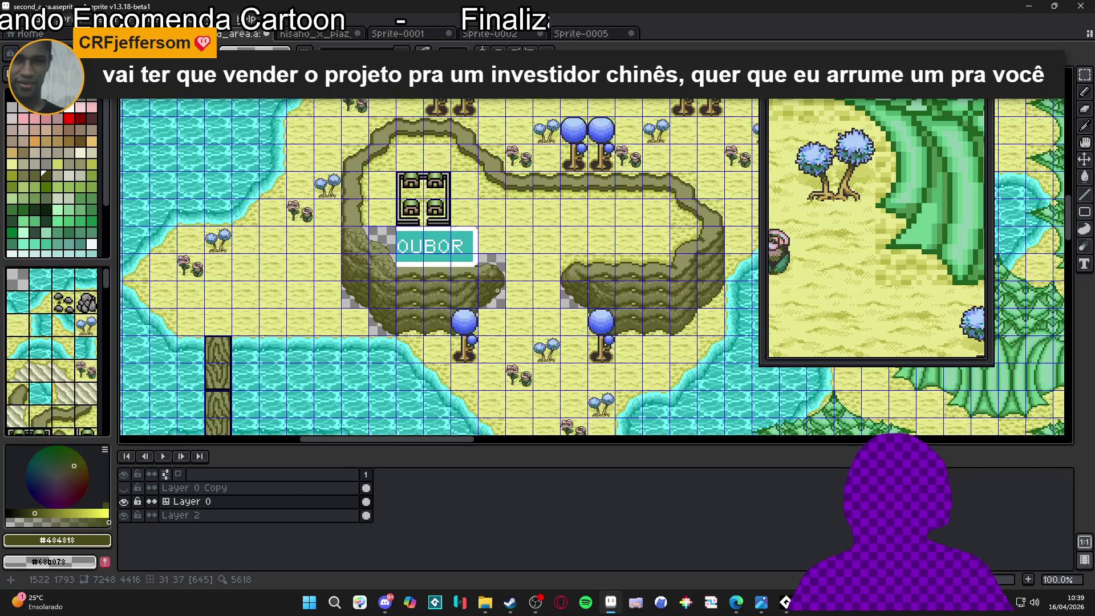
pyautogui.scroll(2, 525, 282)
# Replace the right rock with a horizontally mirrored copy of the left rock on the right cliff end
pyautogui.click(548, 236)
pyautogui.press('Delete')
pyautogui.click(313, 233)
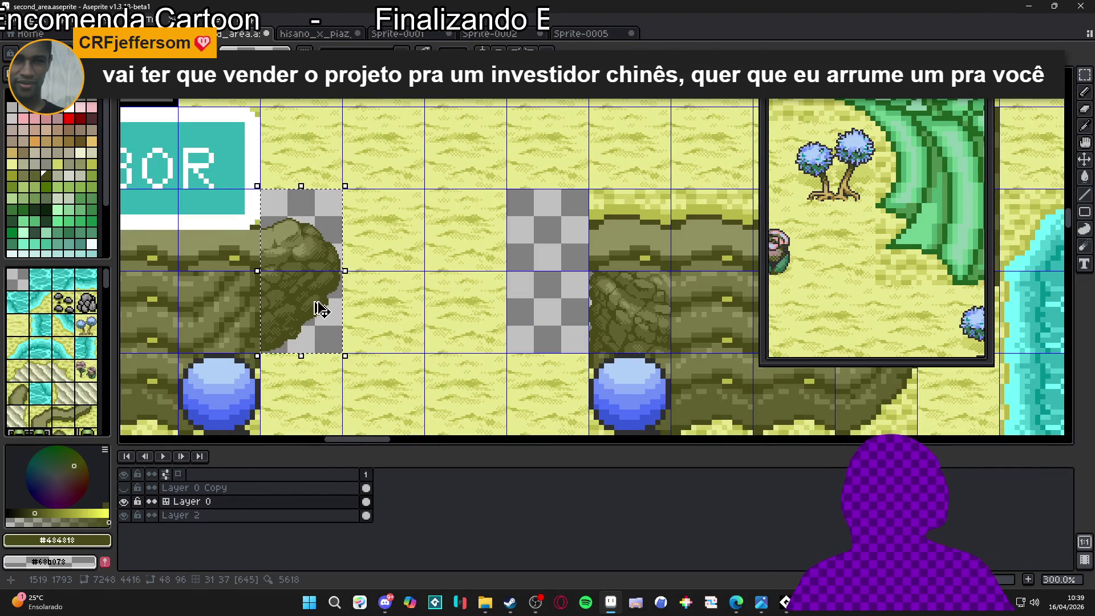
pyautogui.hotkey('shift', 'h')
pyautogui.moveTo(269, 291); pyautogui.dragTo(324, 291)
pyautogui.hotkey('shift', 'Right')
pyautogui.hotkey('shift', 'Right')
pyautogui.hotkey('shift', 'Right')
pyautogui.hotkey('ctrl', 'd')
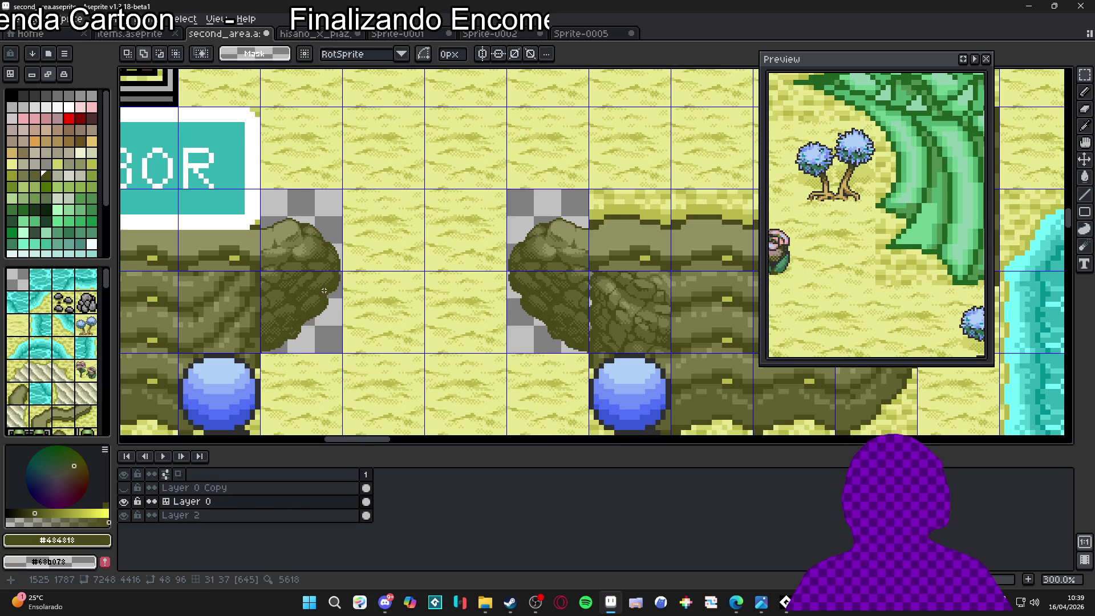
pyautogui.scroll(-3, 339, 200)
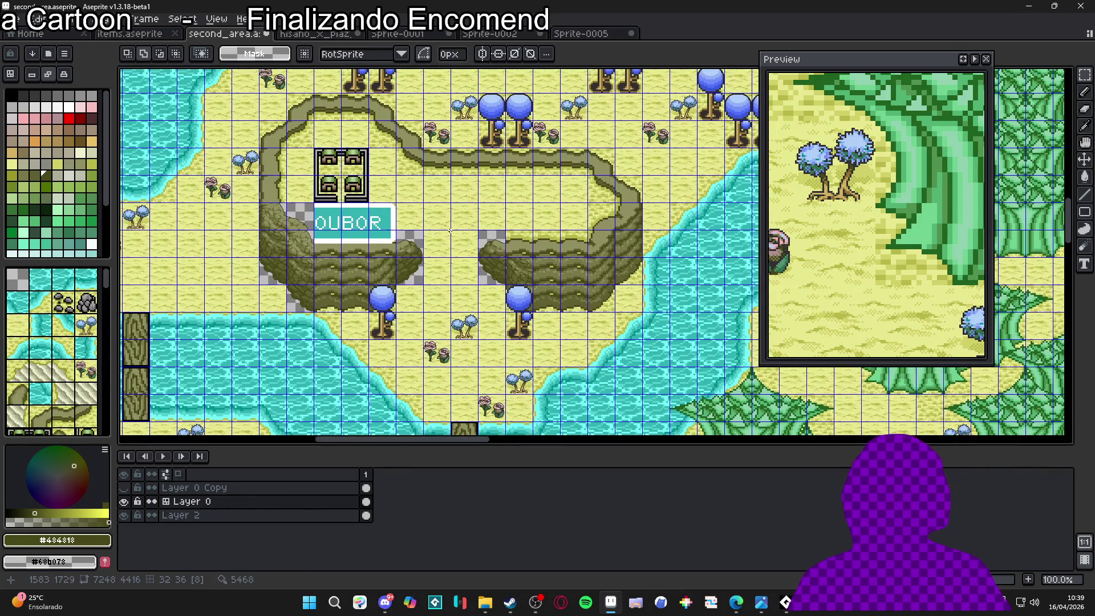
pyautogui.moveTo(439, 244); pyautogui.dragTo(447, 264)
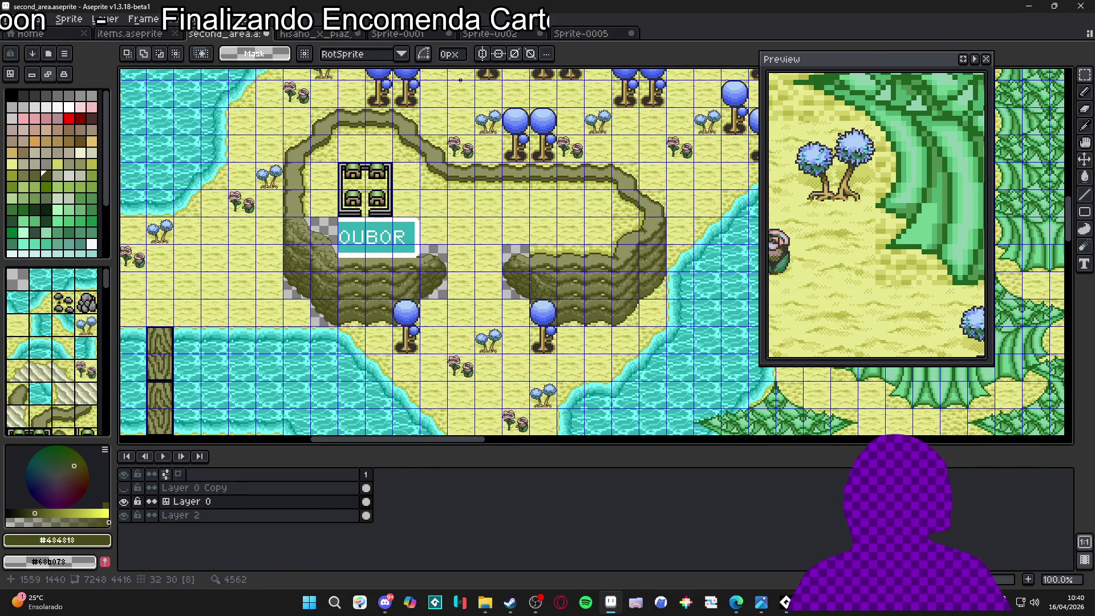
# Select a stretch of the rocky path in the hisano_x_piaz_tower_48 map
pyautogui.click(582, 34)
pyautogui.click(496, 34)
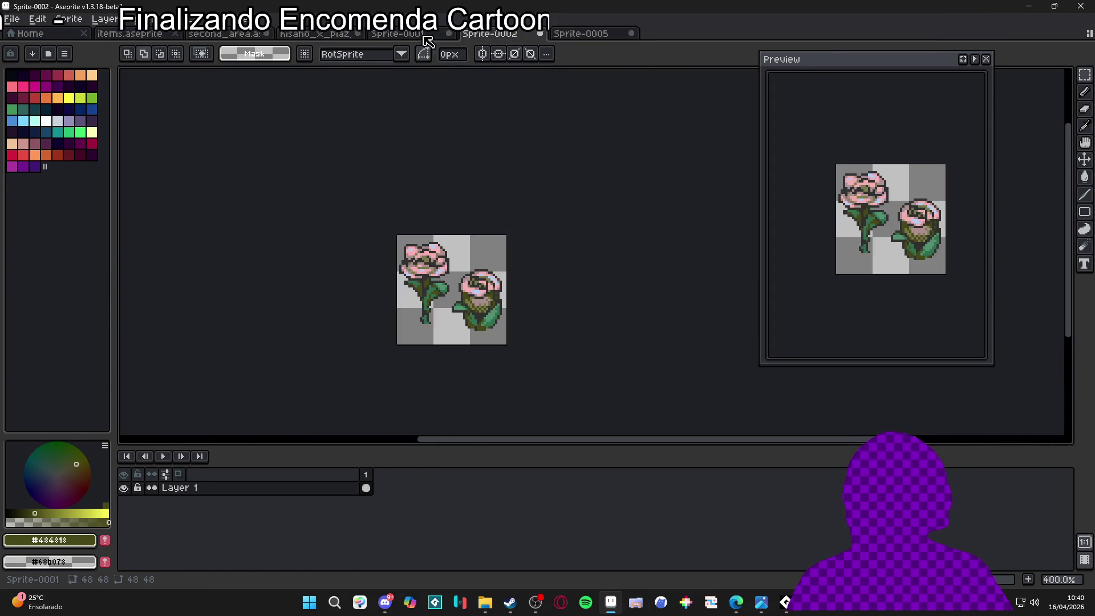
pyautogui.click(403, 34)
pyautogui.click(317, 34)
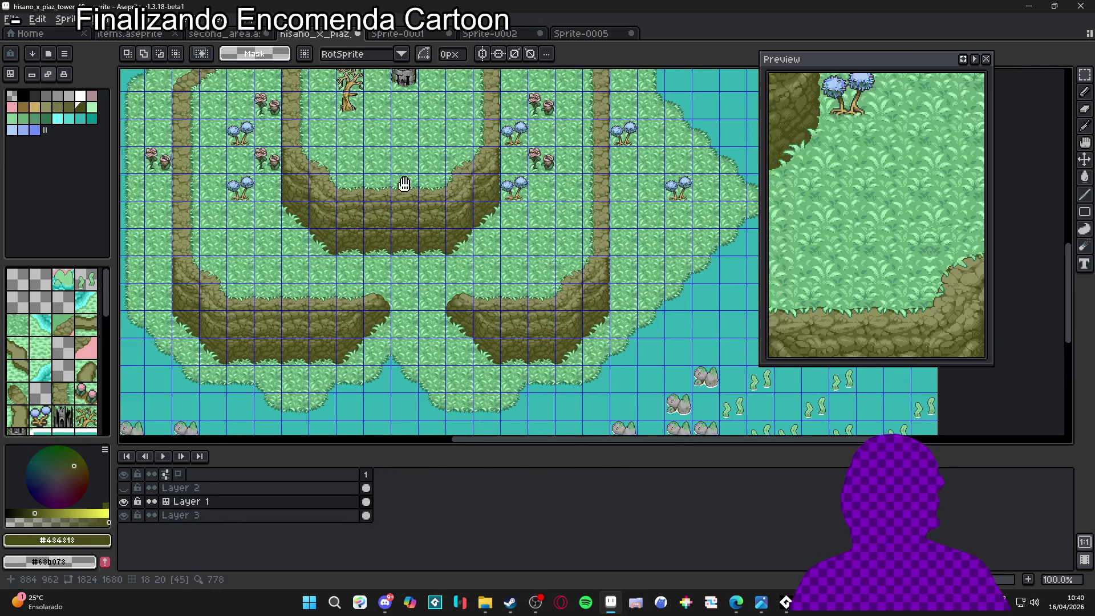
pyautogui.scroll(1, 448, 117)
pyautogui.scroll(1, 448, 116)
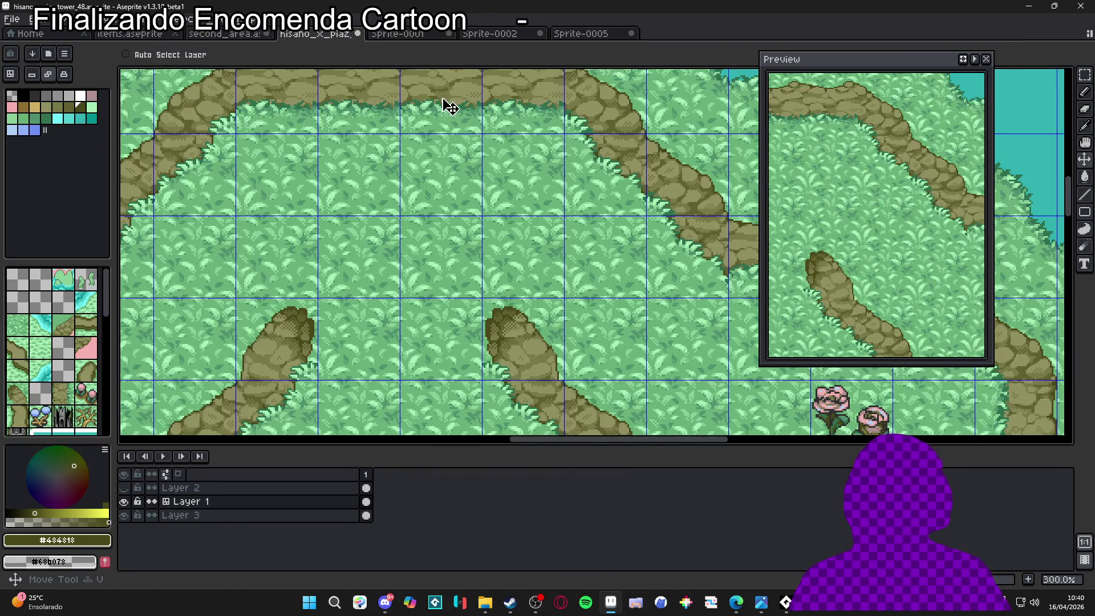
pyautogui.moveTo(447, 103); pyautogui.dragTo(465, 227)
pyautogui.moveTo(416, 166); pyautogui.dragTo(508, 254)
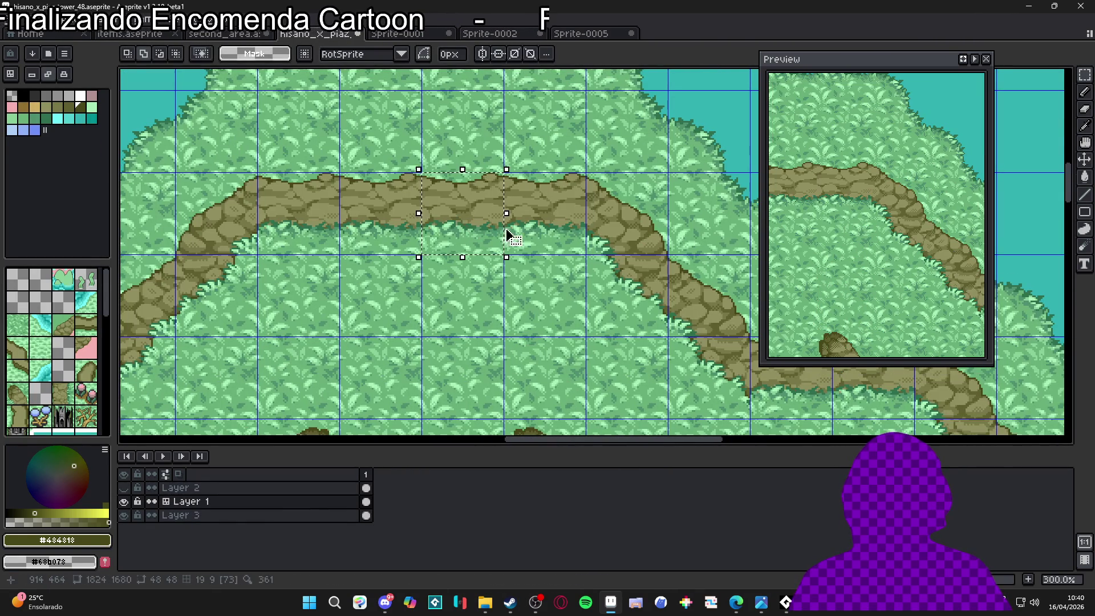
# Clear Sprite-0005's old rock image and paste the copied cliff-over-grass piece
pyautogui.click(582, 34)
pyautogui.hotkey('ctrl', 'a')
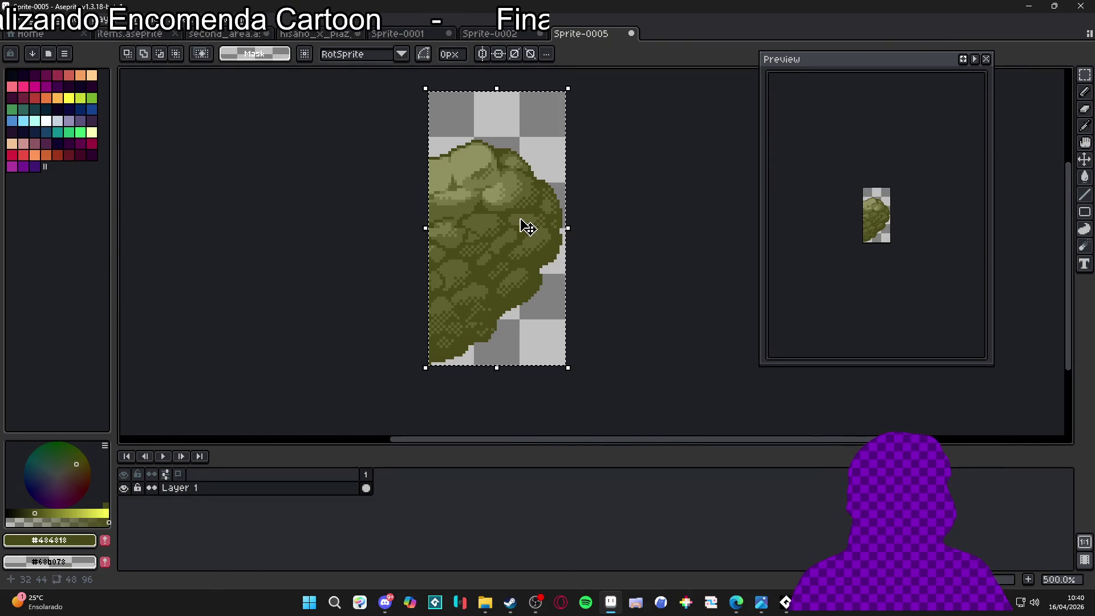
pyautogui.press('Delete')
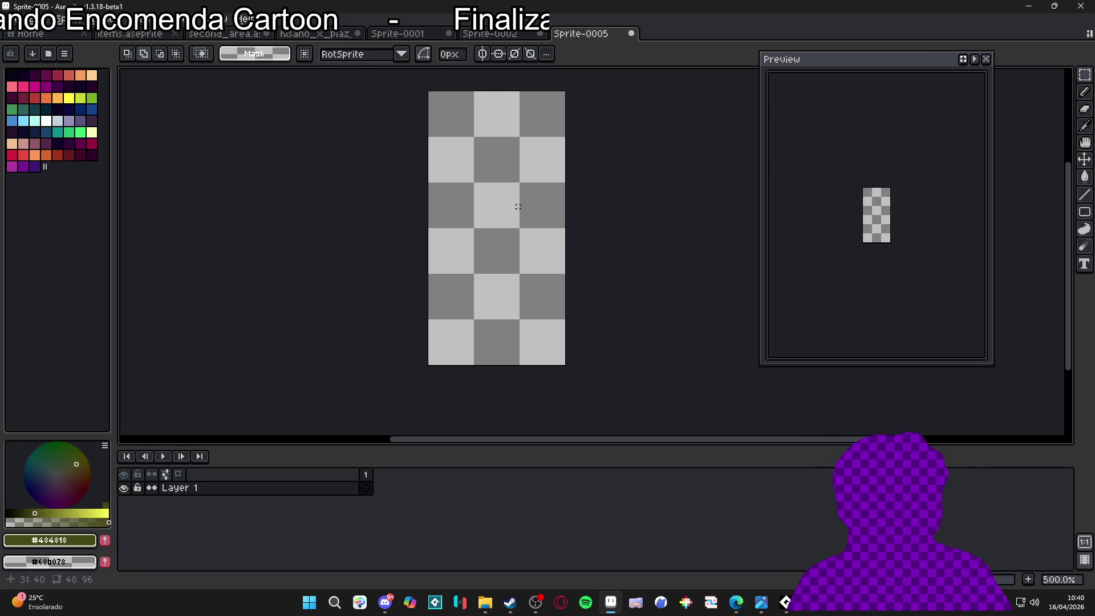
pyautogui.hotkey('ctrl', 'v')
# Move the pasted piece to the top tile and pencil over the grass along its top edge
pyautogui.scroll(1, 508, 276)
pyautogui.moveTo(508, 276); pyautogui.dragTo(514, 185)
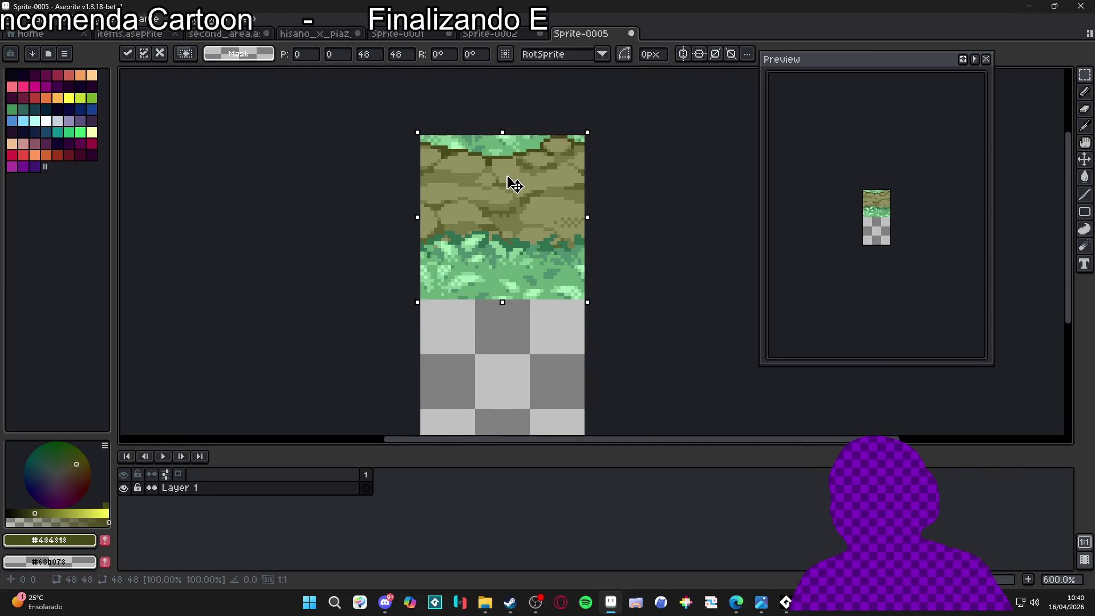
pyautogui.press('b')
pyautogui.scroll(4, 489, 158)
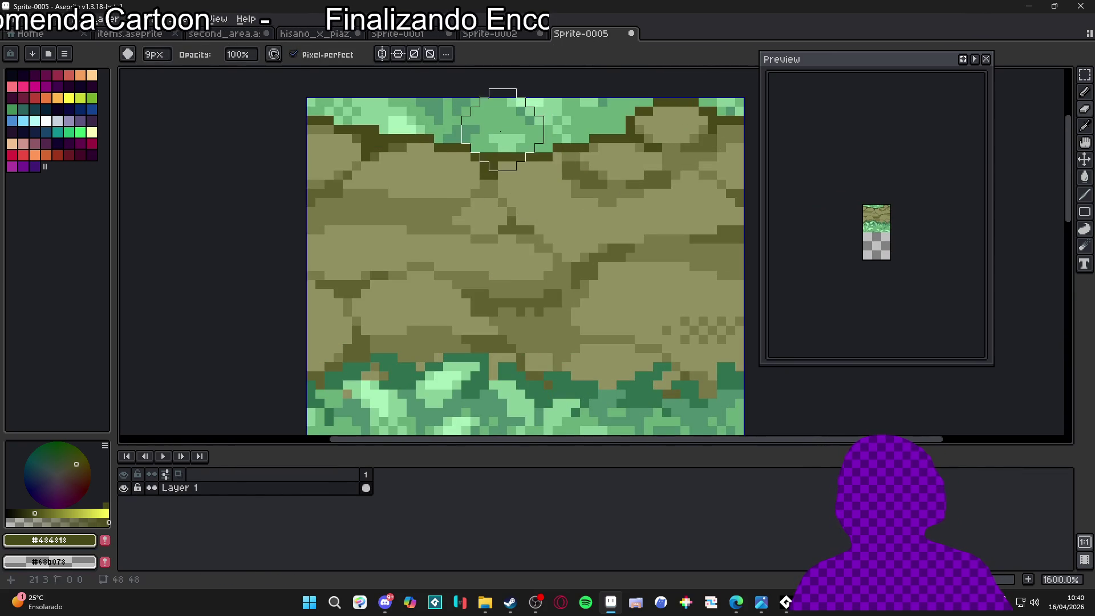
pyautogui.moveTo(479, 125); pyautogui.dragTo(580, 110)
pyautogui.scroll(-3, 605, 115)
pyautogui.click(607, 125)
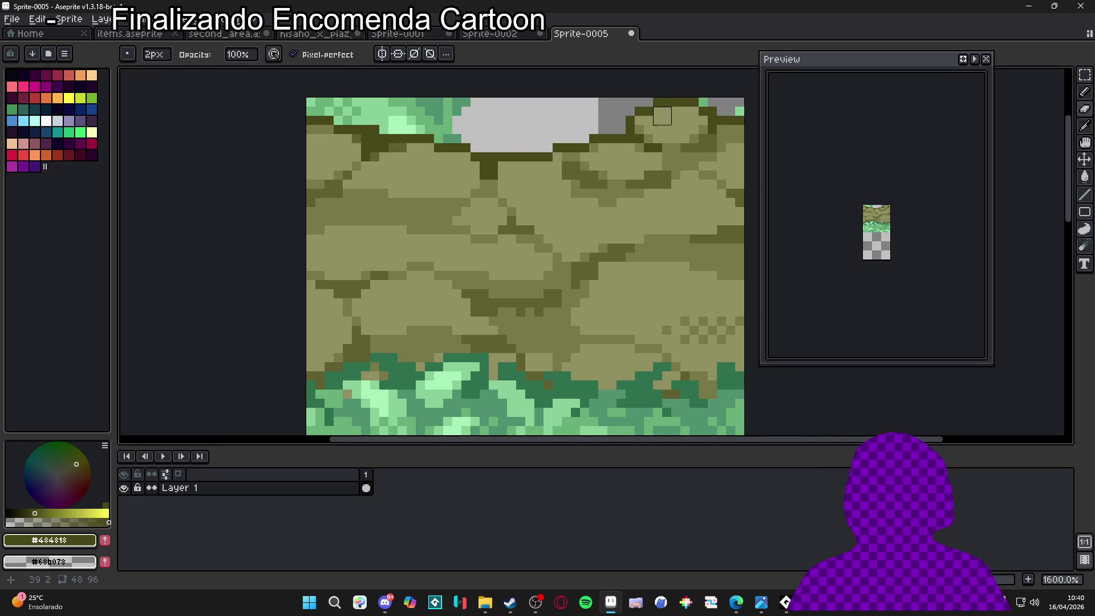
# Clear the grass green and the light green #a8f0b8 with Replace Color
pyautogui.press('g')
pyautogui.scroll(-1, 448, 136)
pyautogui.keyDown('alt'); pyautogui.click(448, 136); pyautogui.keyUp('alt')
pyautogui.hotkey('shift', 'r')
pyautogui.click(784, 127)
pyautogui.keyDown('alt'); pyautogui.click(428, 398); pyautogui.keyUp('alt')
pyautogui.hotkey('shift', 'r')
pyautogui.click(779, 127)
# Clear the greens #88d098, #509070 and #307050 with Replace Color
pyautogui.moveTo(520, 129); pyautogui.dragTo(580, 130)
pyautogui.keyDown('alt'); pyautogui.click(580, 130); pyautogui.keyUp('alt')
pyautogui.hotkey('shift', 'r')
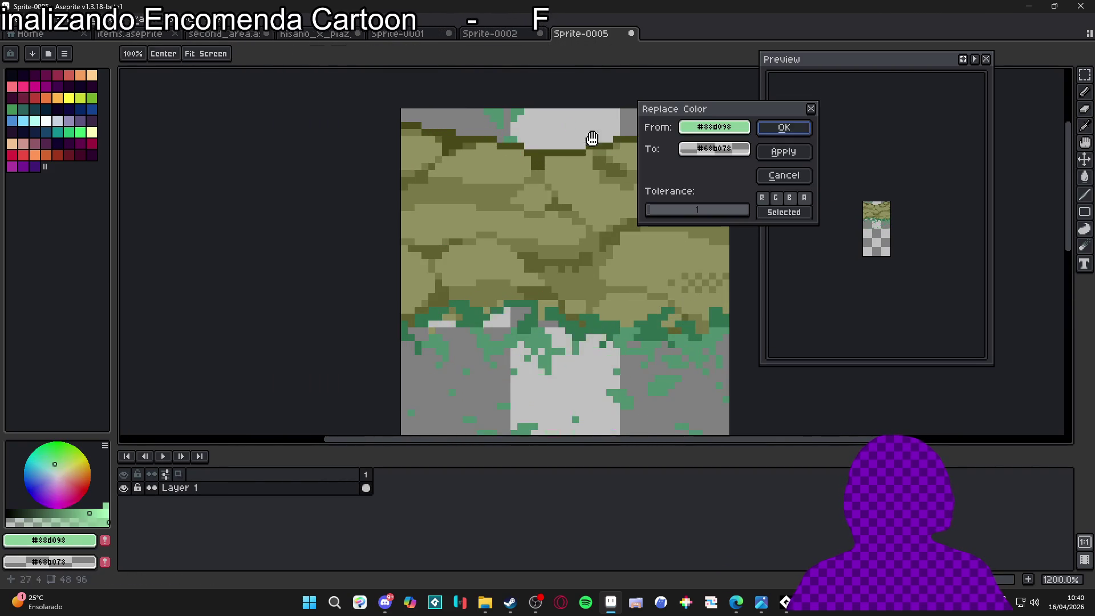
pyautogui.click(783, 127)
pyautogui.keyDown('alt'); pyautogui.click(501, 111); pyautogui.keyUp('alt')
pyautogui.hotkey('shift', 'r')
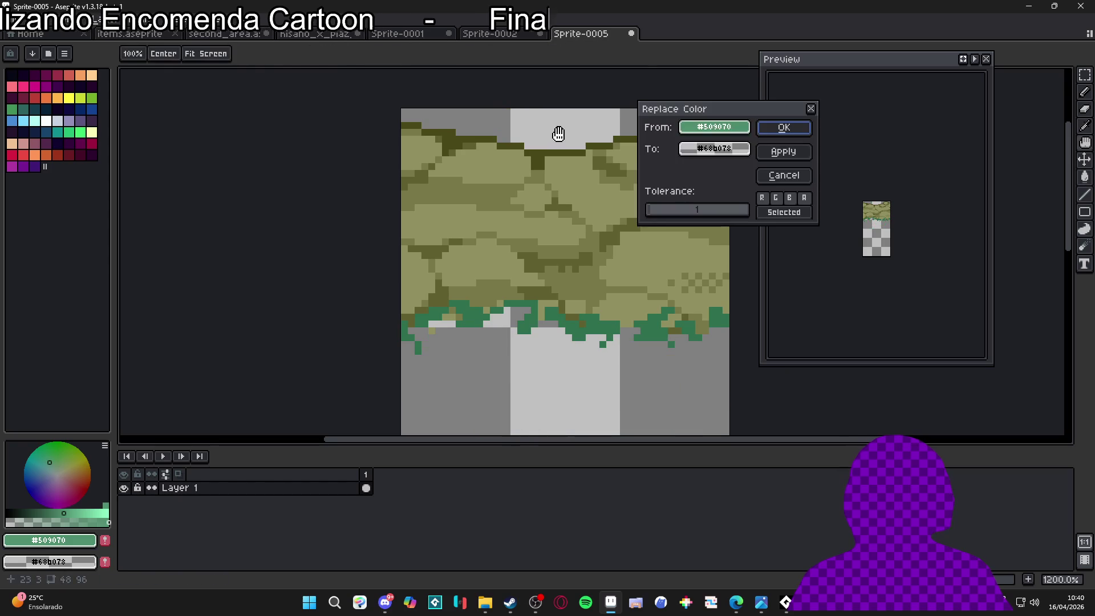
pyautogui.click(785, 128)
pyautogui.keyDown('alt'); pyautogui.click(607, 300); pyautogui.keyUp('alt')
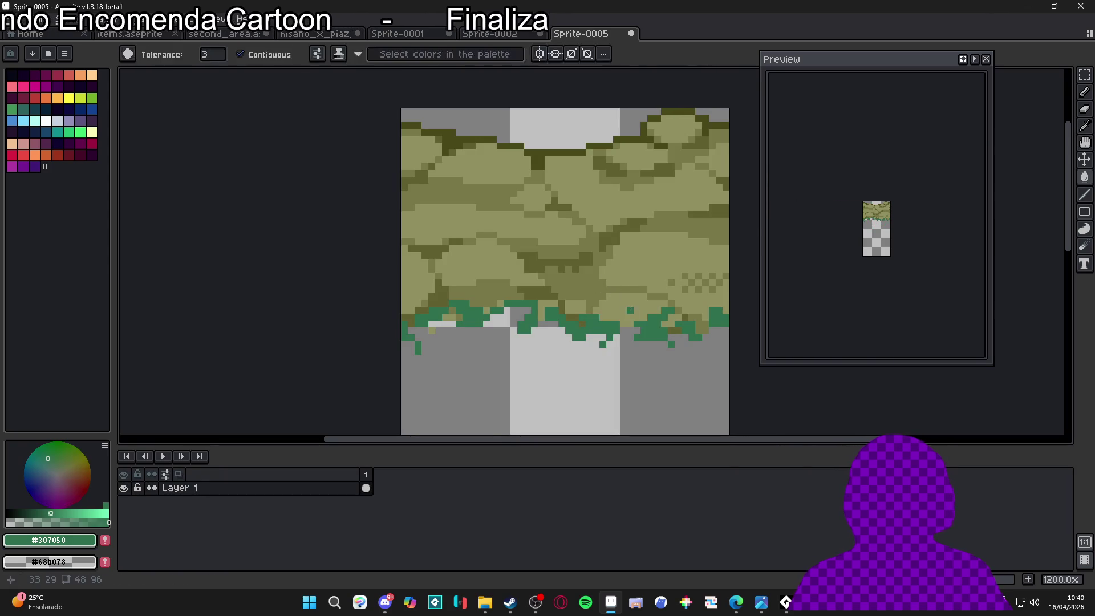
pyautogui.hotkey('shift', 'r')
pyautogui.click(784, 128)
# Show the tile grid and select the sprite's top 48×48 tile
pyautogui.scroll(-3, 586, 256)
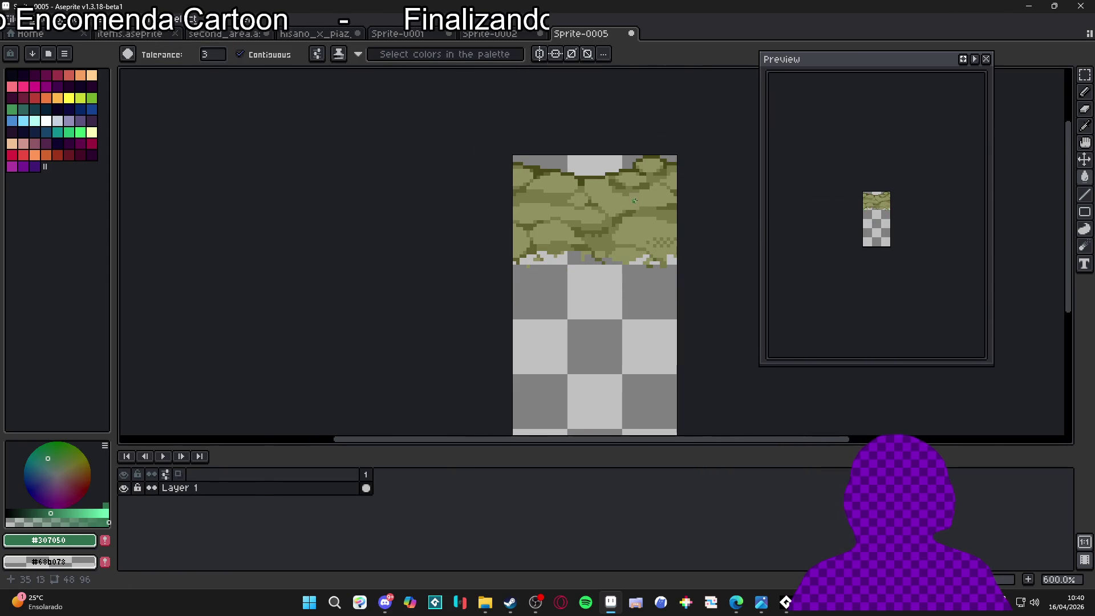
pyautogui.scroll(-2, 599, 240)
pyautogui.hotkey('ctrl', "'")
pyautogui.press('m')
pyautogui.moveTo(557, 192); pyautogui.dragTo(643, 285)
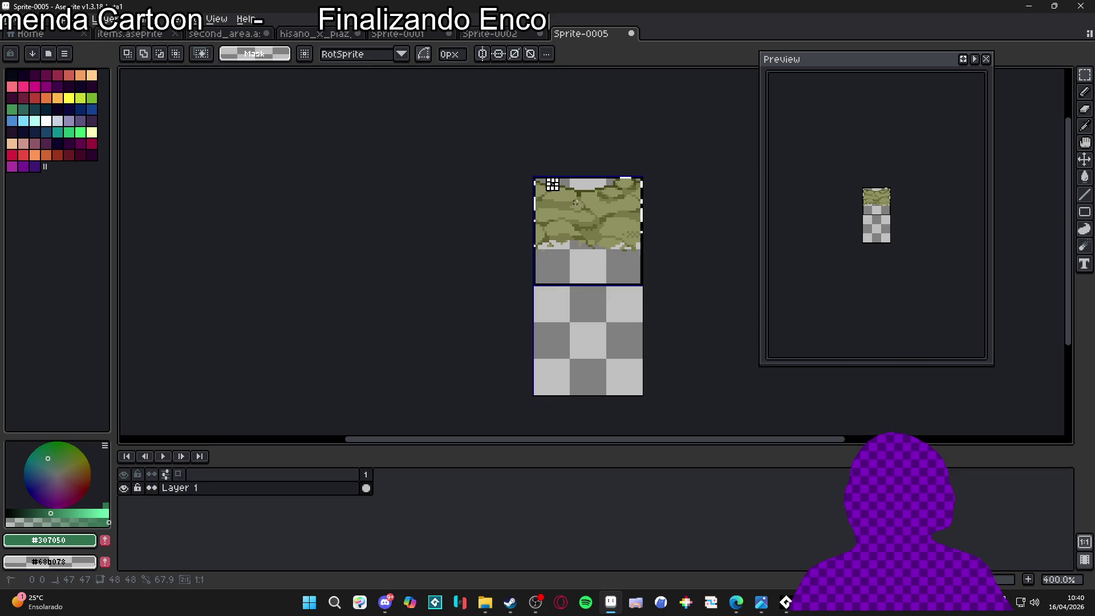
# Close Sprite-0001 and Sprite-0002 without saving and return to the second_area map
pyautogui.click(130, 34)
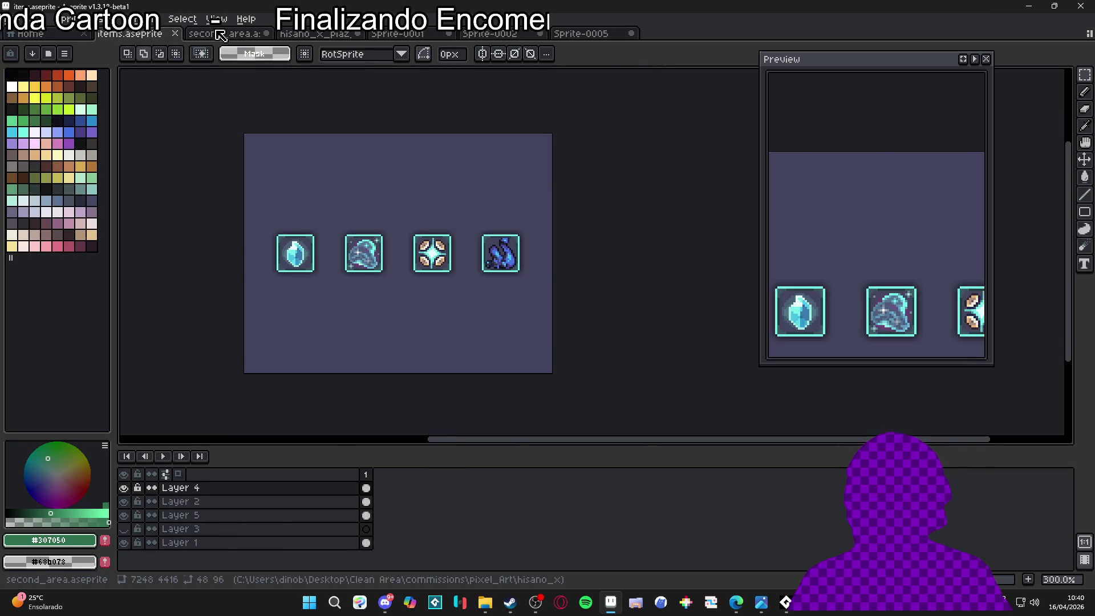
pyautogui.click(236, 34)
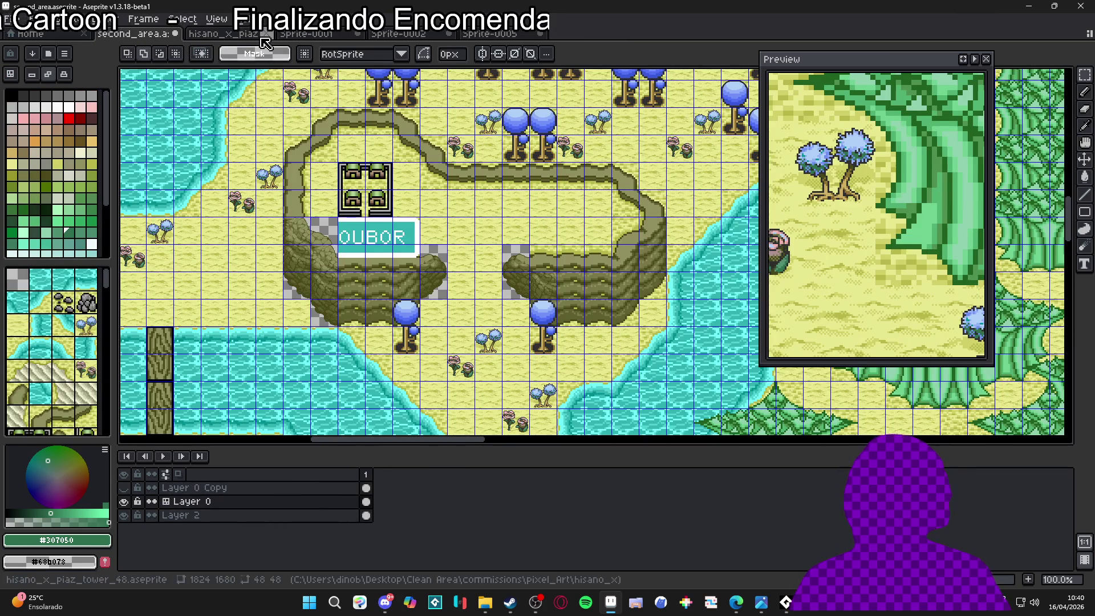
pyautogui.click(240, 36)
pyautogui.click(311, 36)
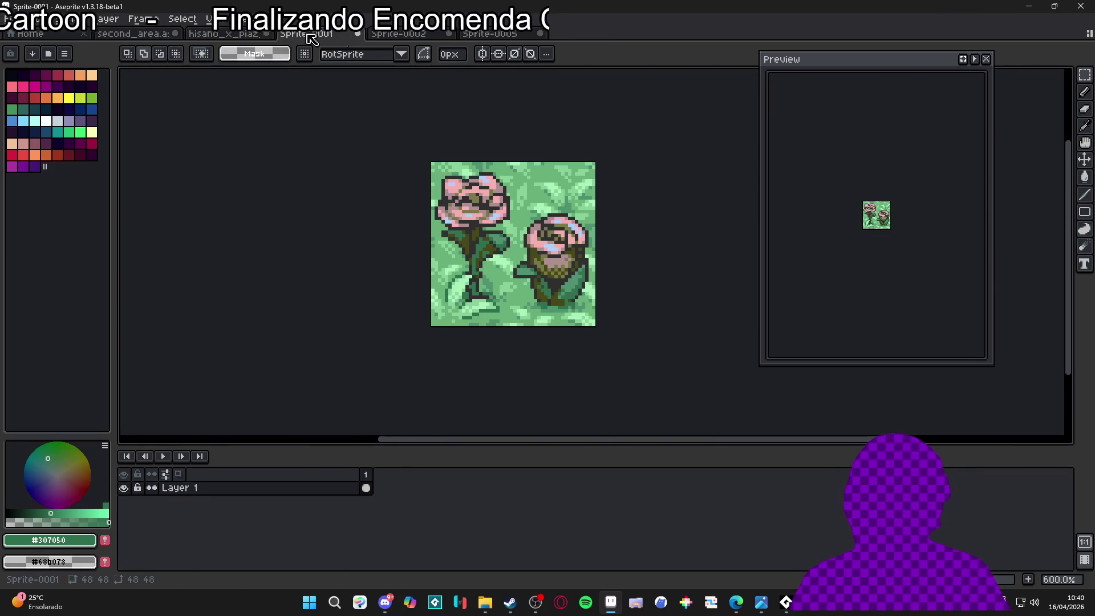
pyautogui.click(357, 33)
pyautogui.click(553, 328)
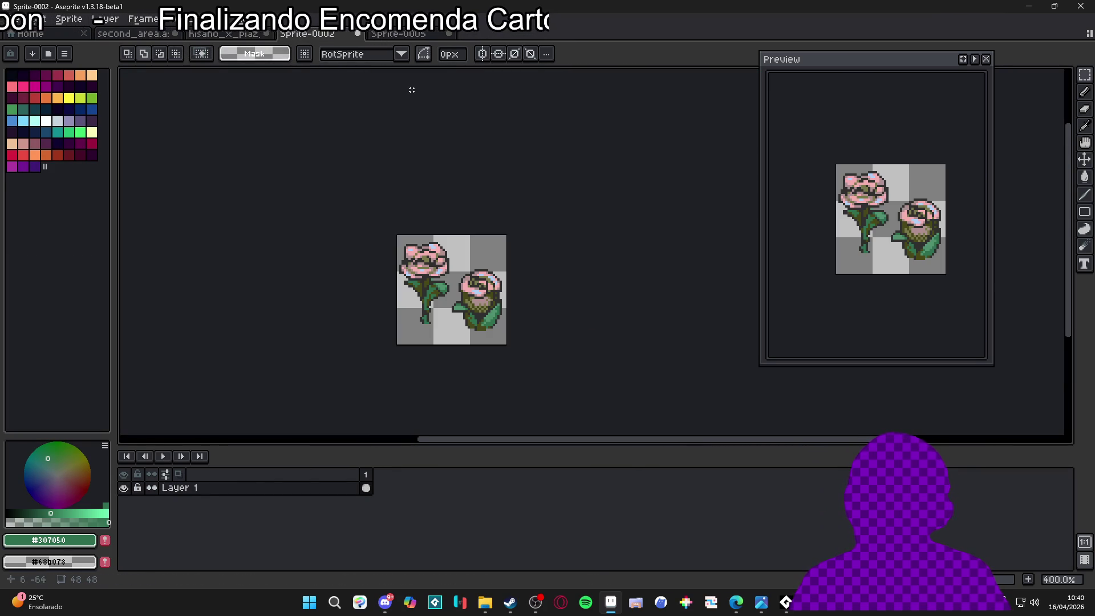
pyautogui.click(357, 34)
pyautogui.click(550, 327)
pyautogui.click(225, 34)
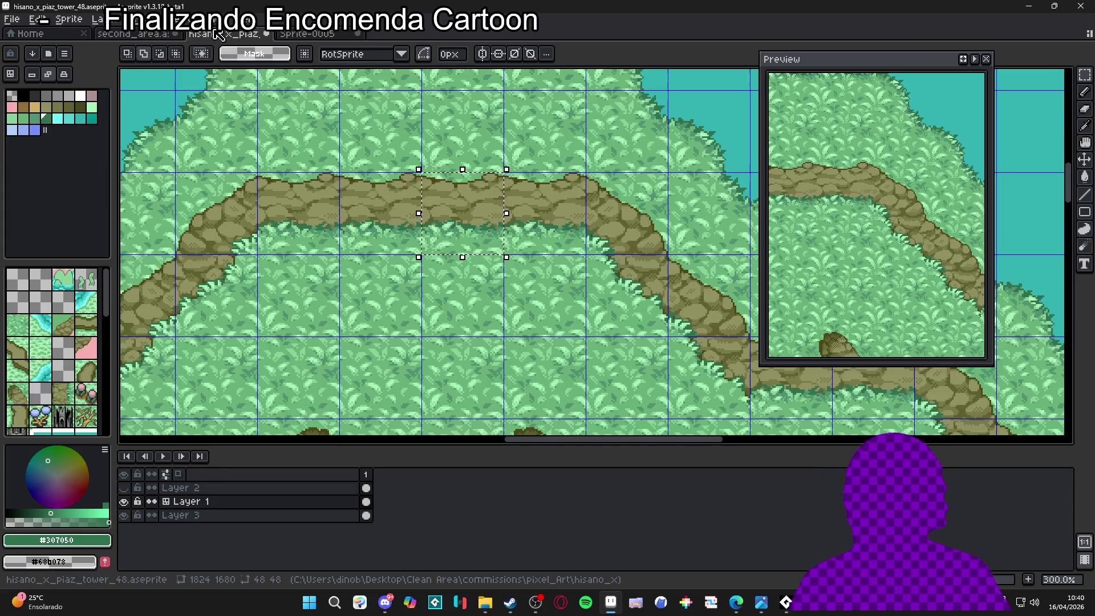
pyautogui.click(137, 34)
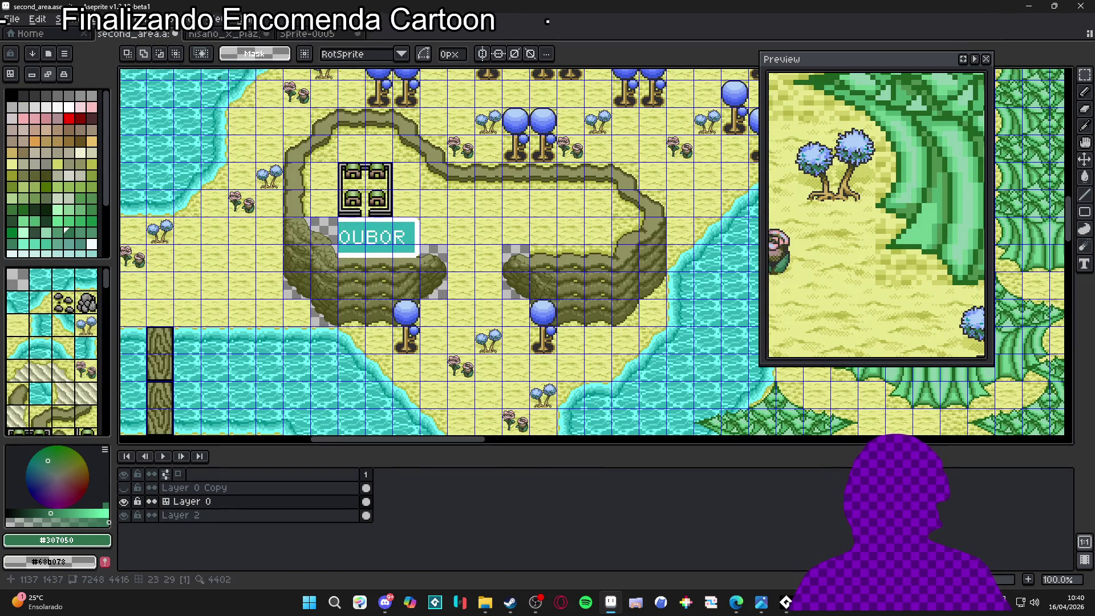
# Select a single path tile, clear it, then restore it and drop the selection
pyautogui.scroll(-2, 495, 226)
pyautogui.scroll(2, 496, 226)
pyautogui.scroll(1, 496, 225)
pyautogui.scroll(-1, 513, 257)
pyautogui.scroll(2, 530, 288)
pyautogui.press('v')
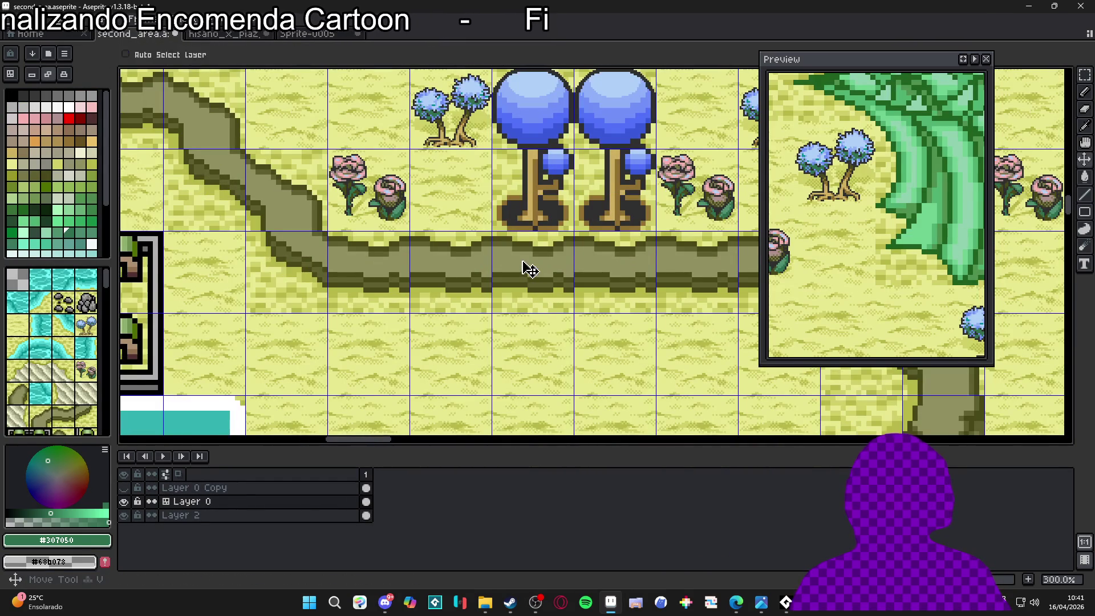
pyautogui.press('m')
pyautogui.click(531, 271)
pyautogui.press('Delete')
pyautogui.hotkey('ctrl', 'z')
pyautogui.hotkey('ctrl', 'd')
# Shift the path tile's content slightly up and left and commit it in place
pyautogui.press('v')
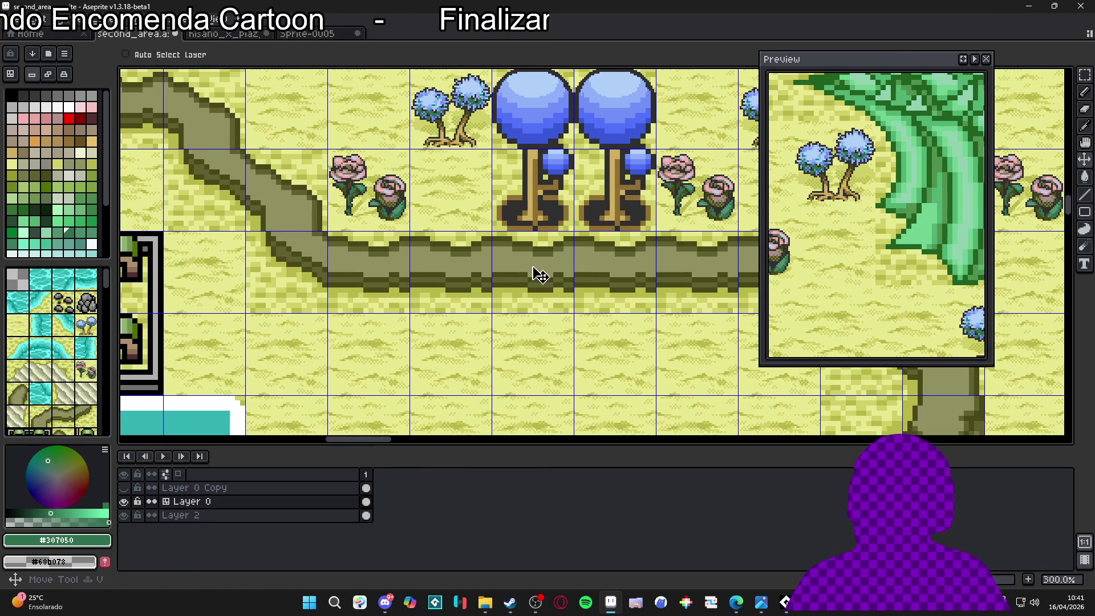
pyautogui.moveTo(540, 275)
pyautogui.mouseDown()
pyautogui.moveTo(533, 263)
pyautogui.moveTo(533, 276)
pyautogui.mouseUp()
pyautogui.scroll(1, 531, 265)
pyautogui.scroll(2, 534, 276)
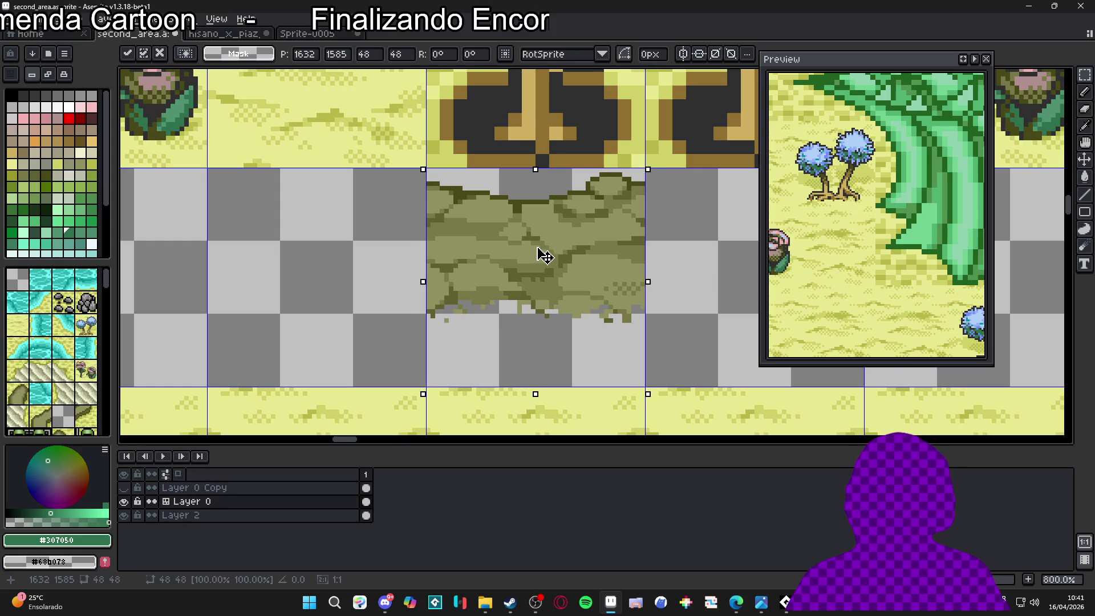
pyautogui.press('Return')
pyautogui.scroll(-6, 545, 256)
pyautogui.scroll(2, 549, 304)
pyautogui.scroll(-3, 550, 304)
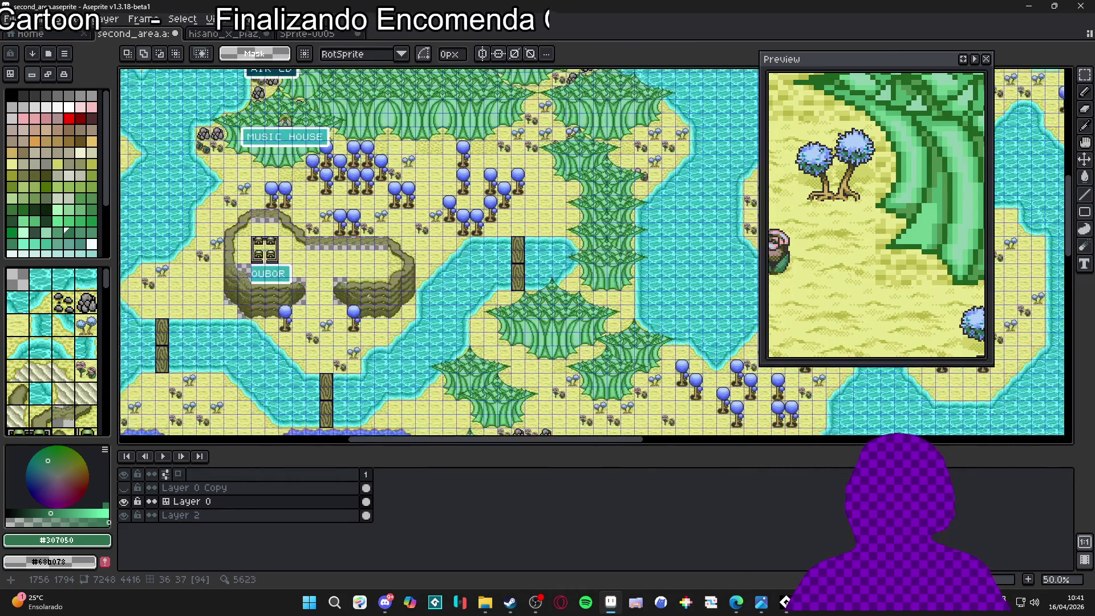
# Bring Oubor and the Music House into view, pick a cliff tile, and undo the stray pencil stroke
pyautogui.scroll(-1, 369, 296)
pyautogui.moveTo(369, 296)
pyautogui.mouseDown()
pyautogui.moveTo(304, 346)
pyautogui.moveTo(146, 378)
pyautogui.moveTo(173, 378)
pyautogui.moveTo(208, 354)
pyautogui.moveTo(241, 120)
pyautogui.mouseUp()
pyautogui.moveTo(463, 405)
pyautogui.mouseDown()
pyautogui.moveTo(415, 391)
pyautogui.moveTo(425, 396)
pyautogui.moveTo(295, 194)
pyautogui.mouseUp()
pyautogui.scroll(4, 295, 193)
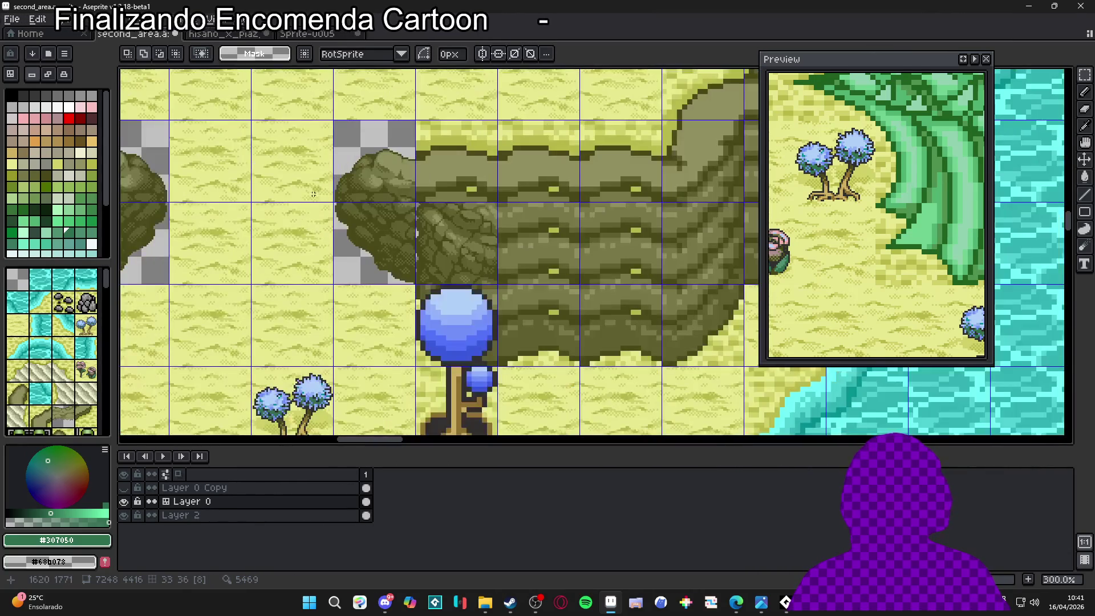
pyautogui.scroll(-5, 73, 373)
pyautogui.scroll(-10, 73, 374)
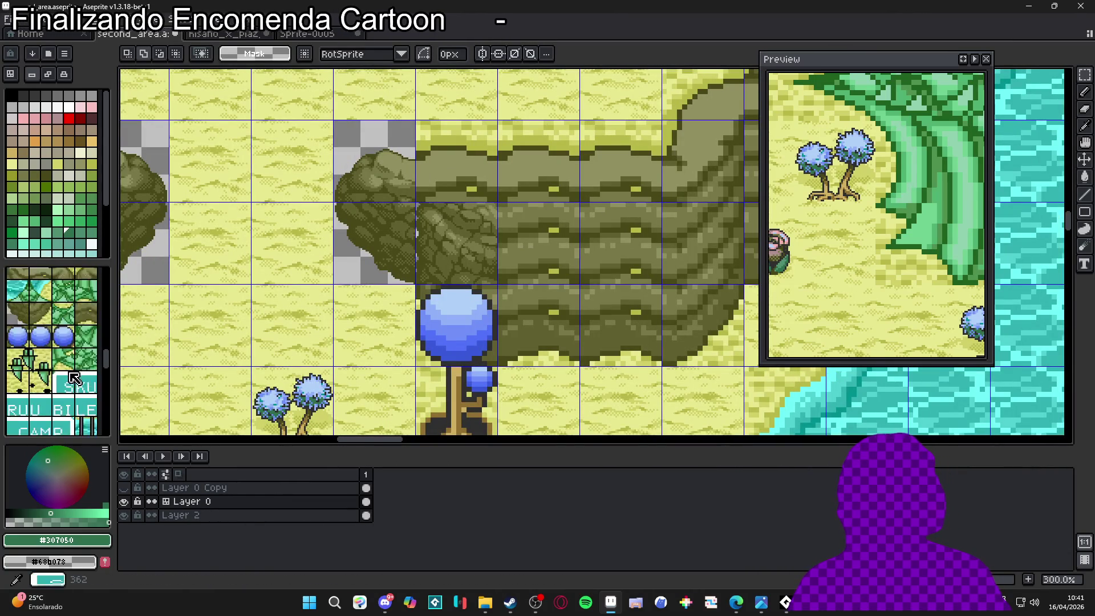
pyautogui.click(75, 378)
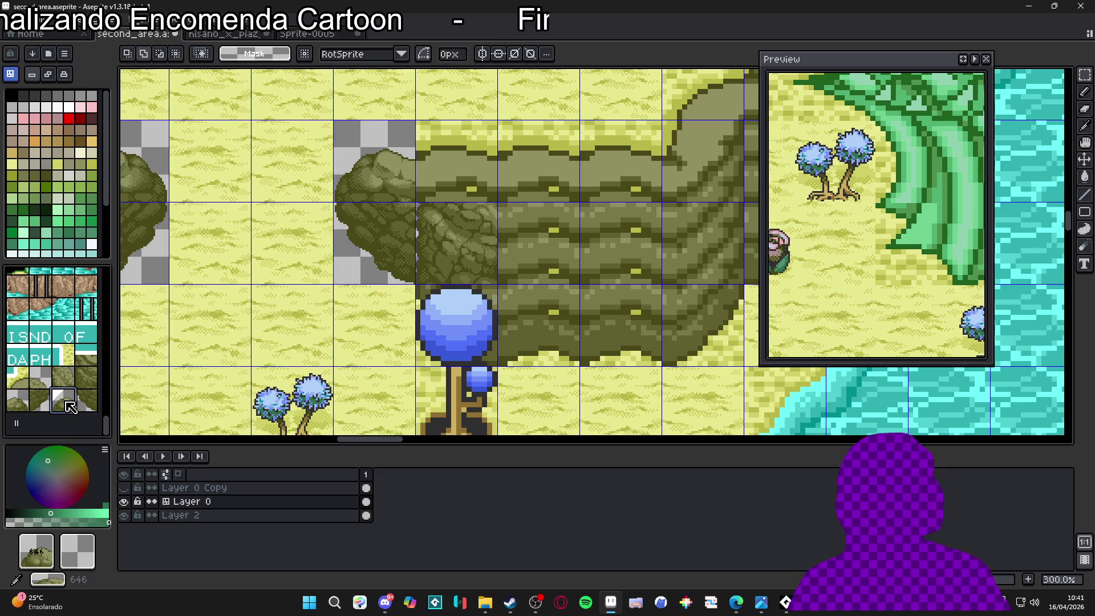
pyautogui.scroll(-5, 390, 309)
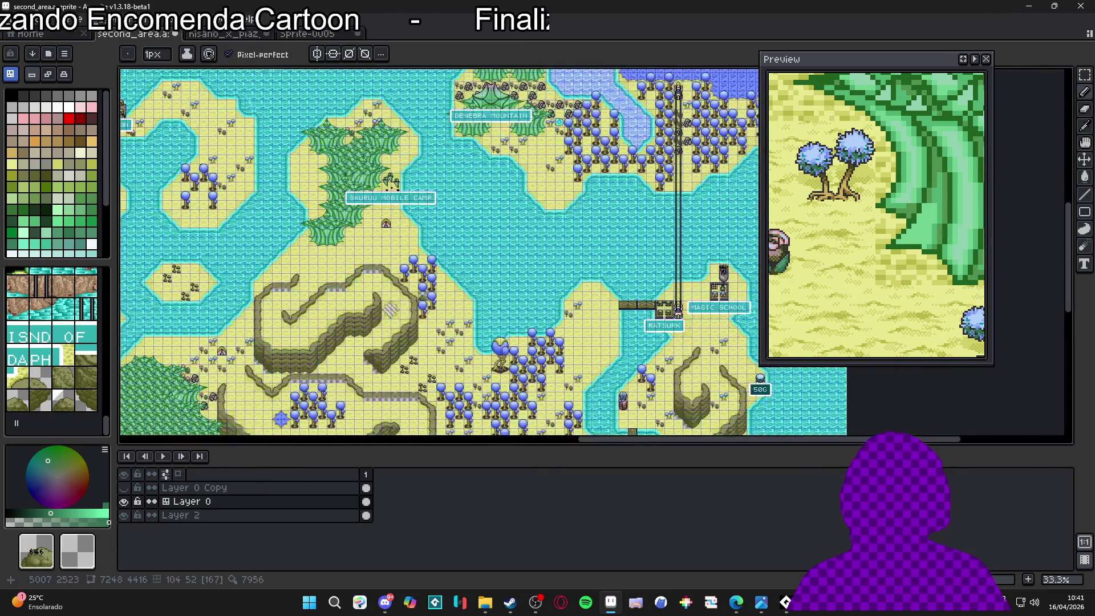
pyautogui.scroll(3, 328, 282)
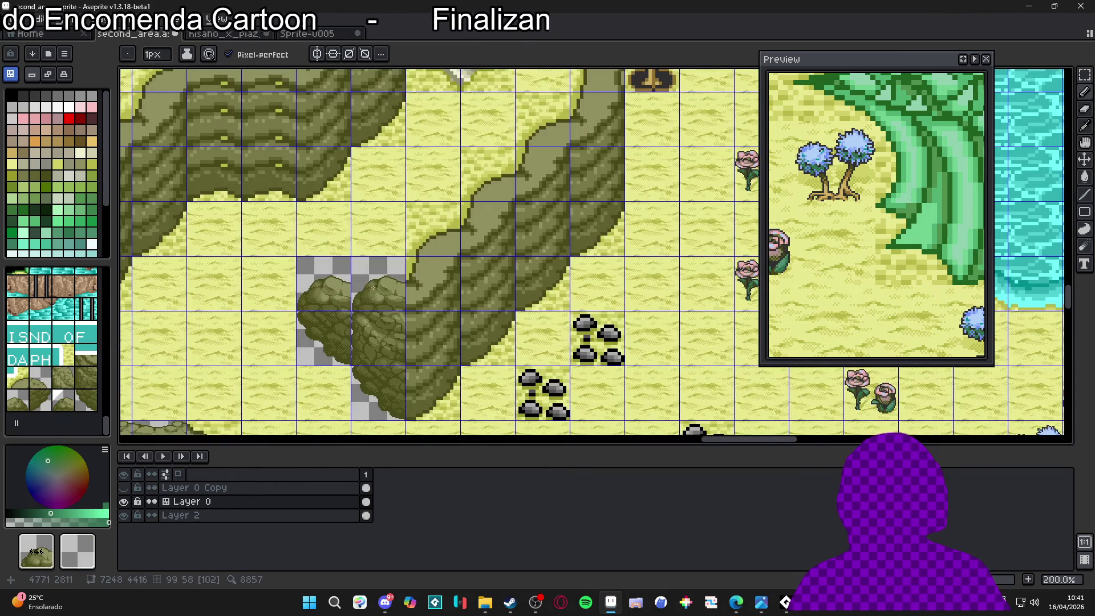
pyautogui.scroll(-5, 377, 285)
pyautogui.hotkey('ctrl', 'z')
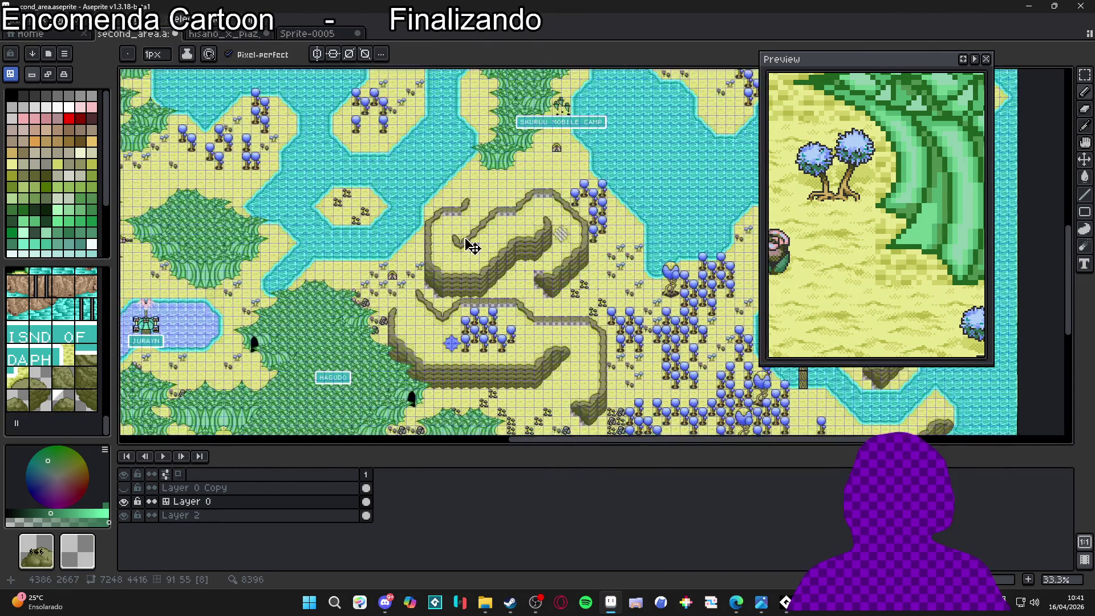
pyautogui.scroll(4, 491, 312)
# Clear the tile at the cliff's inner corner to transparency
pyautogui.press('m')
pyautogui.click(491, 311)
pyautogui.press('Delete')
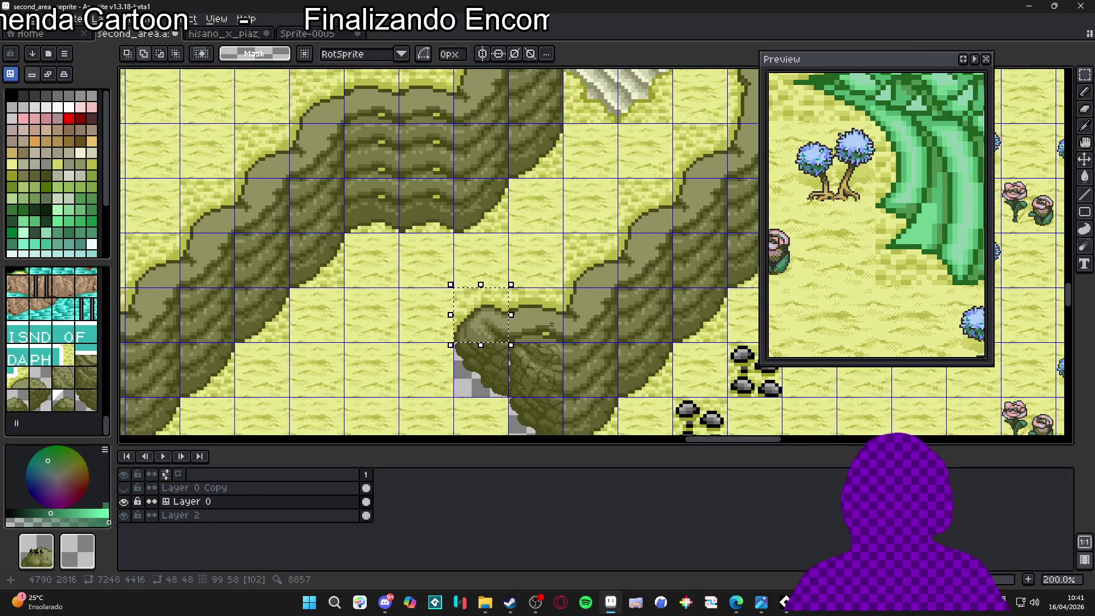
pyautogui.scroll(-1, 491, 311)
pyautogui.scroll(2, 513, 316)
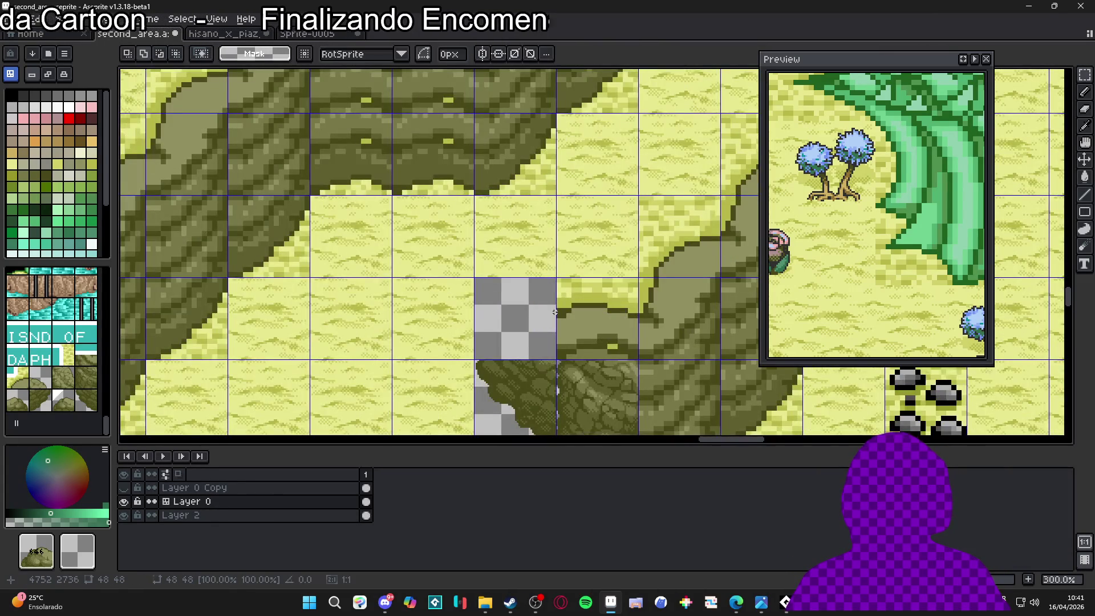
pyautogui.scroll(-3, 383, 262)
pyautogui.scroll(-1, 382, 261)
pyautogui.scroll(4, 479, 355)
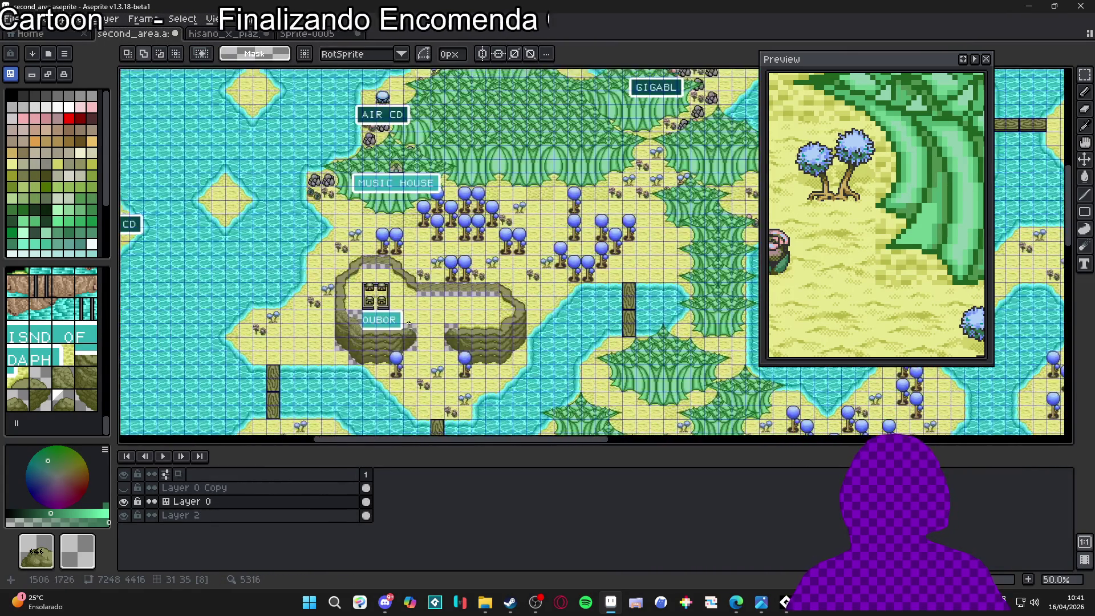
pyautogui.press('v')
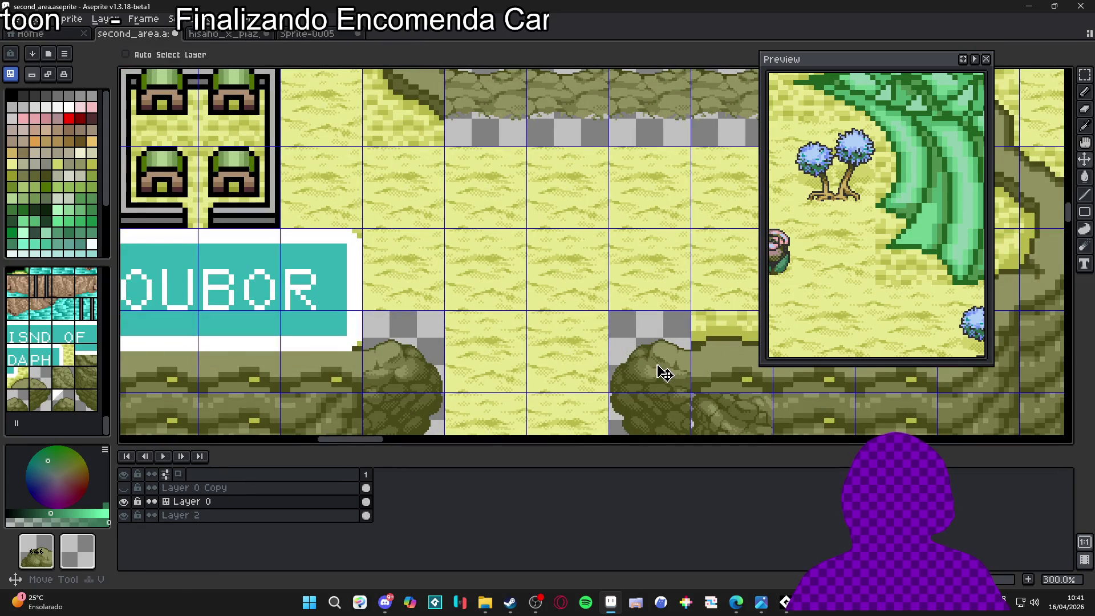
# Move the 48x96 rocky cliff end up into the cleared tile
pyautogui.scroll(-5, 643, 325)
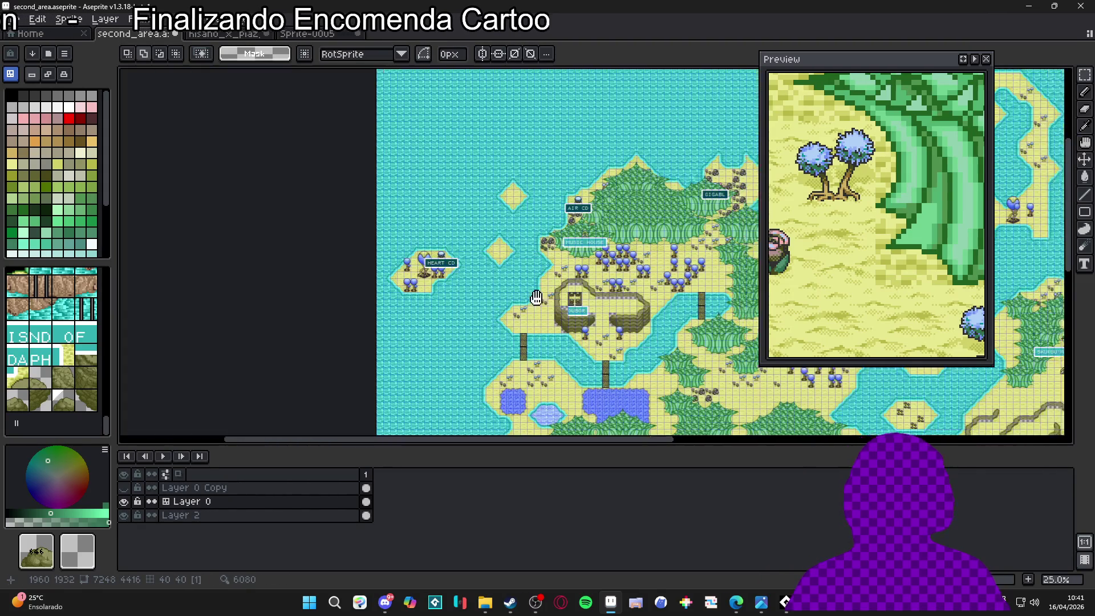
pyautogui.scroll(6, 431, 279)
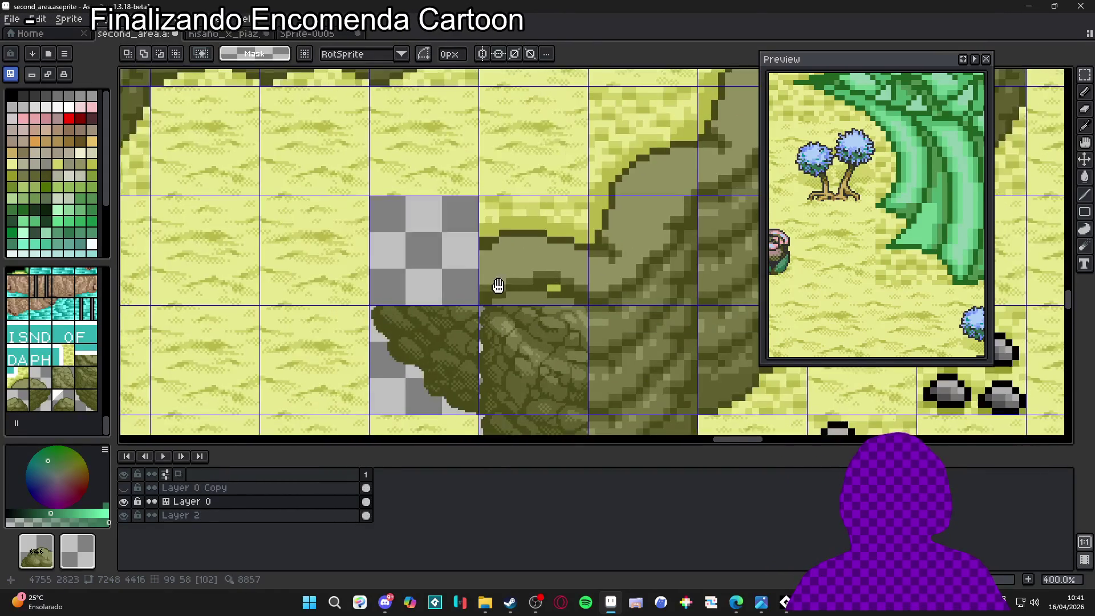
pyautogui.scroll(1, 482, 318)
pyautogui.moveTo(502, 296)
pyautogui.mouseDown()
pyautogui.moveTo(633, 302)
pyautogui.moveTo(413, 243)
pyautogui.moveTo(386, 202)
pyautogui.mouseUp()
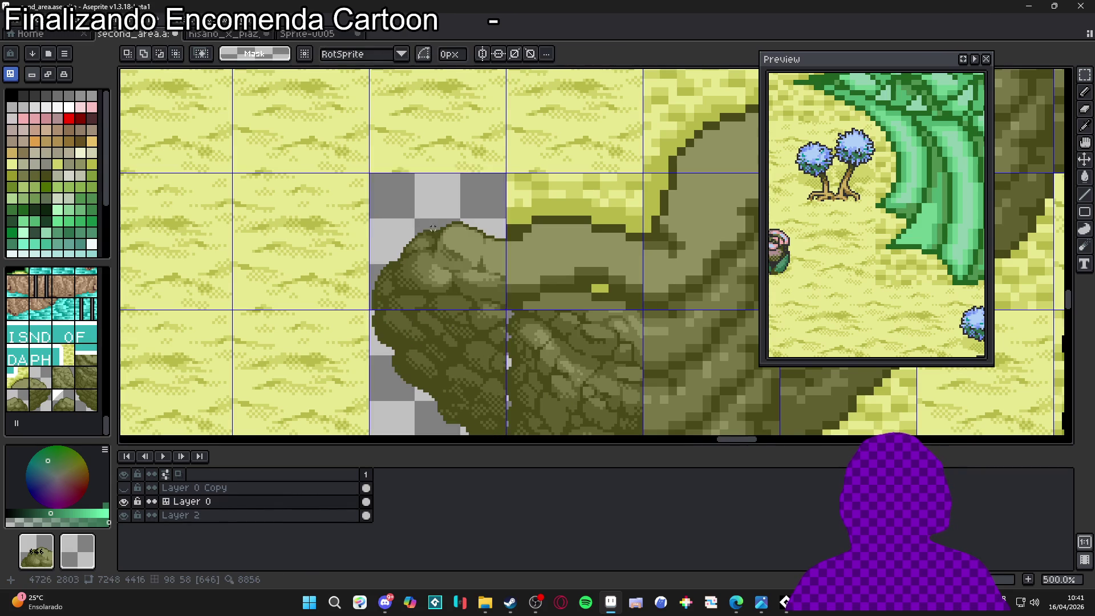
pyautogui.scroll(-7, 428, 228)
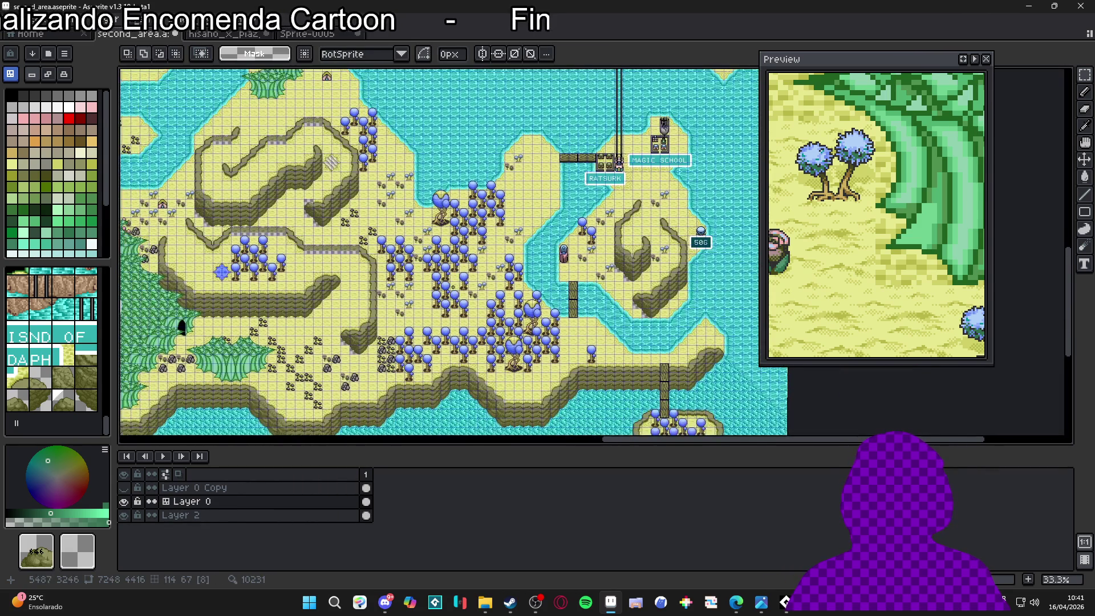
pyautogui.scroll(3, 451, 286)
pyautogui.scroll(-3, 452, 287)
# Review the eastern map and upper-left forests and lakes, and pick a light beige palette colour
pyautogui.moveTo(451, 287); pyautogui.dragTo(622, 284)
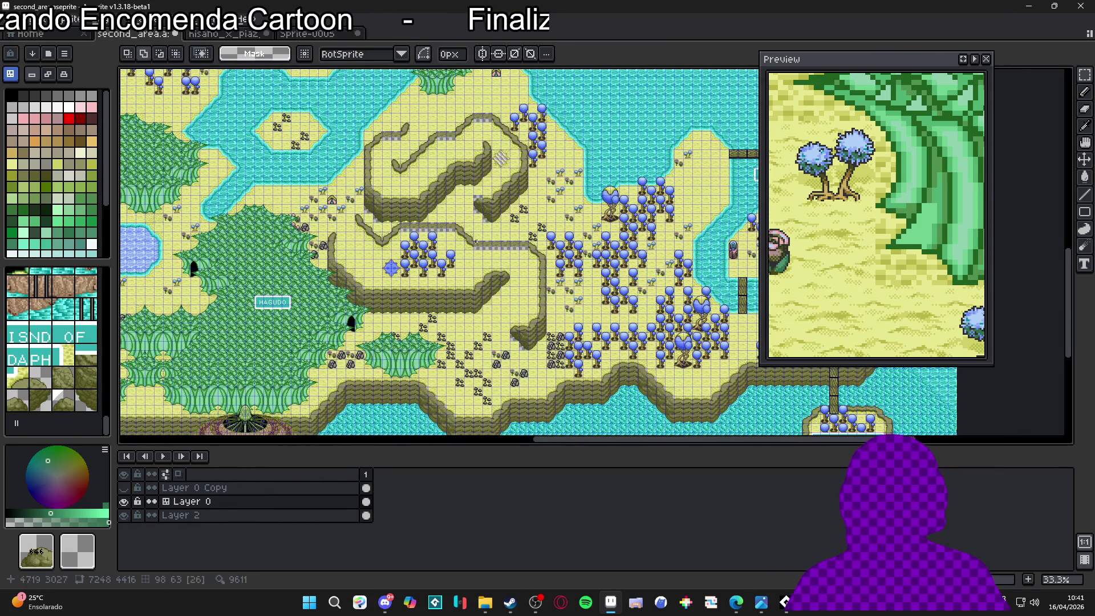
pyautogui.scroll(1, 562, 324)
pyautogui.hscroll(5, 514, 308)
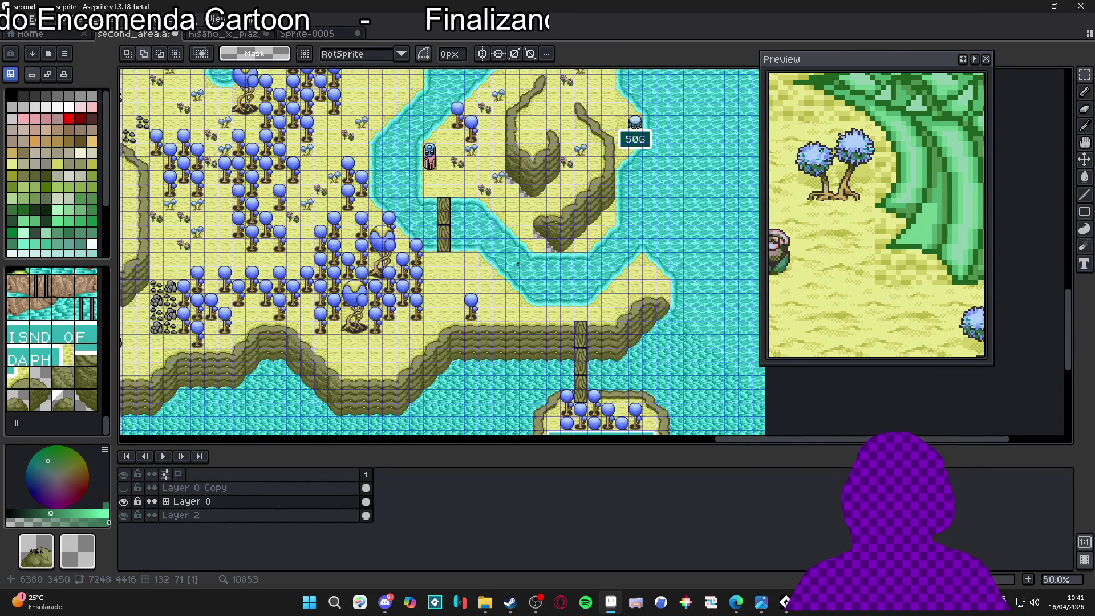
pyautogui.scroll(1, 526, 264)
pyautogui.scroll(-2, 563, 177)
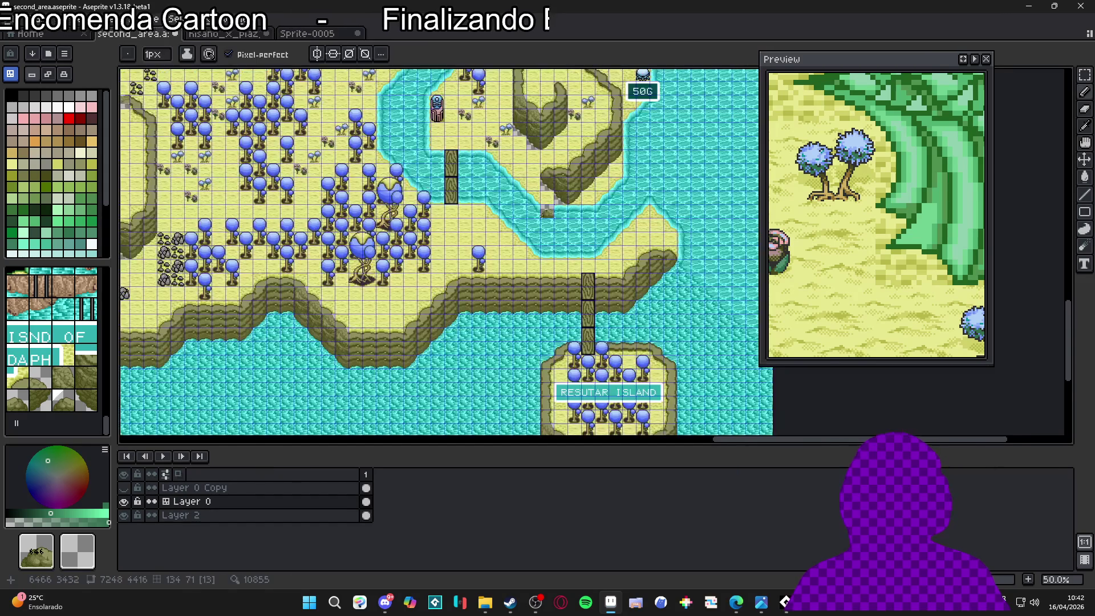
pyautogui.moveTo(255, 241)
pyautogui.mouseDown()
pyautogui.moveTo(276, 264)
pyautogui.moveTo(482, 343)
pyautogui.moveTo(642, 387)
pyautogui.mouseUp()
pyautogui.scroll(5, 405, 297)
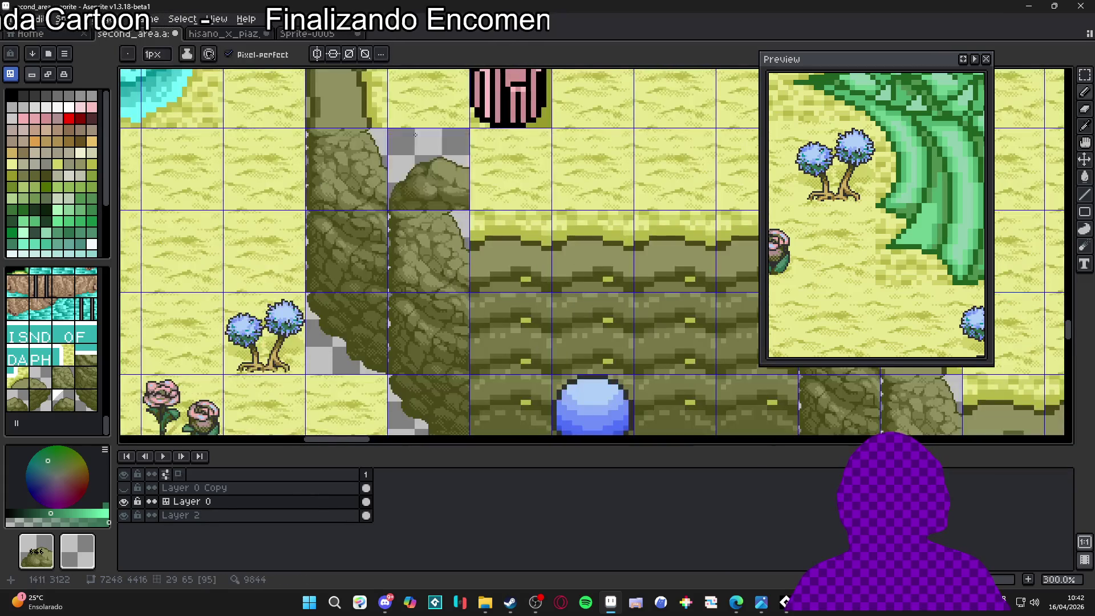
pyautogui.click(77, 173)
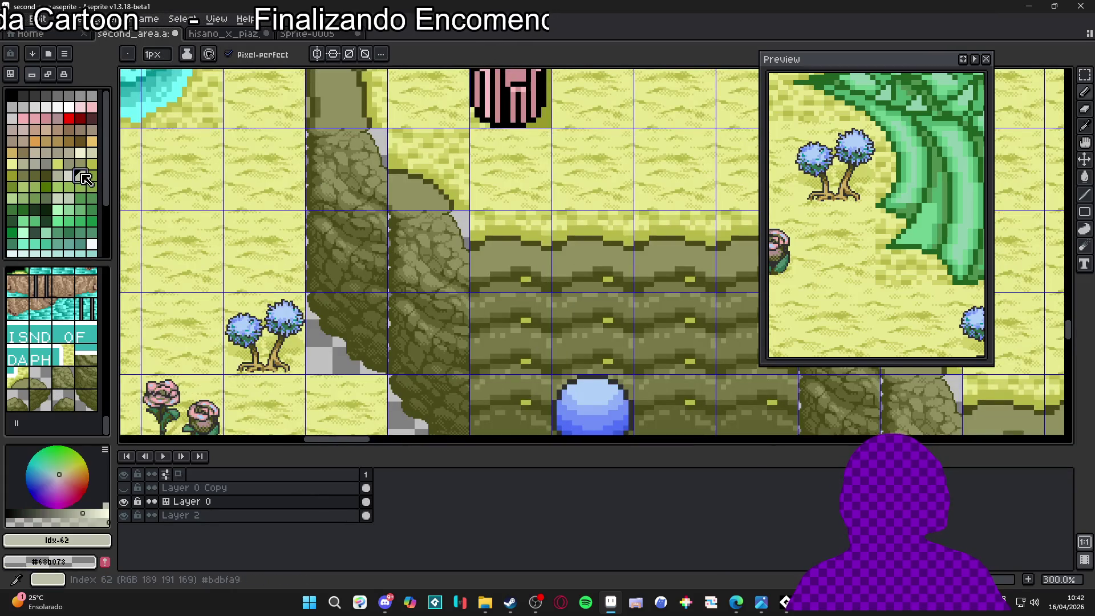
pyautogui.scroll(-5, 542, 287)
pyautogui.scroll(-2, 542, 286)
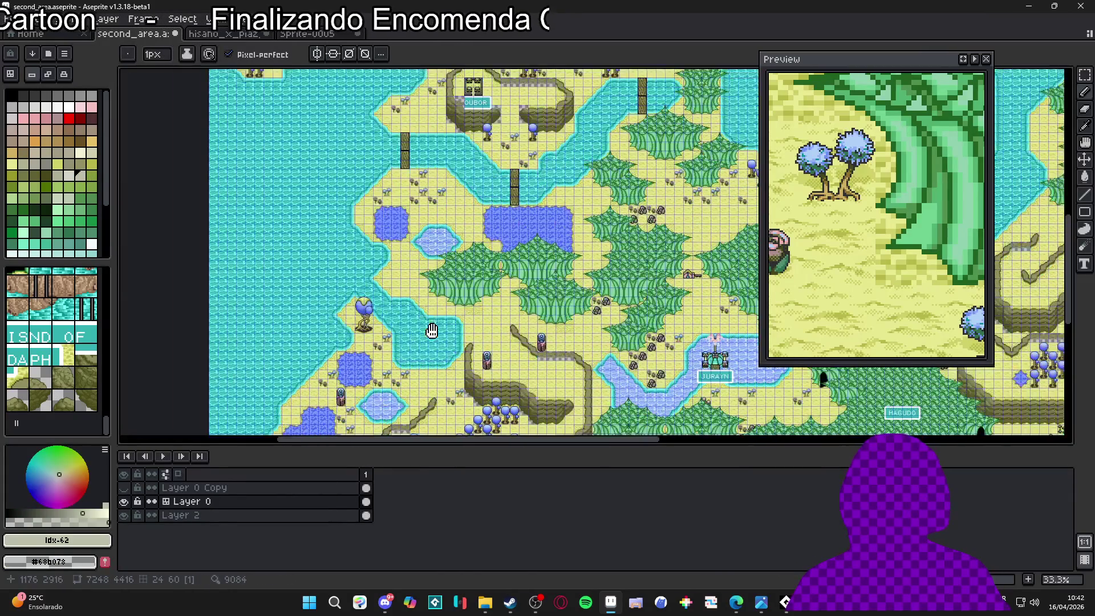
pyautogui.scroll(3, 547, 233)
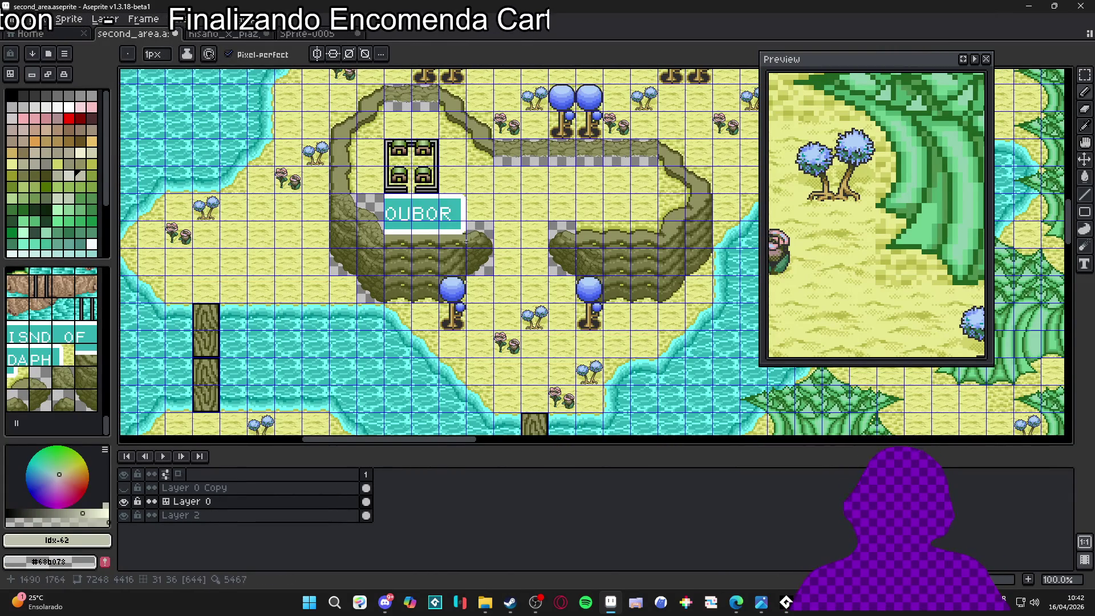
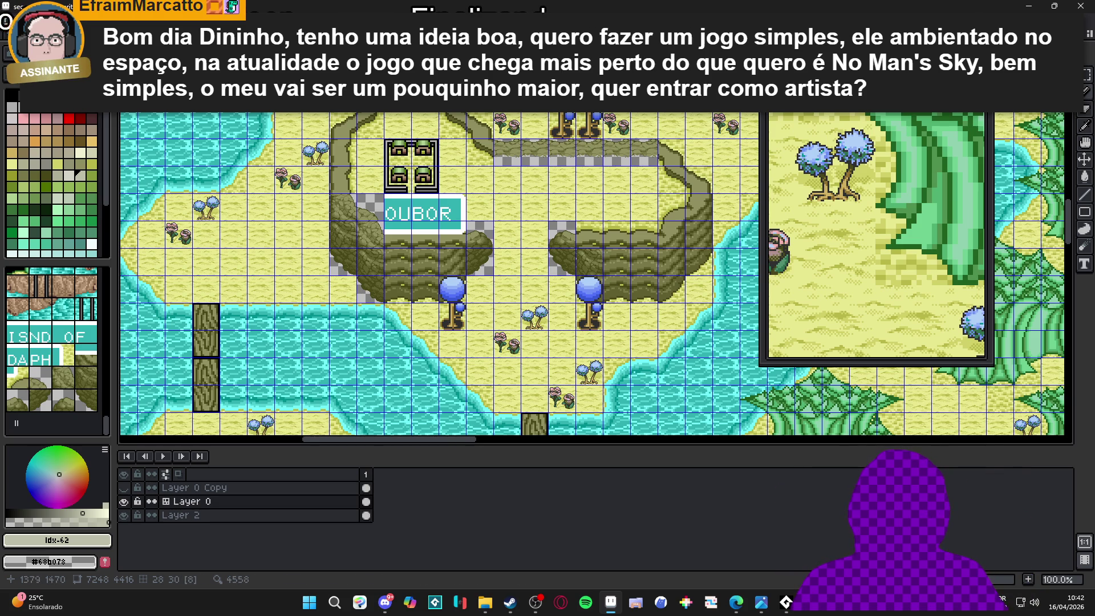
# Create a new 48×48 sprite and paste the copied rock cliff tile into it
pyautogui.hotkey('ctrl', 'Tab')
pyautogui.hotkey('ctrl', 'Tab')
pyautogui.hotkey('ctrl', 'Tab')
pyautogui.hotkey('ctrl', 'Tab')
pyautogui.hotkey('ctrl', 'Tab')
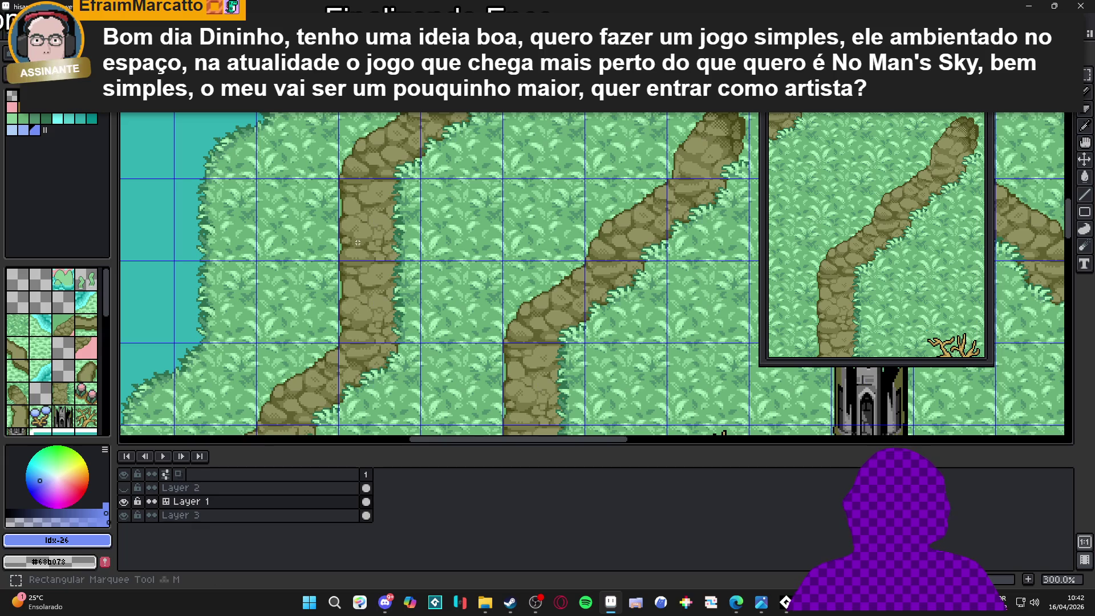
pyautogui.click(15, 52)
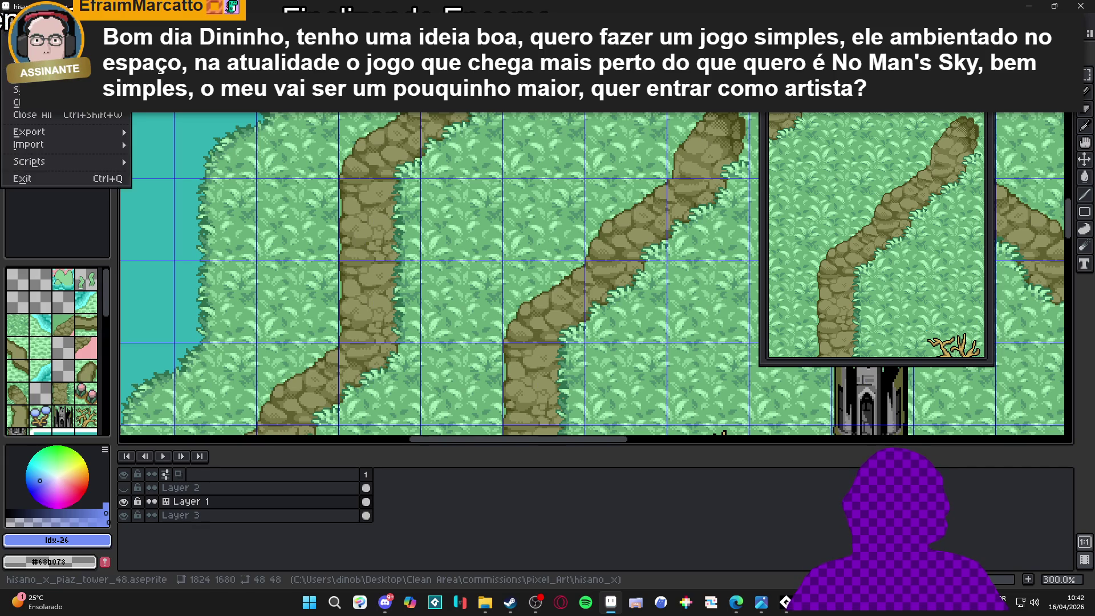
pyautogui.click(34, 65)
pyautogui.click(513, 421)
pyautogui.hotkey('ctrl', 'v')
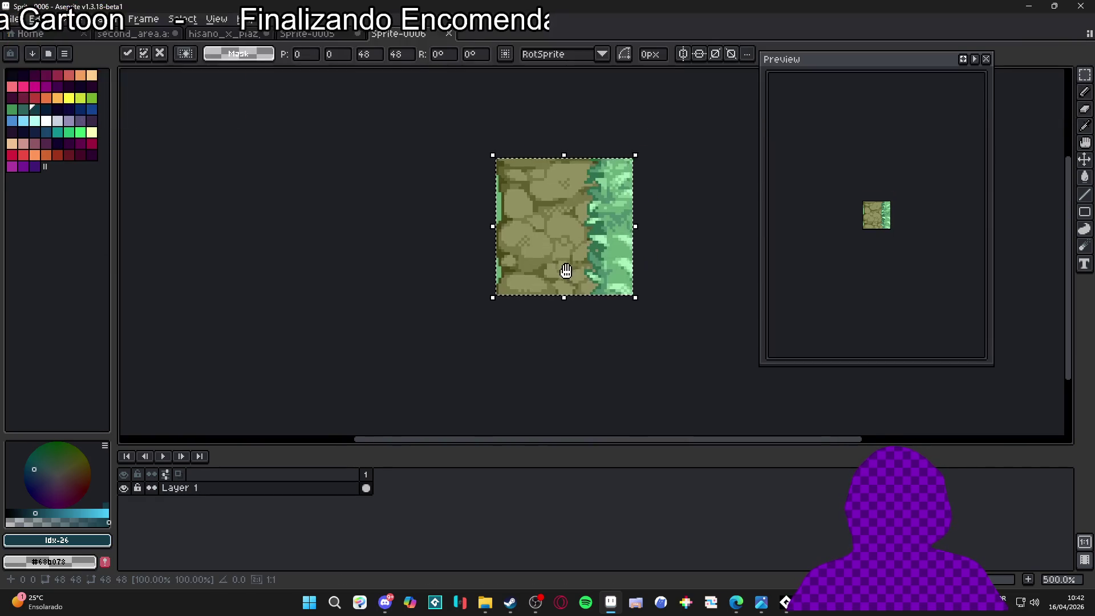
pyautogui.scroll(1, 553, 267)
pyautogui.press('g')
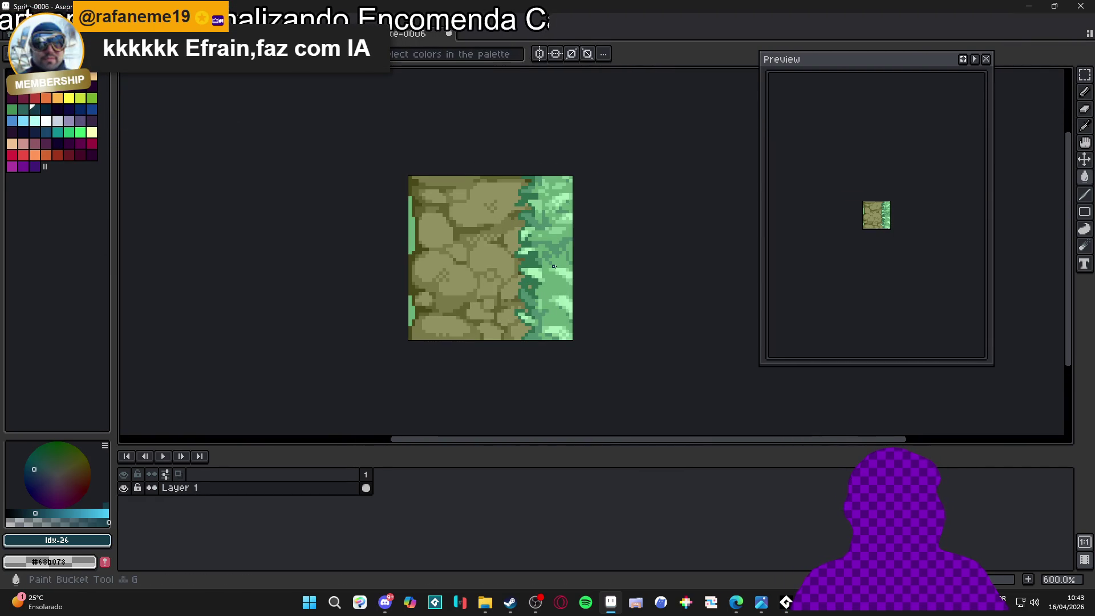
# Replace the mid, light and next grass greens with transparency
pyautogui.keyDown('alt'); pyautogui.click(562, 289); pyautogui.keyUp('alt')
pyautogui.hotkey('shift', 'r')
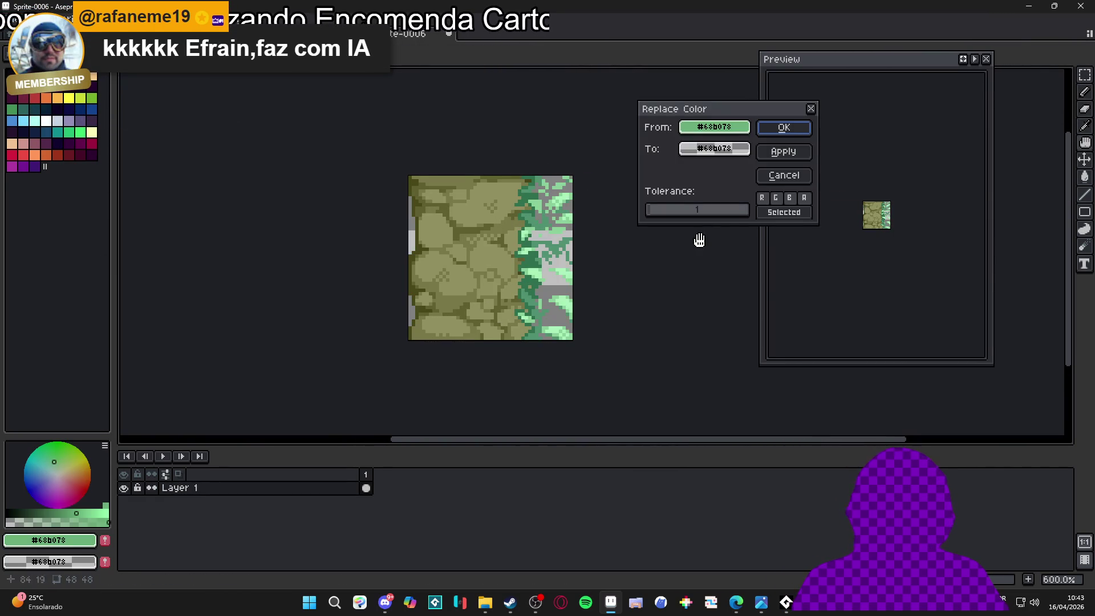
pyautogui.click(800, 133)
pyautogui.scroll(2, 548, 289)
pyautogui.keyDown('alt'); pyautogui.click(548, 289); pyautogui.keyUp('alt')
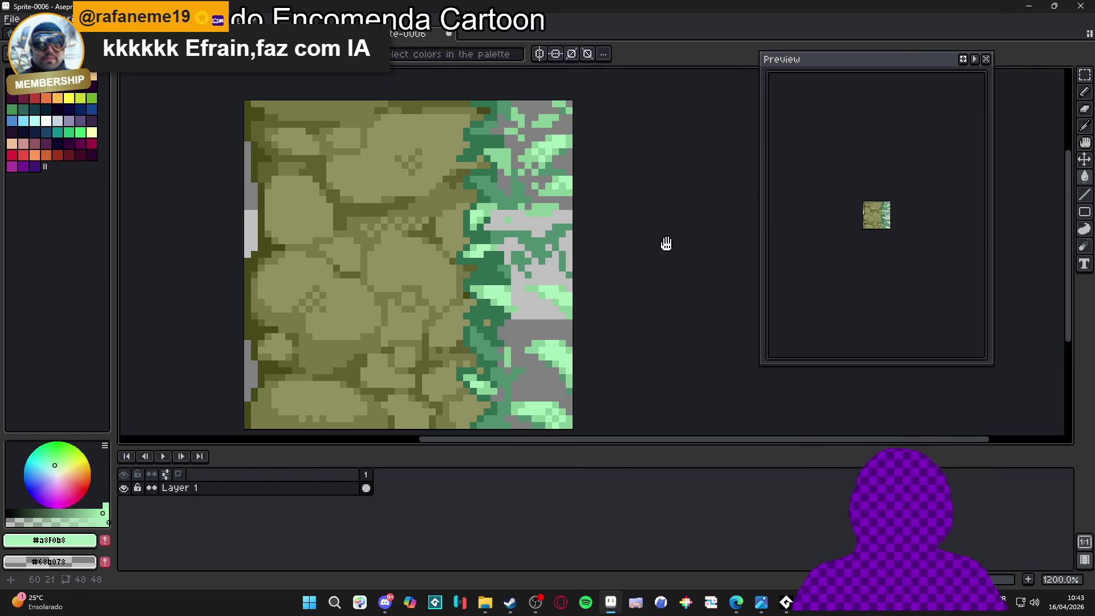
pyautogui.hotkey('shift', 'r')
pyautogui.click(783, 151)
pyautogui.keyDown('alt'); pyautogui.click(534, 207); pyautogui.keyUp('alt')
pyautogui.hotkey('shift', 'r')
pyautogui.click(776, 133)
# Make the darker greens #509070 and #307050 transparent too
pyautogui.keyDown('alt'); pyautogui.click(490, 262); pyautogui.keyUp('alt')
pyautogui.hotkey('shift', 'r')
pyautogui.click(779, 132)
pyautogui.keyDown('alt'); pyautogui.click(493, 271); pyautogui.keyUp('alt')
pyautogui.hotkey('shift', 'r')
pyautogui.scroll(-4, 558, 203)
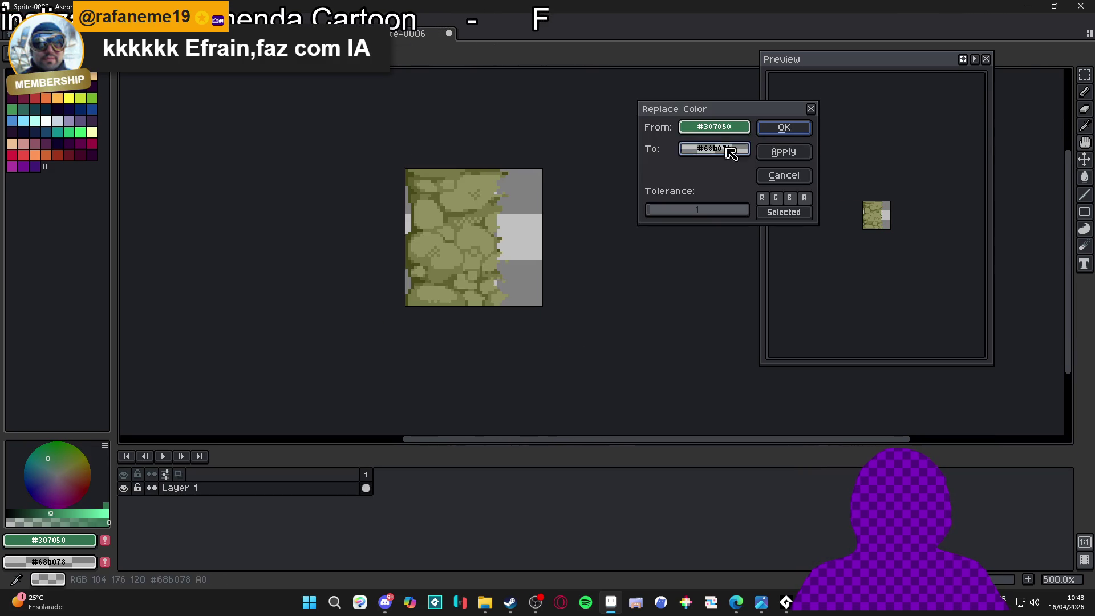
pyautogui.click(773, 133)
pyautogui.click(319, 33)
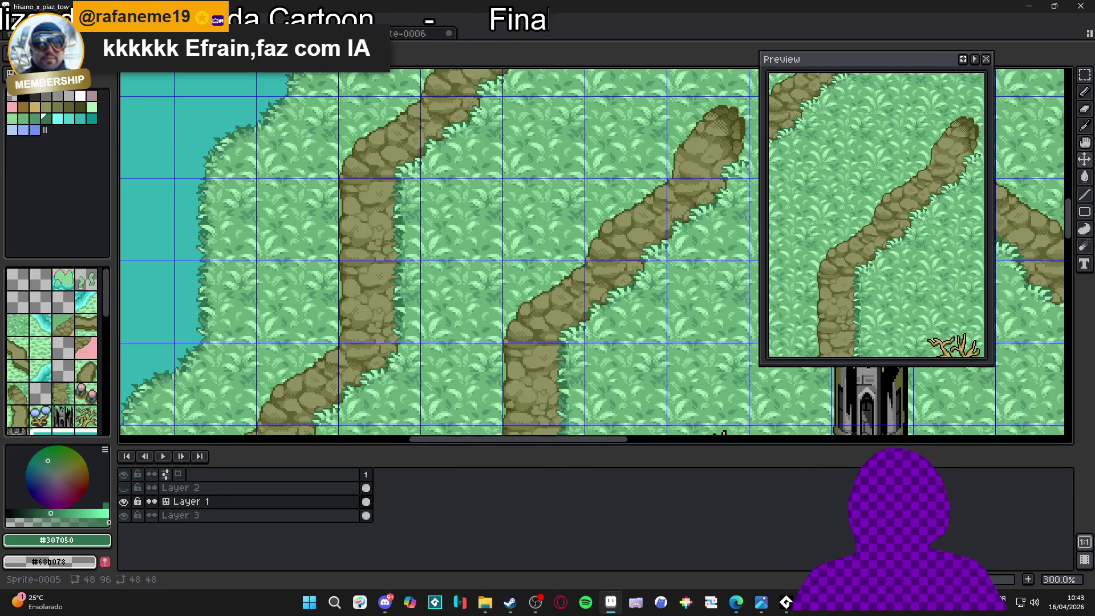
# Cut one grass-map tile, paste the cleaned rock tile into that cell, and hide the grid
pyautogui.press('m')
pyautogui.moveTo(371, 245); pyautogui.dragTo(376, 248)
pyautogui.hotkey('ctrl', 'x')
pyautogui.scroll(2, 371, 243)
pyautogui.hotkey('ctrl', 'v')
pyautogui.moveTo(552, 257)
pyautogui.mouseDown()
pyautogui.moveTo(295, 187)
pyautogui.moveTo(342, 215)
pyautogui.mouseUp()
pyautogui.scroll(2, 343, 215)
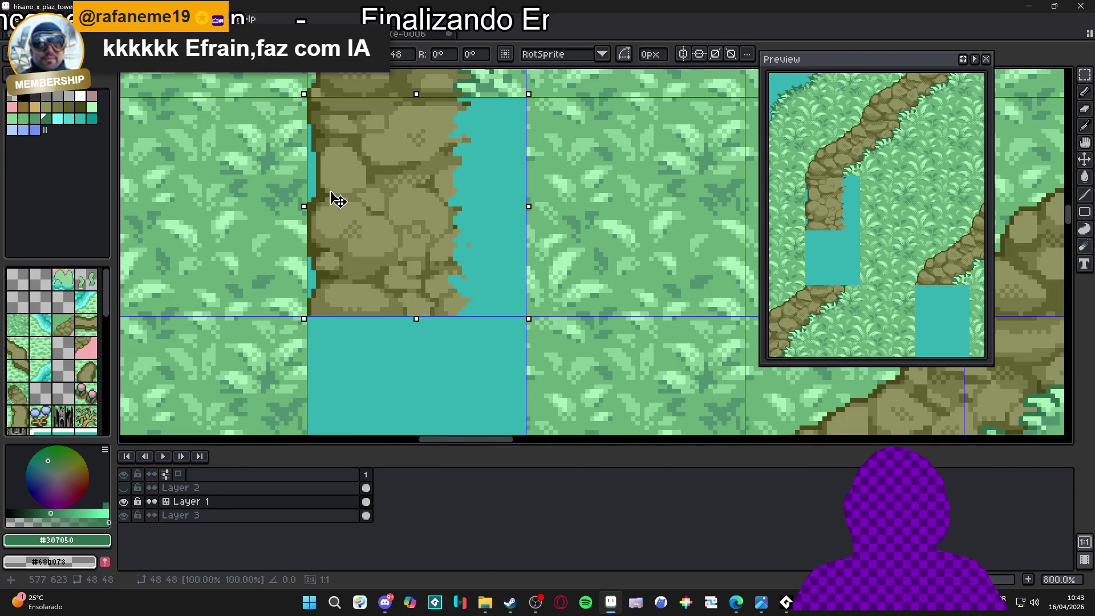
pyautogui.scroll(-5, 338, 198)
pyautogui.scroll(2, 363, 195)
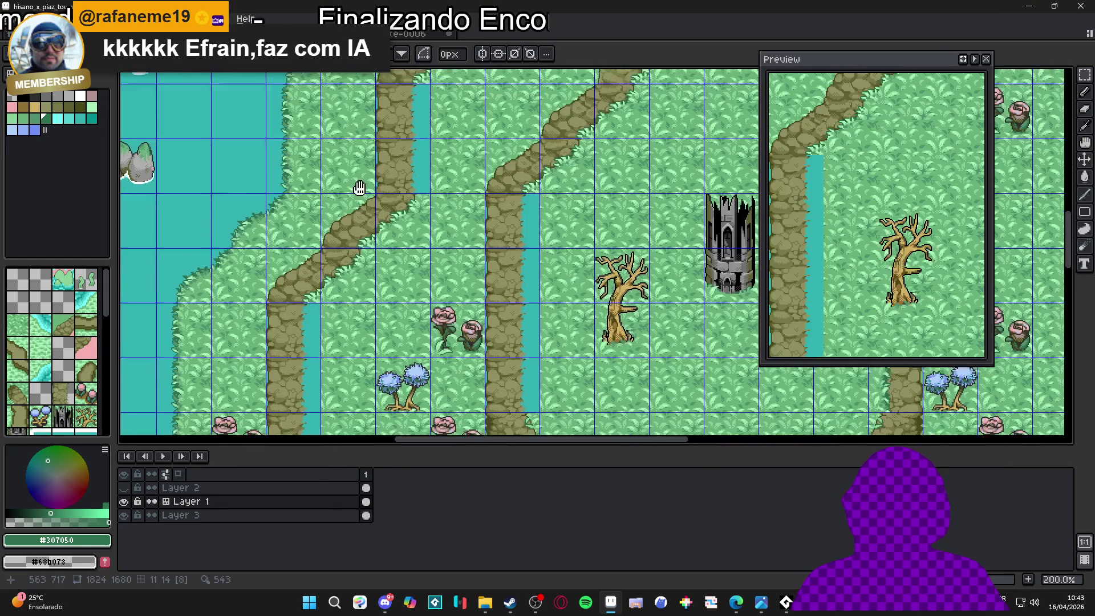
pyautogui.scroll(-2, 363, 195)
pyautogui.scroll(1, 382, 256)
pyautogui.press("ctrl+'")
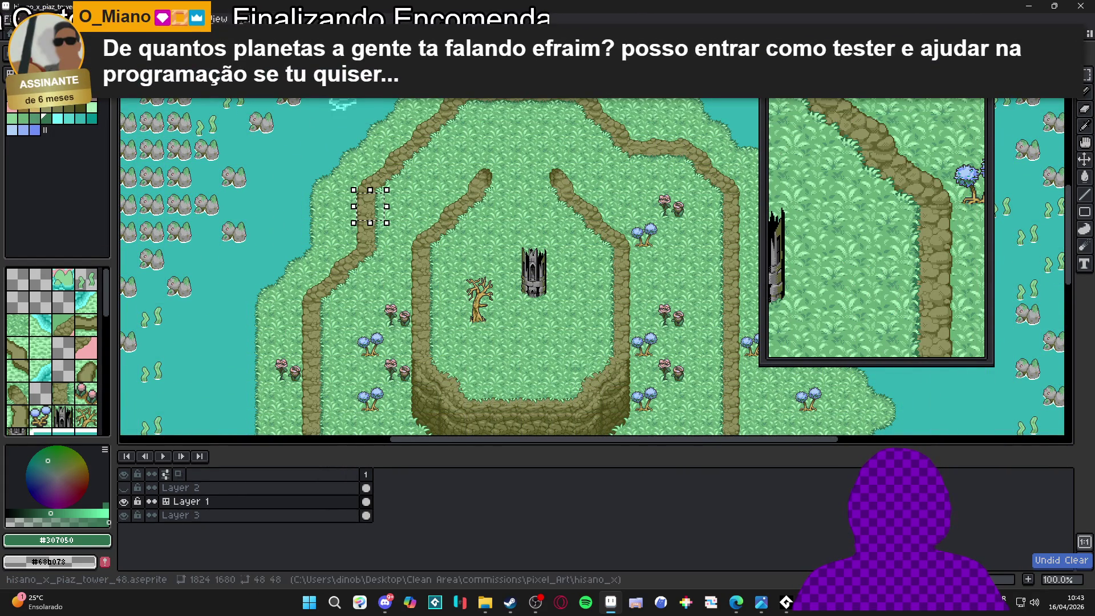
# On the sand map, place the cleaned rock tile beside the blue trees above the house
pyautogui.click(239, 34)
pyautogui.scroll(2, 359, 217)
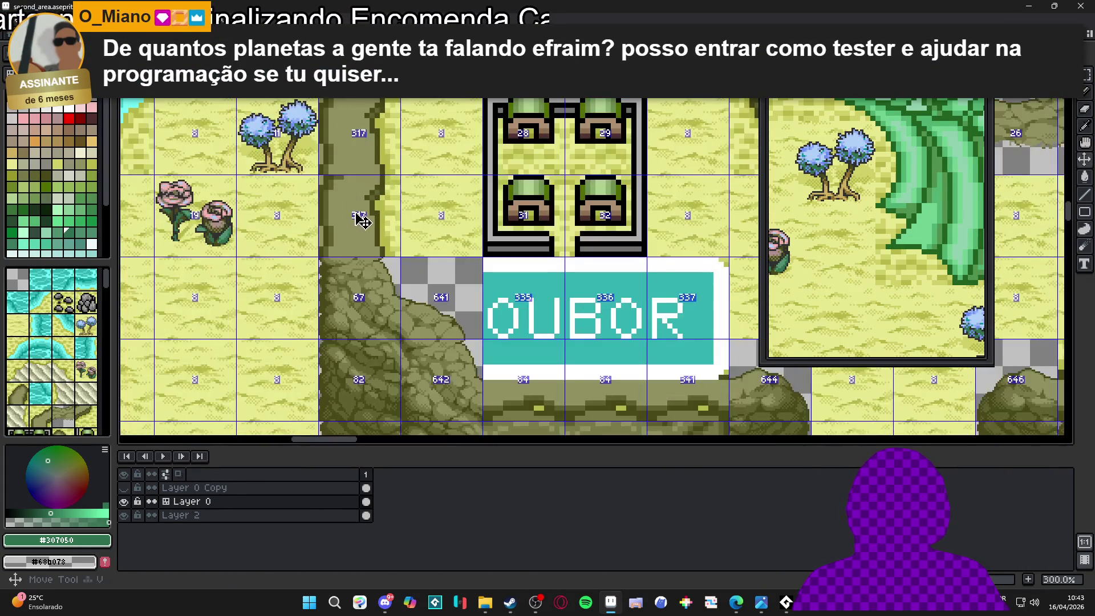
pyautogui.moveTo(360, 215); pyautogui.dragTo(398, 364)
pyautogui.hotkey('ctrl', 'v')
pyautogui.moveTo(567, 283)
pyautogui.mouseDown()
pyautogui.moveTo(399, 335)
pyautogui.moveTo(401, 317)
pyautogui.mouseUp()
pyautogui.scroll(3, 399, 331)
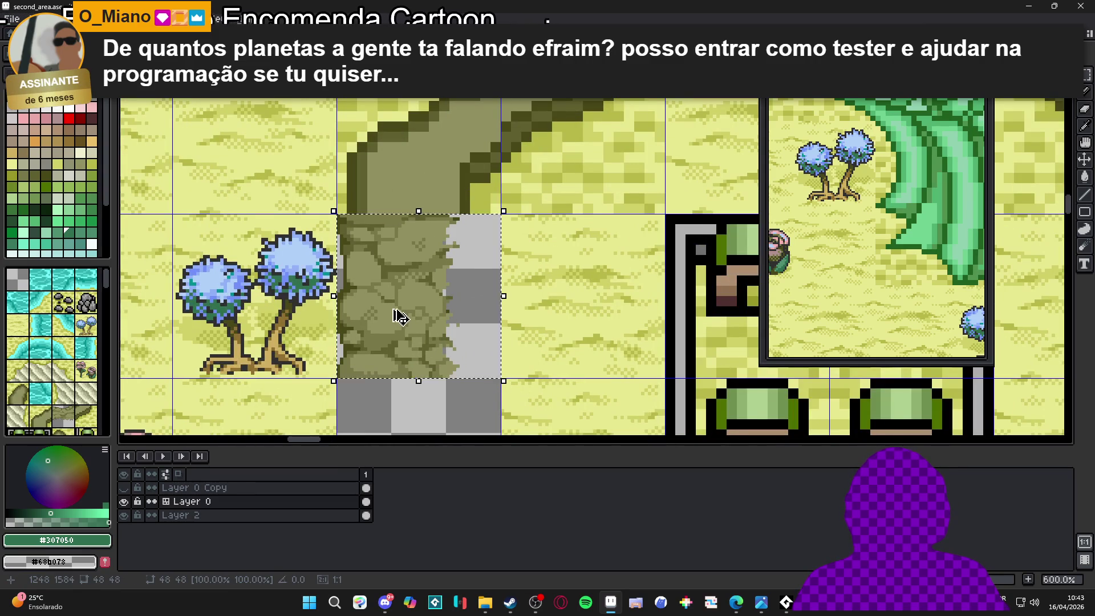
pyautogui.press('Return')
pyautogui.scroll(-4, 399, 316)
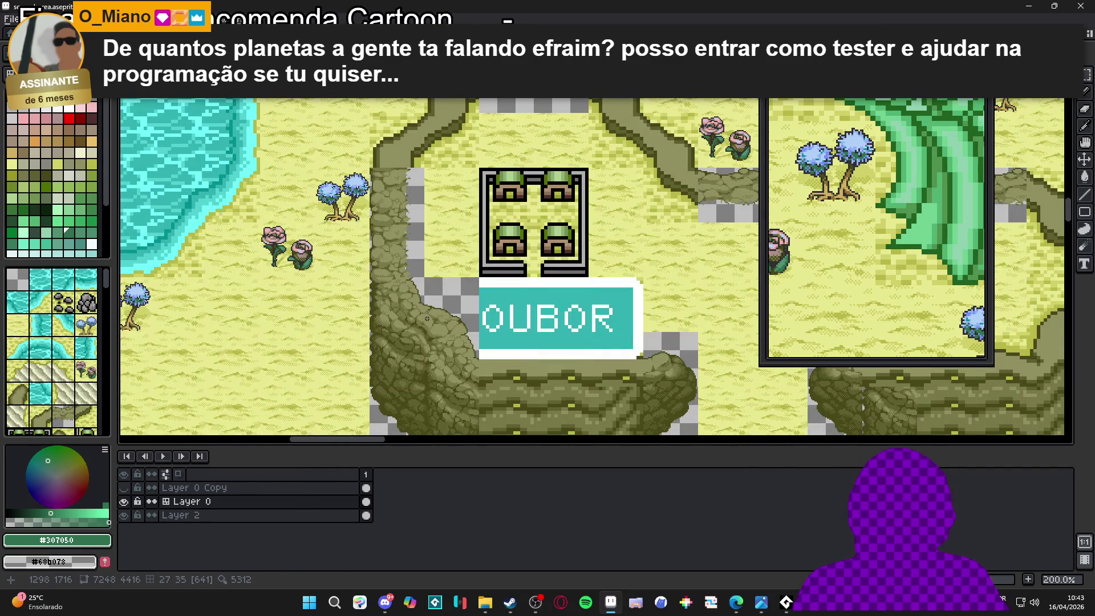
pyautogui.scroll(-1, 416, 302)
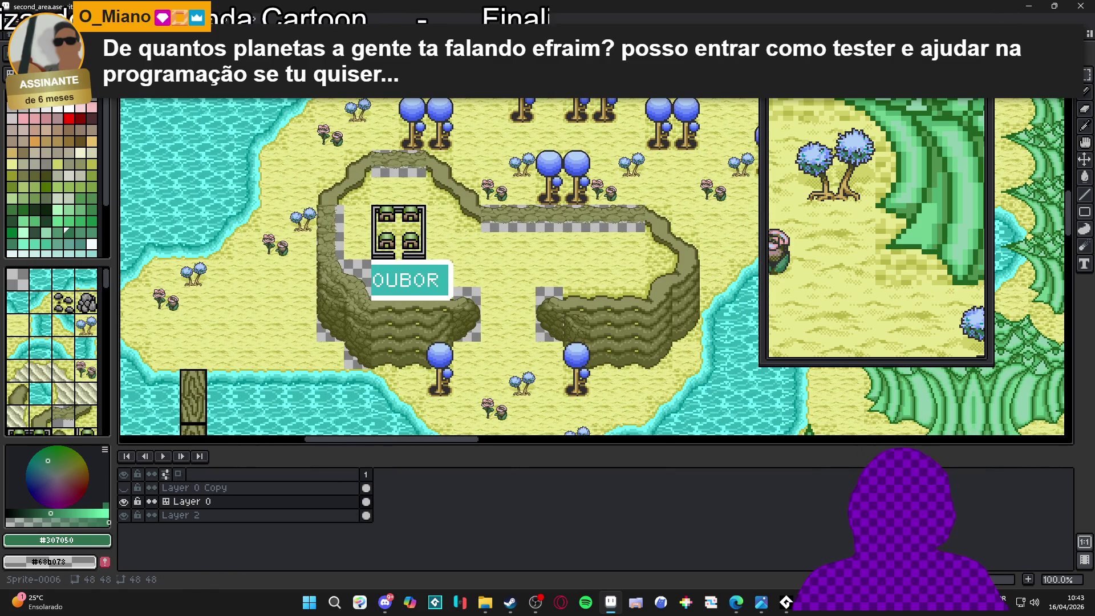
pyautogui.hotkey('ctrl', 'Tab')
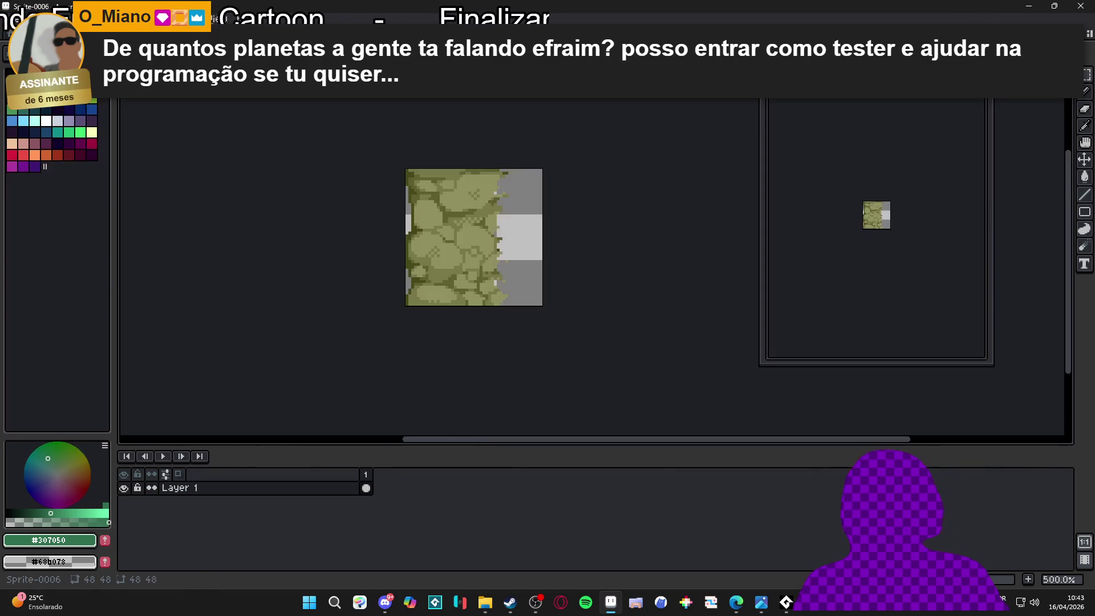
pyautogui.hotkey('ctrl', 'Tab')
pyautogui.hotkey('ctrl', 'Tab')
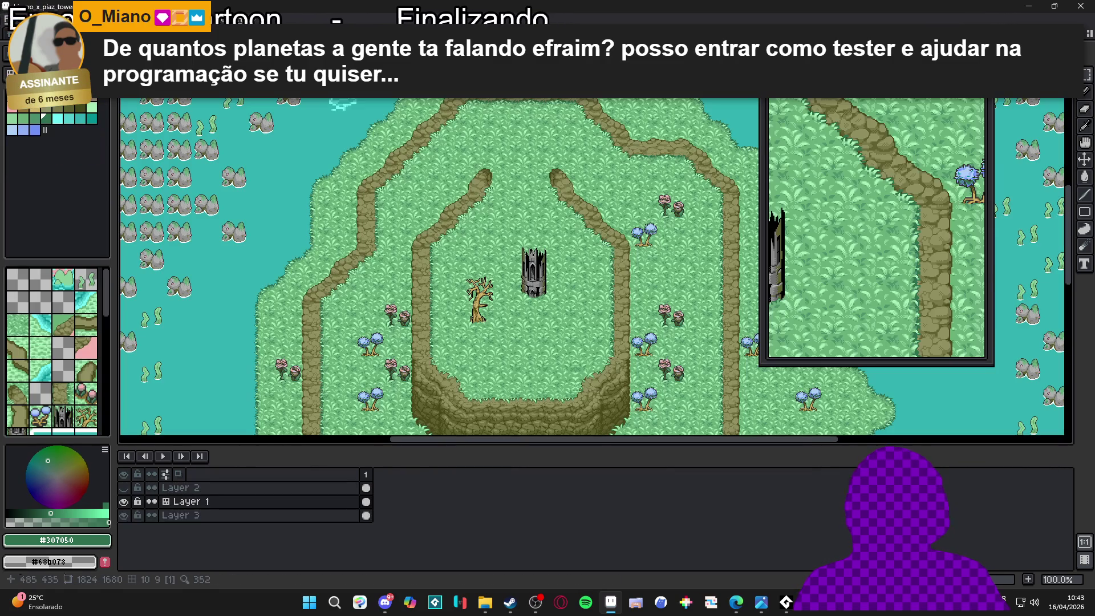
# Paste the selected 96×96 diagonal rock path block into a new 96×96 sprite
pyautogui.scroll(2, 436, 230)
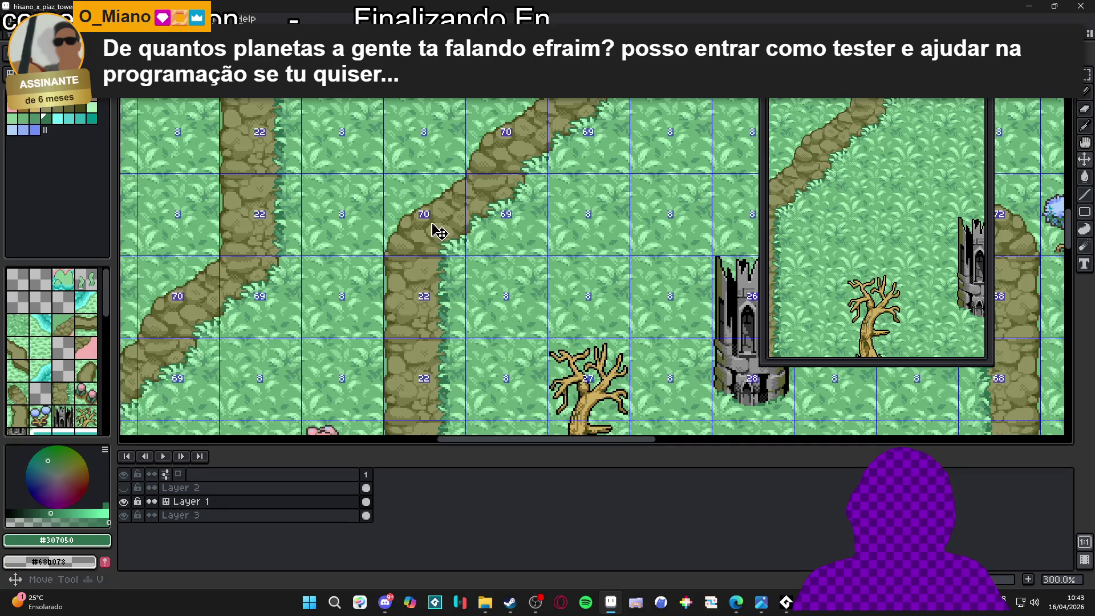
pyautogui.press('m')
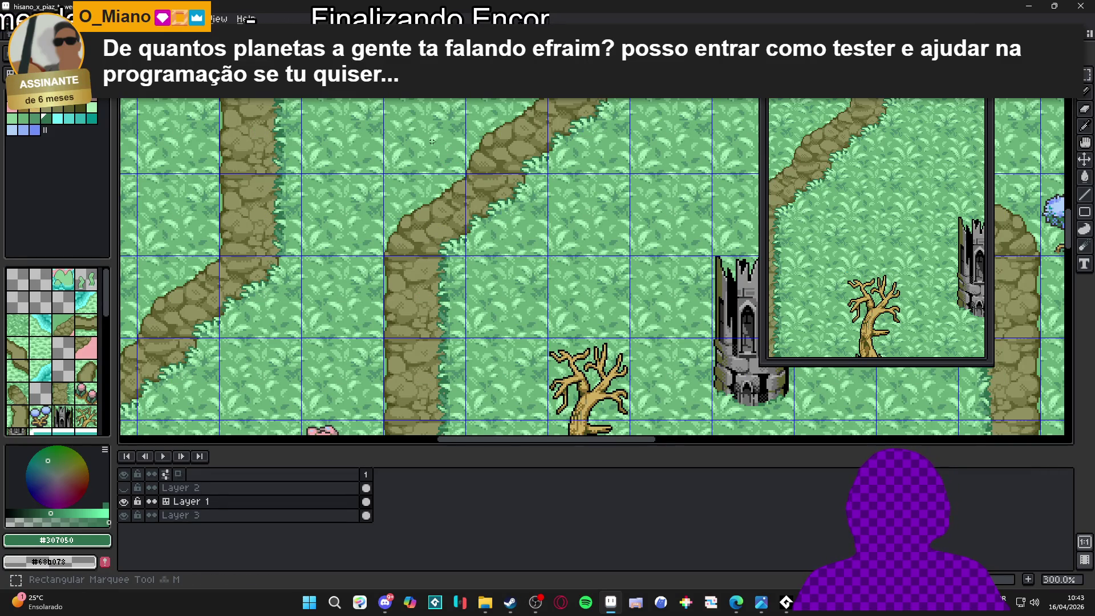
pyautogui.moveTo(515, 133)
pyautogui.mouseDown()
pyautogui.moveTo(477, 237)
pyautogui.moveTo(425, 243)
pyautogui.mouseUp()
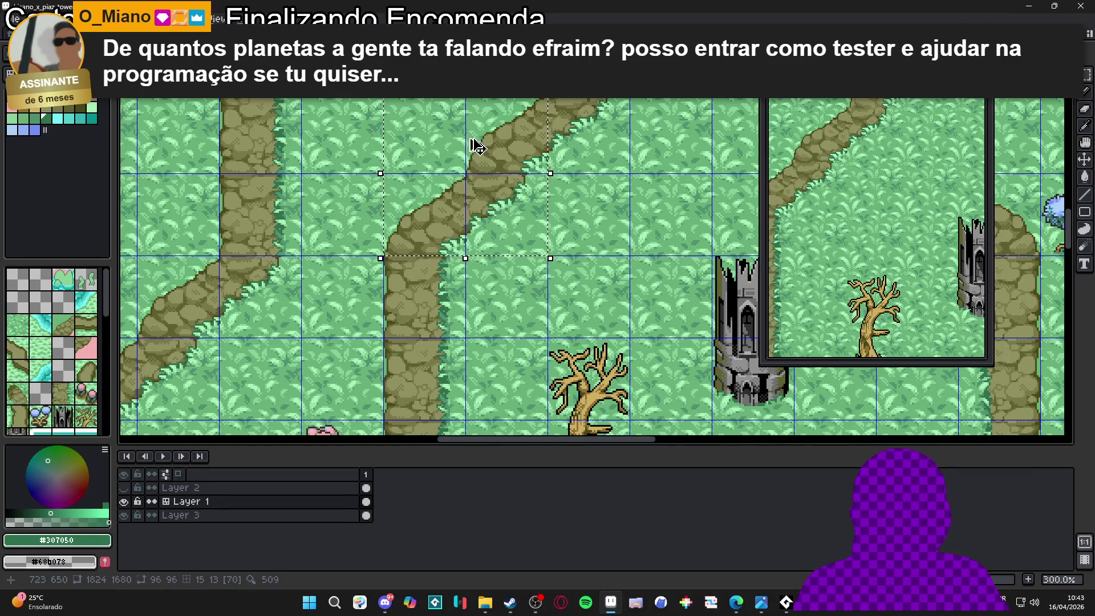
pyautogui.click(16, 17)
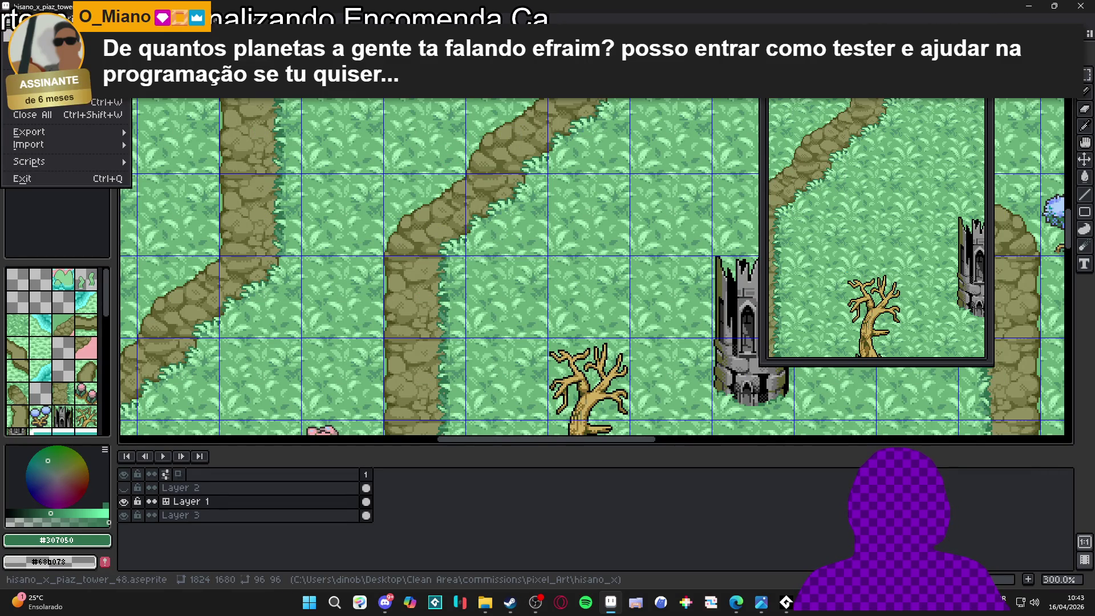
pyautogui.click(23, 29)
pyautogui.click(515, 424)
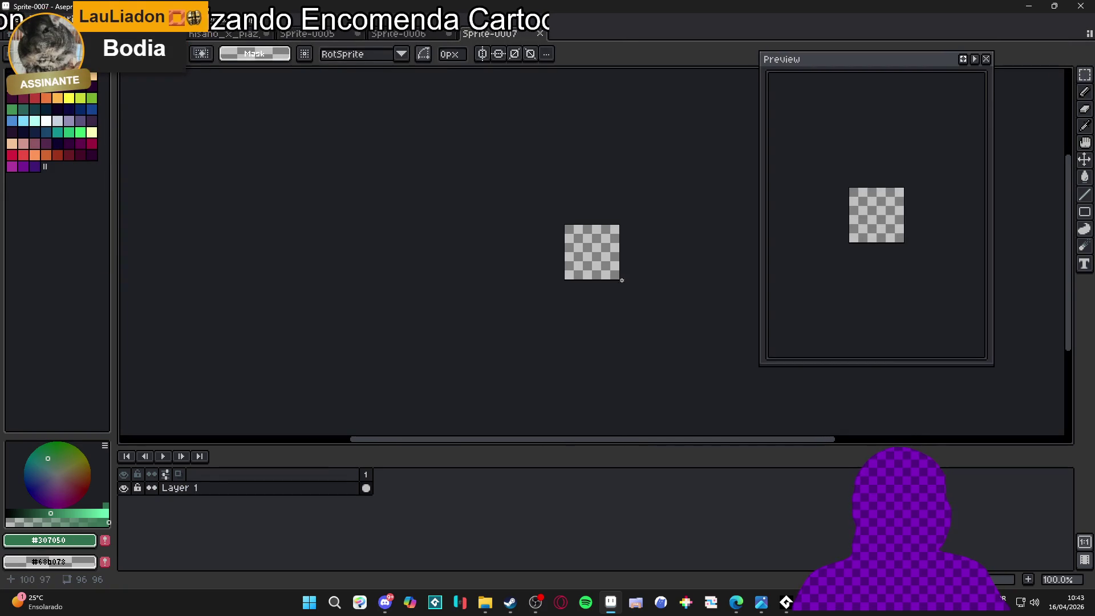
pyautogui.hotkey('ctrl', 'v')
pyautogui.scroll(3, 526, 252)
pyautogui.press('i')
# Make the mid and light grass greens transparent, cancelling one unwanted replacement
pyautogui.click(517, 234)
pyautogui.hotkey('shift', 'r')
pyautogui.press('Return')
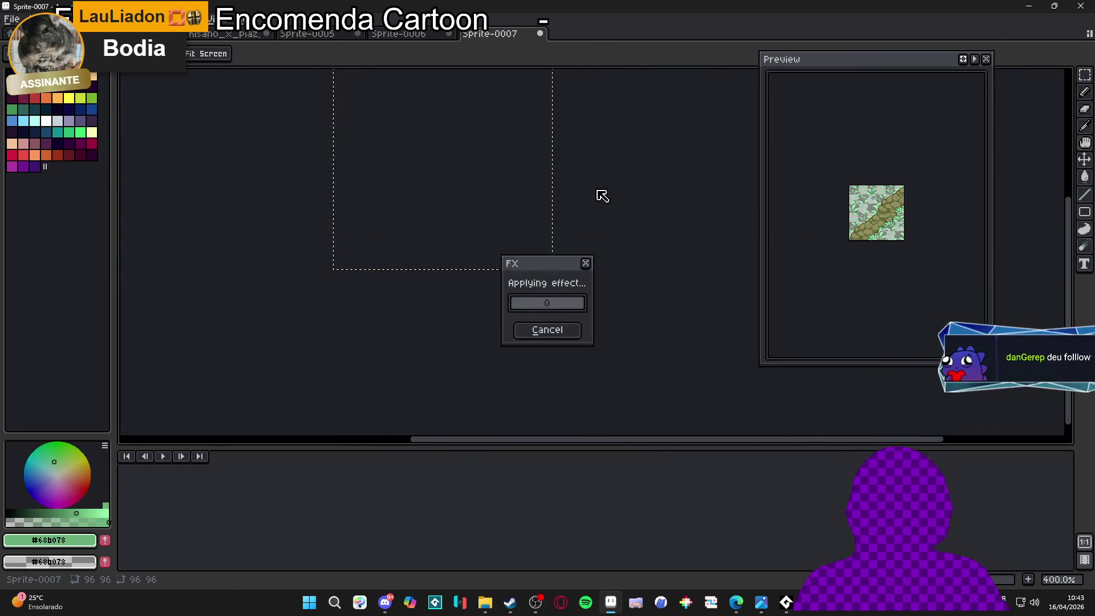
pyautogui.scroll(2, 496, 220)
pyautogui.click(496, 219)
pyautogui.hotkey('shift', 'r')
pyautogui.press('Return')
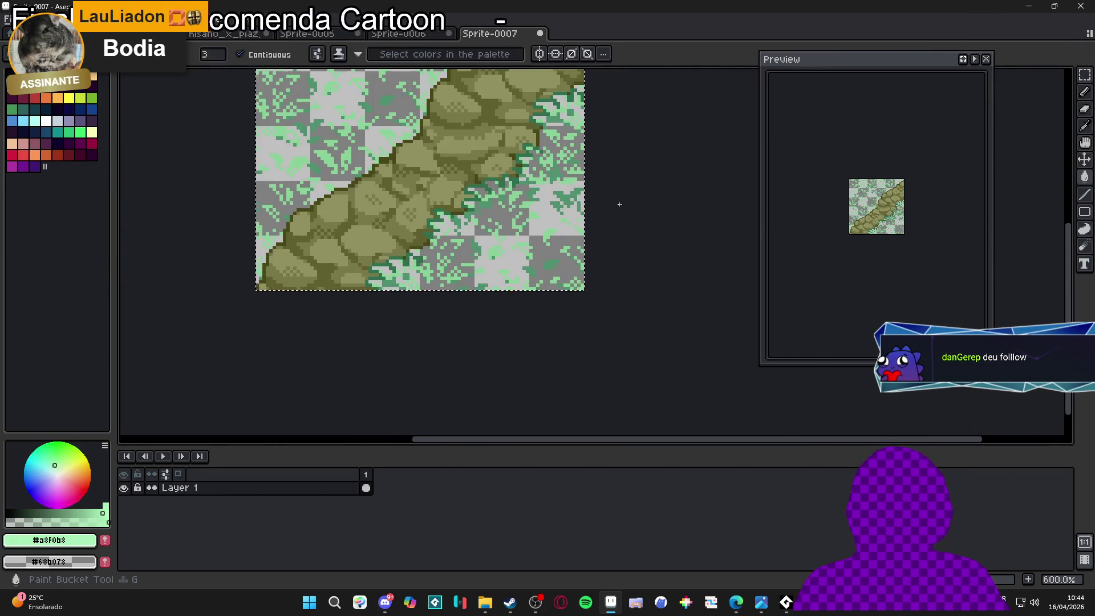
pyautogui.scroll(1, 472, 232)
pyautogui.click(471, 233)
pyautogui.hotkey('shift', 'r')
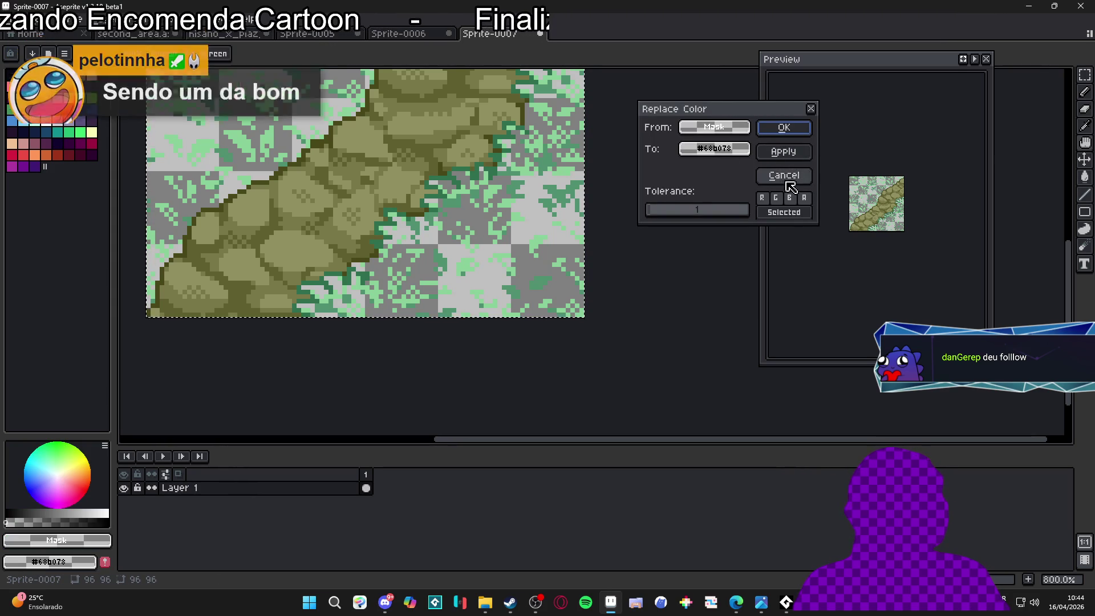
pyautogui.click(777, 174)
# Clear greens #88d098, #509070 and #307050 to transparency
pyautogui.scroll(2, 611, 199)
pyautogui.click(611, 199)
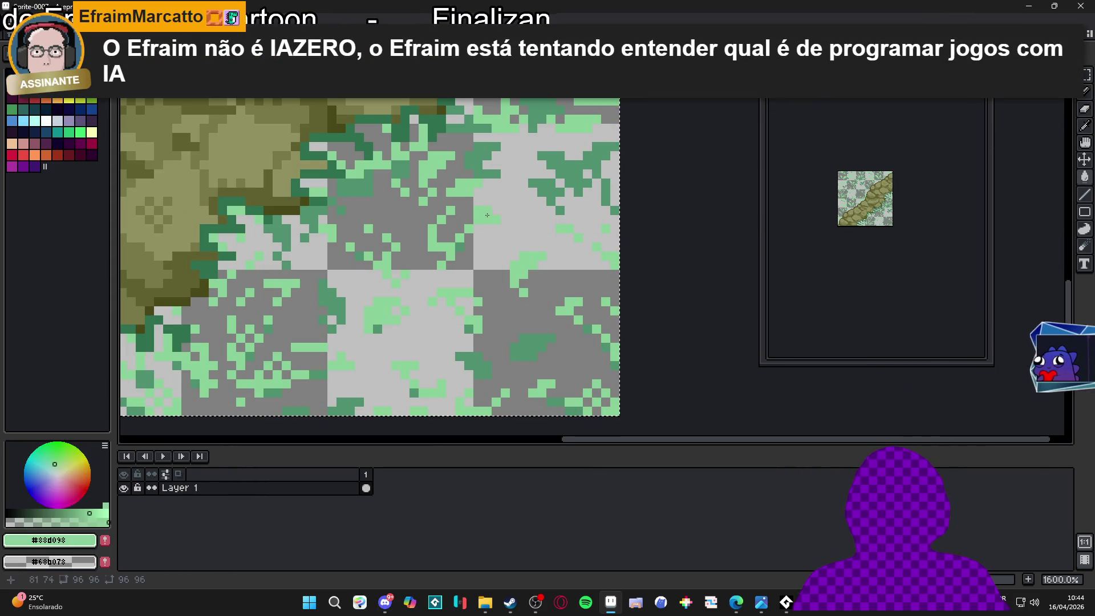
pyautogui.hotkey('shift', 'r')
pyautogui.press('Return')
pyautogui.click(434, 129)
pyautogui.hotkey('shift', 'r')
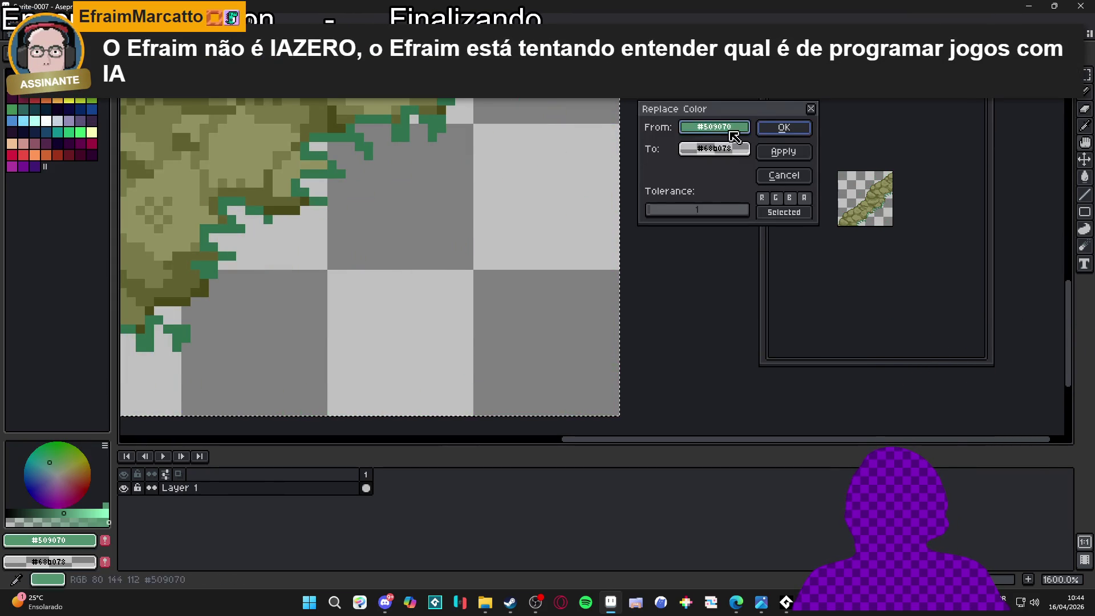
pyautogui.click(783, 129)
pyautogui.click(447, 113)
pyautogui.hotkey('shift', 'r')
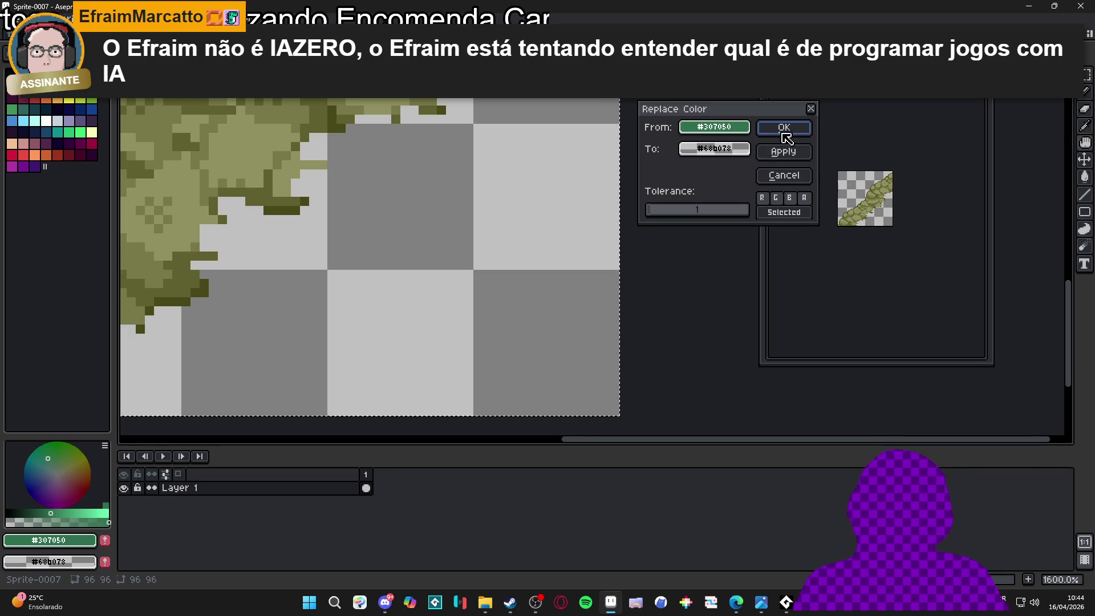
pyautogui.click(784, 128)
pyautogui.scroll(-5, 423, 221)
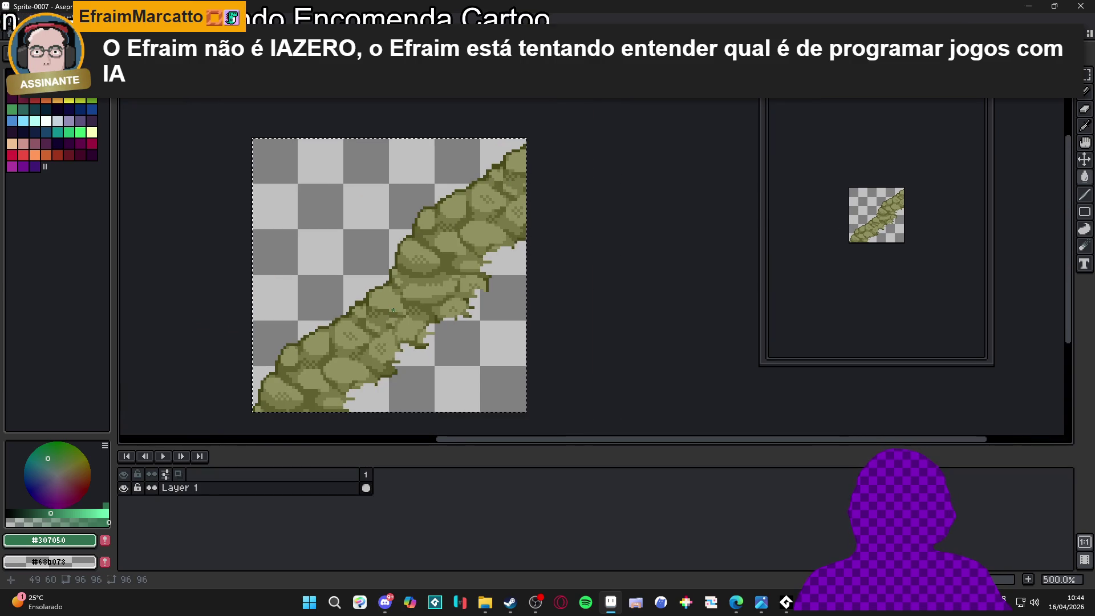
# Show the grid and set its width and height to 48 in Grid Settings
pyautogui.hotkey('ctrl', "'")
pyautogui.click(180, 19)
pyautogui.moveTo(214, 19)
pyautogui.moveTo(286, 107)
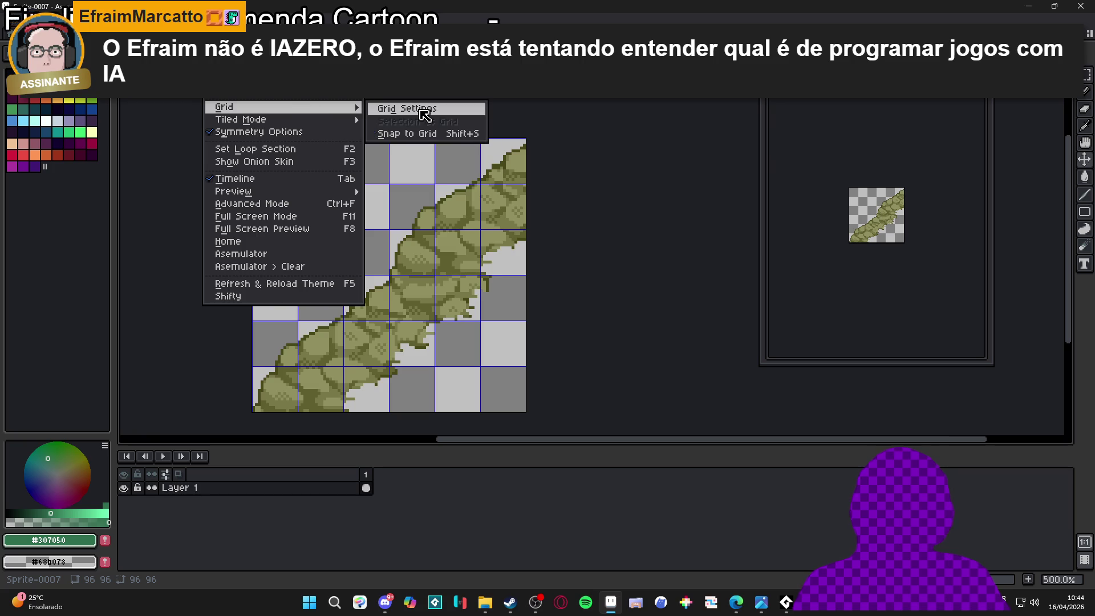
pyautogui.click(424, 115)
pyautogui.press('Tab')
pyautogui.press('Tab')
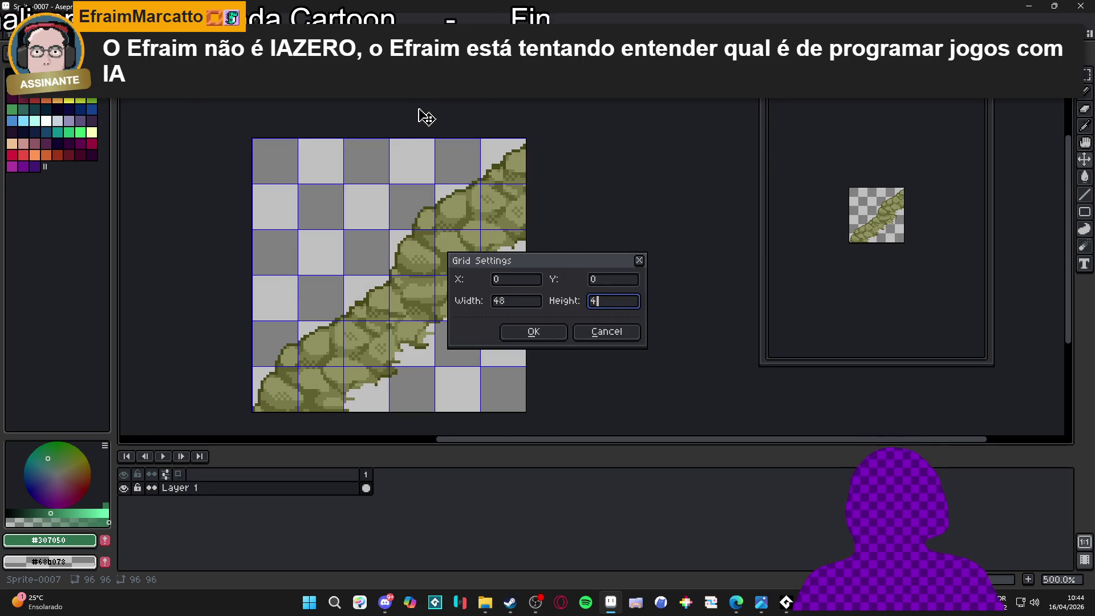
pyautogui.write('8')
pyautogui.press('Return')
# Select the whole rock-slope sprite and return to the second_area map
pyautogui.press('m')
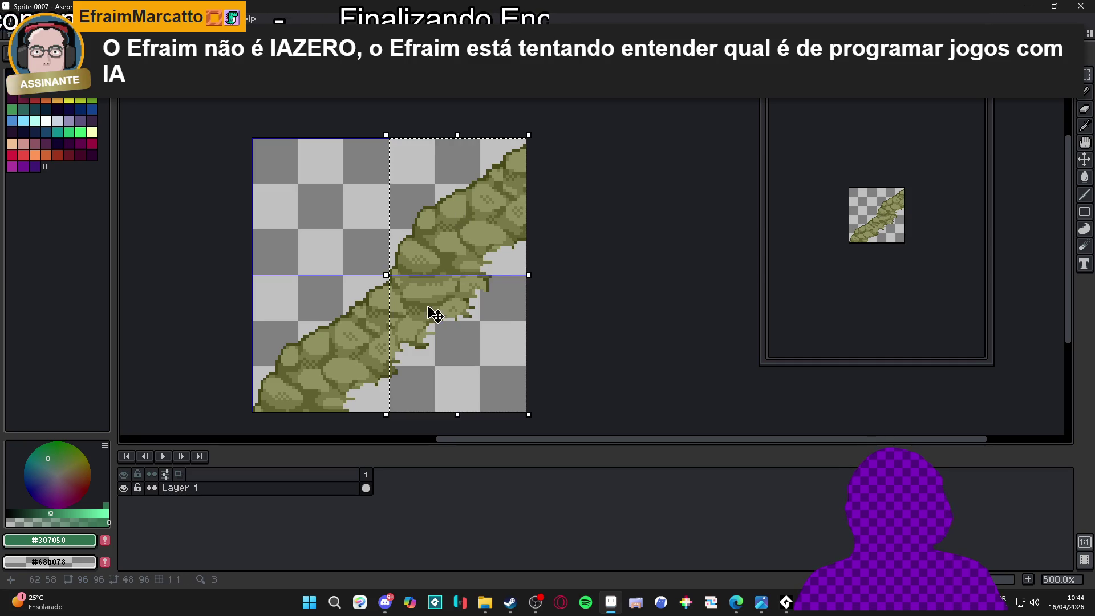
pyautogui.hotkey('ctrl', 'a')
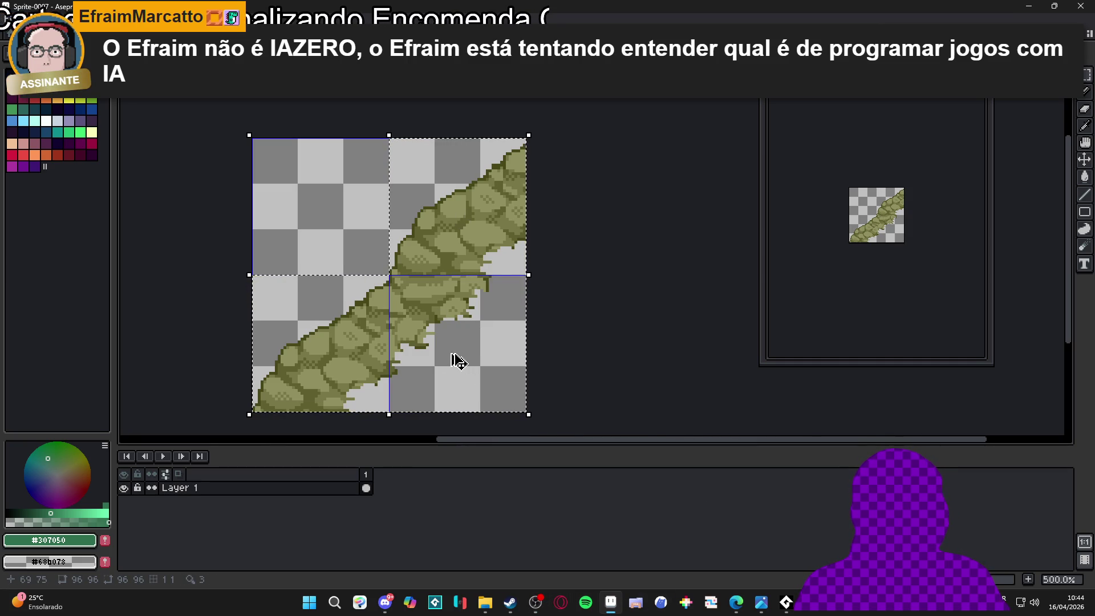
pyautogui.click(394, 35)
pyautogui.moveTo(591, 245); pyautogui.dragTo(533, 237)
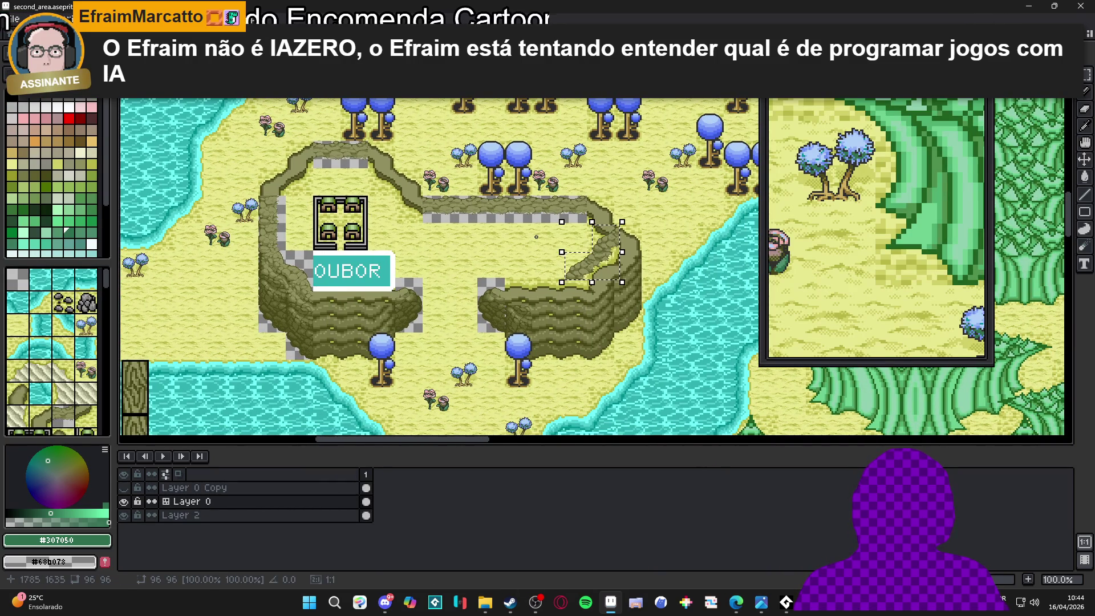
# Erase the old path tiles and fit the pasted rock slope into the cliff corner left of OUBOR
pyautogui.scroll(3, 370, 182)
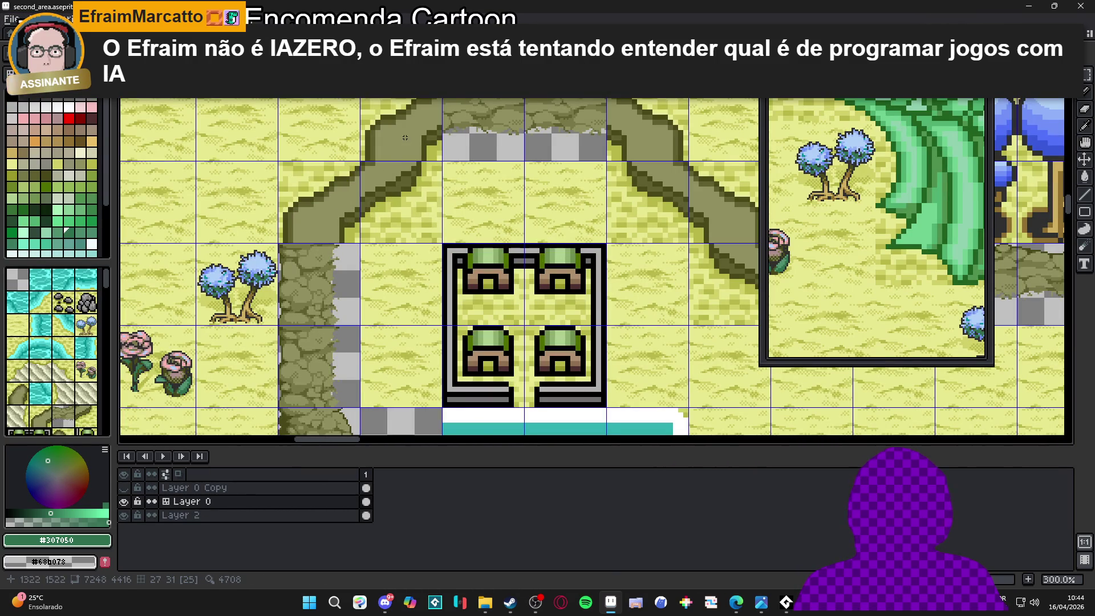
pyautogui.moveTo(405, 137)
pyautogui.mouseDown()
pyautogui.moveTo(345, 199)
pyautogui.moveTo(394, 260)
pyautogui.mouseUp()
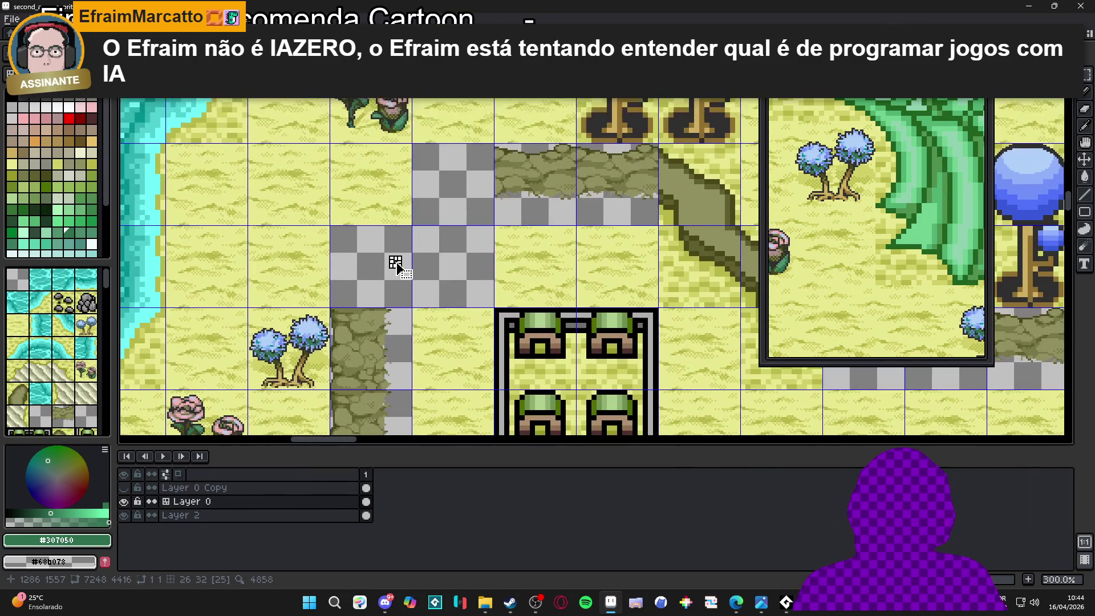
pyautogui.hotkey('ctrl', 'v')
pyautogui.moveTo(579, 251)
pyautogui.mouseDown()
pyautogui.moveTo(496, 251)
pyautogui.moveTo(452, 238)
pyautogui.mouseUp()
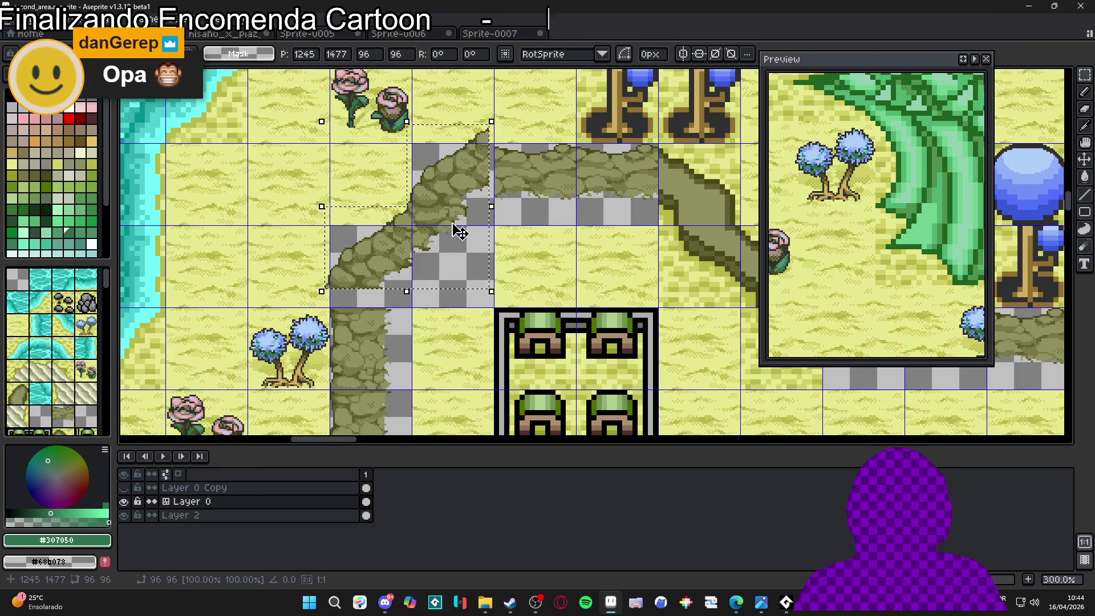
pyautogui.scroll(2, 453, 238)
pyautogui.moveTo(472, 188); pyautogui.dragTo(481, 212)
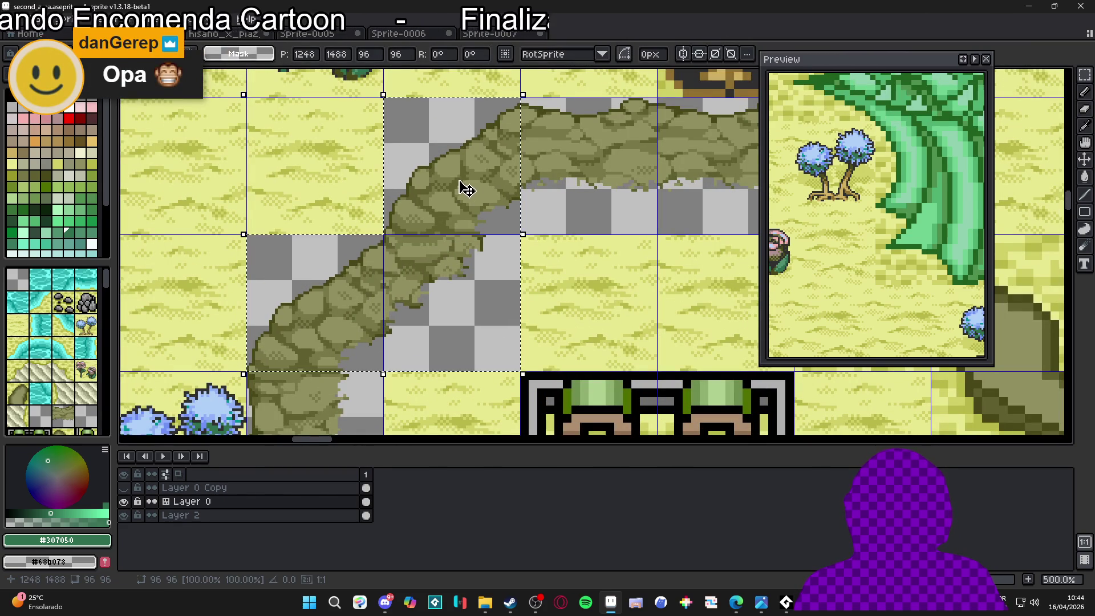
pyautogui.press('Return')
# Show the tile grid and save second_area
pyautogui.scroll(-3, 472, 191)
pyautogui.scroll(-2, 458, 201)
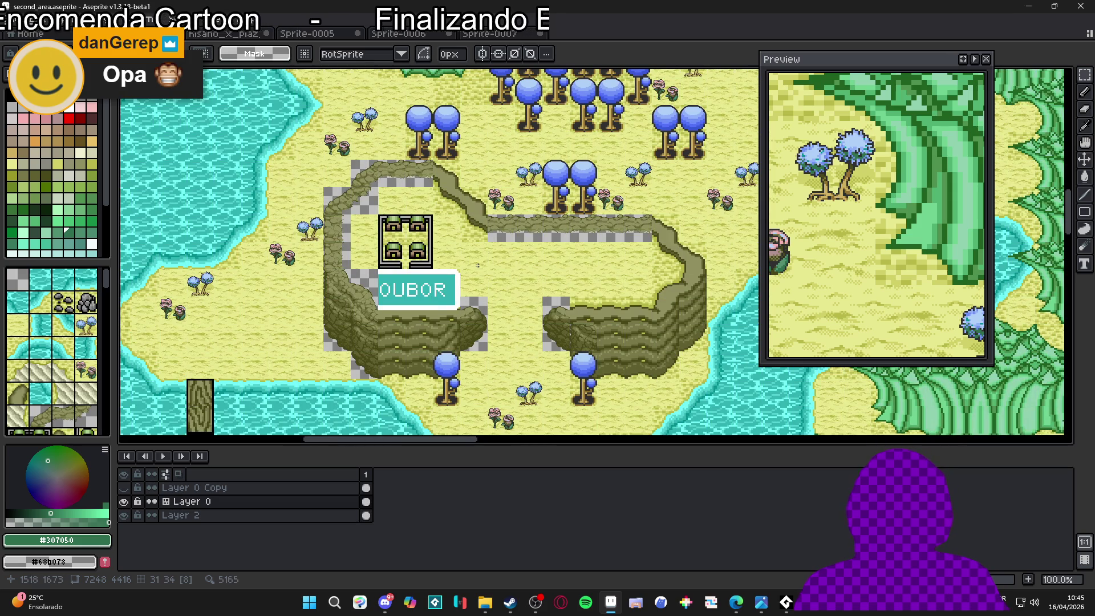
pyautogui.scroll(2, 477, 265)
pyautogui.scroll(-2, 422, 230)
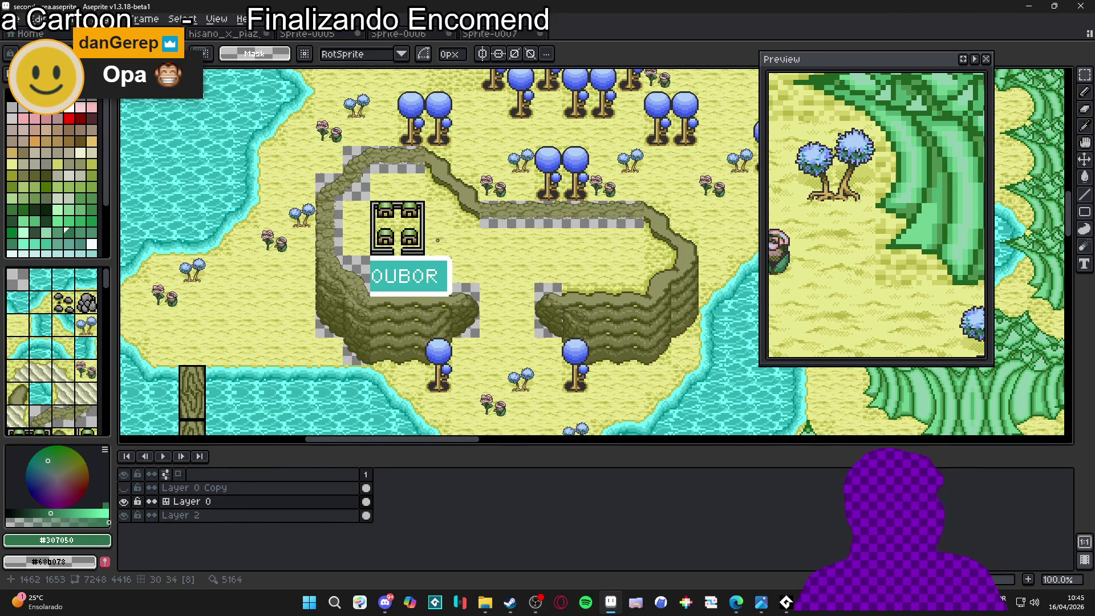
pyautogui.scroll(2, 450, 236)
pyautogui.scroll(-2, 422, 251)
pyautogui.hotkey('ctrl', "'")
pyautogui.hotkey('ctrl', "'")
pyautogui.scroll(1, 433, 277)
pyautogui.hotkey('ctrl', 's')
# Survey the whole level, then go through the rock sprites to the forest tower map
pyautogui.scroll(-3, 433, 278)
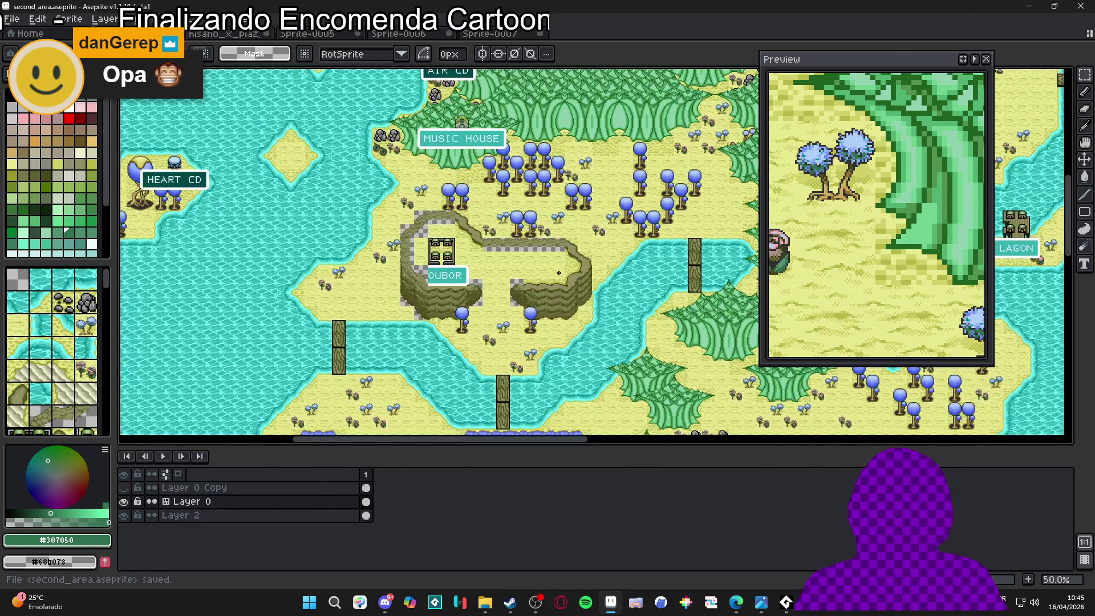
pyautogui.moveTo(456, 257); pyautogui.dragTo(276, 253)
pyautogui.scroll(-2, 277, 253)
pyautogui.moveTo(537, 263); pyautogui.dragTo(399, 275)
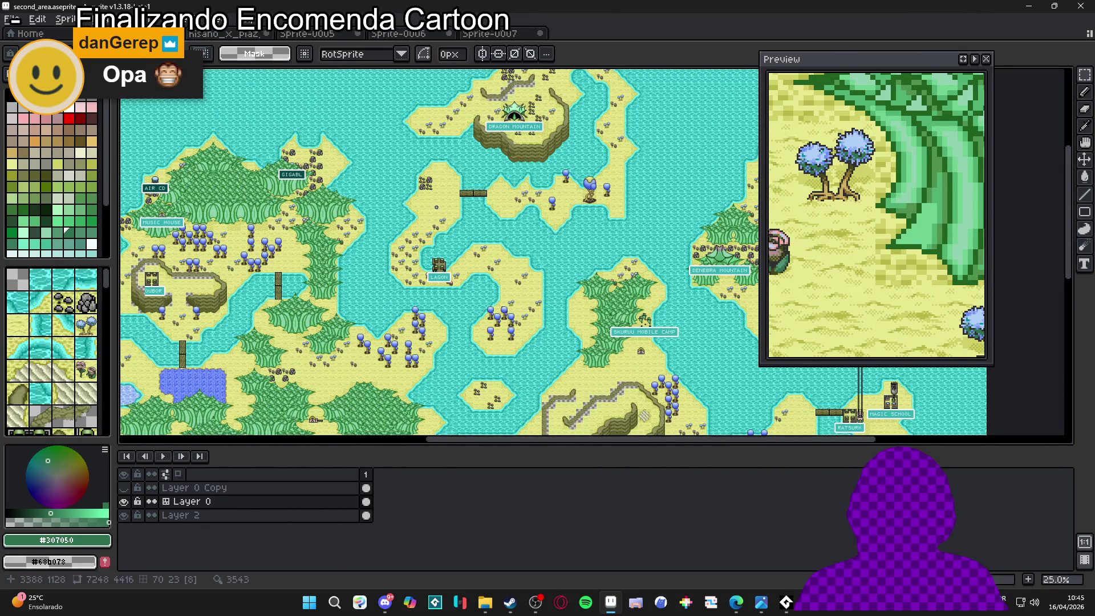
pyautogui.moveTo(165, 273); pyautogui.dragTo(399, 257)
pyautogui.scroll(6, 400, 260)
pyautogui.scroll(-1, 399, 262)
pyautogui.scroll(1, 310, 318)
pyautogui.scroll(-1, 297, 302)
pyautogui.scroll(1, 284, 289)
pyautogui.scroll(-1, 383, 246)
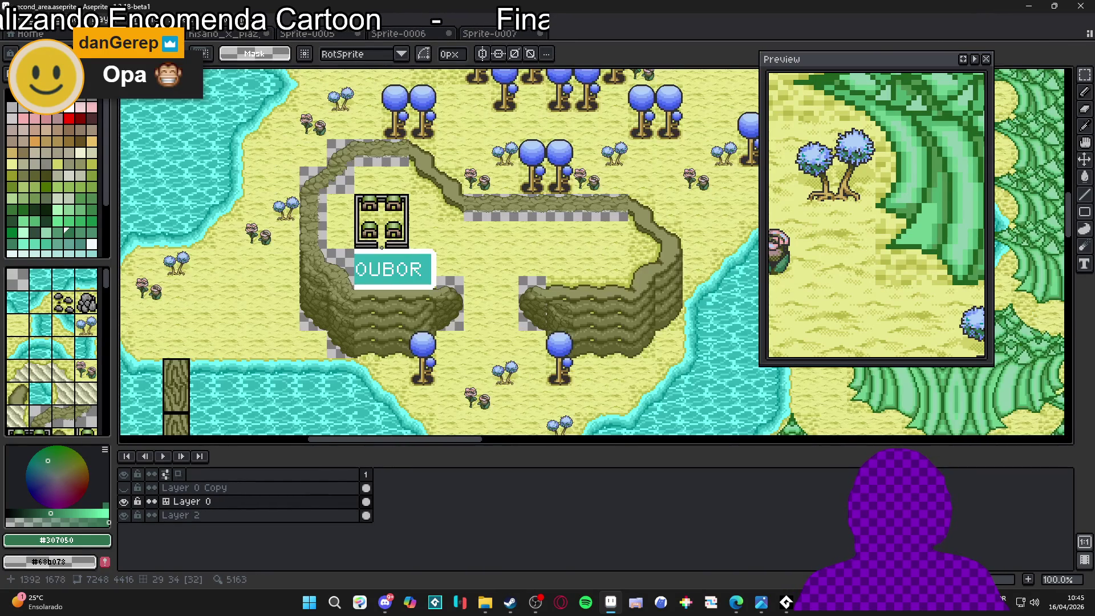
pyautogui.click(502, 35)
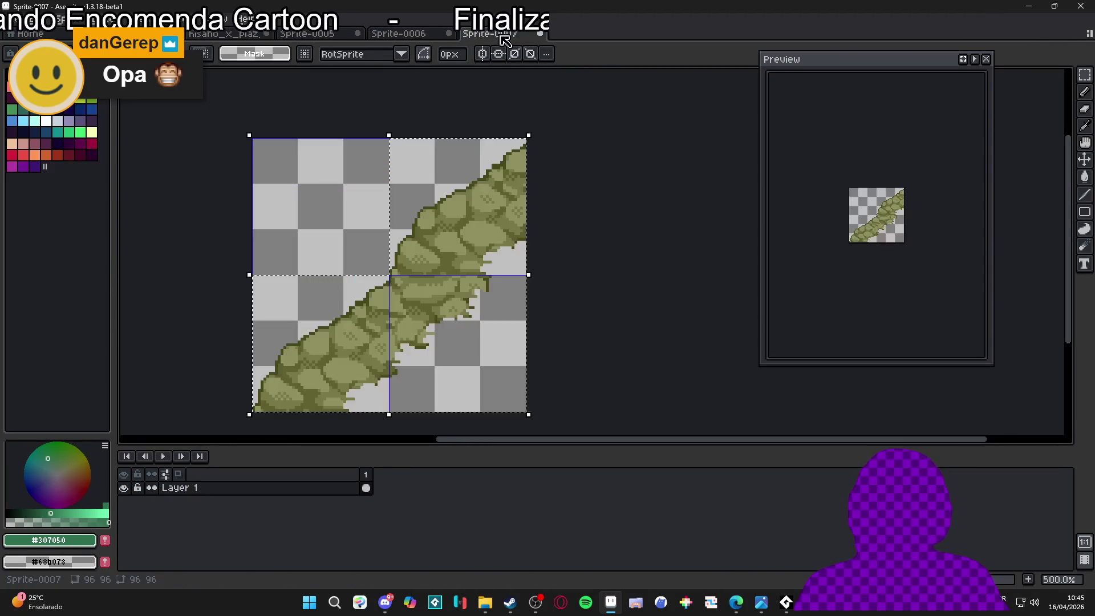
pyautogui.click(323, 34)
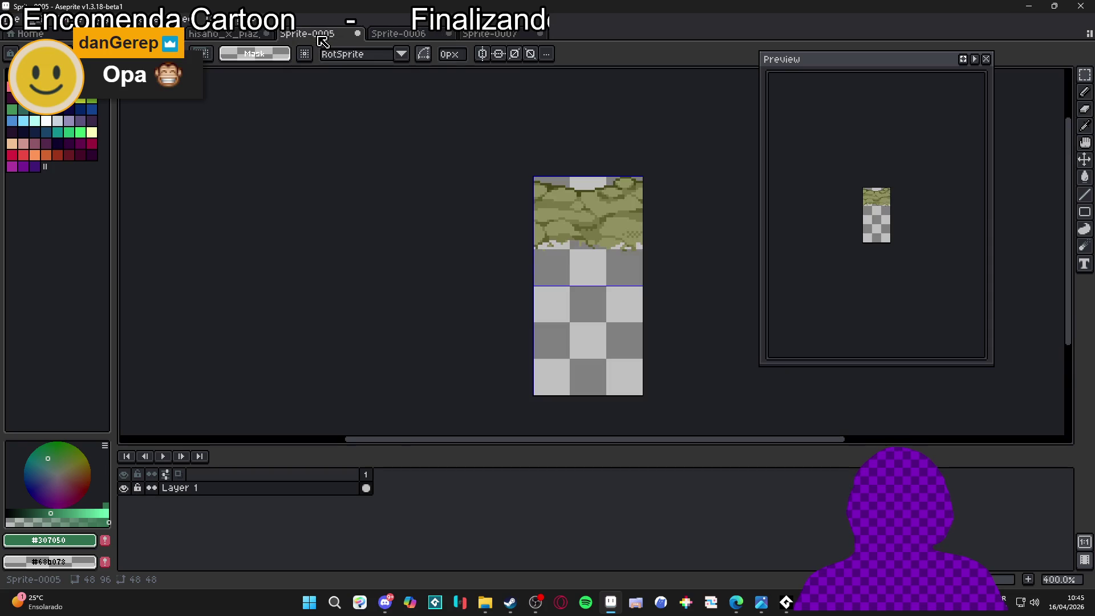
pyautogui.click(243, 35)
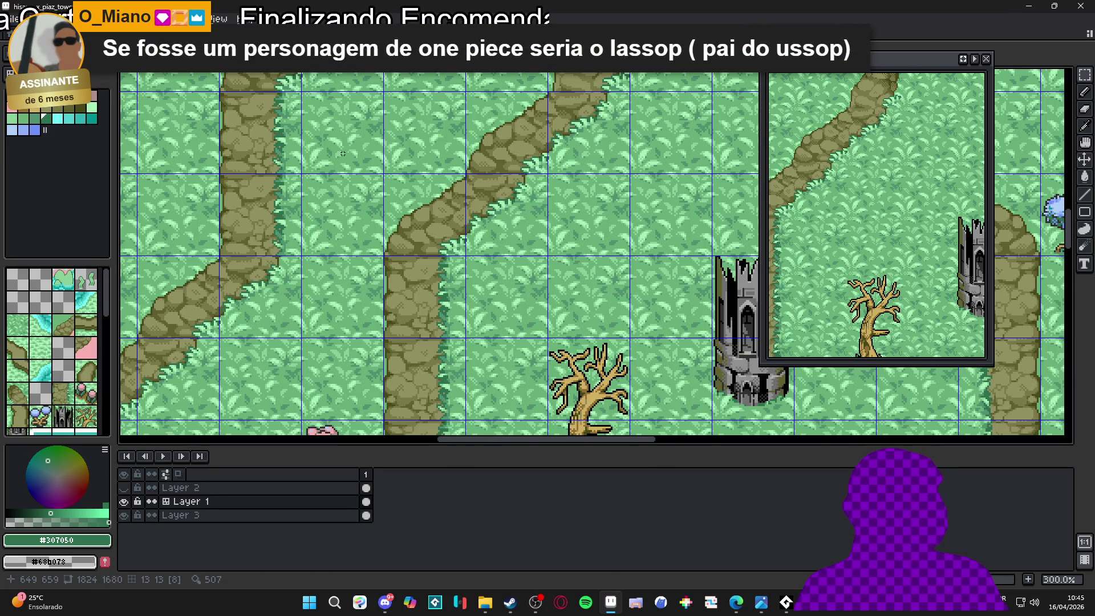
# Close Sprite-0007, Sprite-0006 and Sprite-0005 with Don't Save, ending on second_area
pyautogui.scroll(-1, 351, 167)
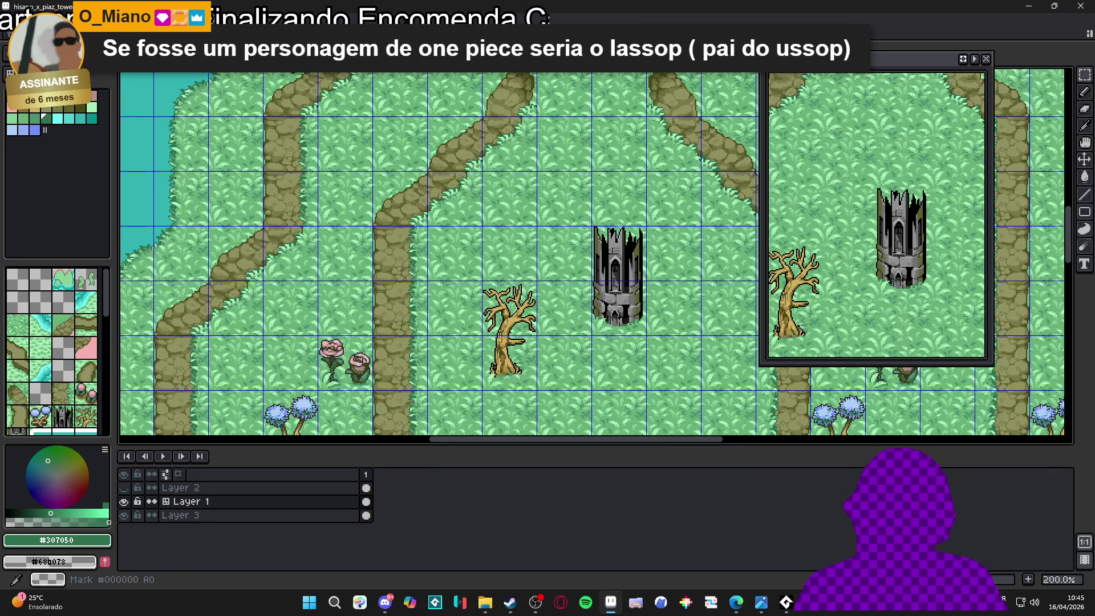
pyautogui.hotkey('ctrl', 'Tab')
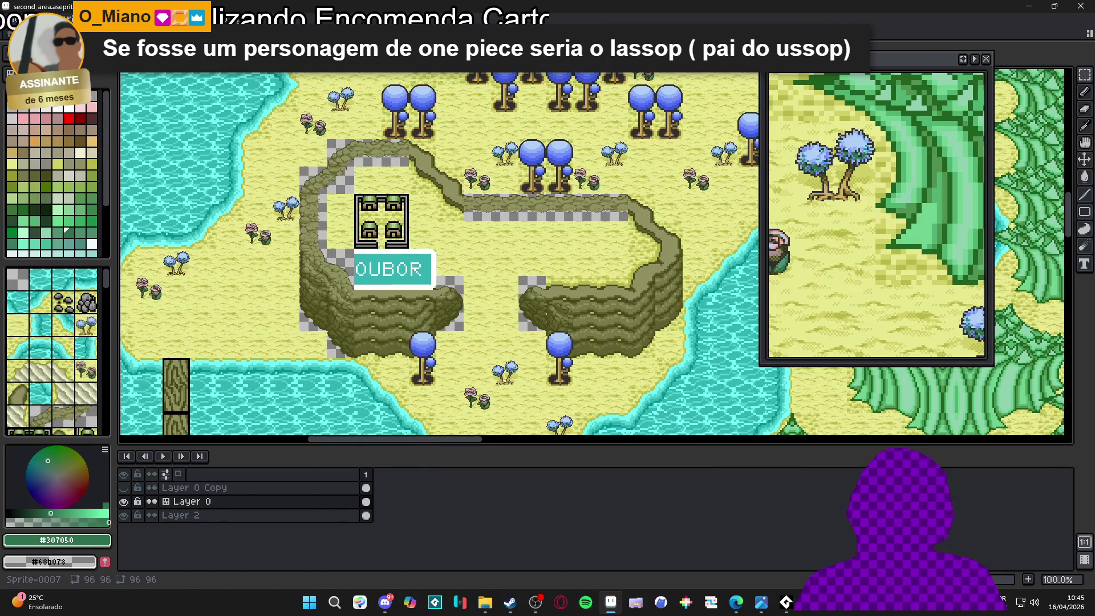
pyautogui.hotkey('ctrl', 'Tab')
pyautogui.hotkey('ctrl', 'Tab')
pyautogui.hotkey('ctrl', 'shift', 'Tab')
pyautogui.hotkey('ctrl', 'w')
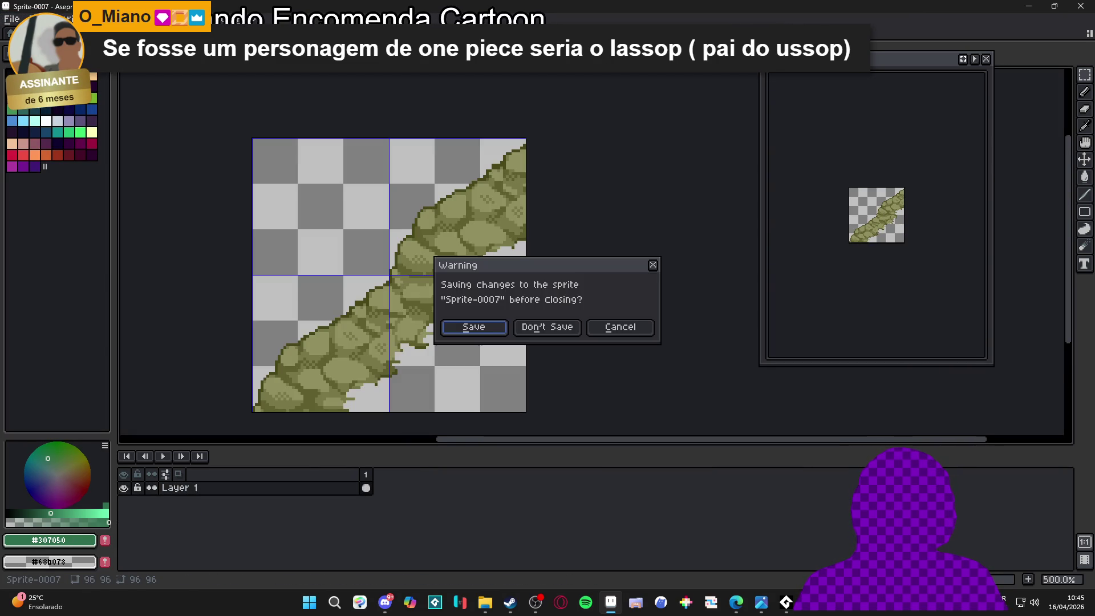
pyautogui.click(547, 327)
pyautogui.hotkey('ctrl', 'w')
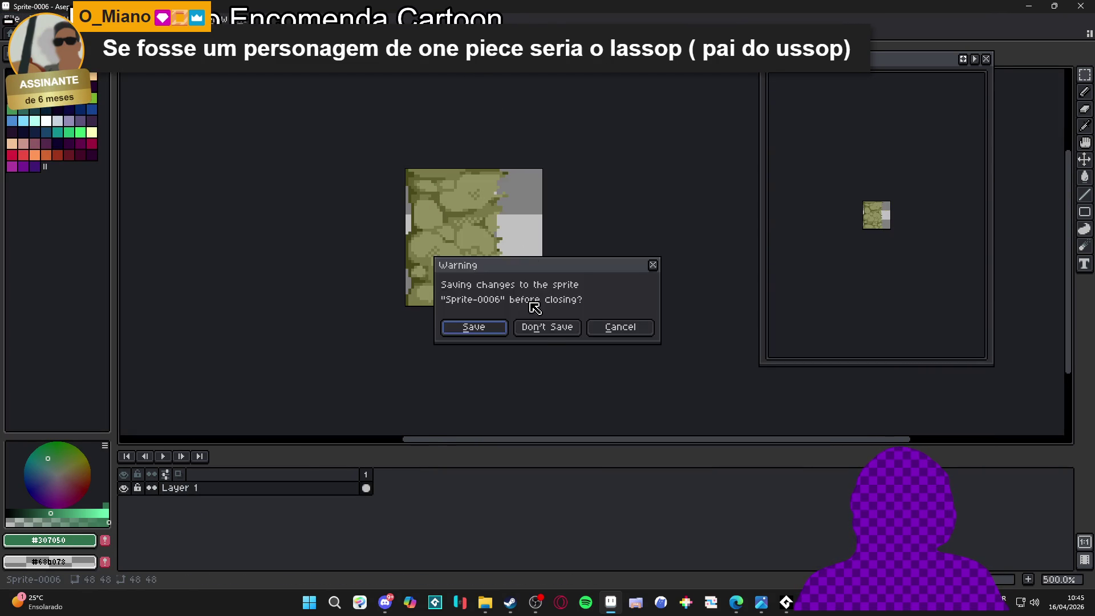
pyautogui.click(547, 327)
pyautogui.hotkey('ctrl', 'w')
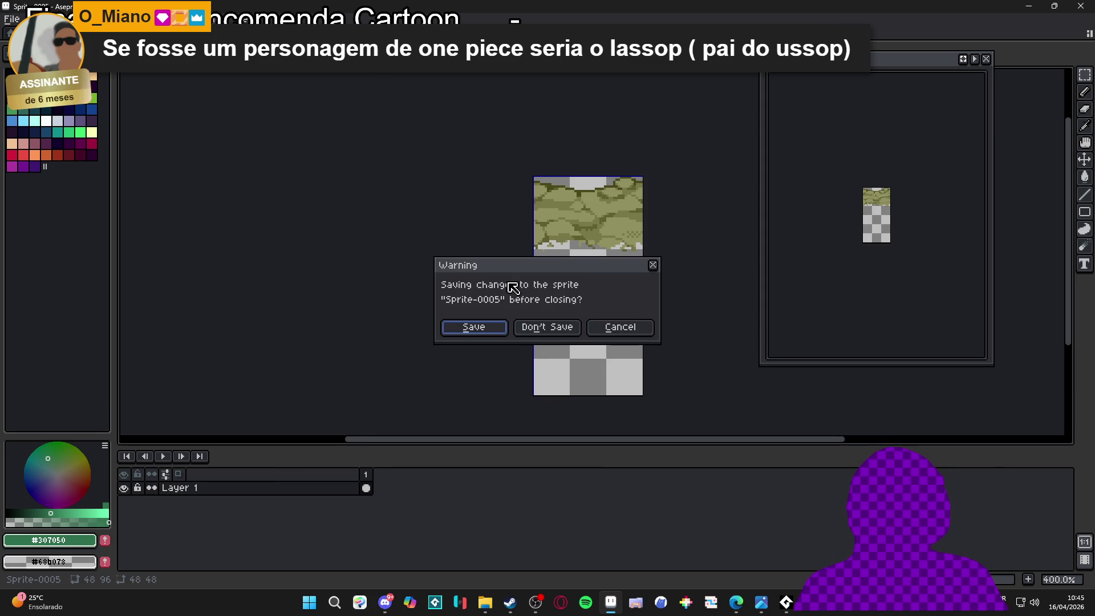
pyautogui.click(541, 327)
pyautogui.hotkey('ctrl', 'Tab')
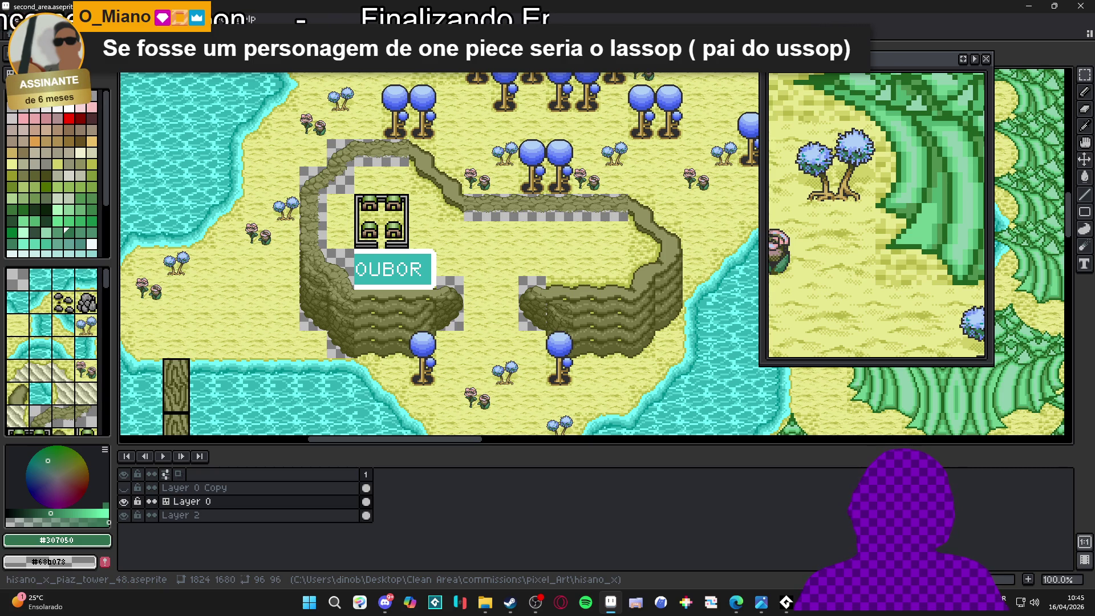
# Select the diagonal rock path on the forest tower map, widened by one grid cell
pyautogui.click(143, 33)
pyautogui.scroll(-2, 504, 209)
pyautogui.scroll(2, 503, 208)
pyautogui.scroll(1, 503, 208)
pyautogui.moveTo(503, 209)
pyautogui.mouseDown()
pyautogui.moveTo(509, 195)
pyautogui.moveTo(538, 276)
pyautogui.moveTo(608, 288)
pyautogui.mouseUp()
pyautogui.click(12, 19)
# Paste the path tiles into a new 96×96 sprite
pyautogui.click(25, 35)
pyautogui.press('Return')
pyautogui.hotkey('ctrl', 'v')
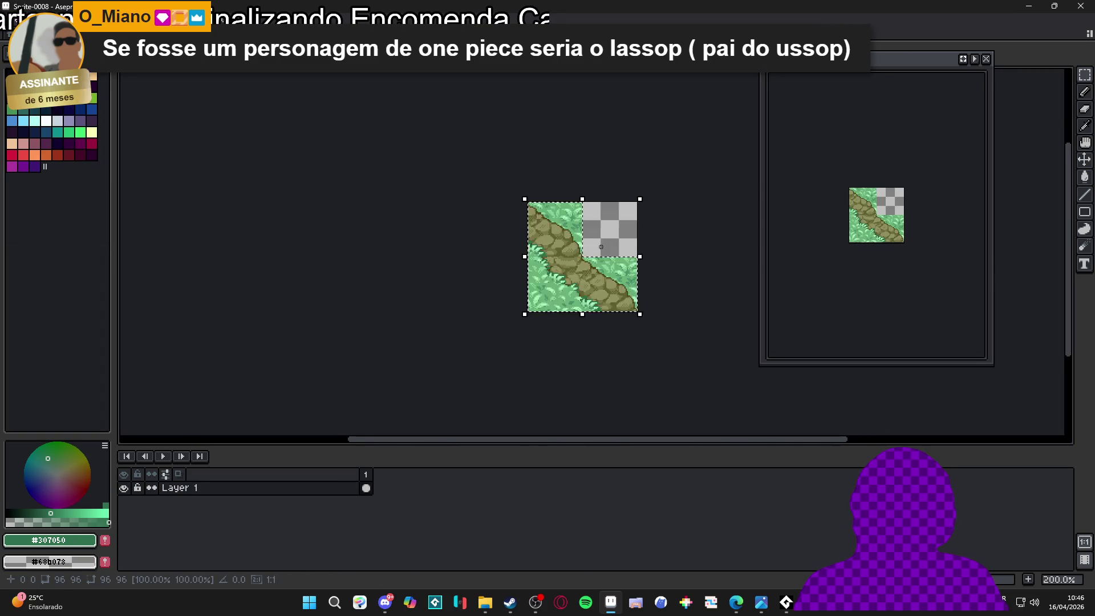
pyautogui.scroll(3, 601, 246)
# Replace the grass greens #68b078, #88d098 and #a8f0b8 with transparency
pyautogui.keyDown('alt'); pyautogui.click(593, 282); pyautogui.keyUp('alt')
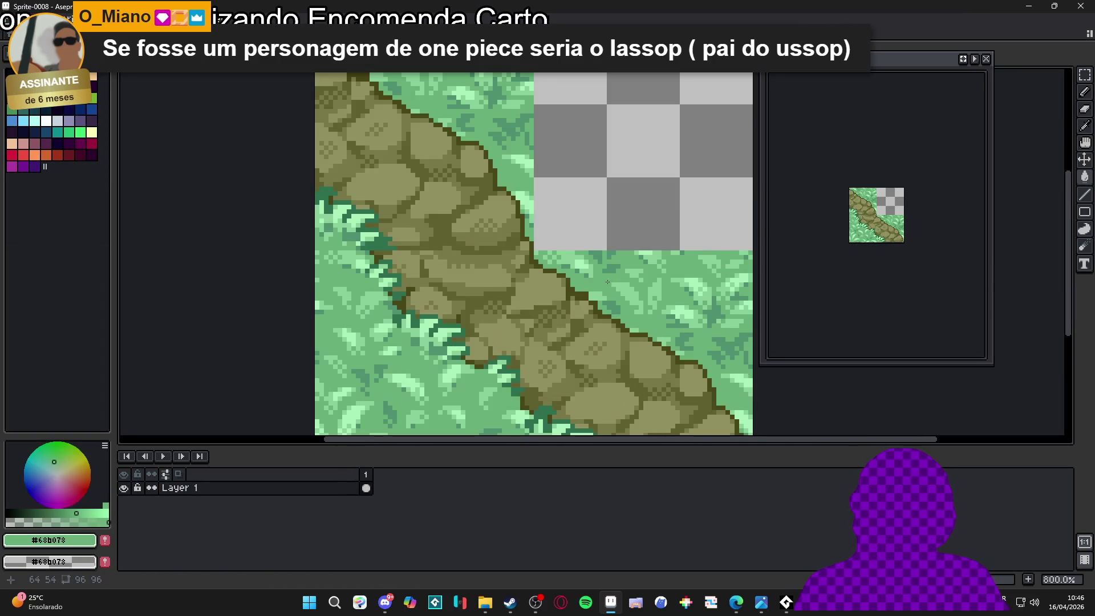
pyautogui.hotkey('shift', 'r')
pyautogui.click(784, 152)
pyautogui.keyDown('alt'); pyautogui.click(582, 263); pyautogui.keyUp('alt')
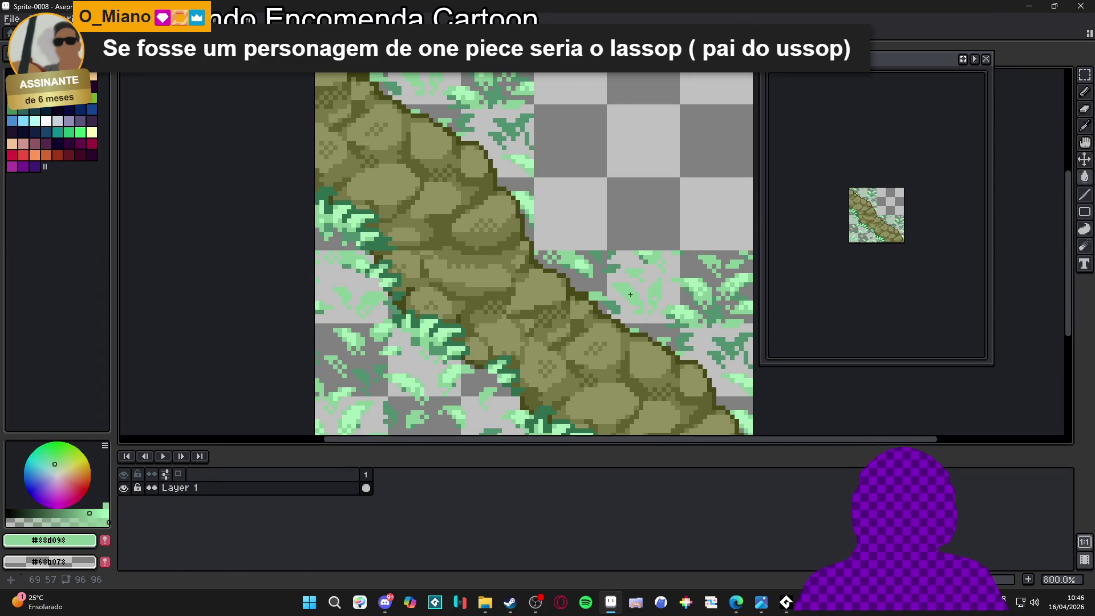
pyautogui.click(790, 141)
pyautogui.keyDown('alt'); pyautogui.click(579, 262); pyautogui.keyUp('alt')
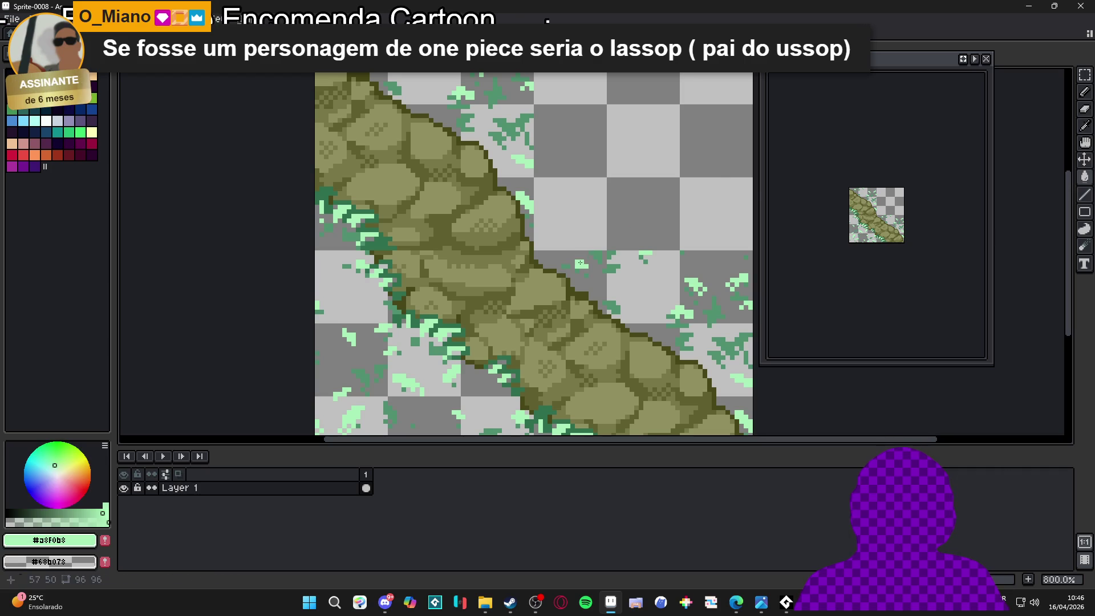
pyautogui.click(769, 130)
# Clear the darker greens #509070 and #307050, then return to the second_area map
pyautogui.keyDown('alt'); pyautogui.click(540, 235); pyautogui.keyUp('alt')
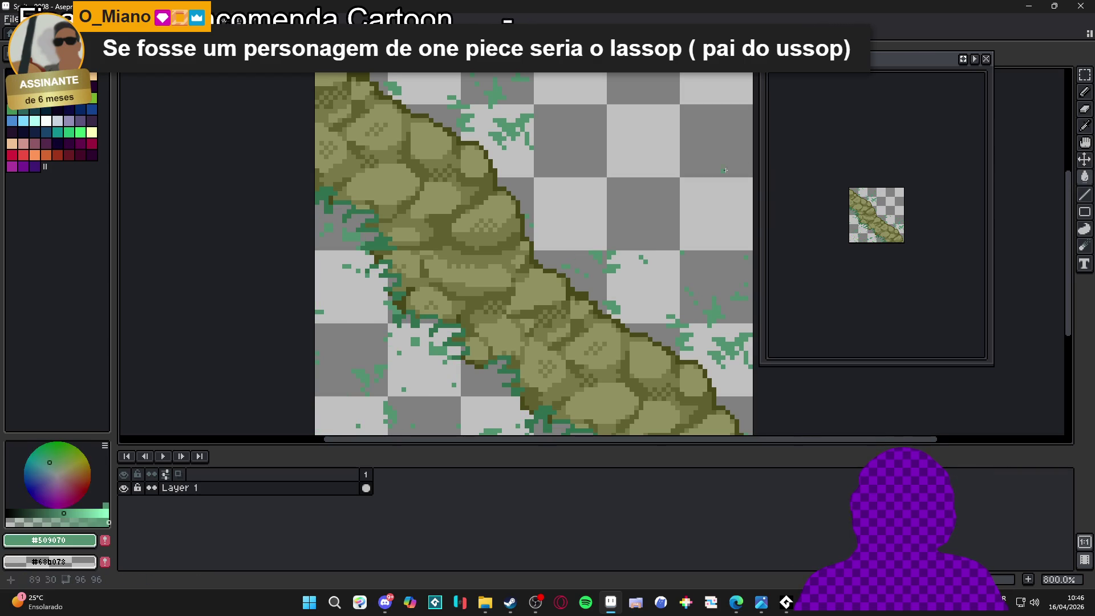
pyautogui.hotkey('shift', 'r')
pyautogui.click(796, 131)
pyautogui.scroll(3, 517, 350)
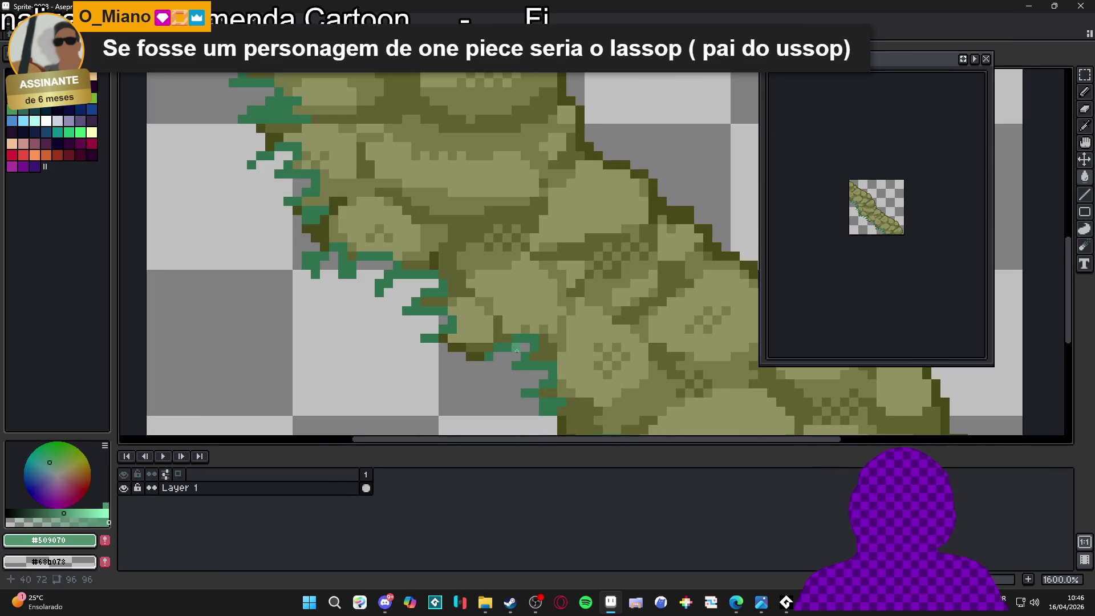
pyautogui.keyDown('alt'); pyautogui.click(536, 342); pyautogui.keyUp('alt')
pyautogui.hotkey('shift', 'r')
pyautogui.click(782, 127)
pyautogui.scroll(-3, 516, 231)
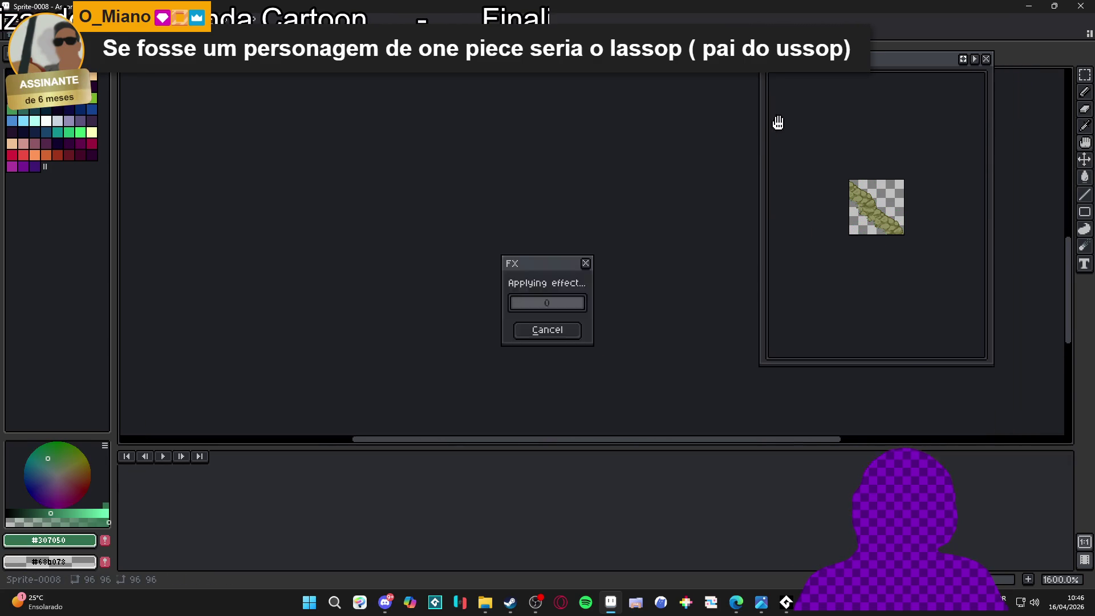
pyautogui.scroll(-2, 516, 230)
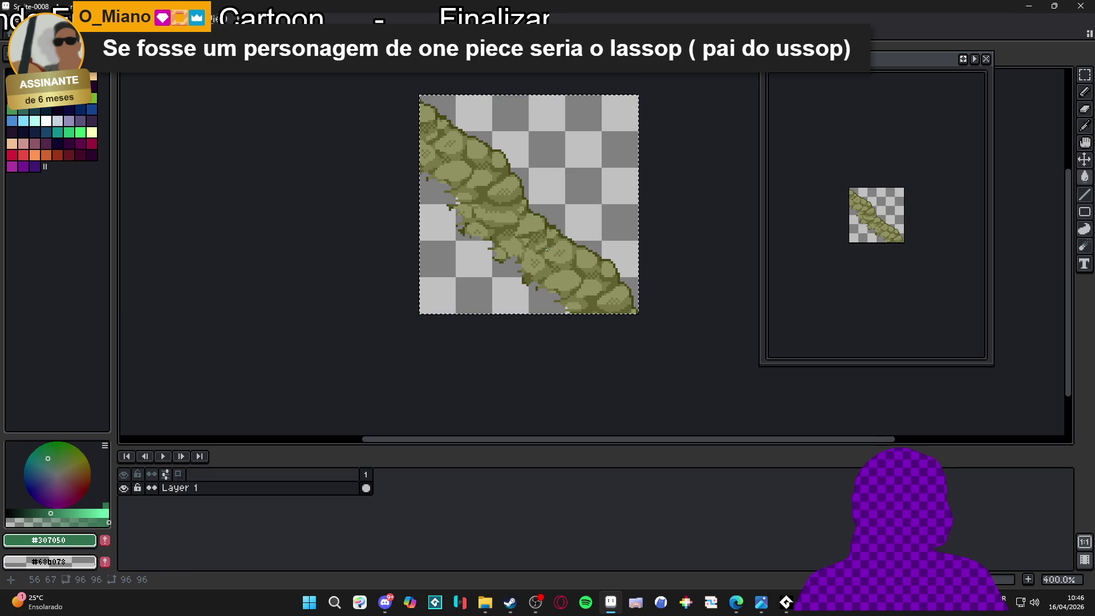
pyautogui.hotkey('ctrl', 'shift', 'Tab')
pyautogui.hotkey('ctrl', 'shift', 'Tab')
# Clear the old path tiles at the sand map's upper-right cliff corner to transparent
pyautogui.scroll(2, 707, 255)
pyautogui.scroll(1, 707, 254)
pyautogui.press('m')
pyautogui.hotkey('ctrl', "'")
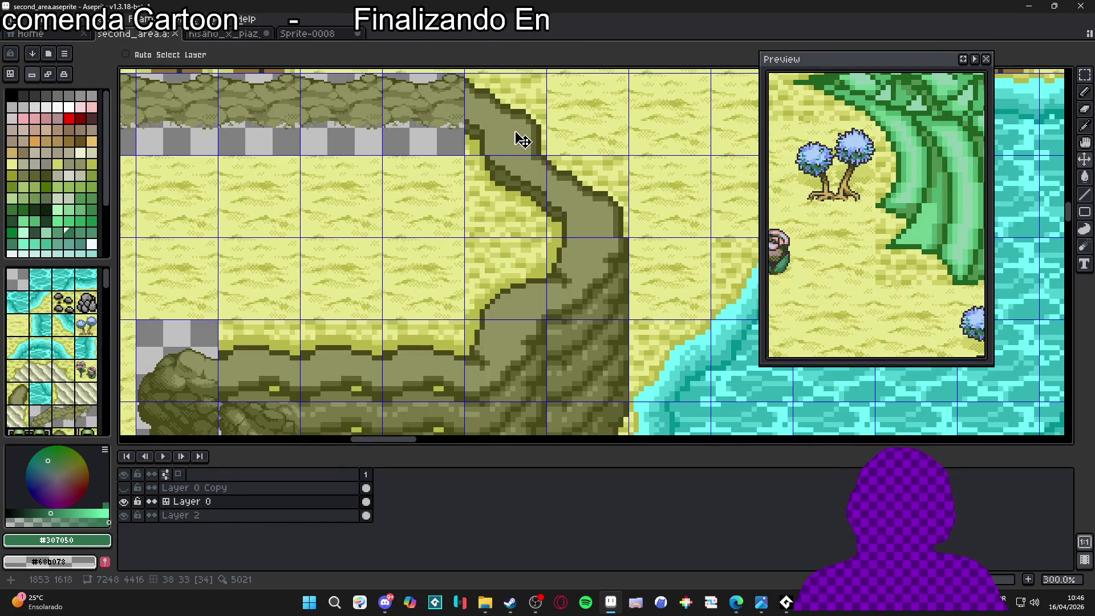
pyautogui.moveTo(517, 133); pyautogui.dragTo(516, 225)
pyautogui.press('Delete')
# Paste the diagonal rock piece into the corner tile, nudged one pixel right and down, and commit
pyautogui.click(576, 214)
pyautogui.press('Delete')
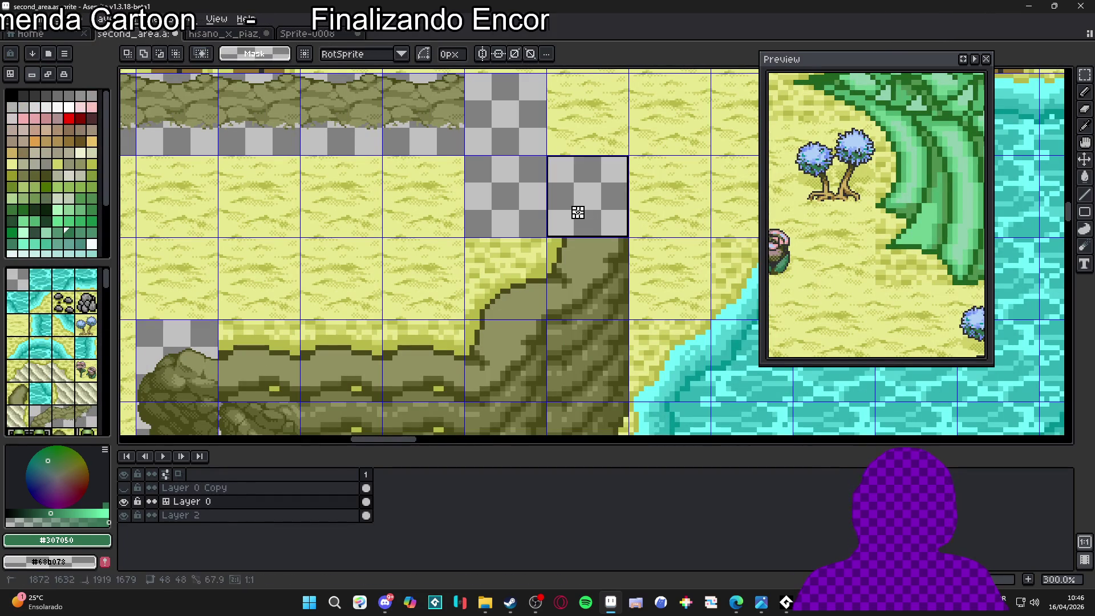
pyautogui.hotkey('ctrl', 'v')
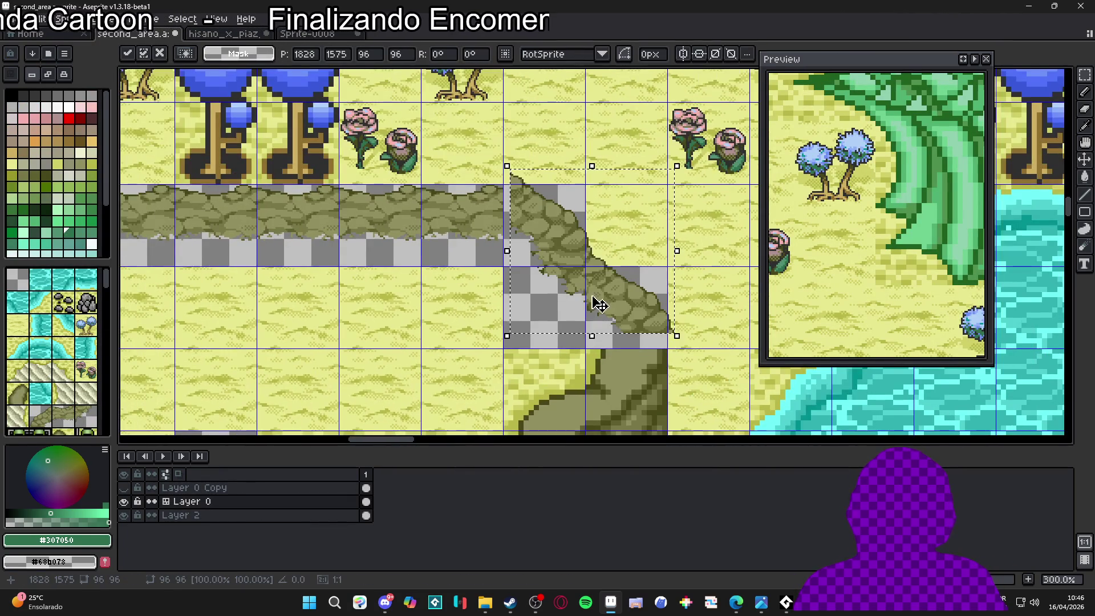
pyautogui.scroll(1, 639, 320)
pyautogui.moveTo(638, 342); pyautogui.dragTo(639, 345)
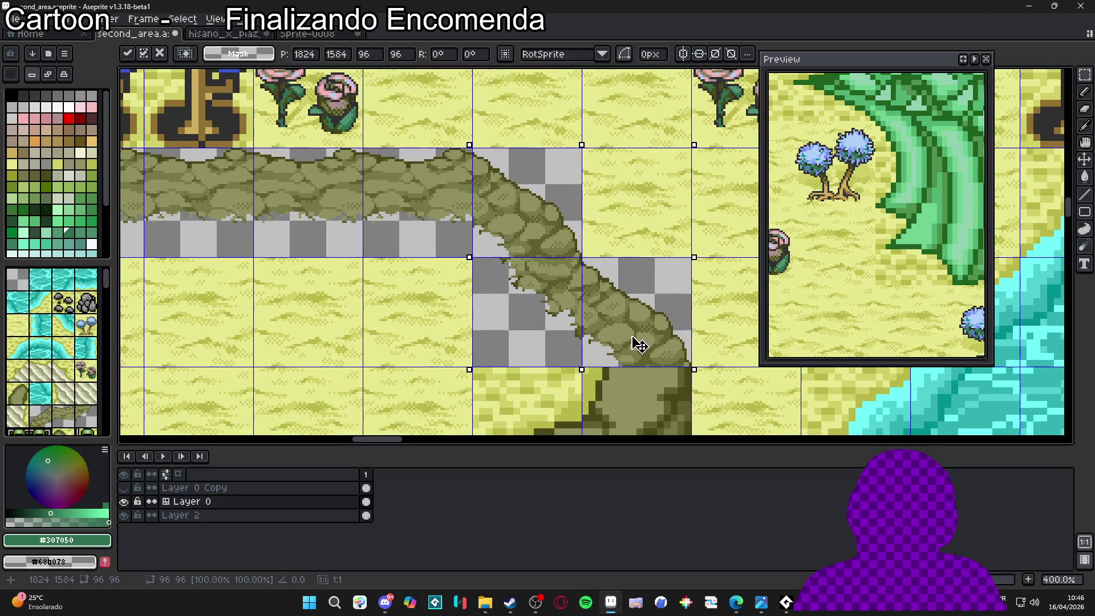
pyautogui.press('Return')
pyautogui.scroll(-3, 570, 354)
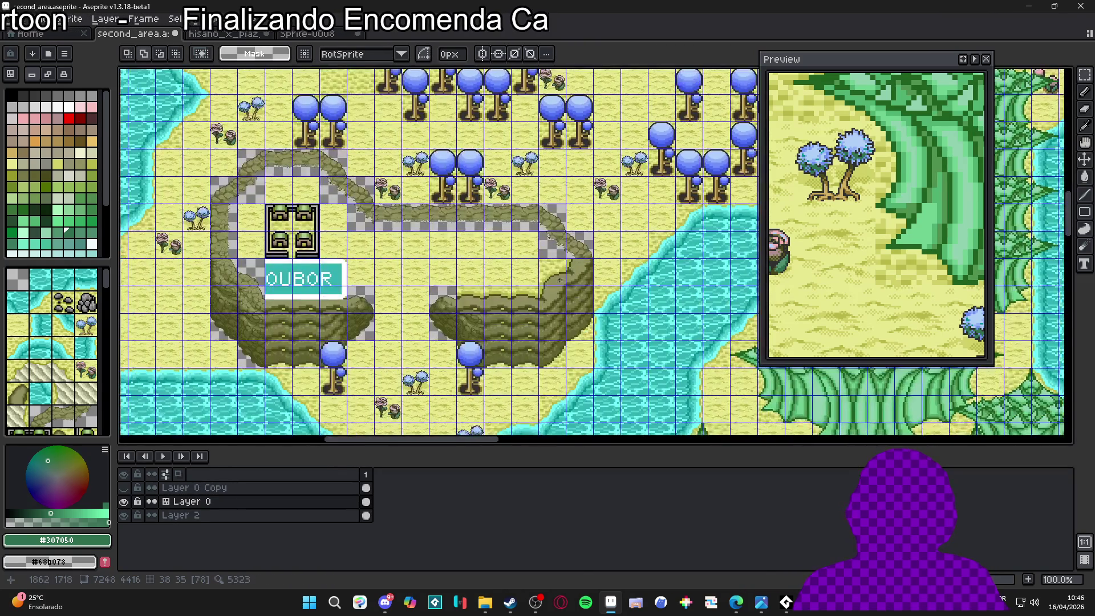
pyautogui.hotkey('ctrl', "'")
pyautogui.hotkey('ctrl', "'")
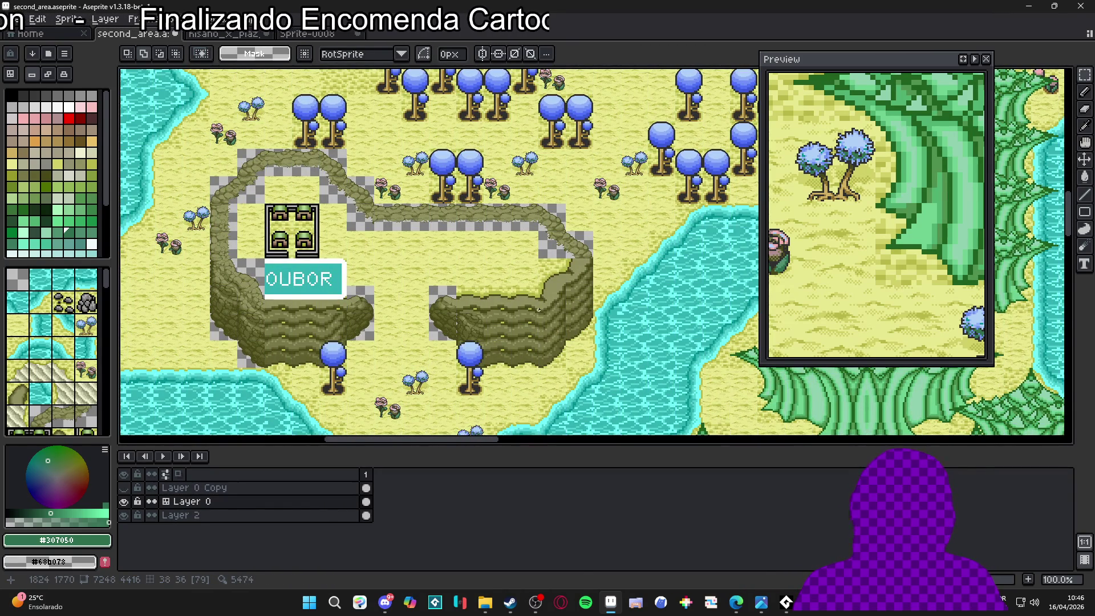
pyautogui.hotkey('ctrl', "'")
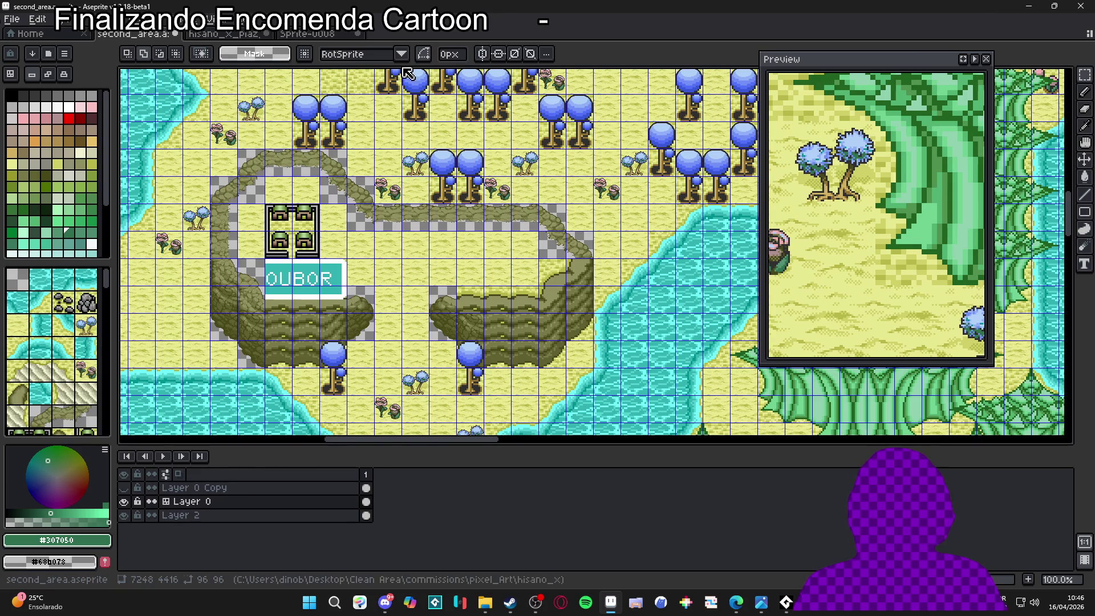
pyautogui.click(310, 35)
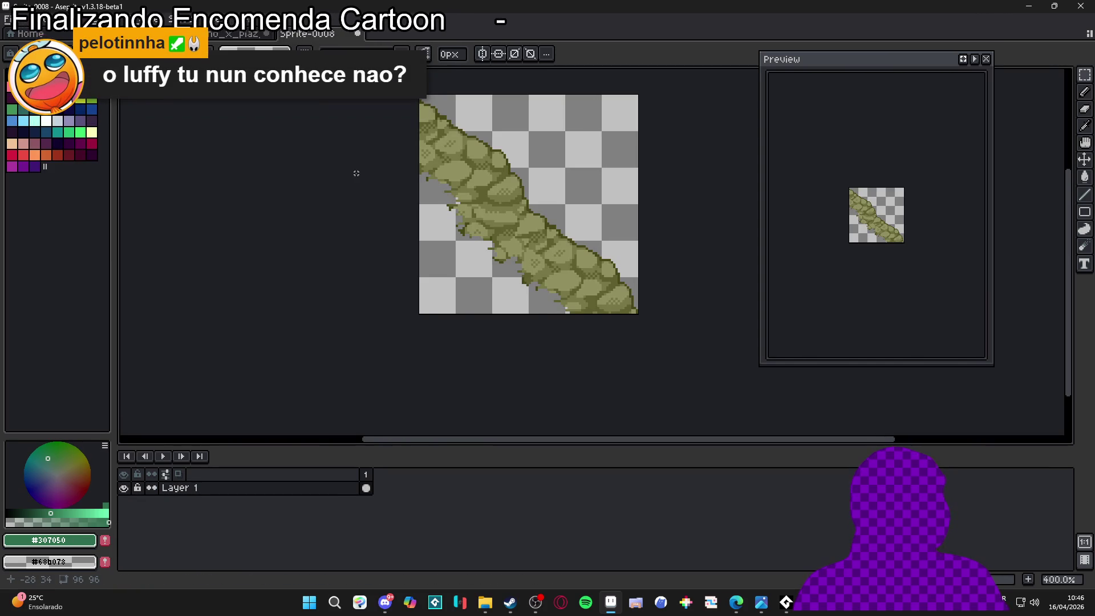
# Examine the cliff's inner corner on the grass-and-cliff tower map with a trial two-tile selection
pyautogui.click(237, 34)
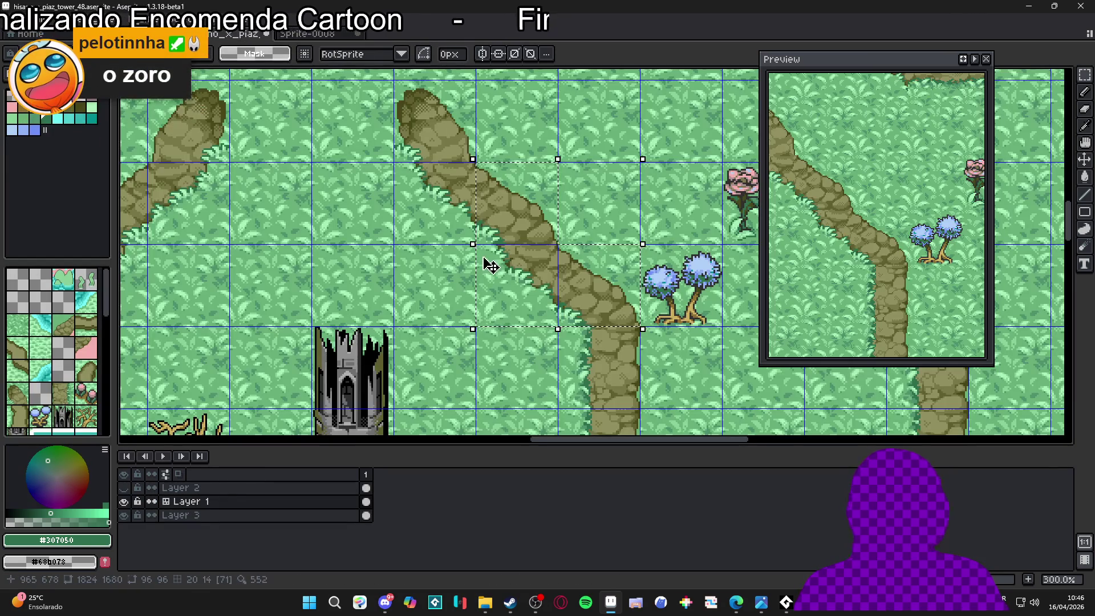
pyautogui.scroll(-3, 488, 280)
pyautogui.scroll(3, 507, 283)
pyautogui.press('m')
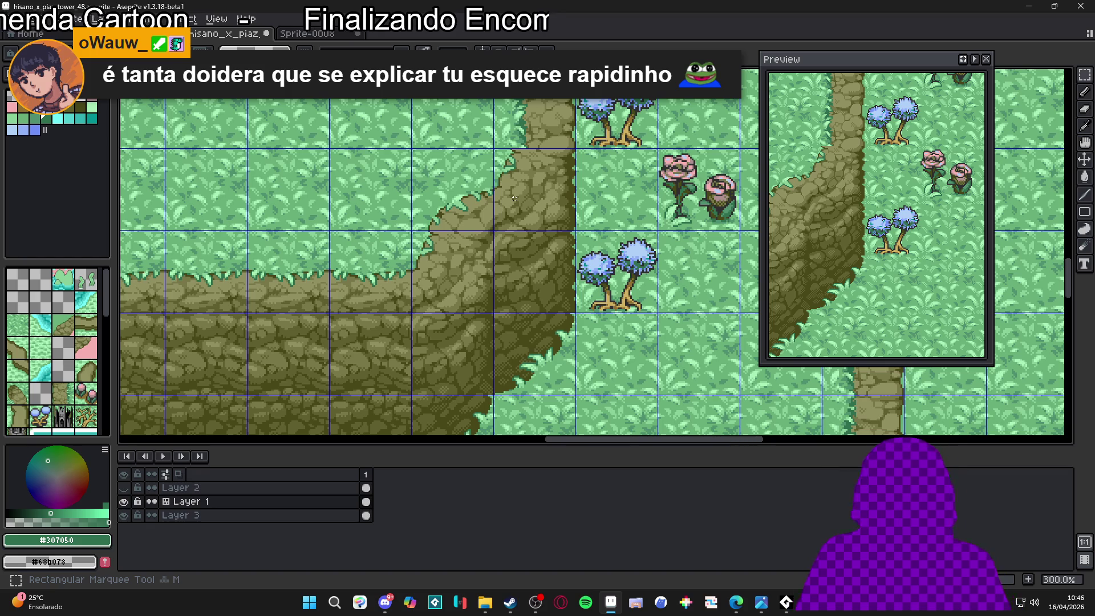
pyautogui.press('v')
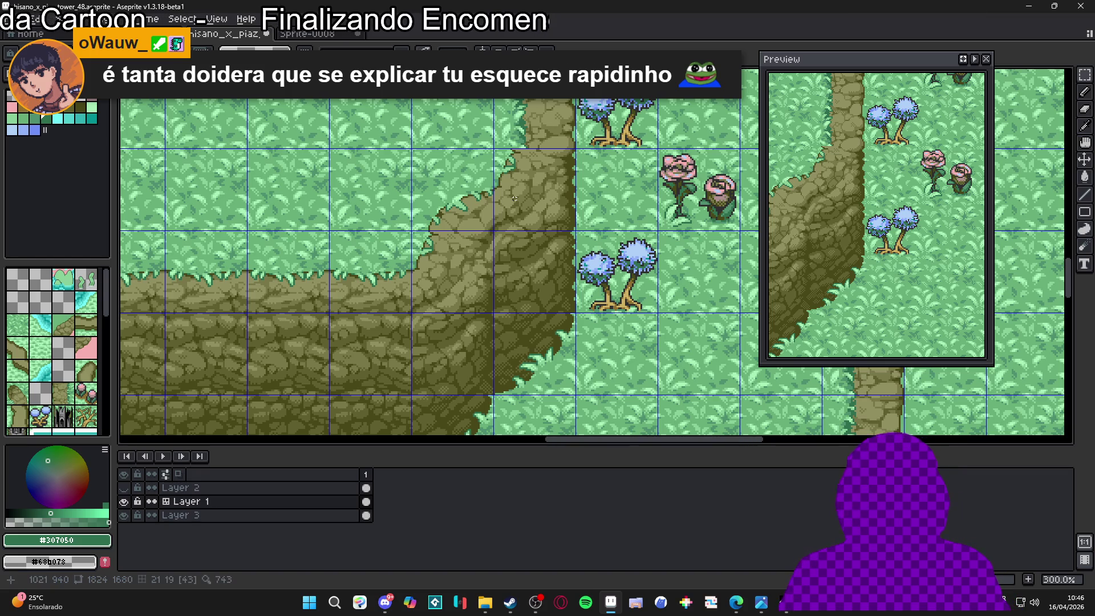
pyautogui.scroll(-1, 516, 200)
pyautogui.press('ctrl')
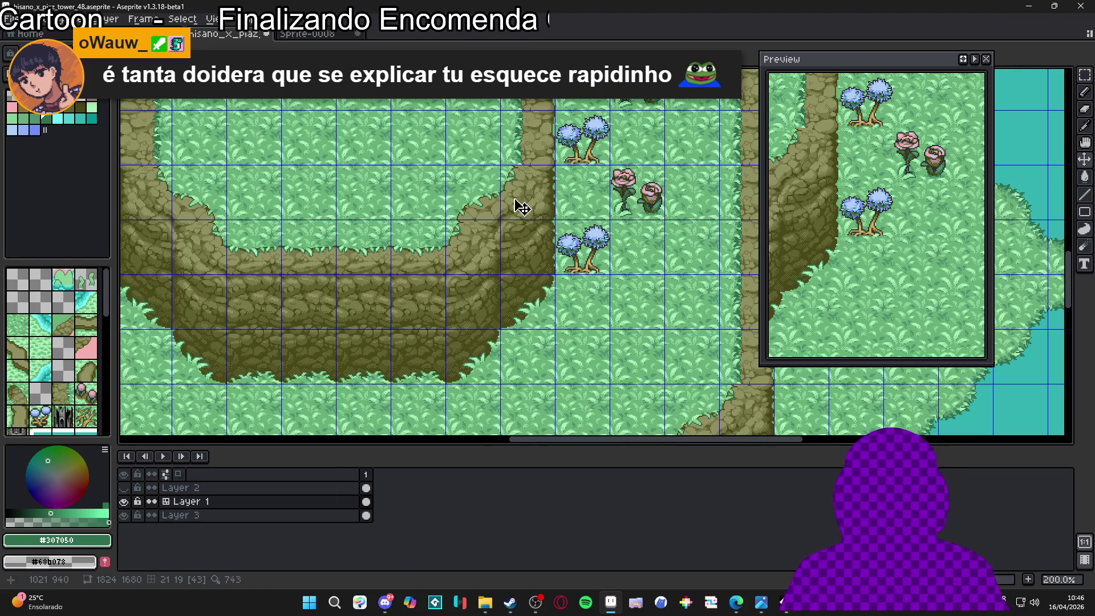
pyautogui.press('m')
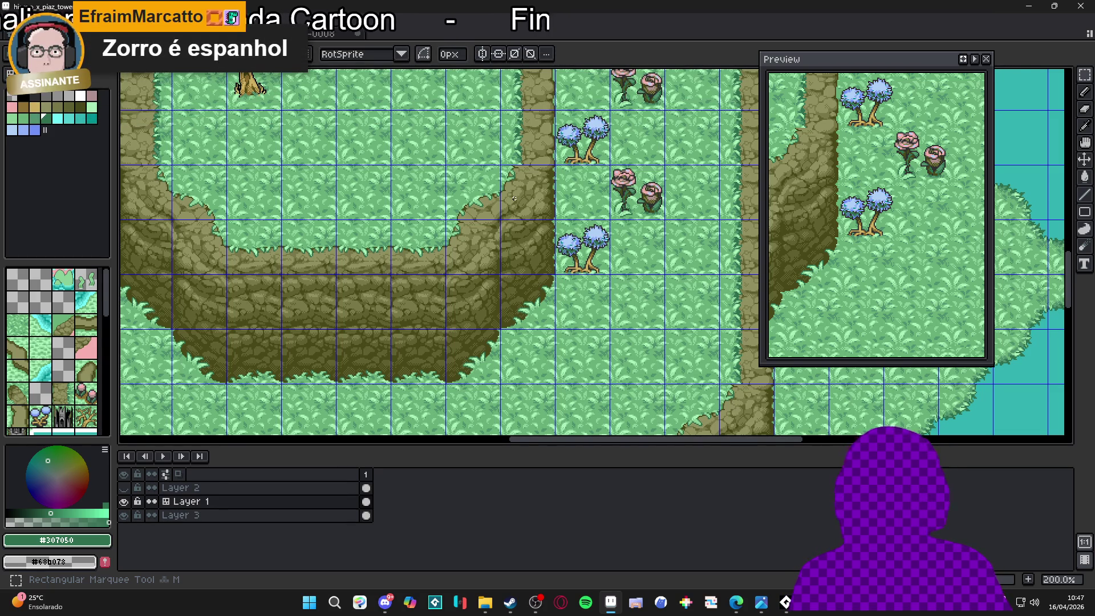
pyautogui.moveTo(514, 198); pyautogui.dragTo(456, 191)
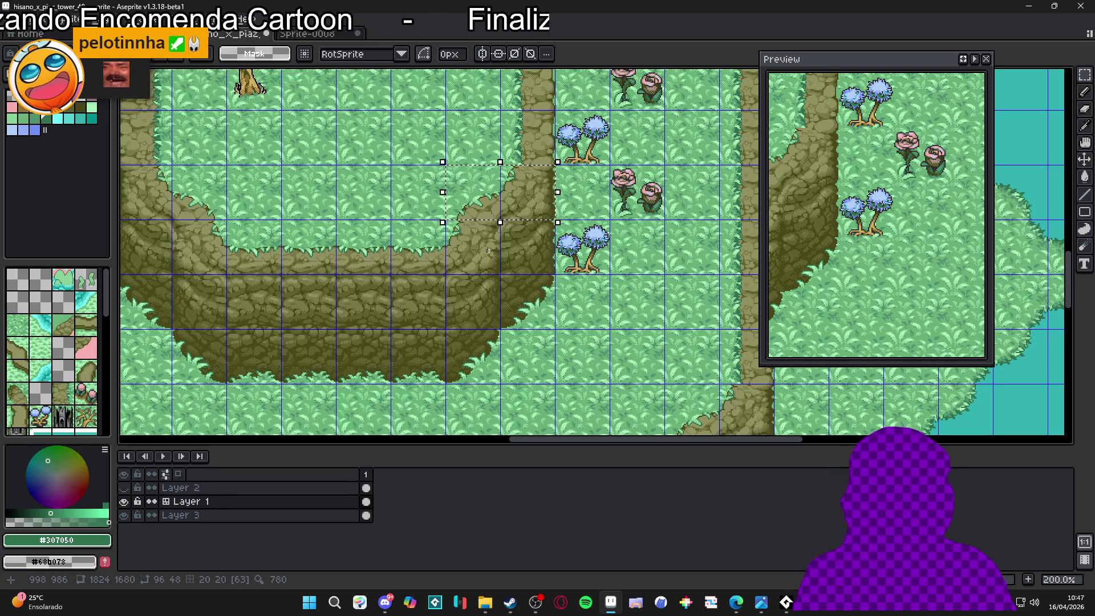
pyautogui.click(490, 255)
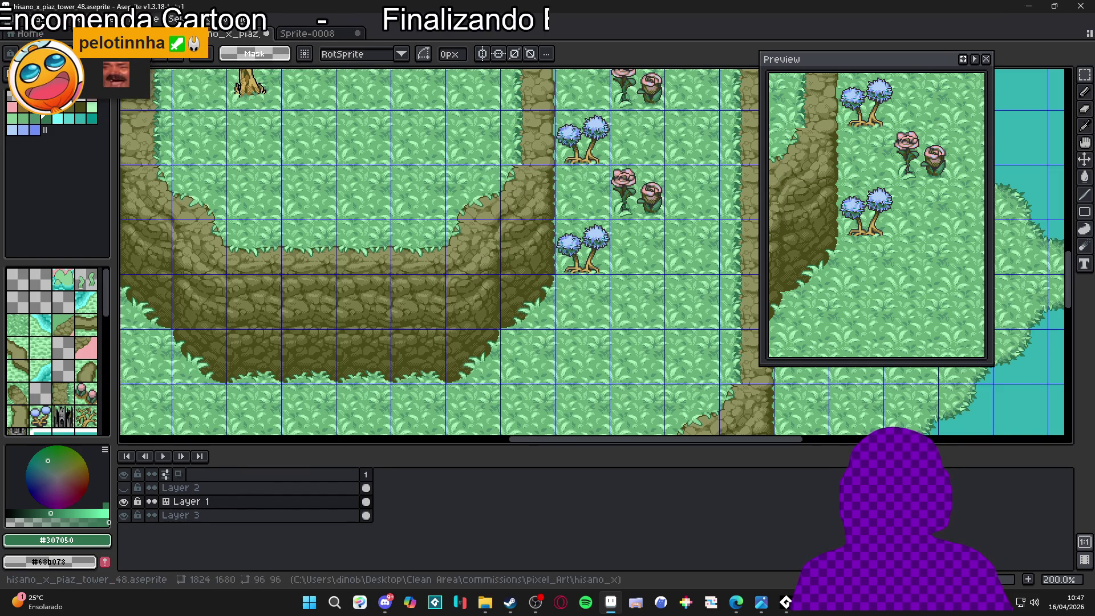
# Select and copy the 2×2-tile rock cliff corner on the tower map
pyautogui.click(143, 33)
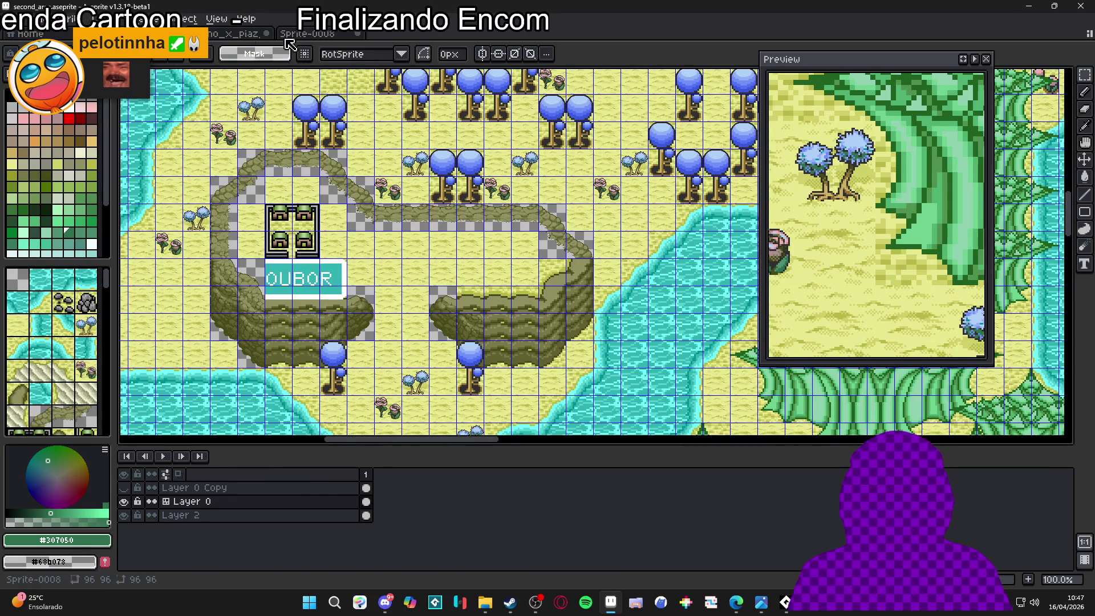
pyautogui.hotkey('ctrl', 'Tab')
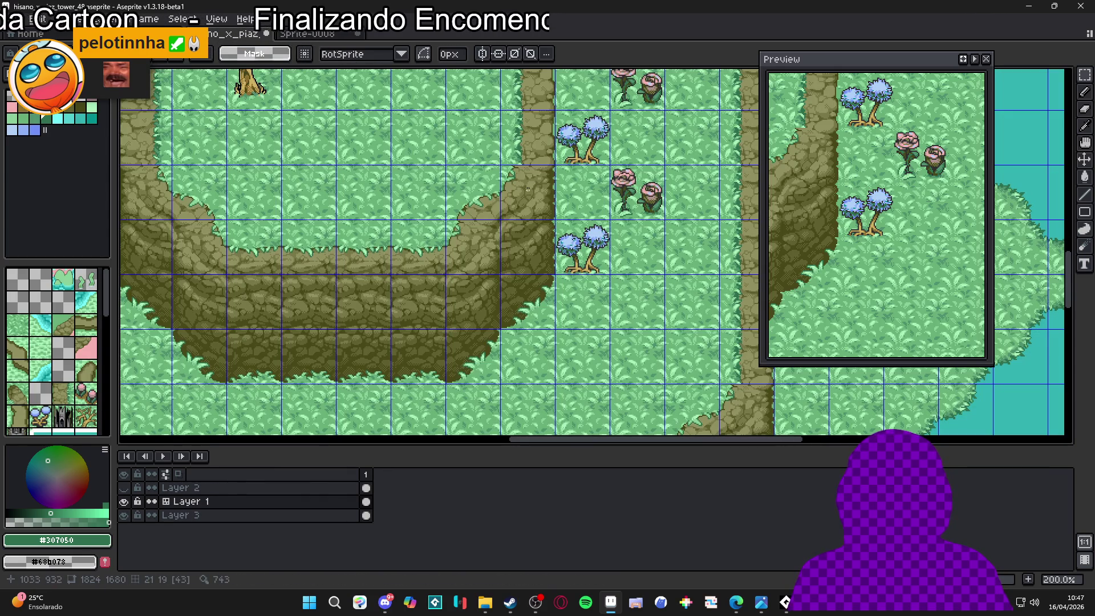
pyautogui.moveTo(536, 188); pyautogui.dragTo(468, 257)
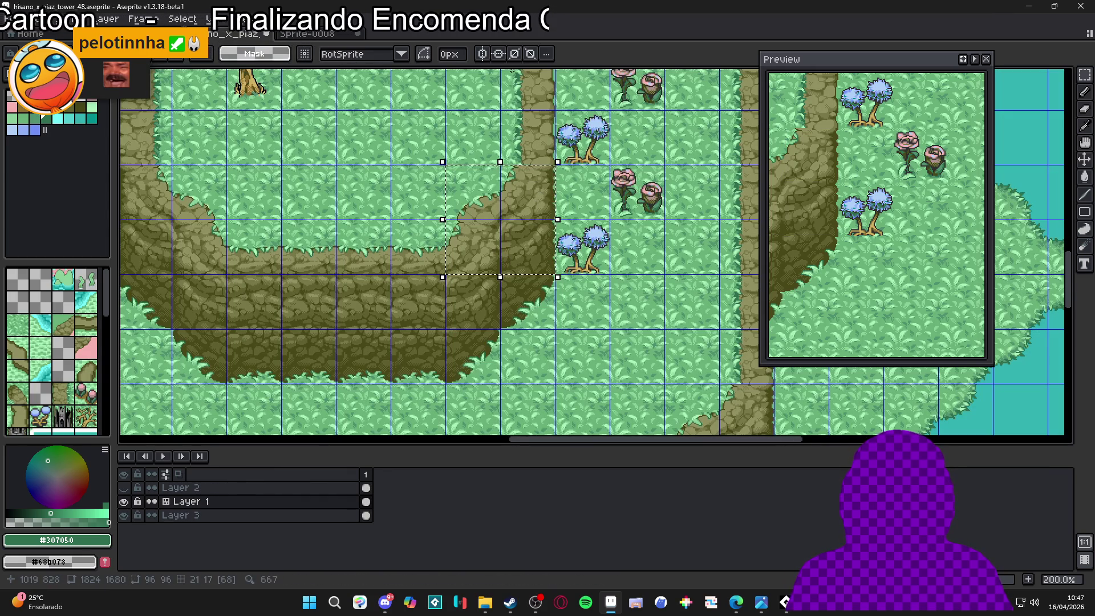
pyautogui.click(507, 165)
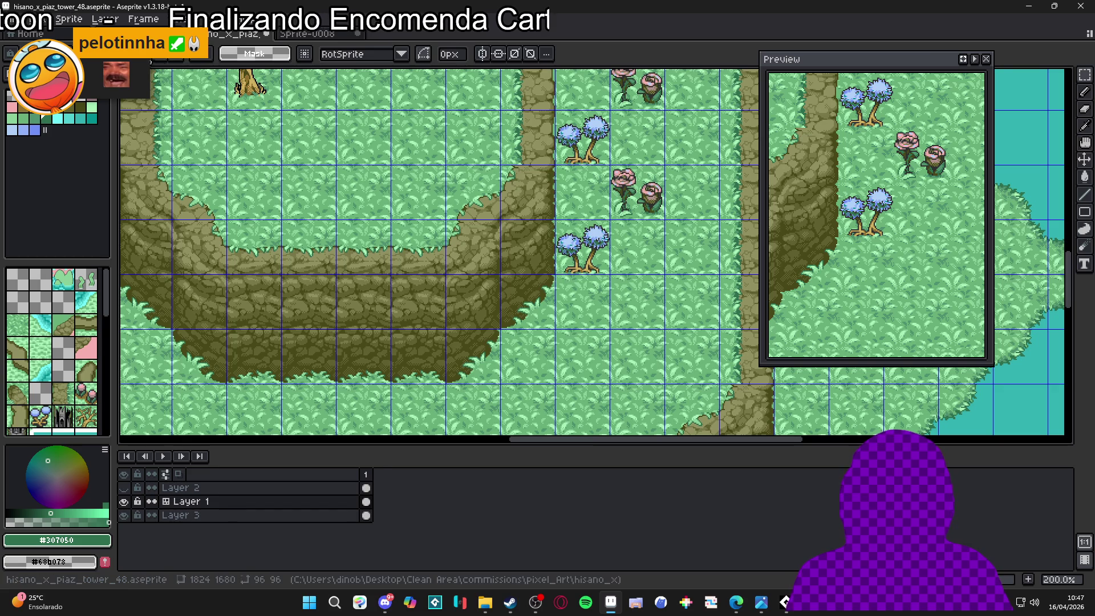
pyautogui.hotkey('alt', 'f')
# Create the 96×96 sprite and paste the cliff corner tile into it
pyautogui.press('n')
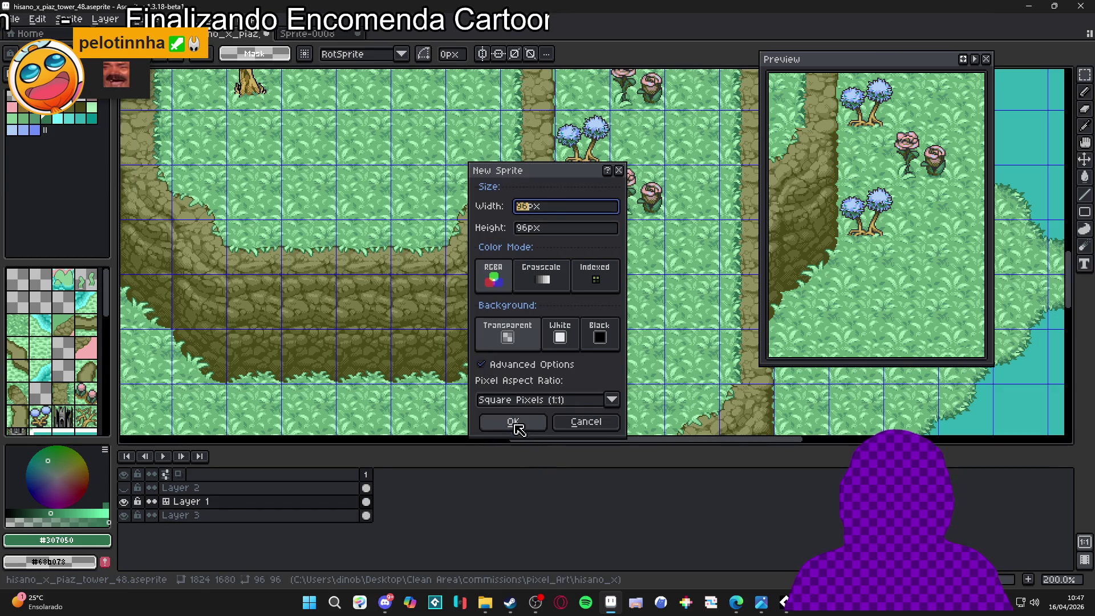
pyautogui.click(513, 422)
pyautogui.hotkey('ctrl', 'v')
pyautogui.press('3')
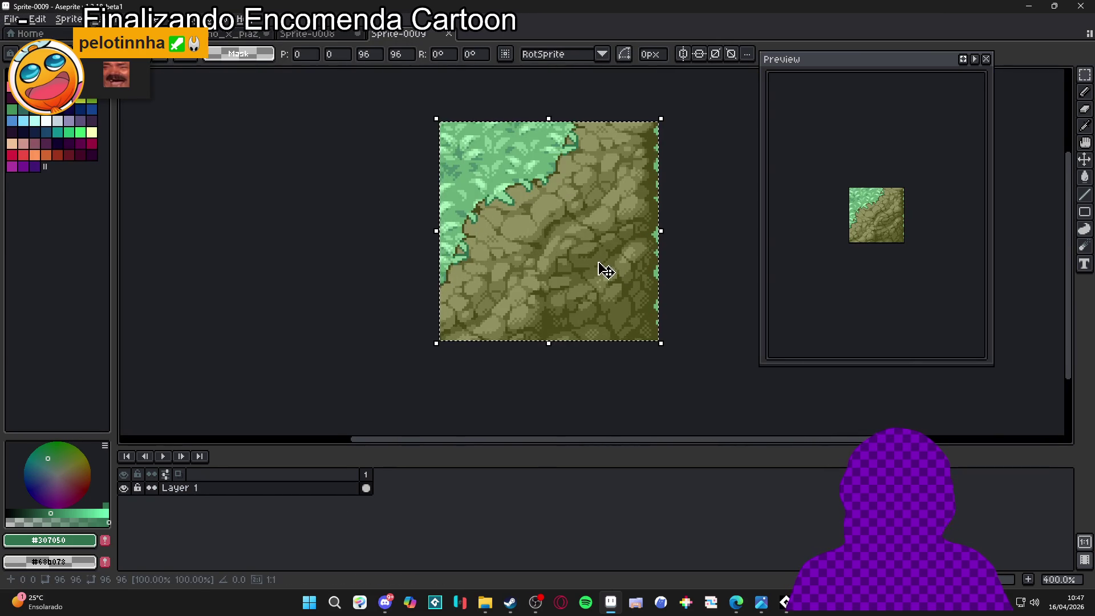
pyautogui.press('i')
pyautogui.scroll(2, 533, 186)
# Replace the main grass green and the lighter green with transparency
pyautogui.click(495, 184)
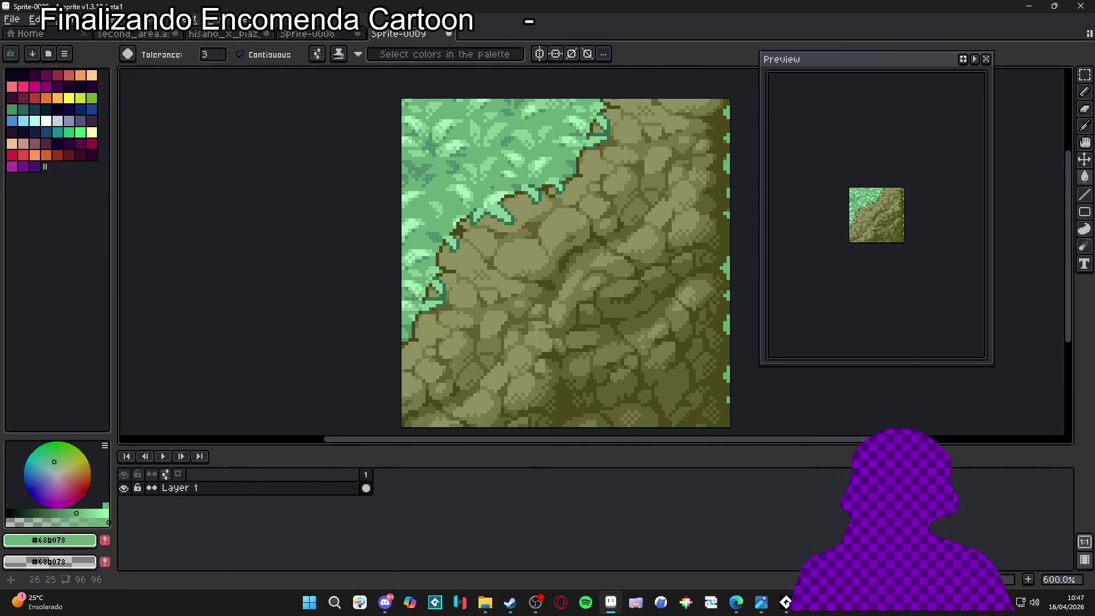
pyautogui.hotkey('shift', 'r')
pyautogui.press('Return')
pyautogui.scroll(3, 556, 228)
pyautogui.click(514, 171)
pyautogui.scroll(-3, 515, 171)
pyautogui.hotkey('shift', 'r')
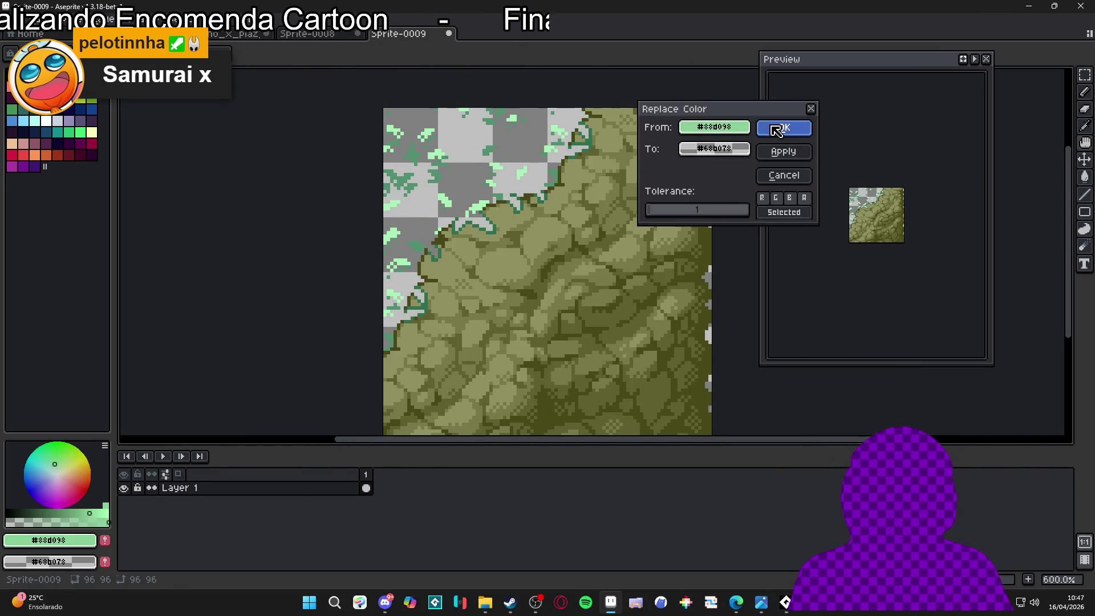
pyautogui.click(777, 130)
# Make the palest grass green and the teal grass outline transparent
pyautogui.scroll(4, 571, 172)
pyautogui.click(559, 182)
pyautogui.hotkey('shift', 'r')
pyautogui.click(791, 132)
pyautogui.scroll(-2, 502, 171)
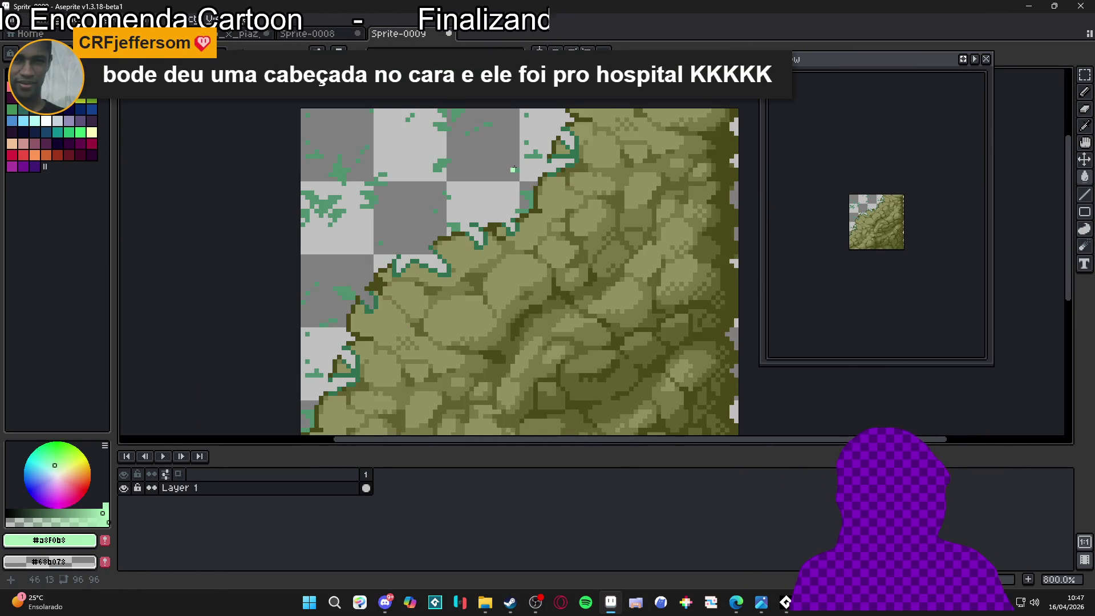
pyautogui.scroll(1, 508, 170)
pyautogui.click(553, 143)
pyautogui.hotkey('shift', 'r')
pyautogui.click(791, 132)
# Clear the dark green #307050 and pick the dark olive rock outline colour
pyautogui.scroll(3, 594, 139)
pyautogui.click(594, 139)
pyautogui.hotkey('shift', 'r')
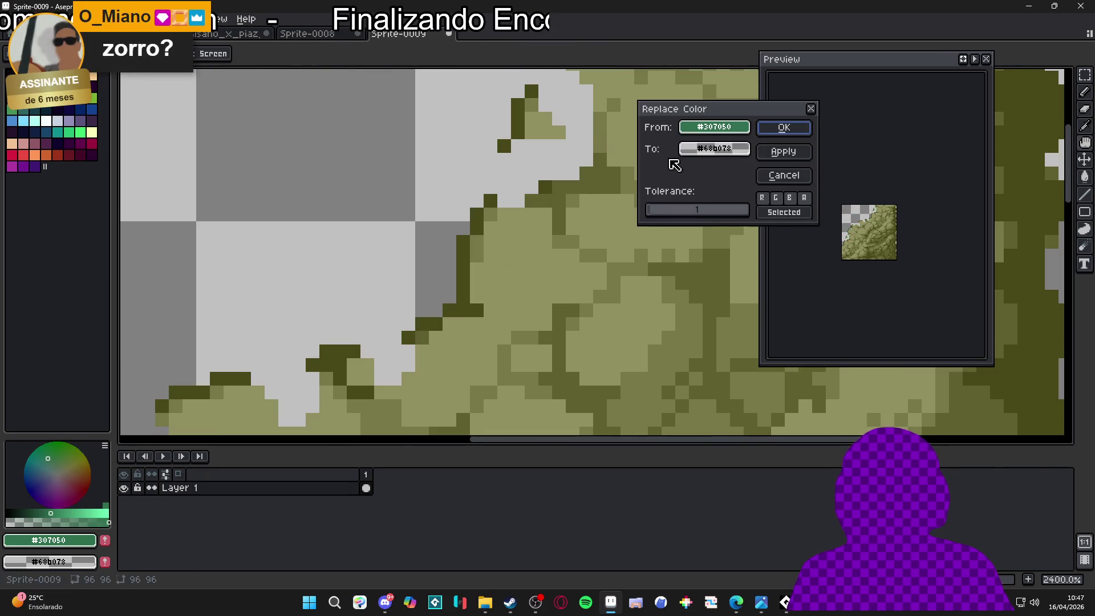
pyautogui.click(781, 132)
pyautogui.scroll(-4, 571, 165)
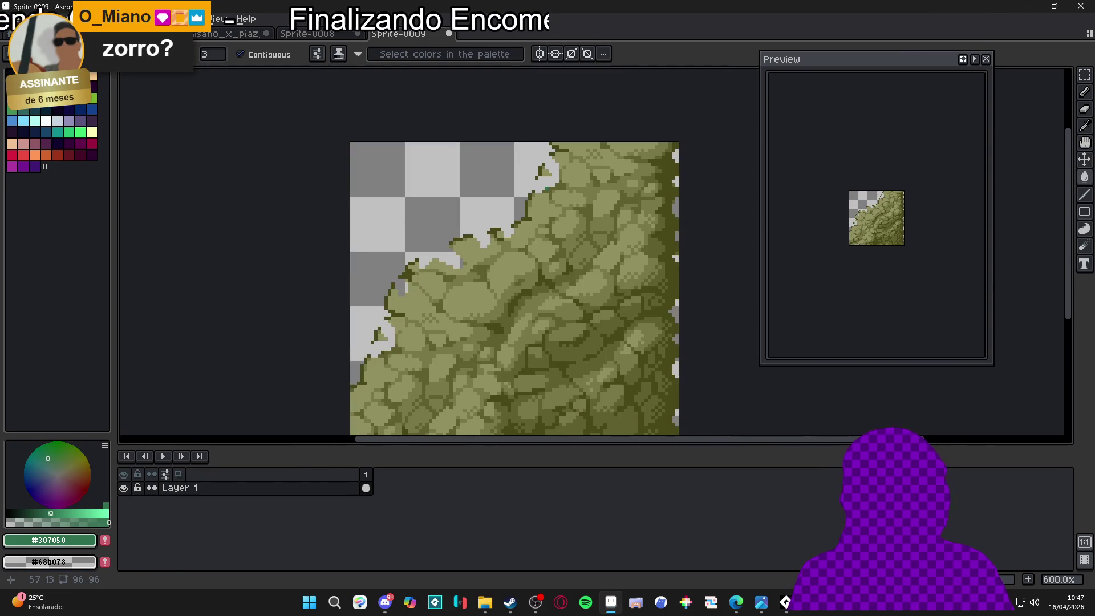
pyautogui.scroll(4, 541, 182)
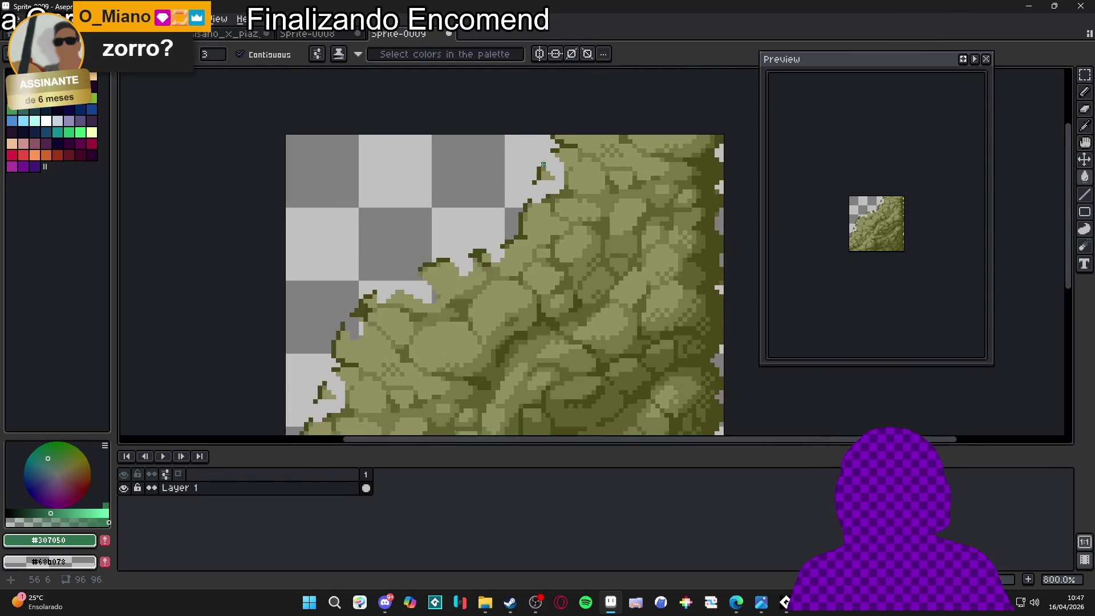
pyautogui.press('alt')
pyautogui.keyDown('alt'); pyautogui.click(537, 186); pyautogui.keyUp('alt')
pyautogui.scroll(-3, 476, 183)
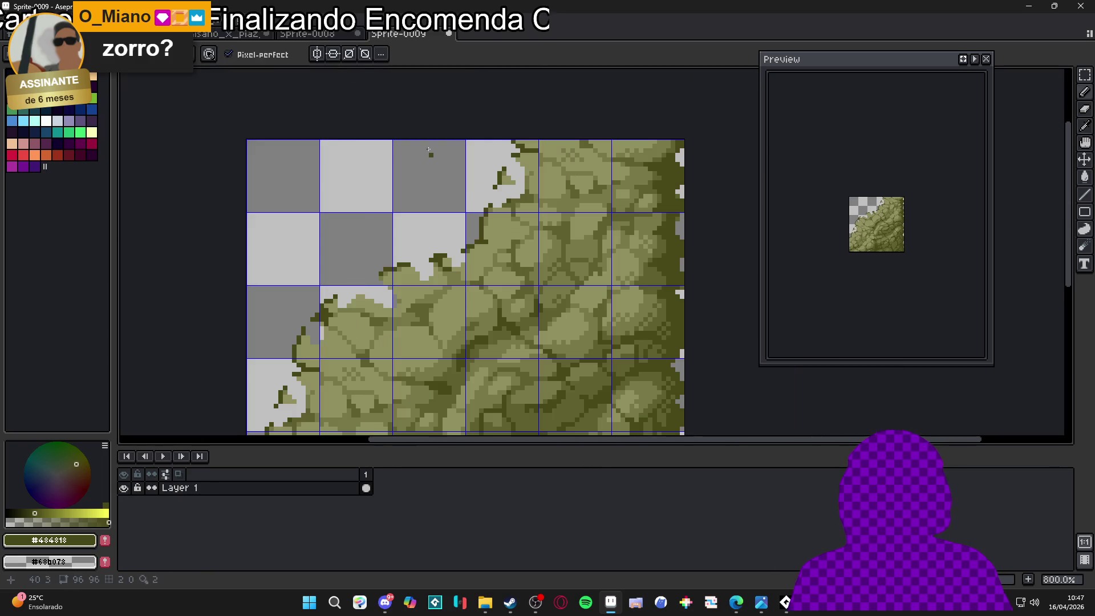
# Set the grid size to 48×48
pyautogui.click(223, 20)
pyautogui.moveTo(342, 108)
pyautogui.click(420, 110)
pyautogui.press('Tab')
pyautogui.write('48')
pyautogui.press('Tab')
pyautogui.write('48')
pyautogui.press('Return')
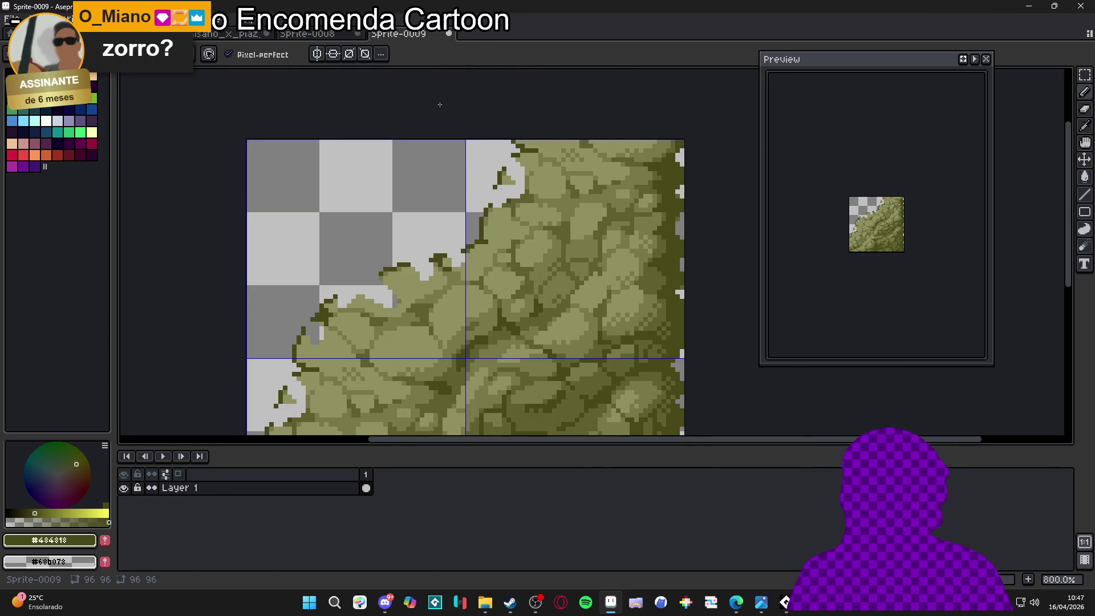
# Draw dark #484818 outline pixels along the rock's curved upper-left edge
pyautogui.press('i')
pyautogui.scroll(5, 442, 182)
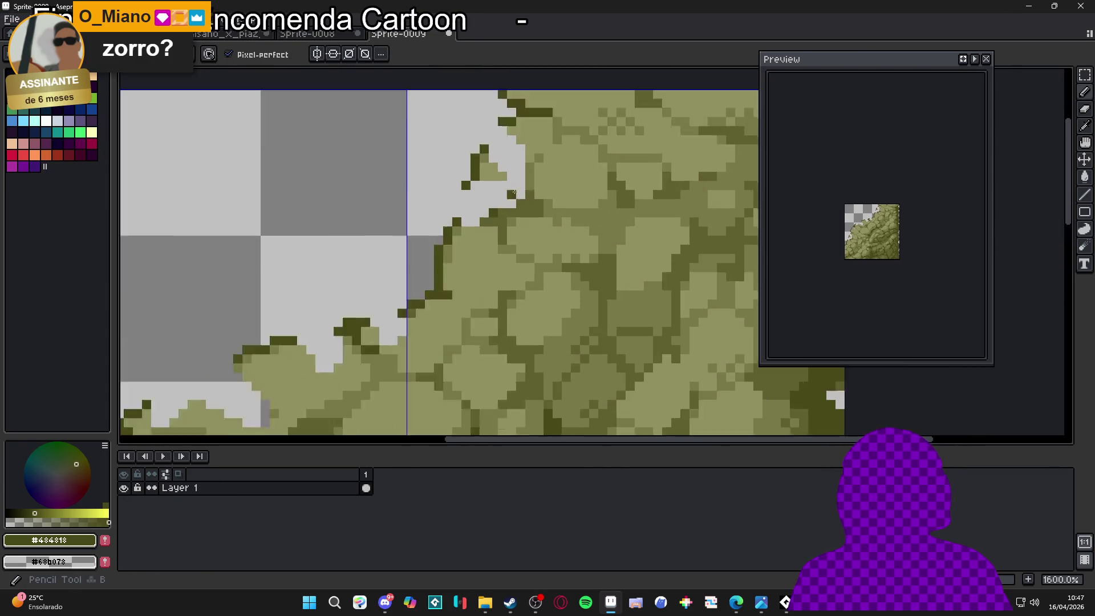
pyautogui.press('b')
pyautogui.moveTo(442, 182); pyautogui.dragTo(444, 191)
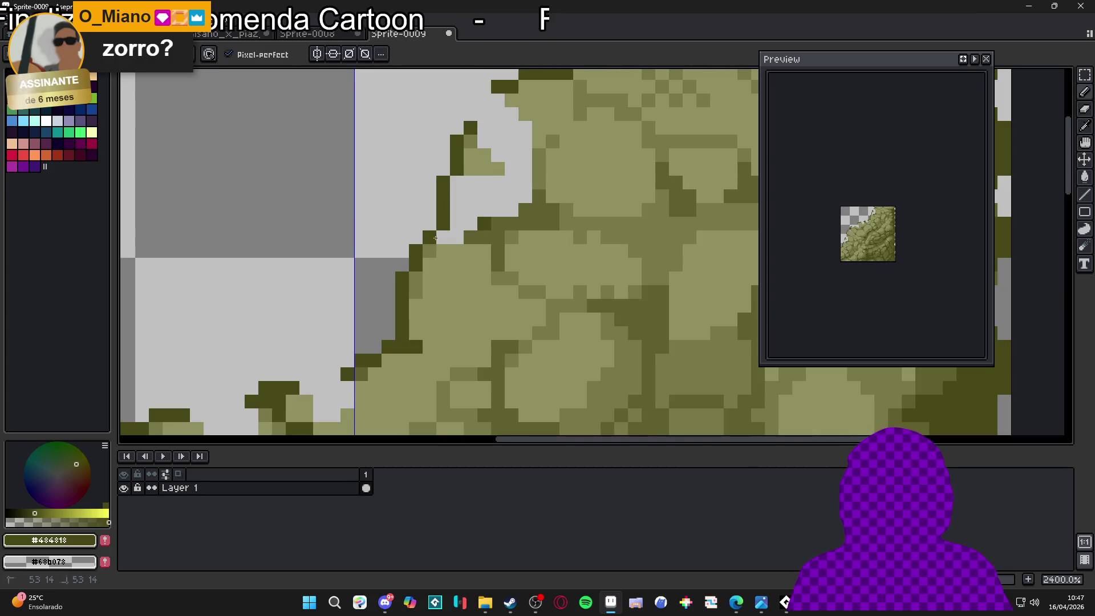
pyautogui.click(482, 129)
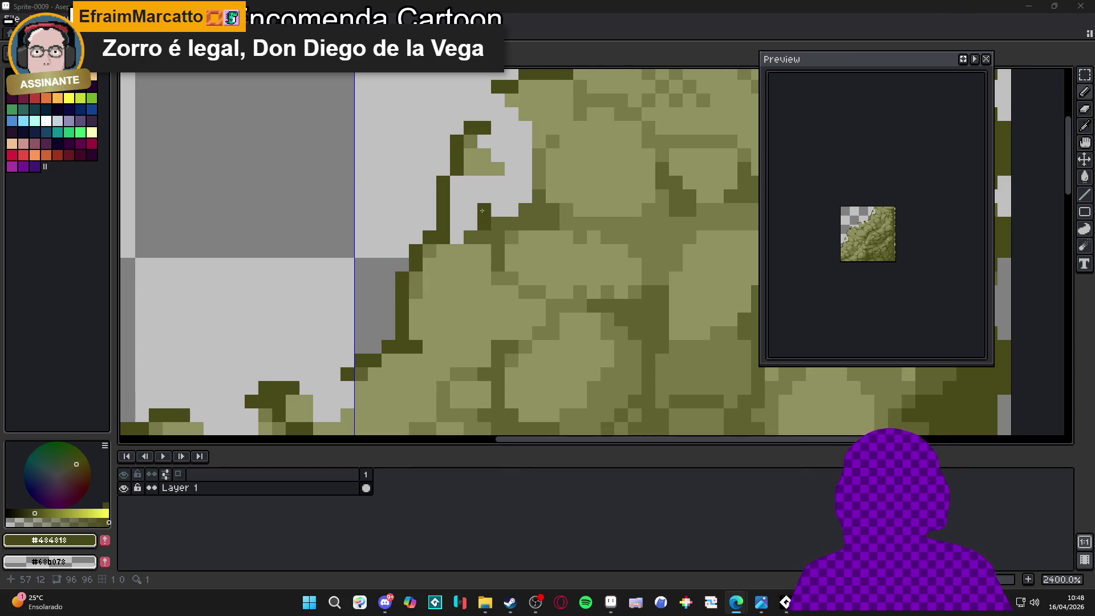
pyautogui.click(498, 140)
pyautogui.scroll(1, 494, 141)
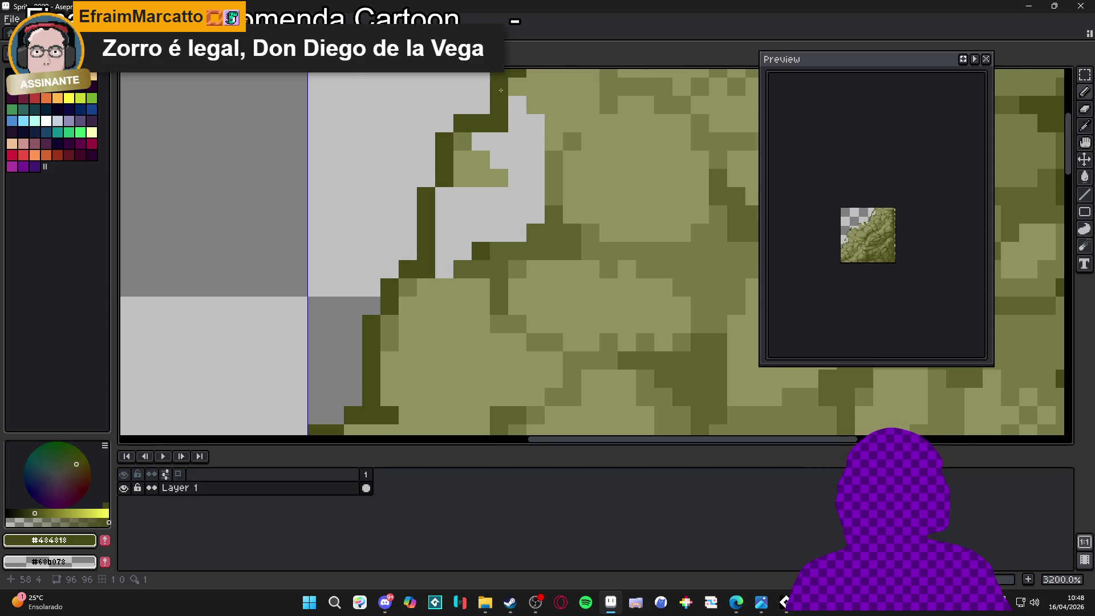
pyautogui.scroll(-3, 496, 109)
pyautogui.scroll(1, 480, 147)
pyautogui.scroll(-3, 489, 147)
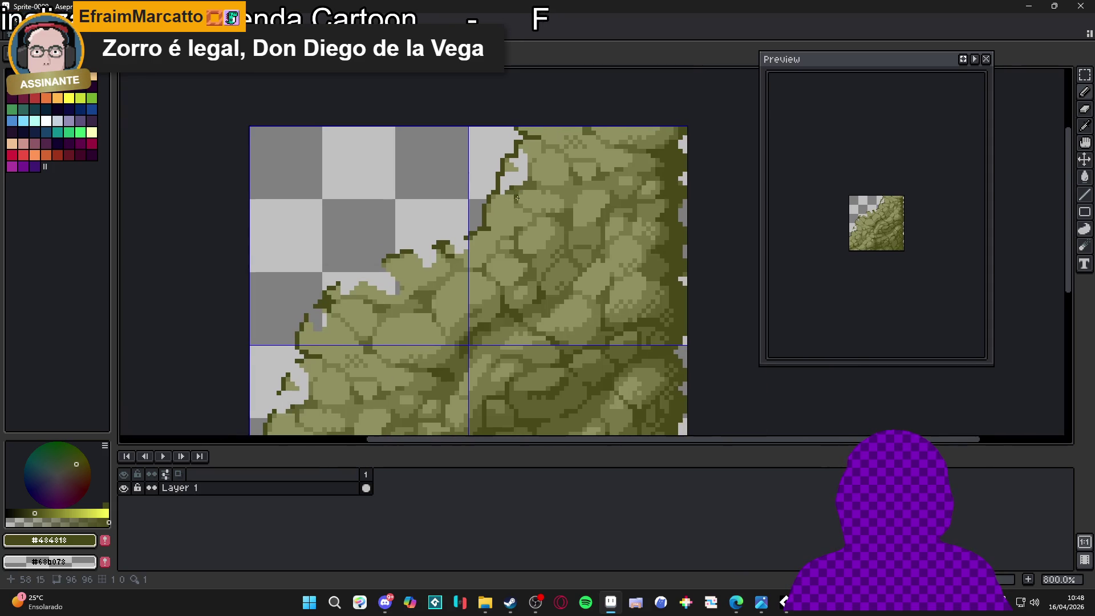
pyautogui.scroll(1, 415, 250)
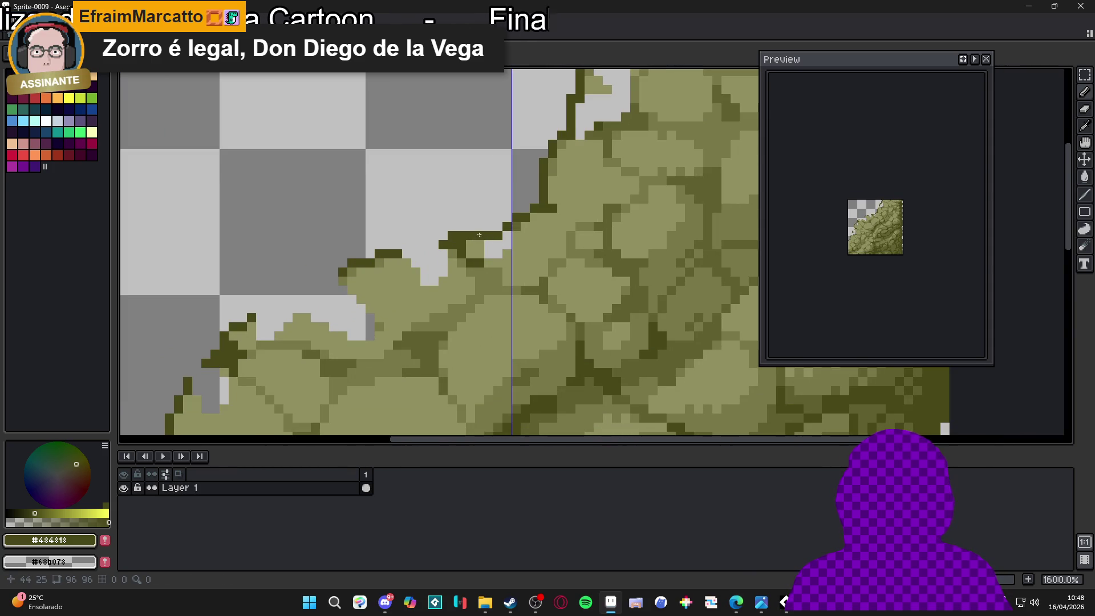
pyautogui.scroll(-3, 479, 252)
pyautogui.scroll(-1, 478, 251)
pyautogui.scroll(5, 459, 202)
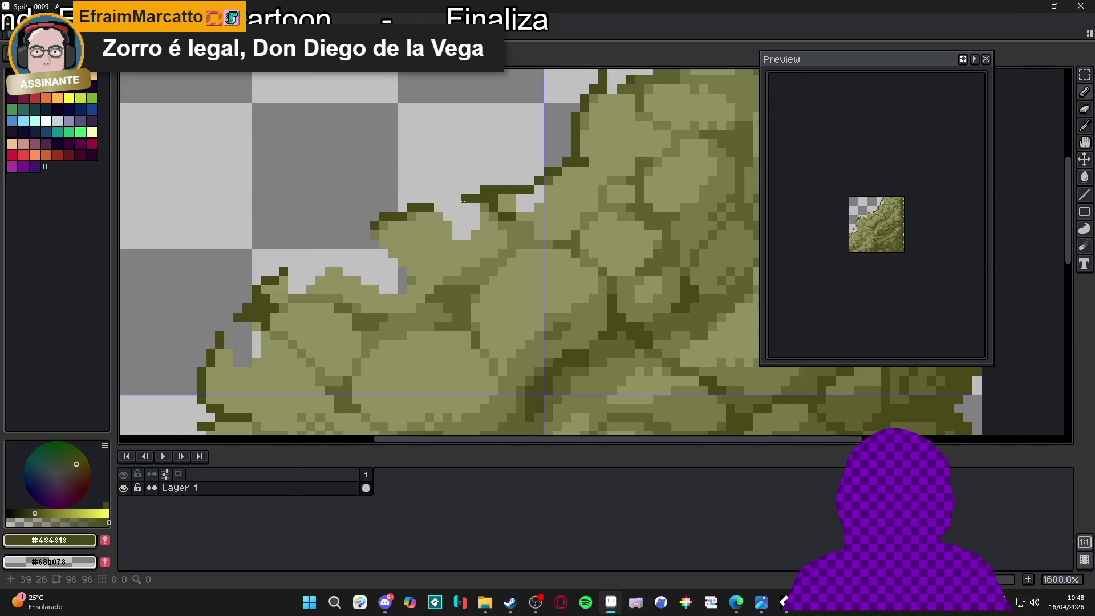
pyautogui.moveTo(458, 201); pyautogui.dragTo(439, 199)
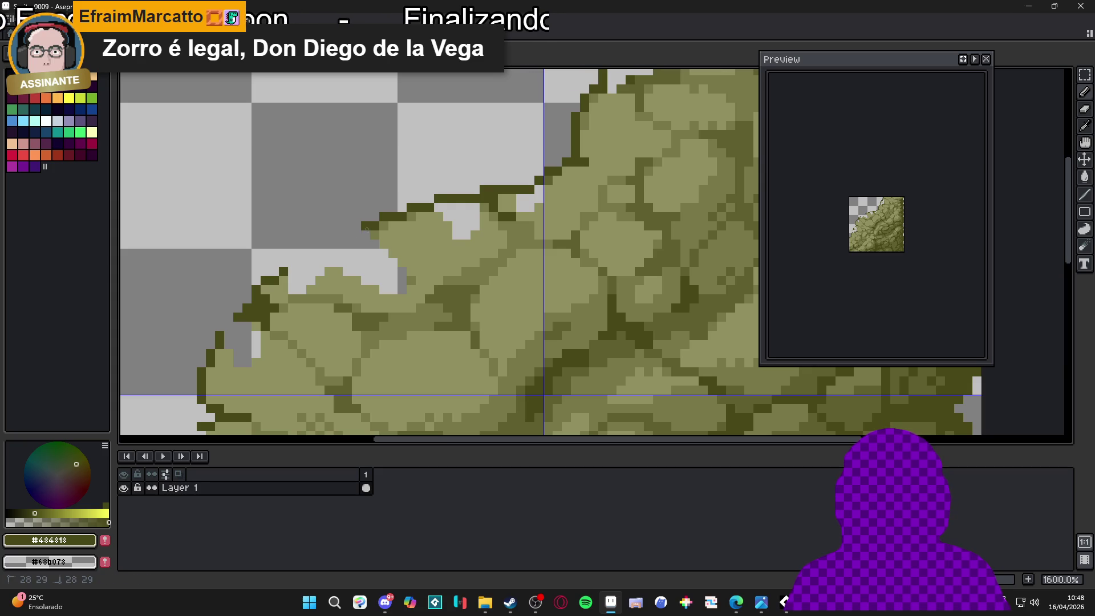
# Fill the light gaps along the rock edge with olive #909060
pyautogui.keyDown('alt'); pyautogui.click(308, 279); pyautogui.keyUp('alt')
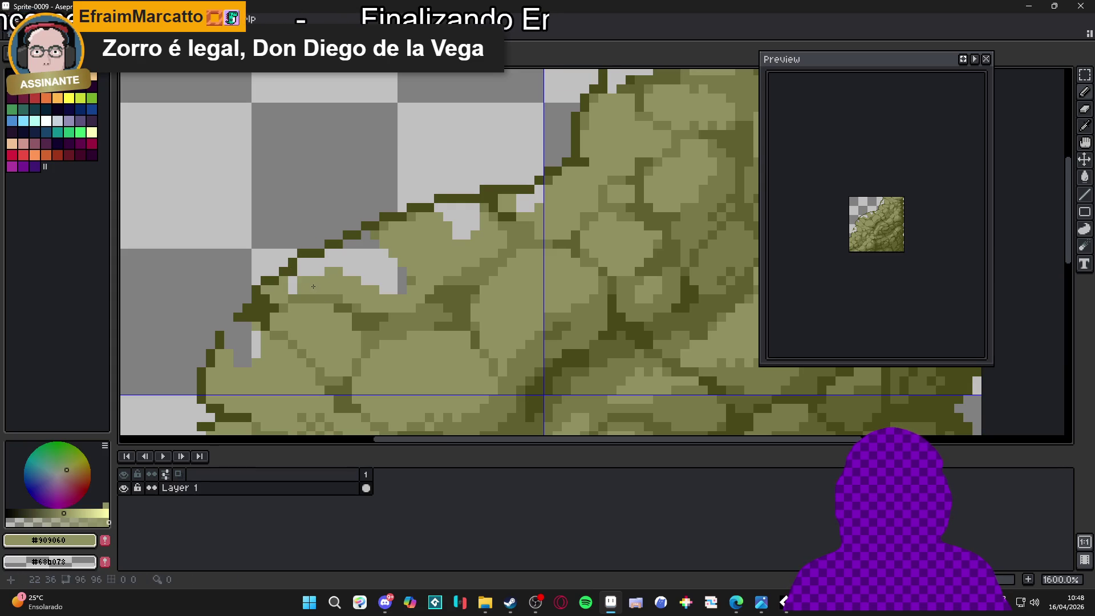
pyautogui.moveTo(360, 269)
pyautogui.mouseDown()
pyautogui.moveTo(399, 262)
pyautogui.moveTo(456, 222)
pyautogui.mouseUp()
pyautogui.moveTo(285, 234); pyautogui.dragTo(437, 203)
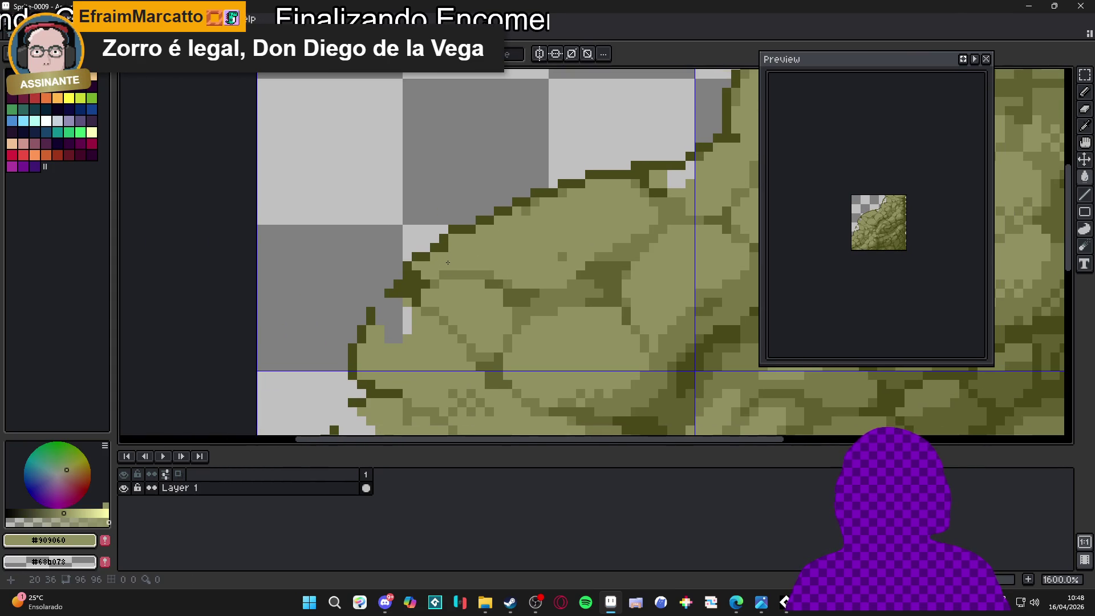
pyautogui.scroll(-1, 675, 183)
pyautogui.scroll(3, 456, 279)
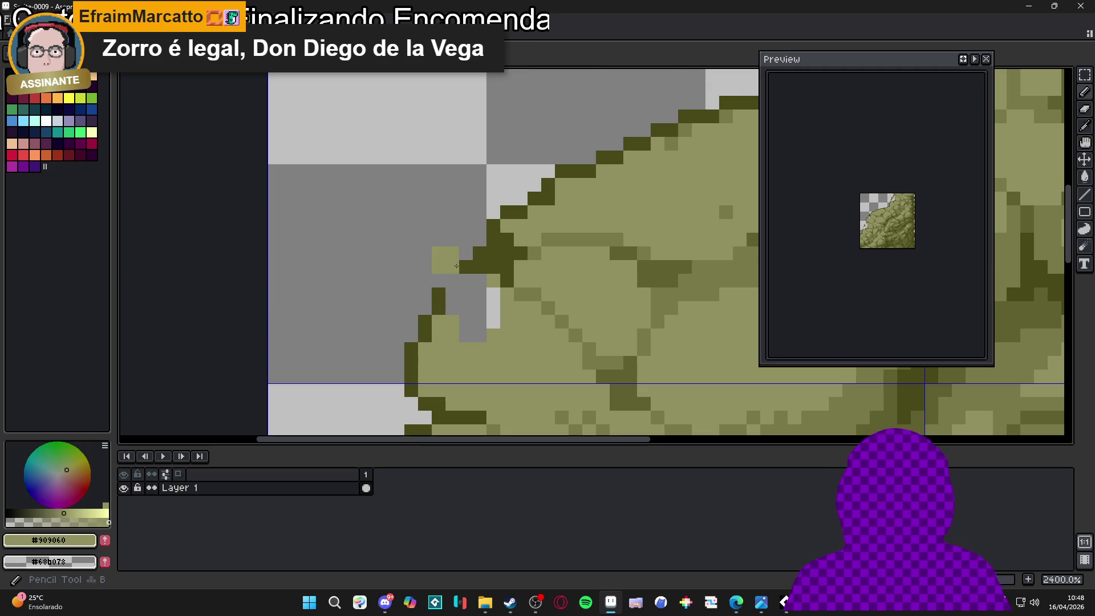
# Add a dark outline pixel and fill the small light notch with olive
pyautogui.keyDown('alt'); pyautogui.click(456, 279); pyautogui.keyUp('alt')
pyautogui.click(465, 293)
pyautogui.keyDown('alt'); pyautogui.click(507, 302); pyautogui.keyUp('alt')
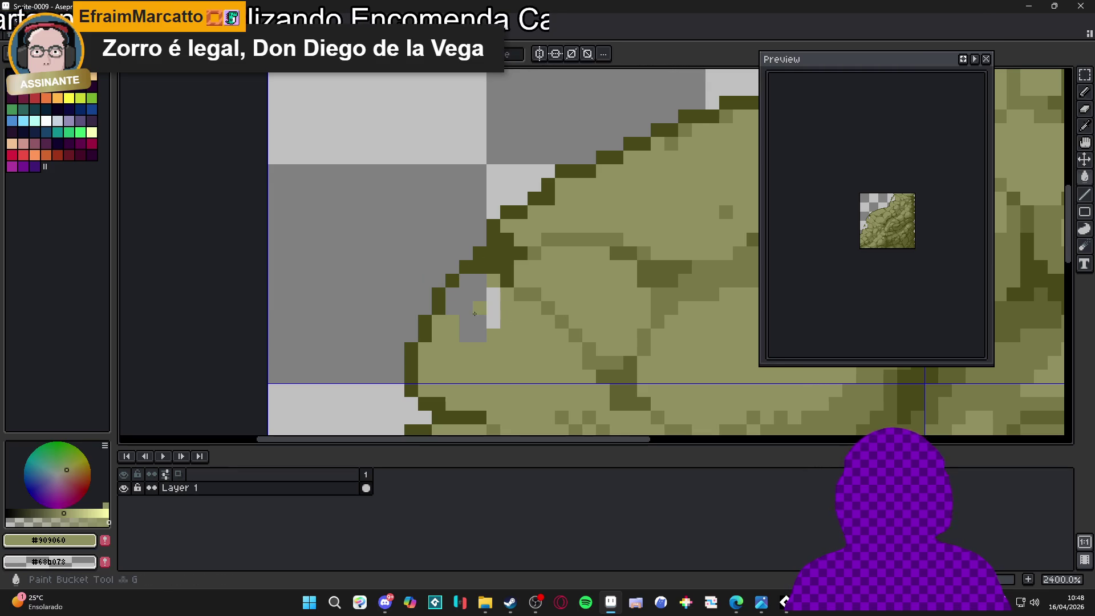
pyautogui.moveTo(479, 309); pyautogui.dragTo(468, 319)
pyautogui.scroll(-5, 456, 233)
pyautogui.scroll(1, 456, 232)
# Add one more dark outline pixel and fill the white notch at the edge with olive
pyautogui.keyDown('alt'); pyautogui.click(439, 234); pyautogui.keyUp('alt')
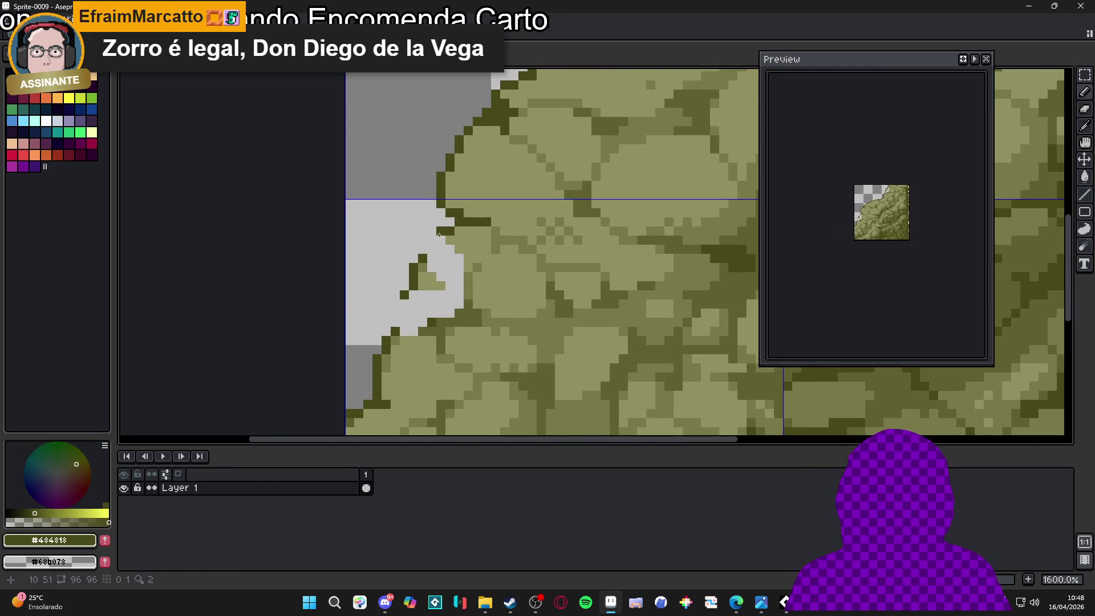
pyautogui.click(403, 309)
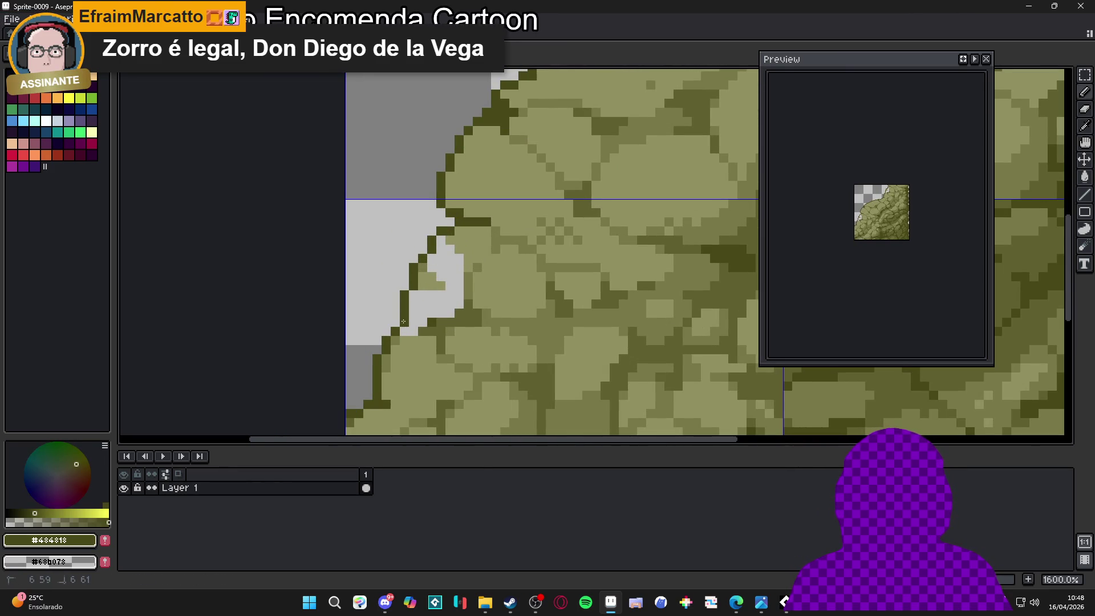
pyautogui.keyDown('alt'); pyautogui.click(462, 302); pyautogui.keyUp('alt')
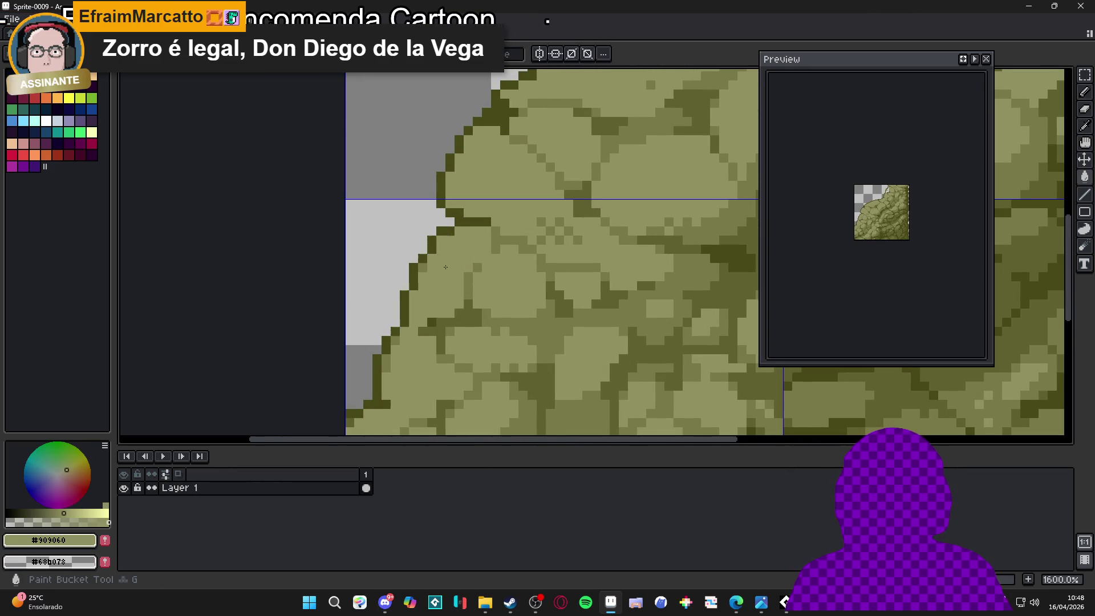
pyautogui.moveTo(462, 302); pyautogui.dragTo(434, 274)
pyautogui.scroll(-1, 454, 258)
pyautogui.scroll(-2, 454, 258)
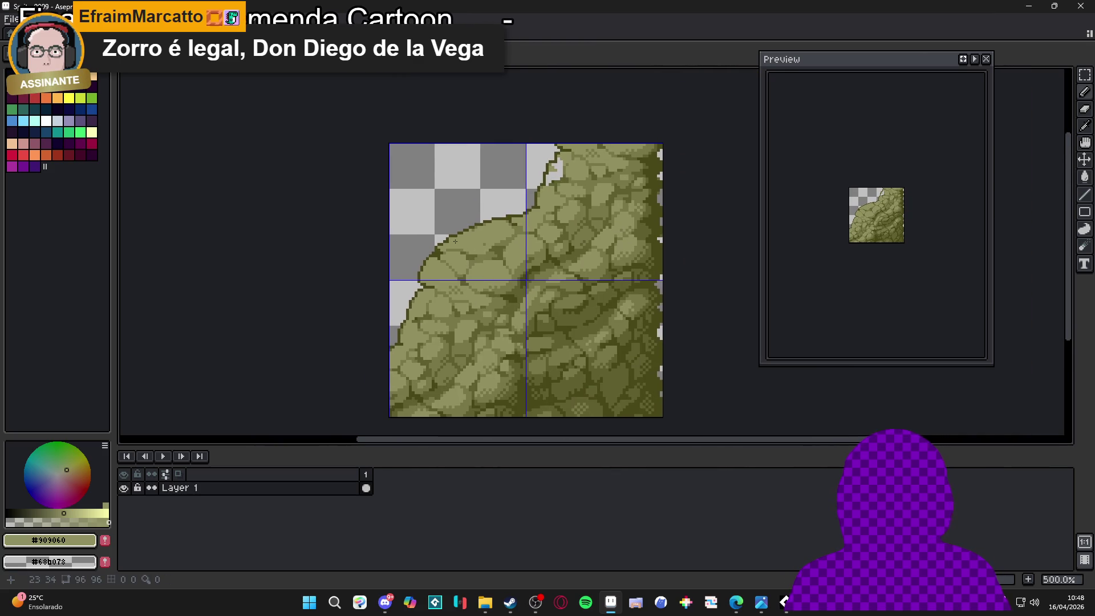
pyautogui.scroll(4, 536, 189)
pyautogui.scroll(-4, 519, 214)
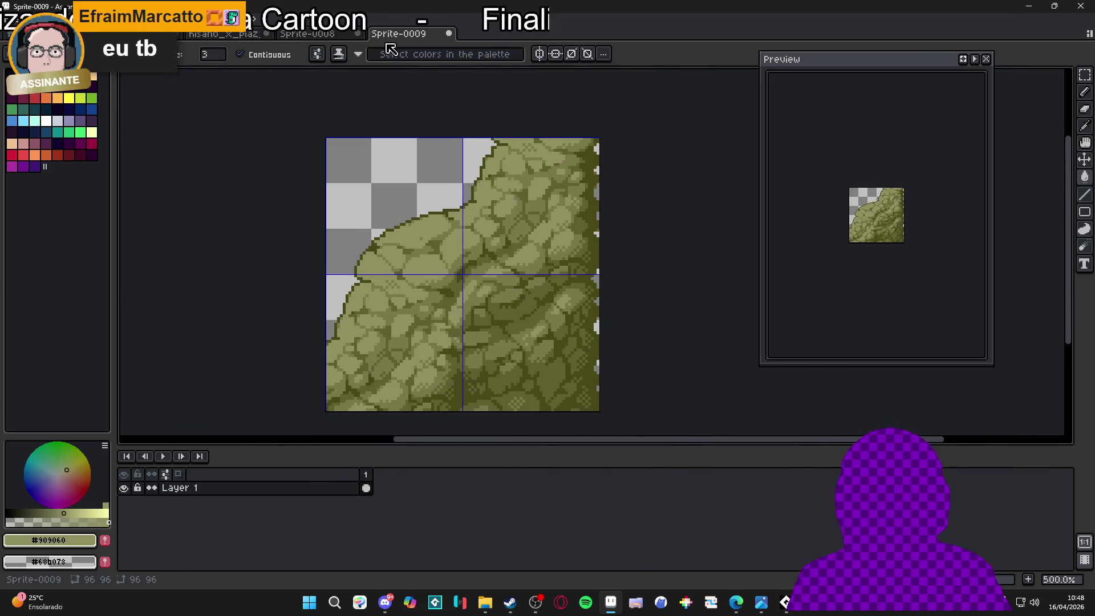
# Select and copy the whole cleaned rock tile from Sprite-0009
pyautogui.click(308, 33)
pyautogui.click(222, 33)
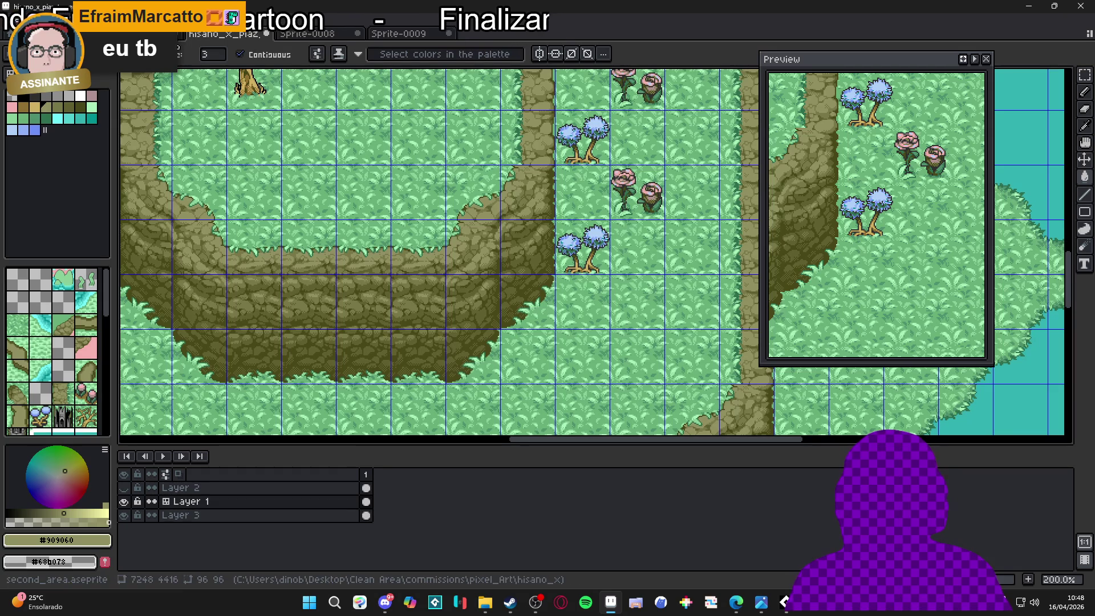
pyautogui.click(417, 35)
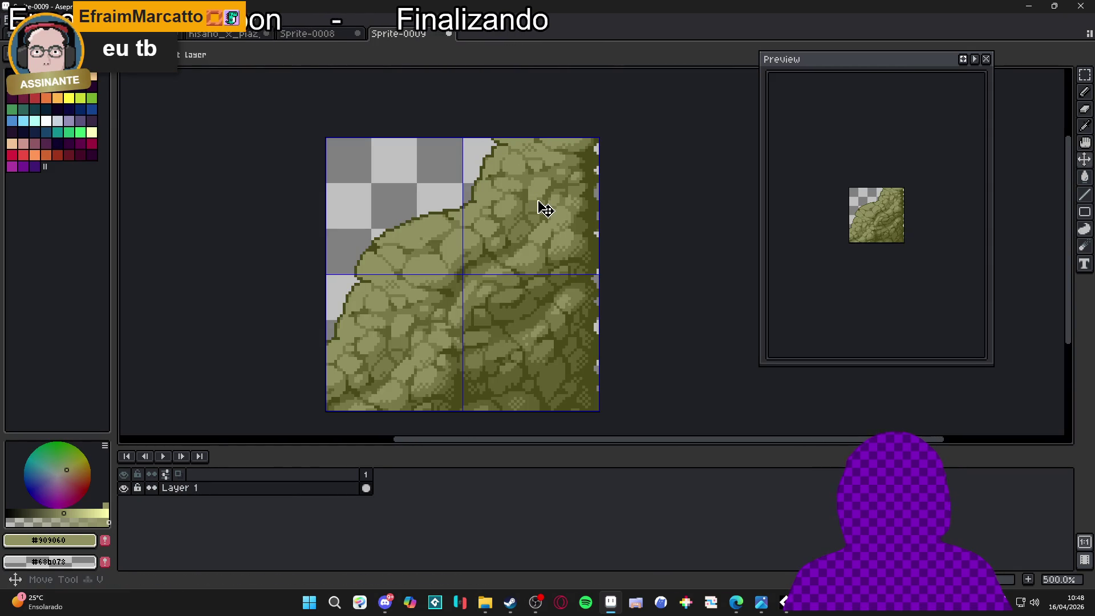
pyautogui.press('m')
pyautogui.hotkey('ctrl', 'a')
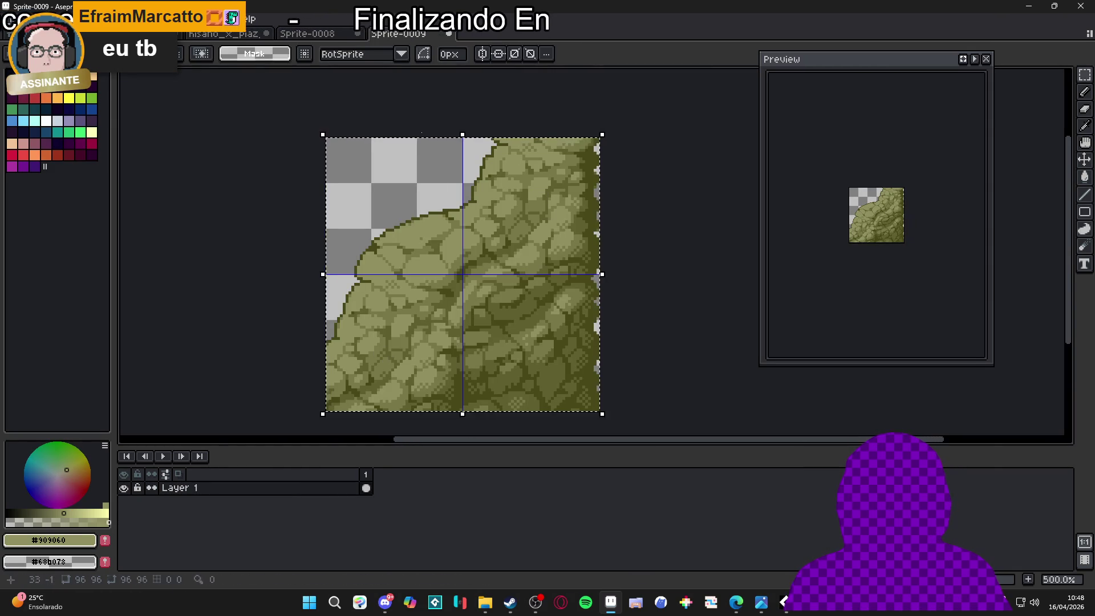
pyautogui.hotkey('ctrl', 'd')
# On second_area, clear the cliff corner tiles beside the water and paste the rock block there
pyautogui.click(142, 34)
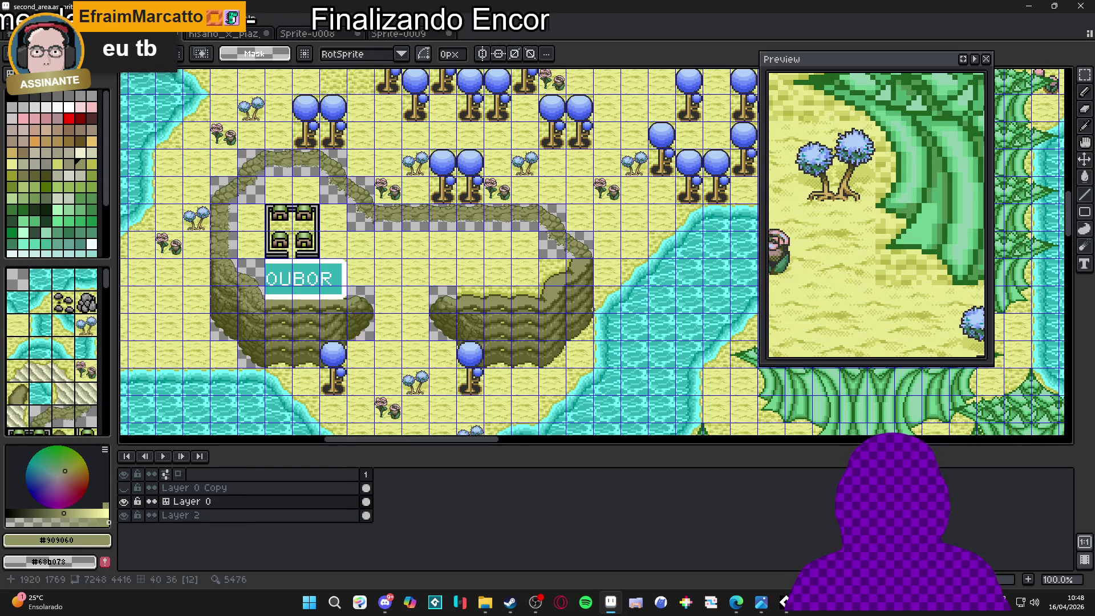
pyautogui.scroll(3, 593, 314)
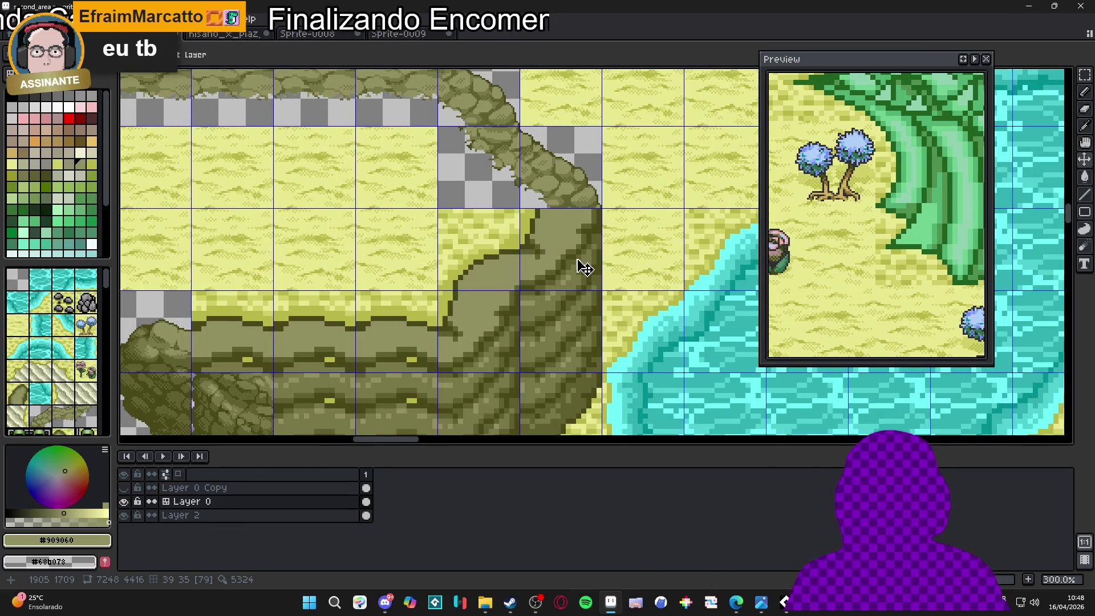
pyautogui.press('m')
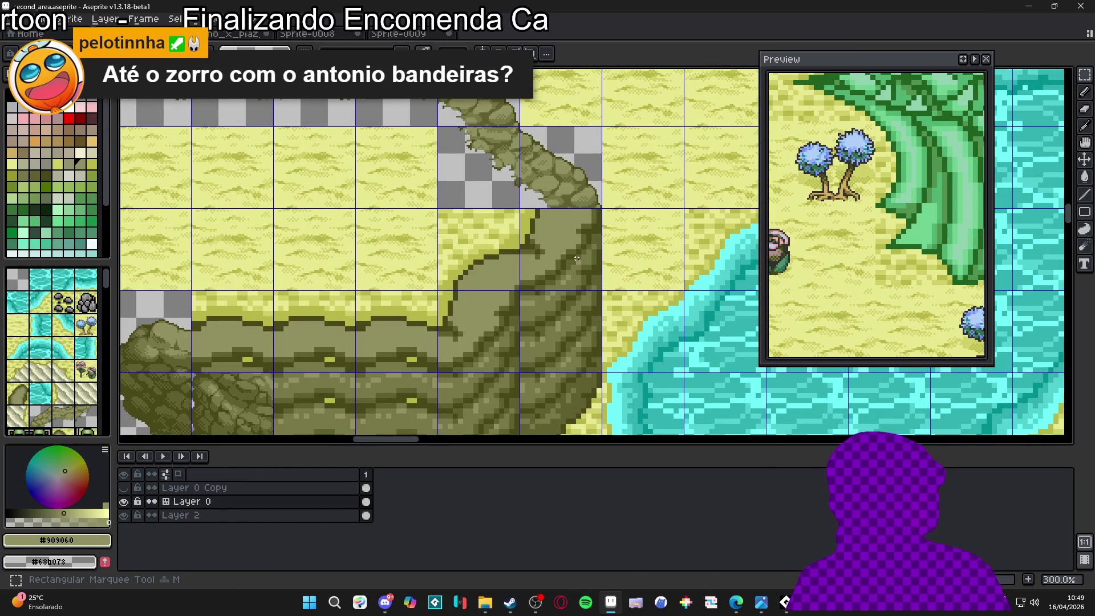
pyautogui.moveTo(577, 258); pyautogui.dragTo(503, 312)
pyautogui.press('Delete')
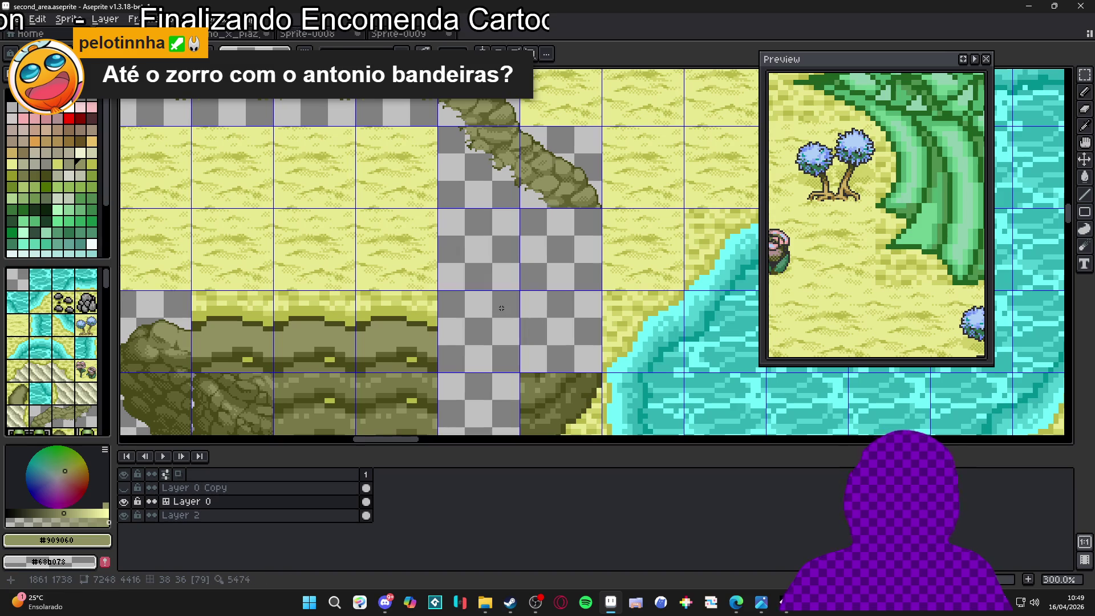
pyautogui.scroll(-2, 501, 305)
pyautogui.hotkey('ctrl', 'v')
pyautogui.moveTo(648, 208)
pyautogui.mouseDown()
pyautogui.moveTo(619, 140)
pyautogui.moveTo(637, 140)
pyautogui.moveTo(673, 233)
pyautogui.mouseUp()
pyautogui.scroll(2, 650, 182)
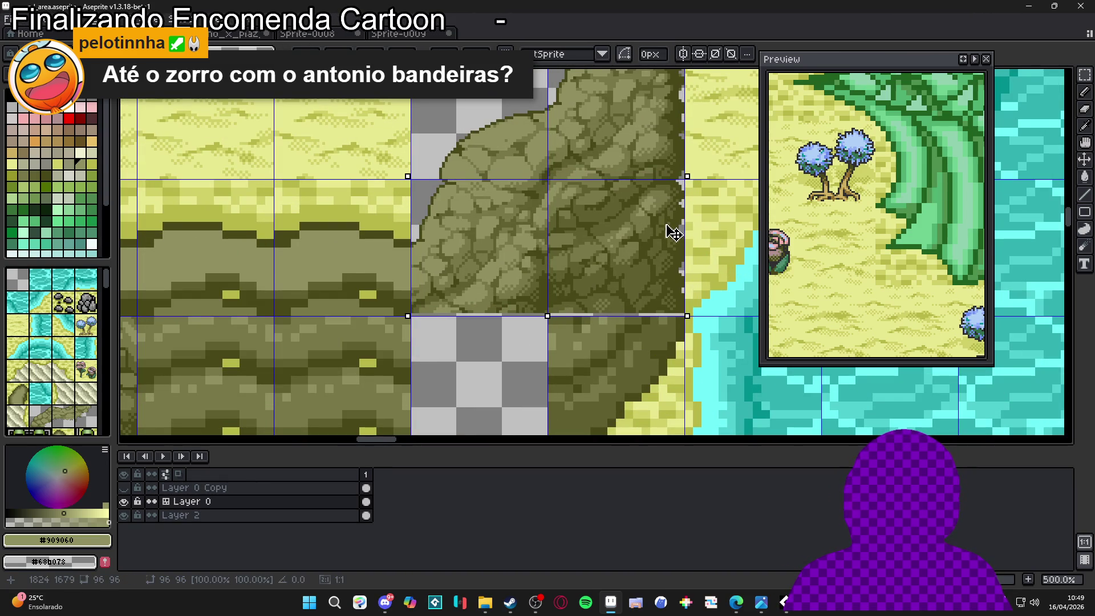
pyautogui.scroll(-1, 648, 244)
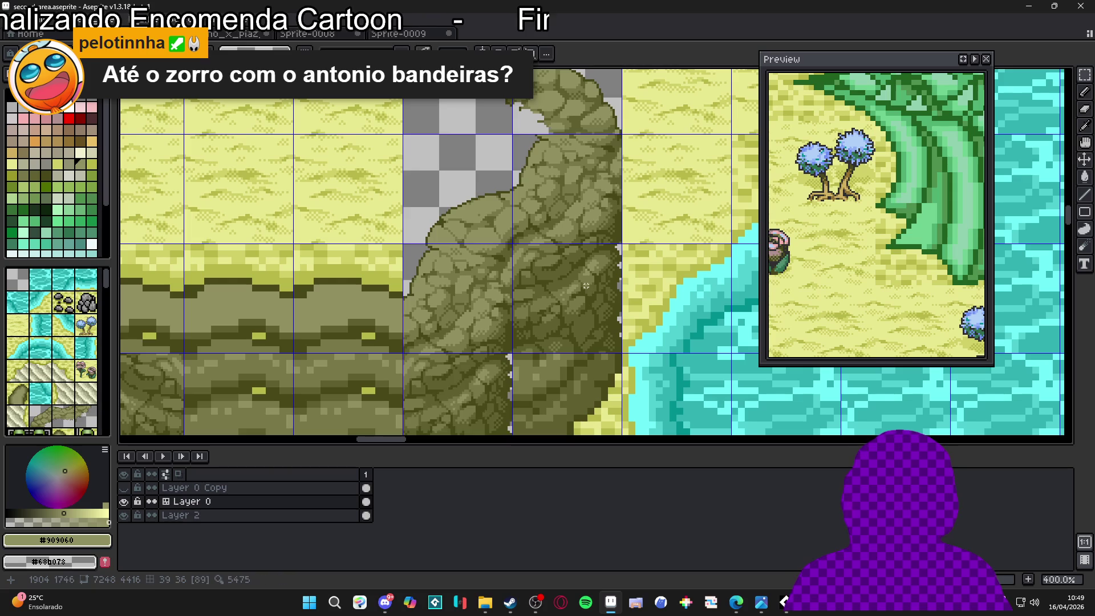
pyautogui.scroll(-1, 588, 275)
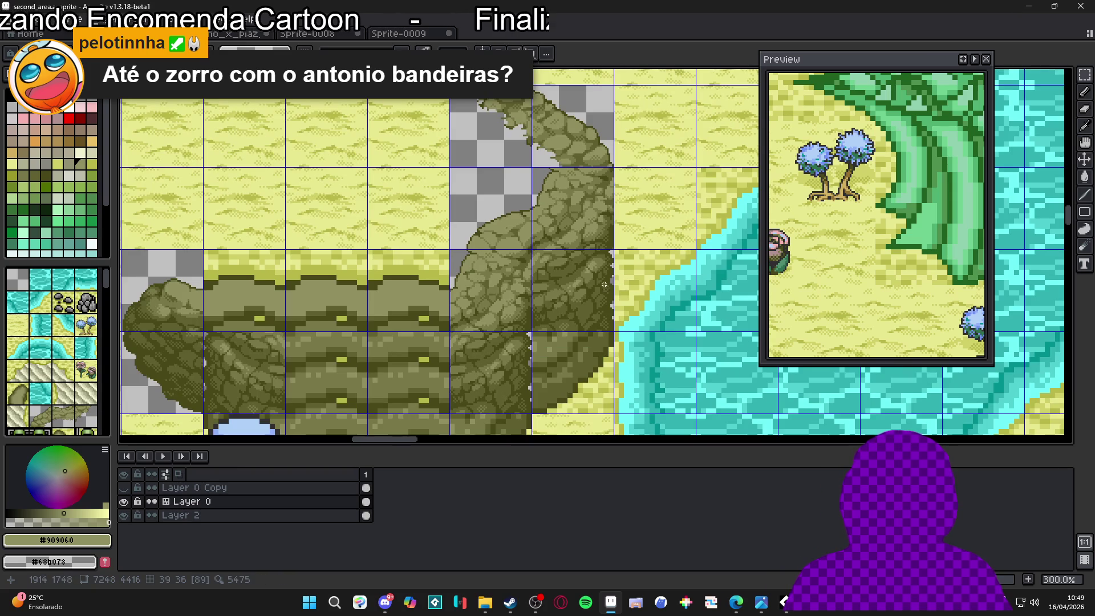
pyautogui.hotkey('ctrl', "'")
# Try nudging one corner rock tile slightly, cancel the move, and return to Sprite-0009
pyautogui.click(395, 35)
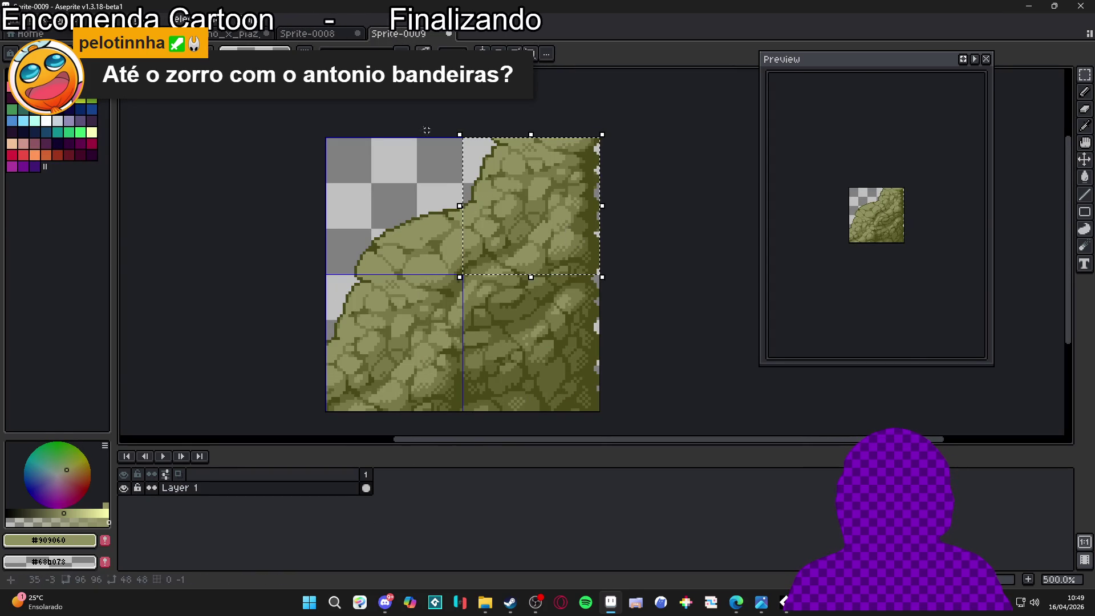
pyautogui.click(143, 35)
pyautogui.scroll(1, 538, 214)
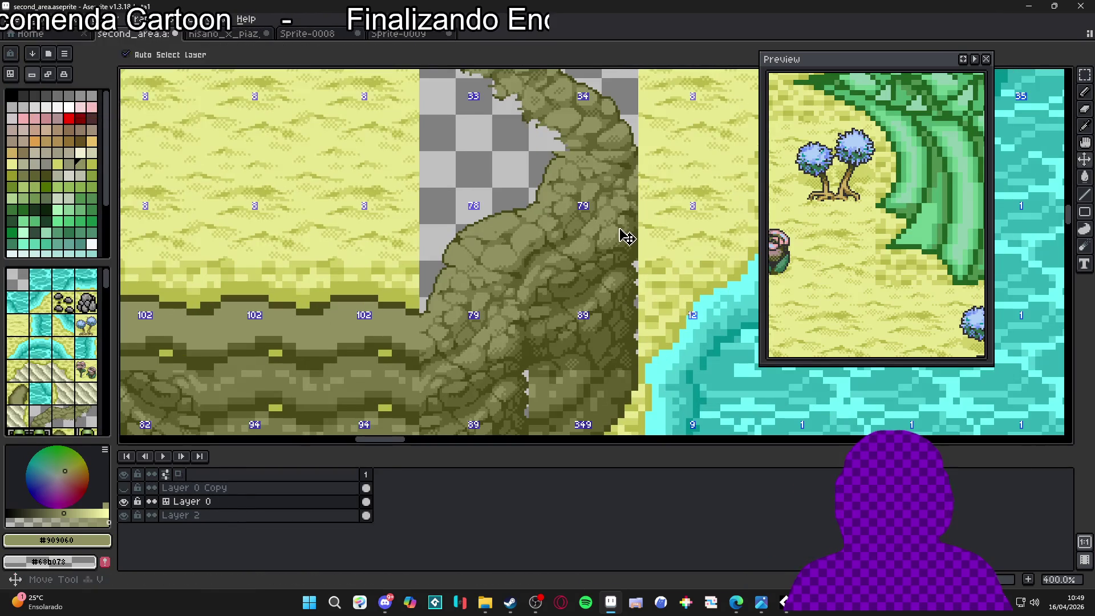
pyautogui.press('m')
pyautogui.click(600, 216)
pyautogui.press('Delete')
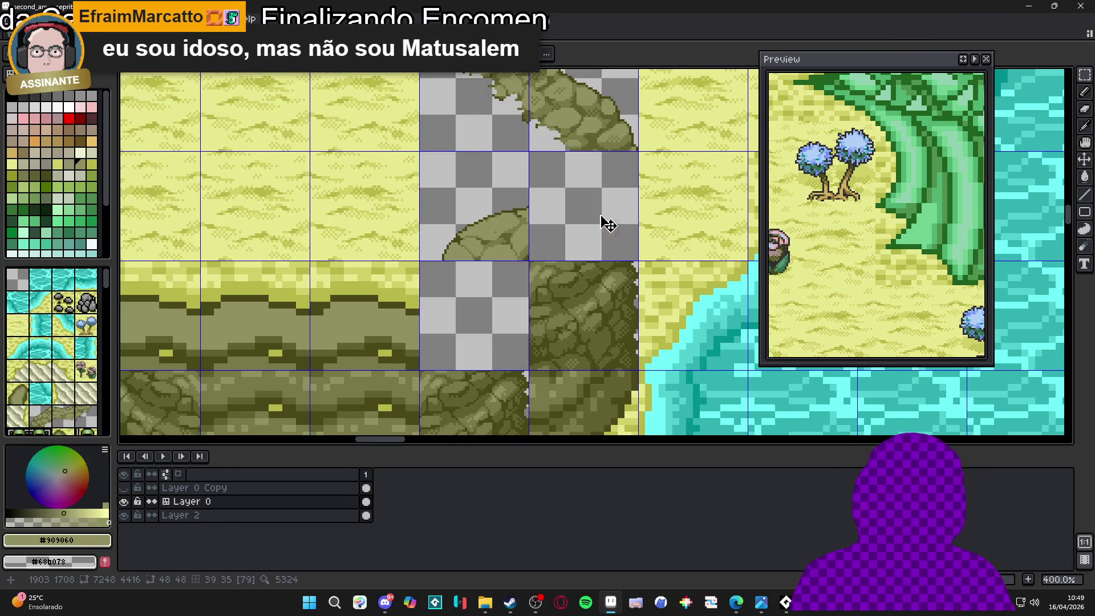
pyautogui.moveTo(606, 183); pyautogui.dragTo(611, 178)
pyautogui.press('Escape')
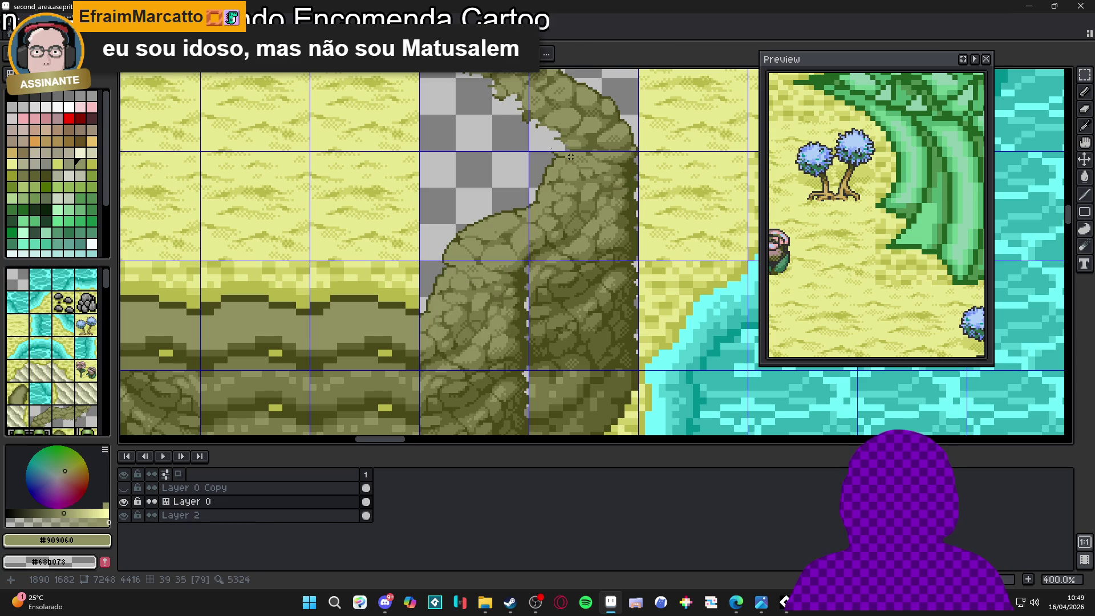
pyautogui.hotkey('ctrl', 'alt', 'n')
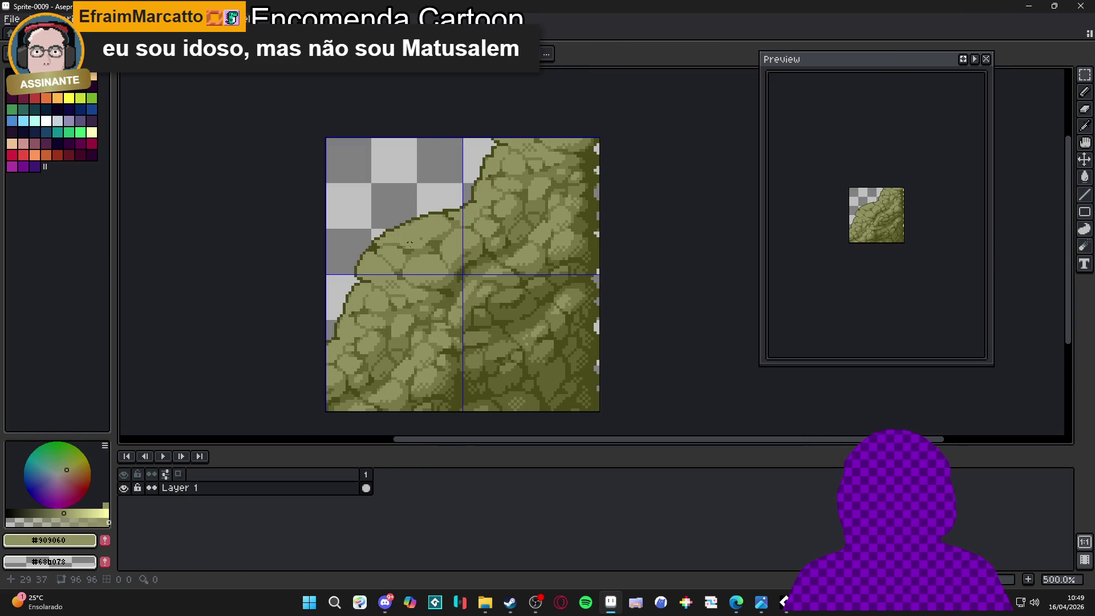
# Copy a one-by-two block of cliff tiles from the hisano_x_piaz_tower_48 map
pyautogui.hotkey('ctrl', 'Tab')
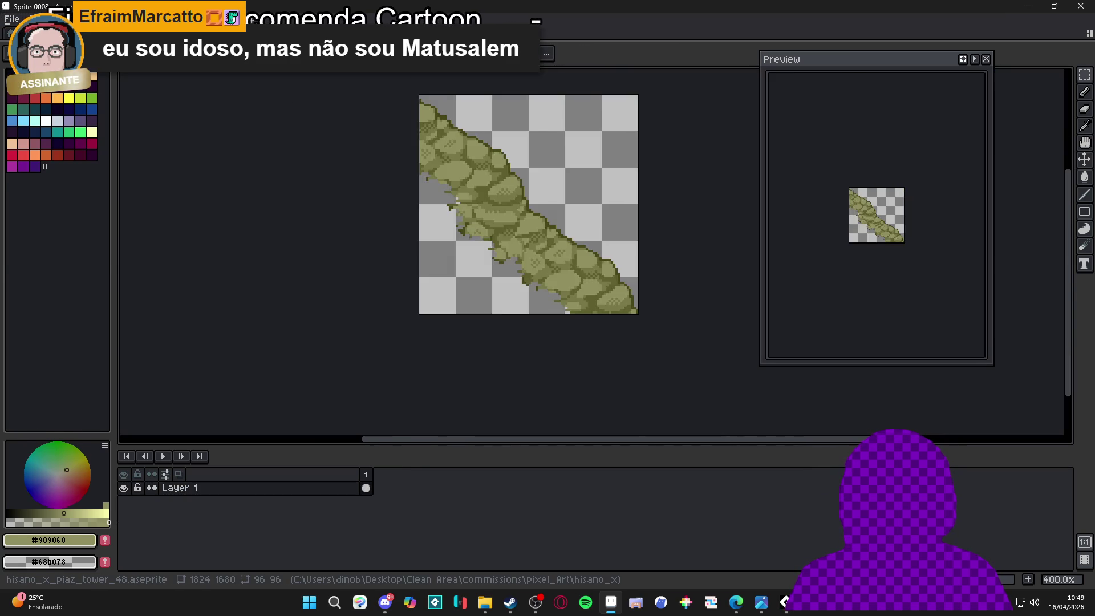
pyautogui.hotkey('ctrl', 'Tab')
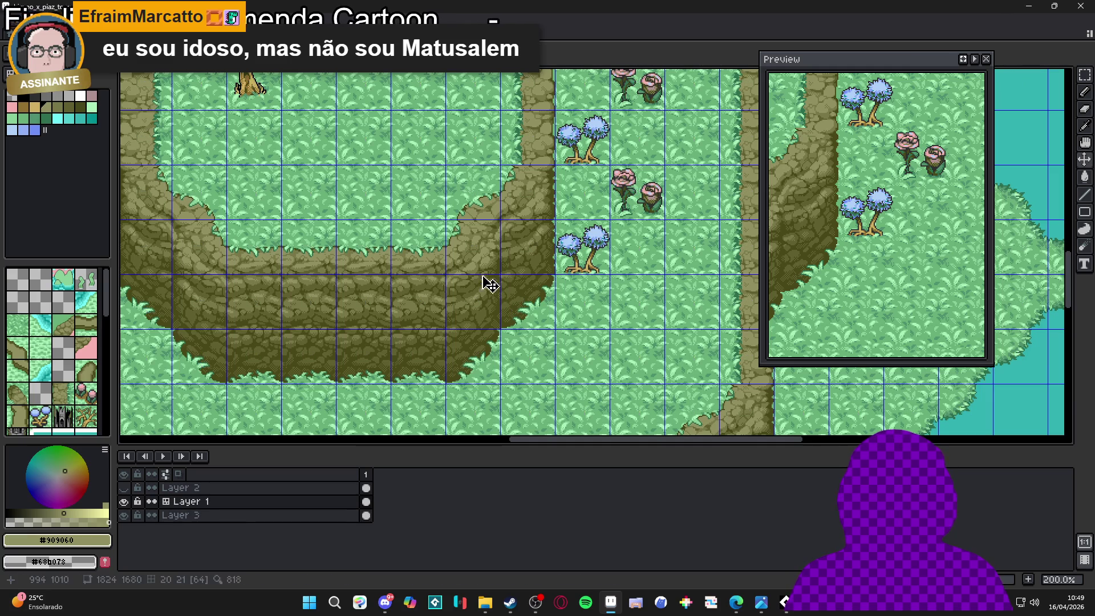
pyautogui.moveTo(485, 258); pyautogui.dragTo(487, 311)
pyautogui.hotkey('ctrl', 'Tab')
# Clear Sprite-0009 and paste the copied rock cliff-side tile into it
pyautogui.moveTo(523, 190); pyautogui.dragTo(368, 190)
pyautogui.hotkey('ctrl', 'a')
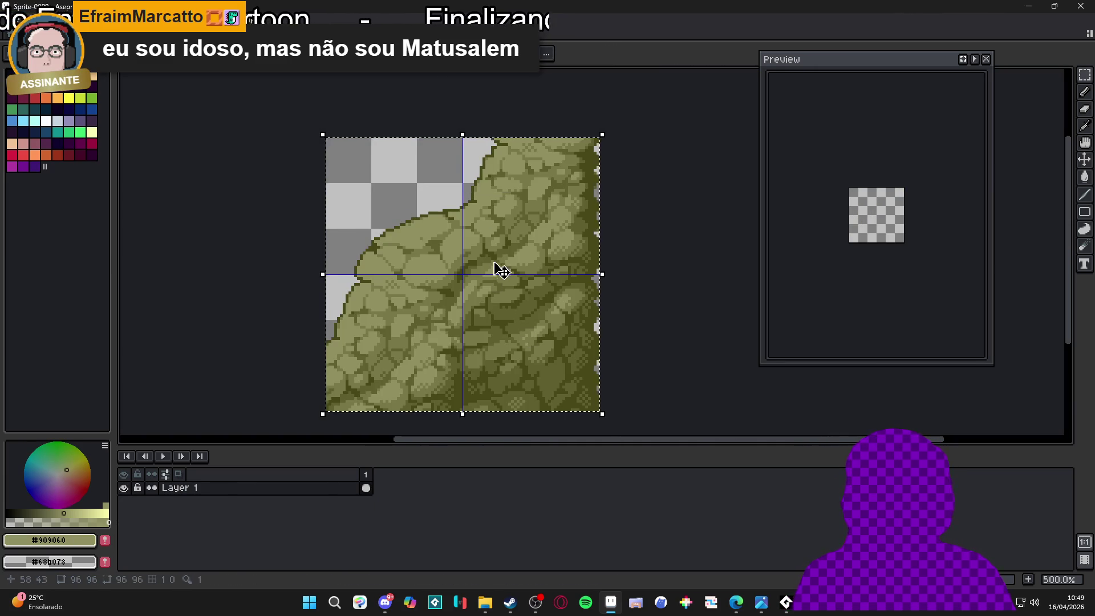
pyautogui.press('Delete')
pyautogui.hotkey('ctrl', 'v')
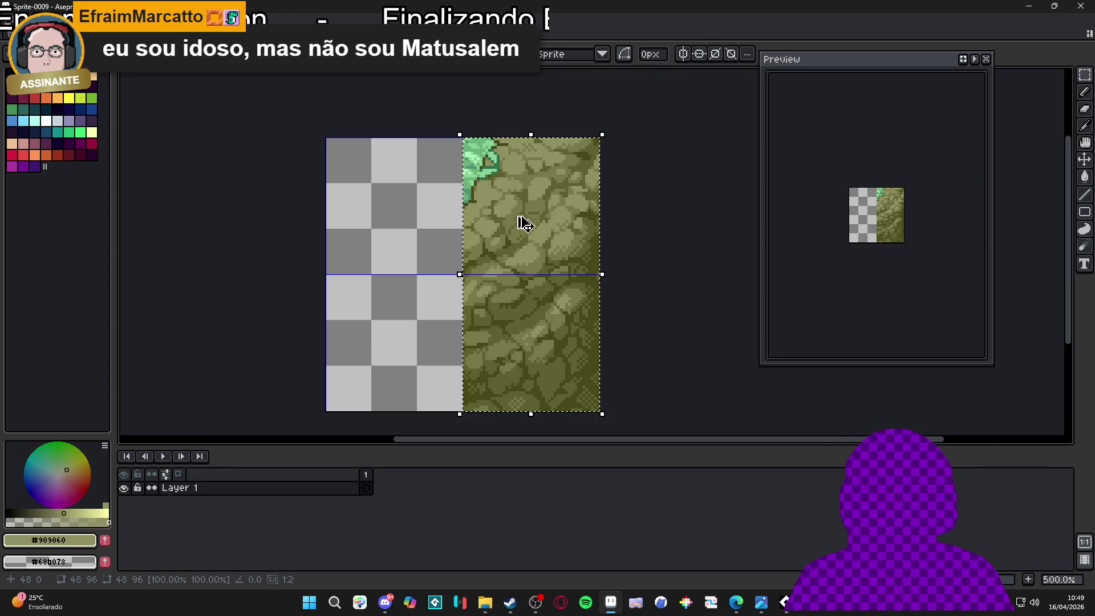
pyautogui.scroll(2, 474, 155)
pyautogui.press('b')
# Replace the grass green, #88d098 and #a8f0b8 pixels with transparency
pyautogui.keyDown('alt'); pyautogui.click(471, 153); pyautogui.keyUp('alt')
pyautogui.hotkey('shift', 'r')
pyautogui.click(795, 126)
pyautogui.keyDown('alt'); pyautogui.click(476, 150); pyautogui.keyUp('alt')
pyautogui.hotkey('shift', 'r')
pyautogui.click(785, 121)
pyautogui.keyDown('alt'); pyautogui.click(479, 154); pyautogui.keyUp('alt')
pyautogui.hotkey('shift', 'r')
pyautogui.press('Return')
# Make the dark greens #509070 and #307050 transparent too
pyautogui.keyDown('alt'); pyautogui.click(485, 167); pyautogui.keyUp('alt')
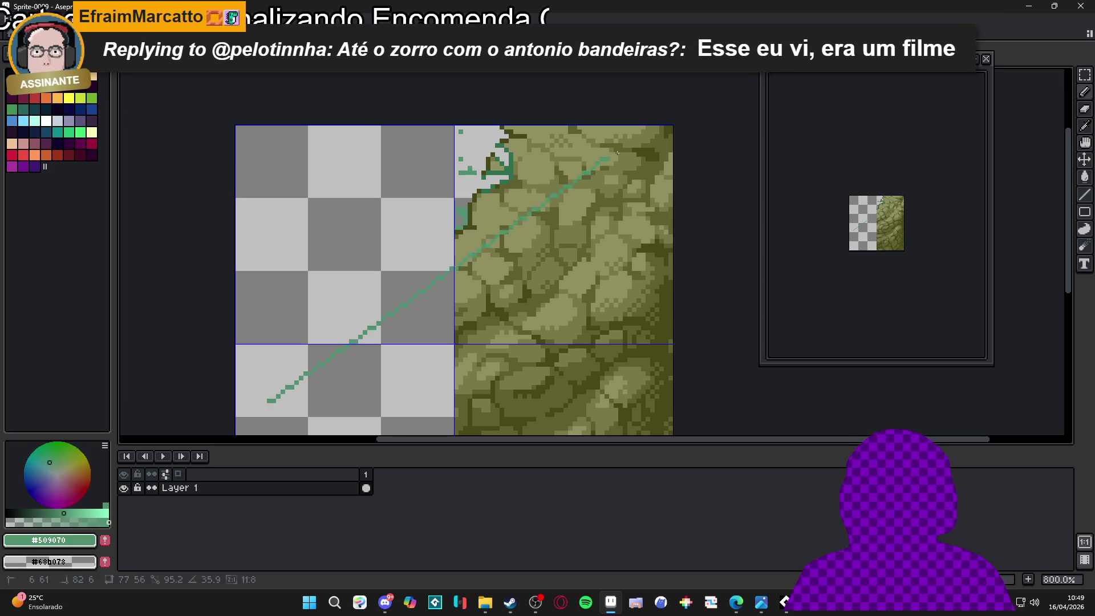
pyautogui.hotkey('shift', 'r')
pyautogui.click(781, 131)
pyautogui.scroll(2, 491, 163)
pyautogui.keyDown('alt'); pyautogui.click(491, 163); pyautogui.keyUp('alt')
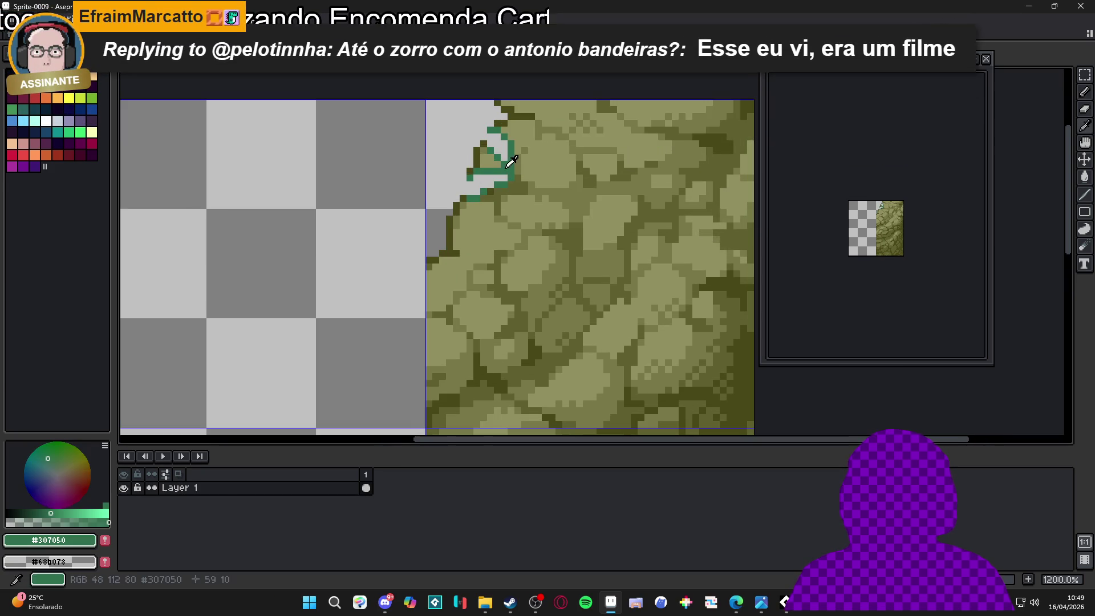
pyautogui.scroll(-3, 490, 162)
pyautogui.hotkey('shift', 'r')
pyautogui.click(767, 132)
pyautogui.scroll(-2, 555, 183)
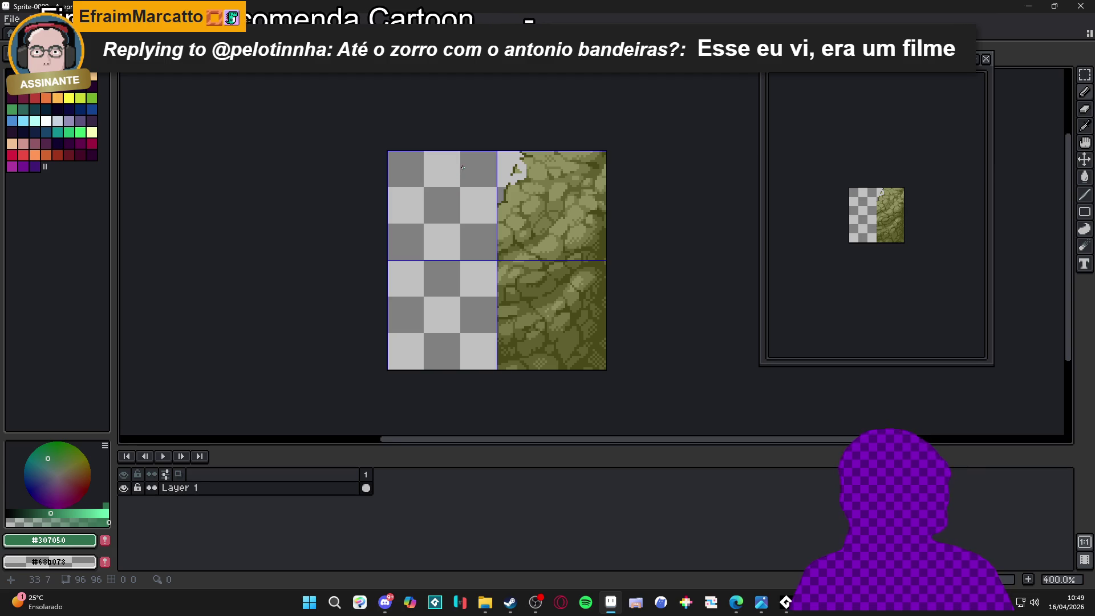
pyautogui.hotkey('ctrl', 'Tab')
pyautogui.hotkey('ctrl', 'Tab')
pyautogui.hotkey('ctrl', 'Tab')
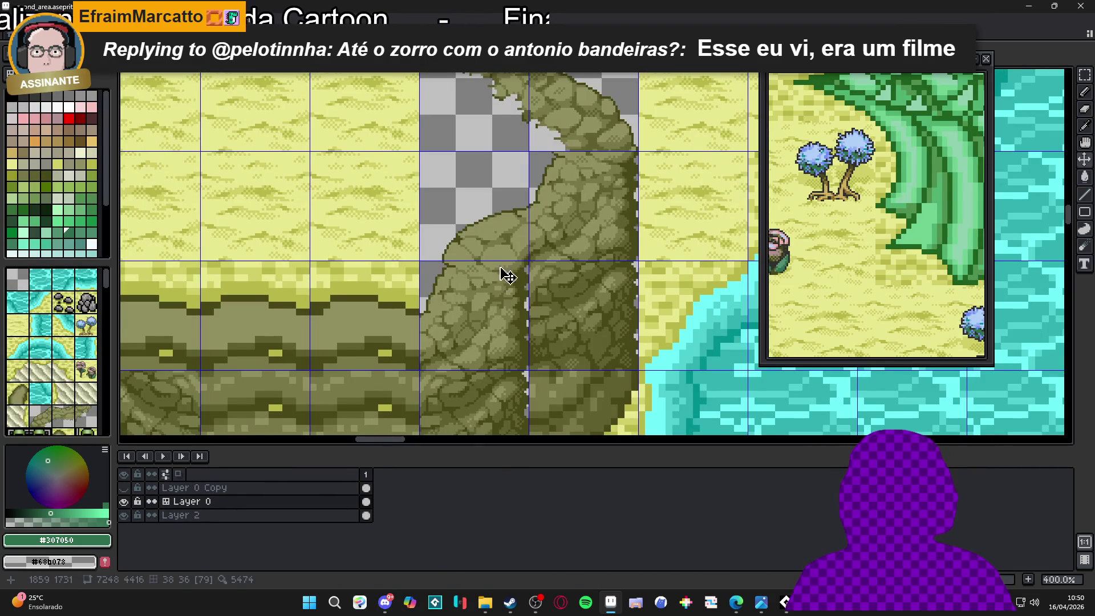
# Paste the rock block onto second_area's cliff side and commit it
pyautogui.scroll(-1, 510, 250)
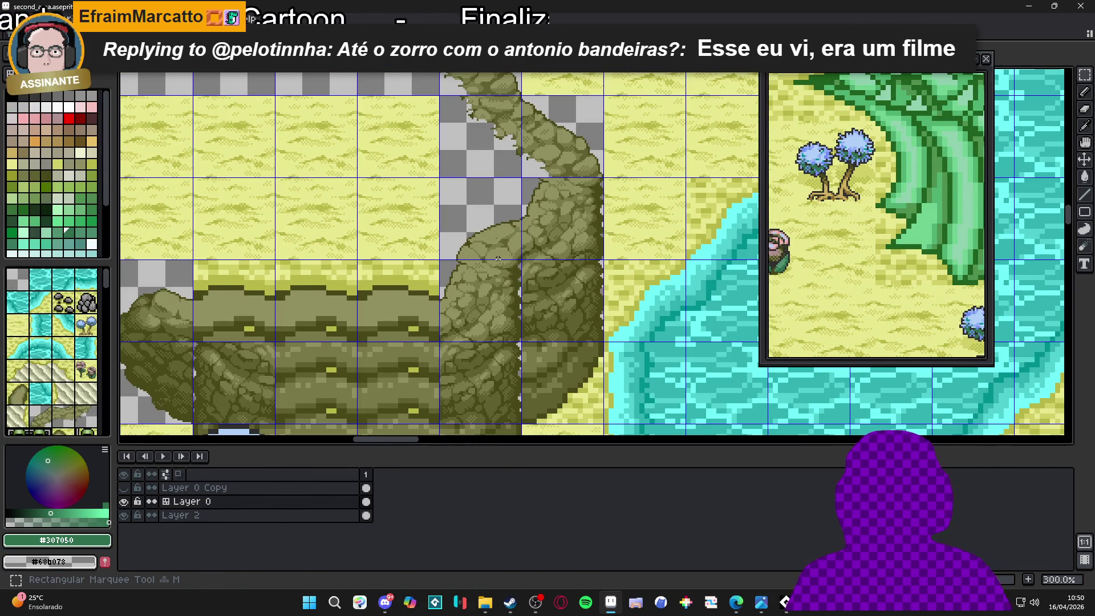
pyautogui.hotkey('ctrl', 'v')
pyautogui.moveTo(614, 247)
pyautogui.mouseDown()
pyautogui.moveTo(506, 277)
pyautogui.moveTo(461, 360)
pyautogui.moveTo(478, 248)
pyautogui.mouseUp()
pyautogui.press('Return')
# Clear the tile column under the cliff and fill it with a repasted rock block
pyautogui.moveTo(482, 211); pyautogui.dragTo(482, 262)
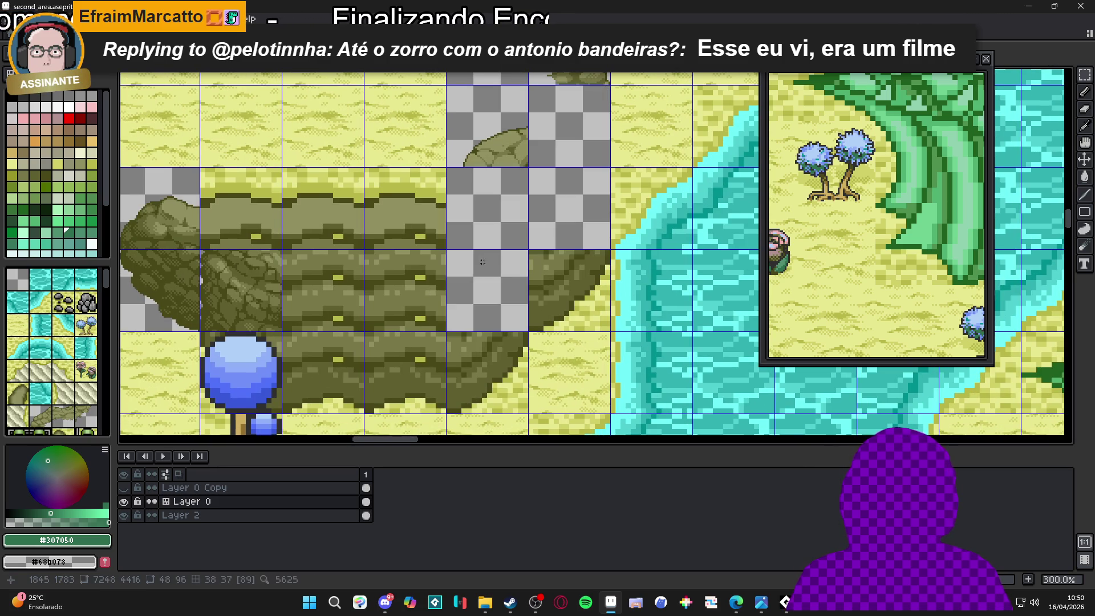
pyautogui.hotkey('ctrl', 'z')
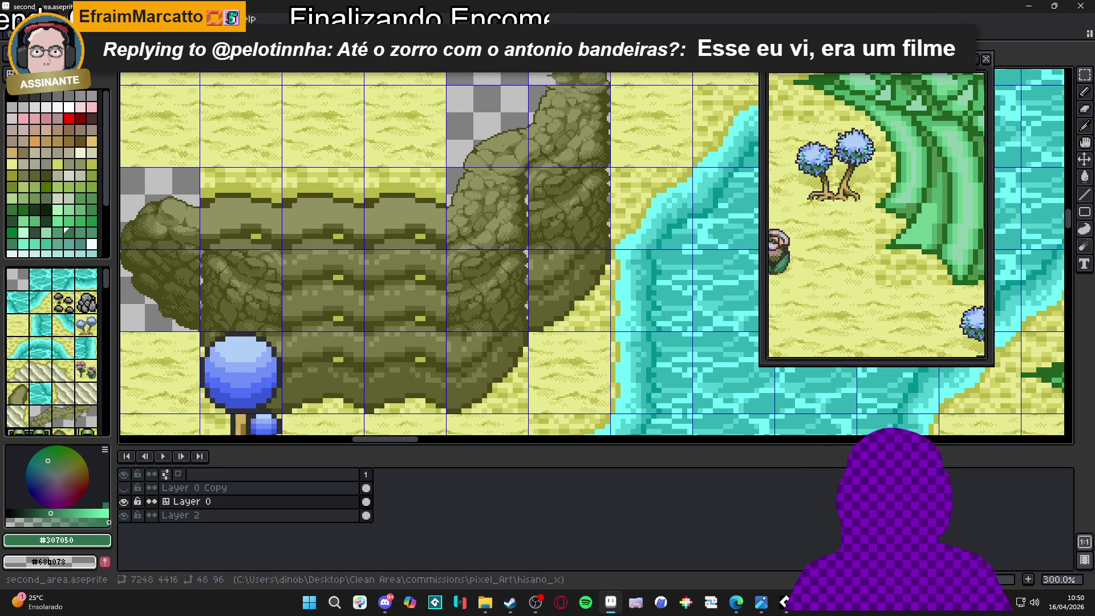
pyautogui.press('Delete')
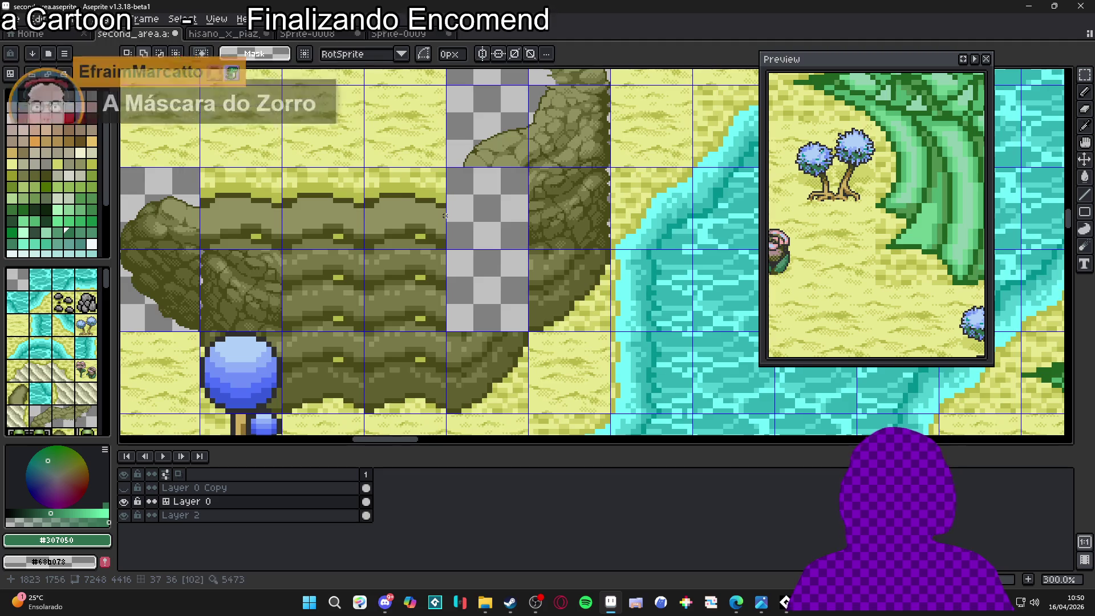
pyautogui.scroll(2, 481, 209)
pyautogui.hotkey('ctrl', 'v')
pyautogui.moveTo(664, 207)
pyautogui.mouseDown()
pyautogui.moveTo(457, 244)
pyautogui.moveTo(488, 235)
pyautogui.mouseUp()
pyautogui.press('Return')
pyautogui.scroll(-3, 482, 231)
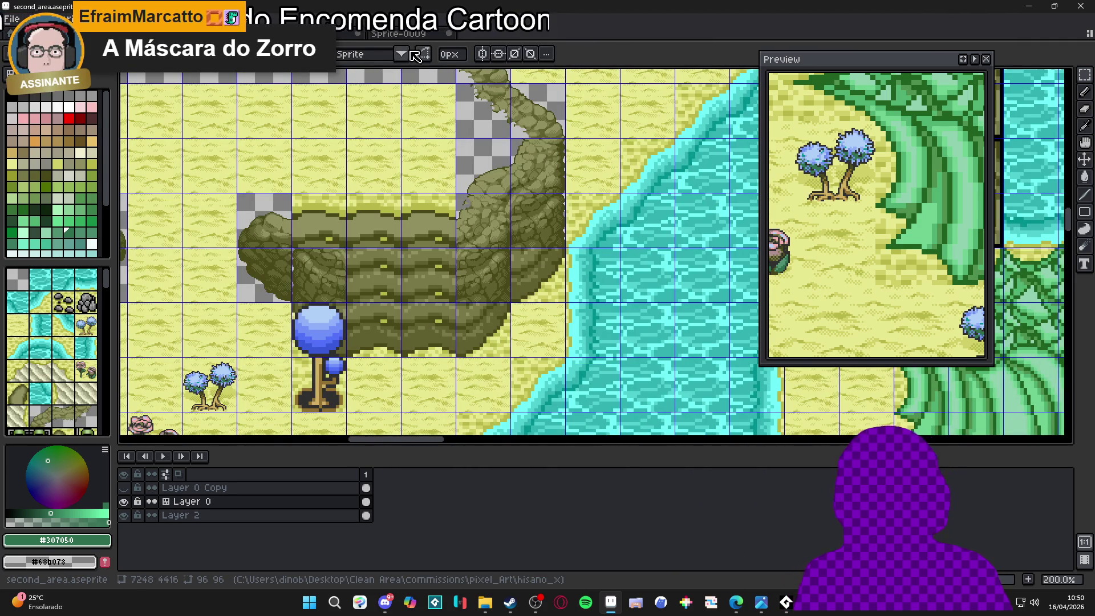
# Bring up the hisano_x_piaz_tower_48 map with tile index numbers toggled
pyautogui.click(425, 34)
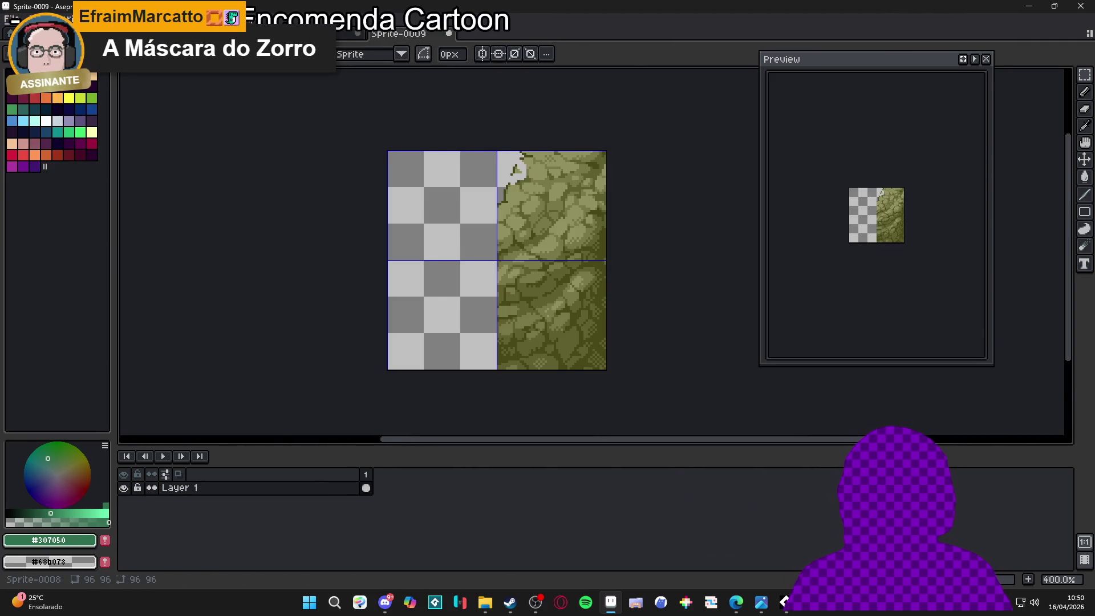
pyautogui.click(308, 34)
pyautogui.click(217, 34)
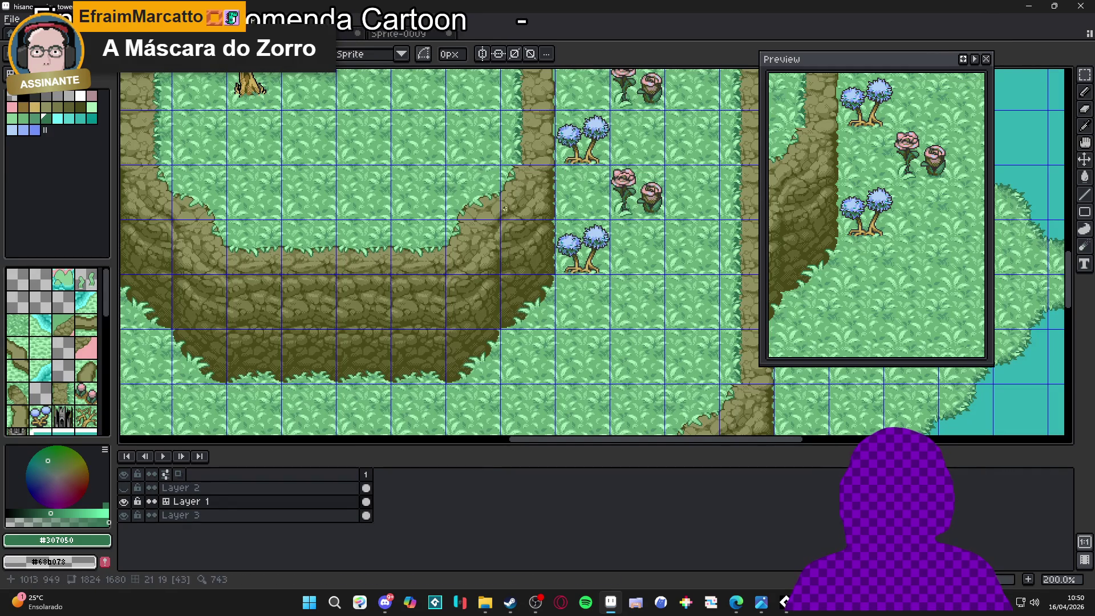
pyautogui.press('Tab')
pyautogui.press('Tab')
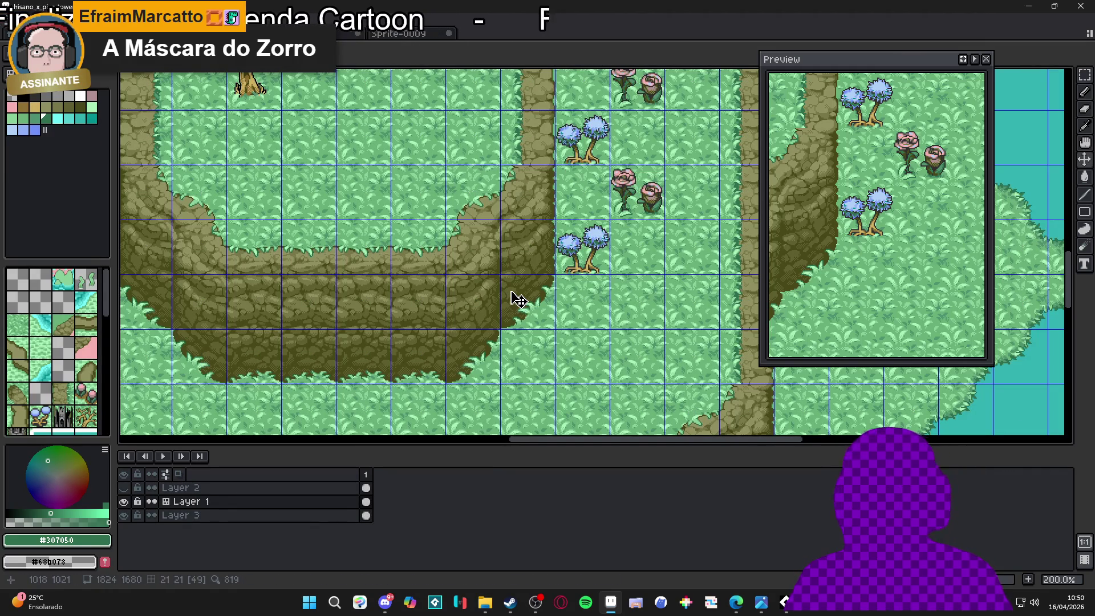
pyautogui.press('m')
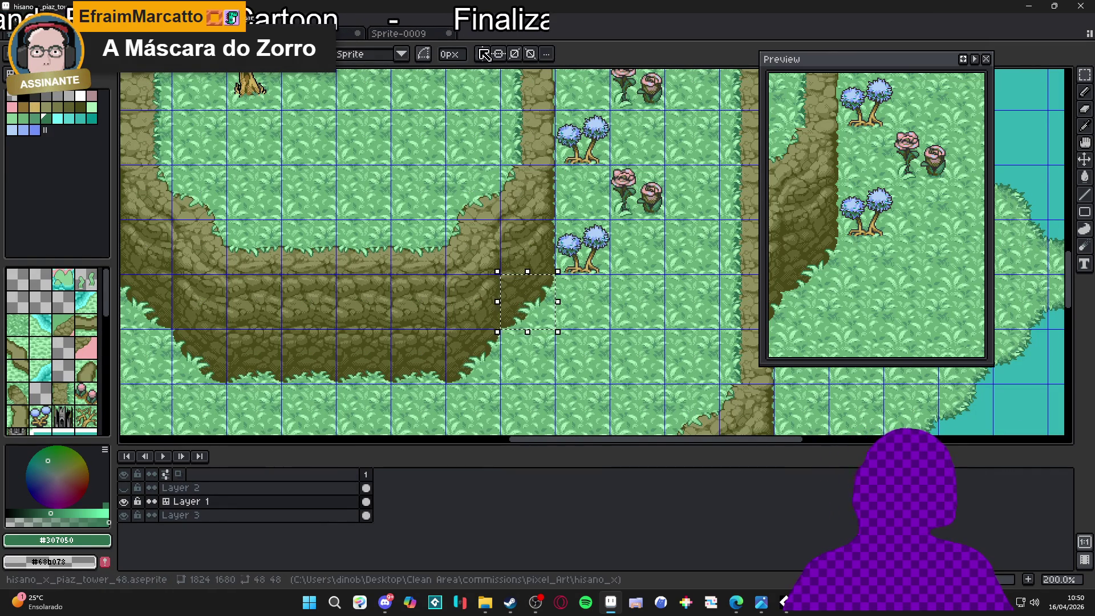
# Paste the copied grass corner tile into Sprite-0009's bottom-right quarter
pyautogui.click(399, 33)
pyautogui.hotkey('ctrl', 'z')
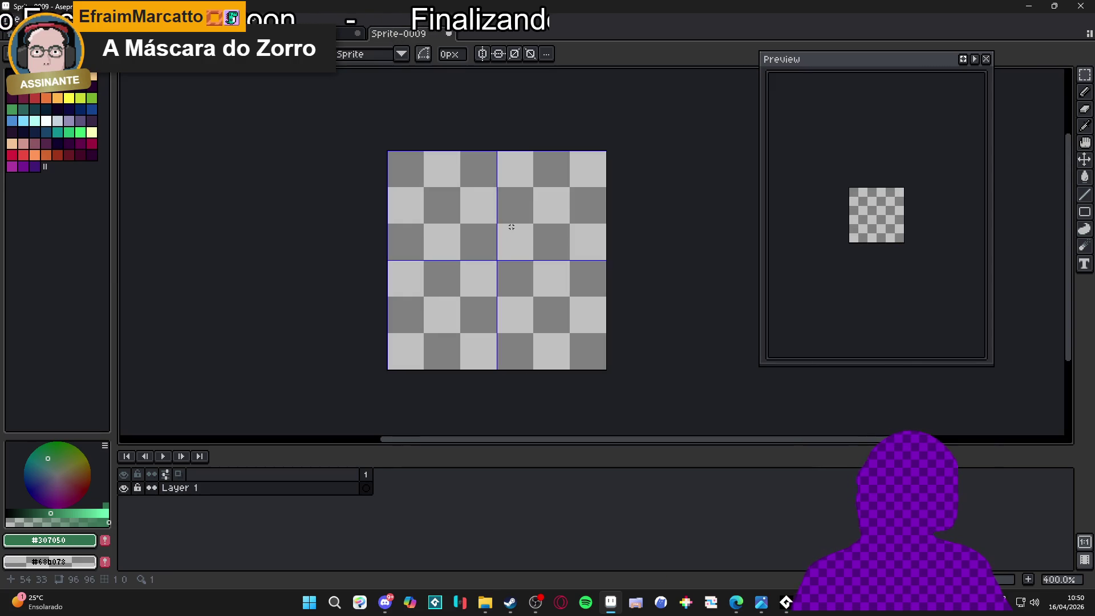
pyautogui.hotkey('ctrl', 'v')
pyautogui.moveTo(606, 275)
pyautogui.mouseDown()
pyautogui.moveTo(561, 322)
pyautogui.moveTo(604, 342)
pyautogui.mouseUp()
pyautogui.scroll(2, 562, 322)
pyautogui.press('Return')
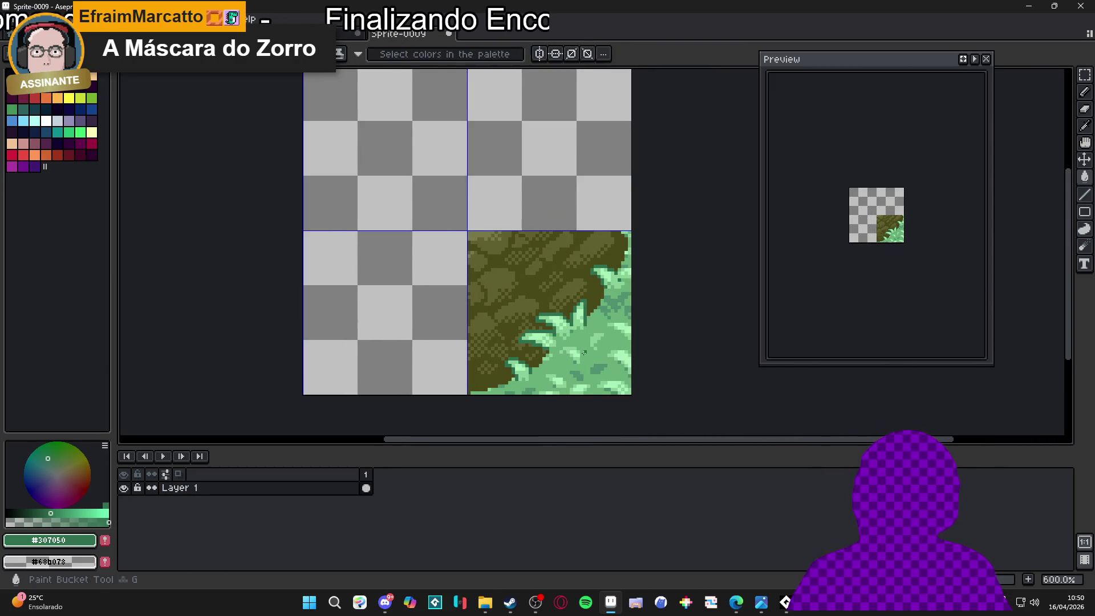
# Turn the #68b078, #88d098 and #307050 greens transparent
pyautogui.keyDown('alt'); pyautogui.click(605, 342); pyautogui.keyUp('alt')
pyautogui.hotkey('shift', 'r')
pyautogui.click(800, 127)
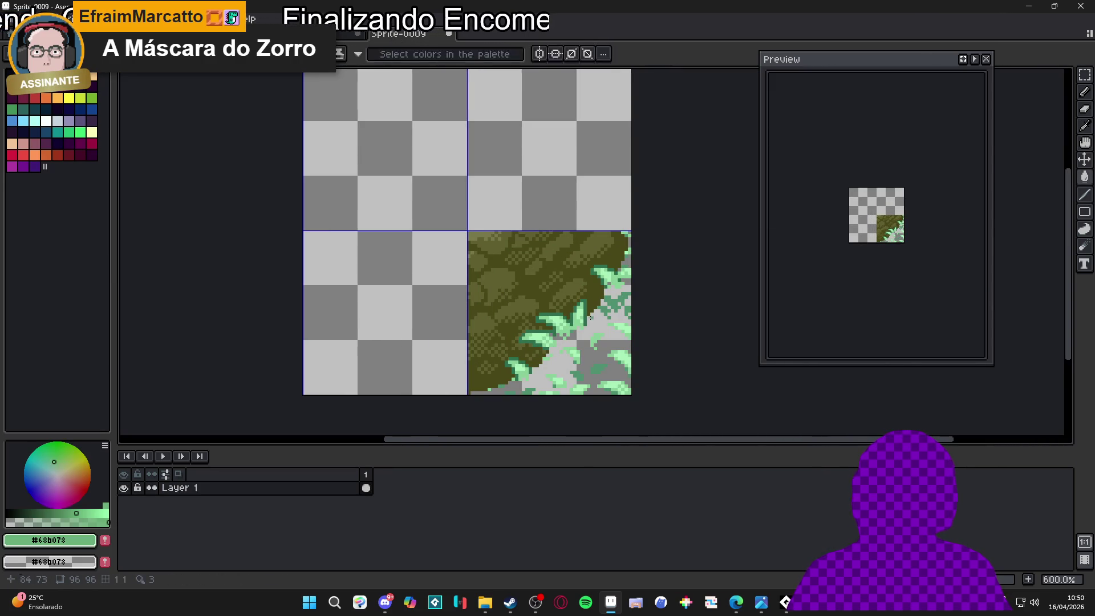
pyautogui.keyDown('alt'); pyautogui.click(559, 322); pyautogui.keyUp('alt')
pyautogui.hotkey('shift', 'r')
pyautogui.click(809, 127)
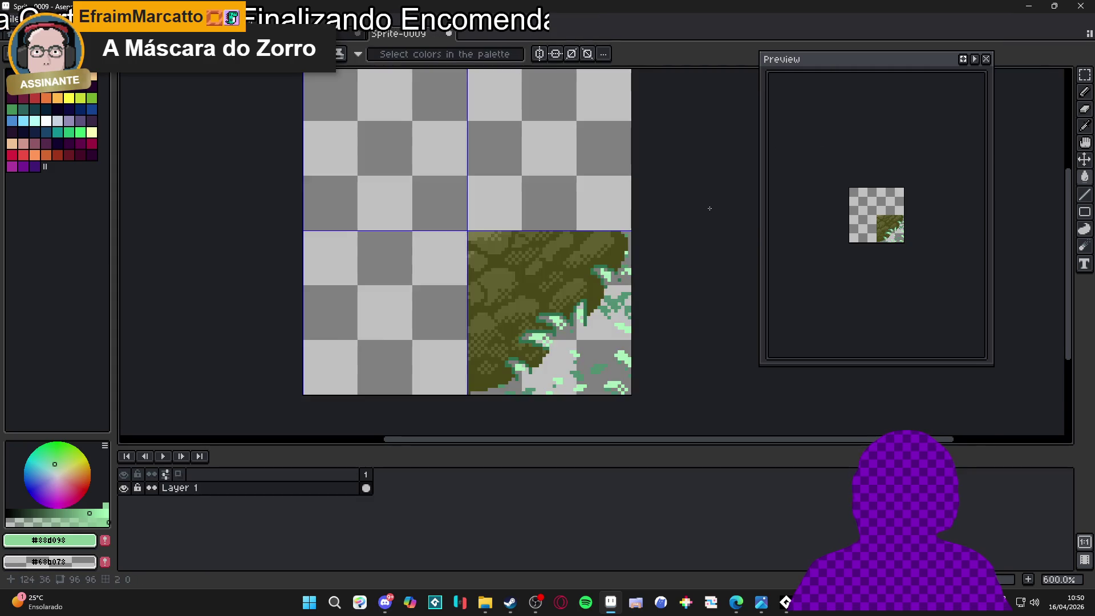
pyautogui.scroll(1, 546, 347)
pyautogui.keyDown('alt'); pyautogui.click(634, 283); pyautogui.keyUp('alt')
pyautogui.hotkey('shift', 'r')
pyautogui.click(793, 124)
# Remove the remaining #509070 and #a8f0b8 greens to transparency
pyautogui.scroll(2, 653, 264)
pyautogui.keyDown('alt'); pyautogui.click(661, 281); pyautogui.keyUp('alt')
pyautogui.hotkey('shift', 'r')
pyautogui.click(799, 127)
pyautogui.keyDown('alt'); pyautogui.click(622, 235); pyautogui.keyUp('alt')
pyautogui.hotkey('shift', 'r')
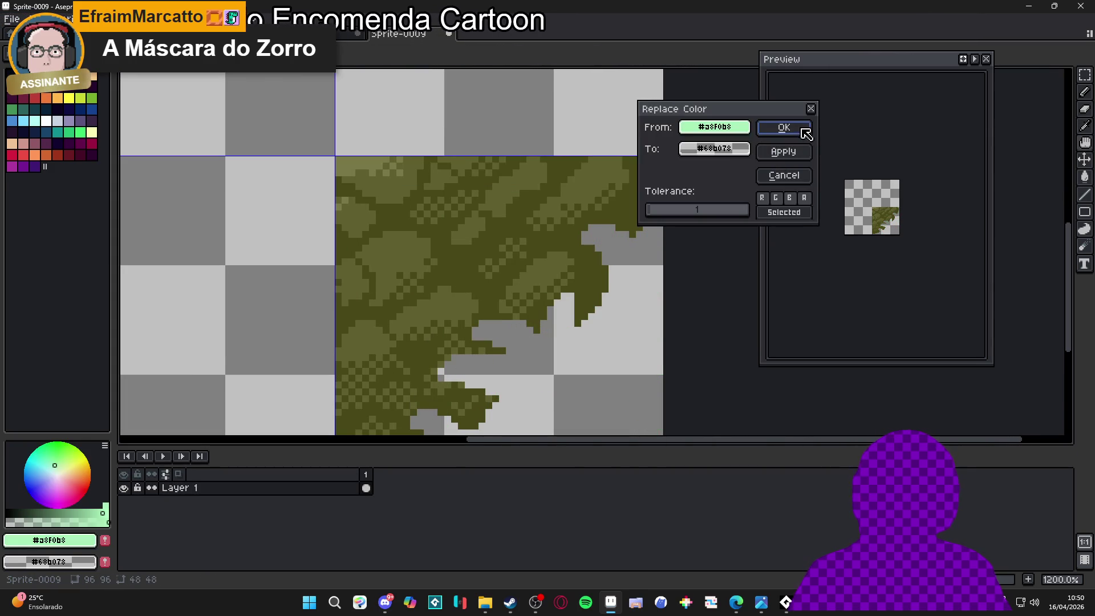
pyautogui.click(805, 129)
pyautogui.scroll(3, 643, 230)
# Fill the transparent holes in the rock with dark olive #484818
pyautogui.keyDown('alt'); pyautogui.click(656, 222); pyautogui.keyUp('alt')
pyautogui.scroll(-3, 658, 222)
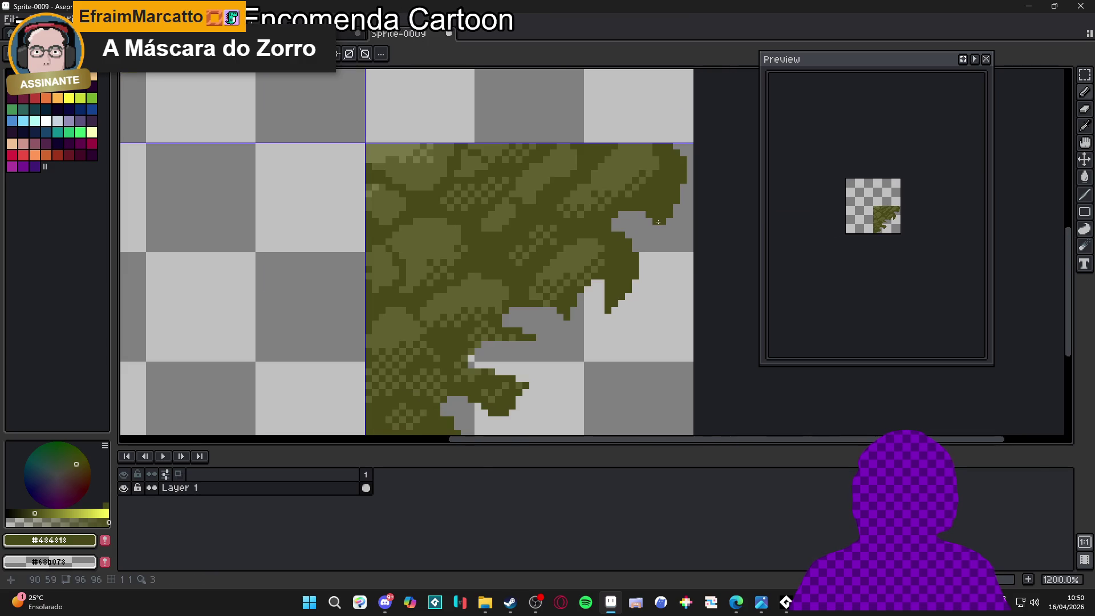
pyautogui.click(634, 247)
pyautogui.press('b')
pyautogui.moveTo(614, 290)
pyautogui.mouseDown()
pyautogui.moveTo(638, 232)
pyautogui.moveTo(616, 243)
pyautogui.mouseUp()
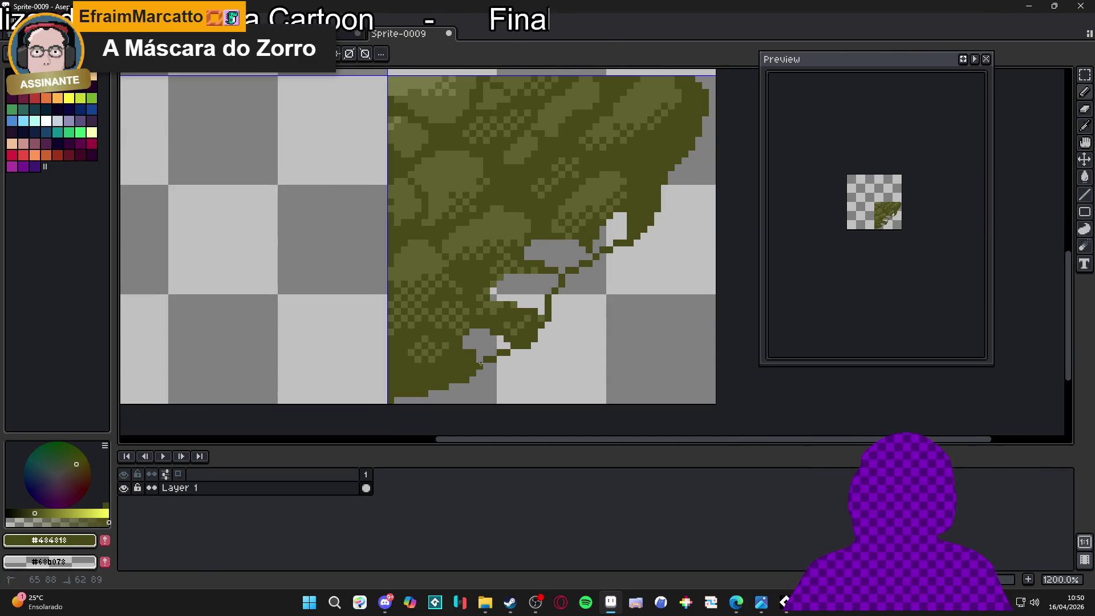
pyautogui.press('g')
pyautogui.click(491, 356)
pyautogui.click(478, 340)
pyautogui.click(514, 286)
pyautogui.click(554, 251)
pyautogui.click(619, 231)
pyautogui.hotkey('ctrl', 'z')
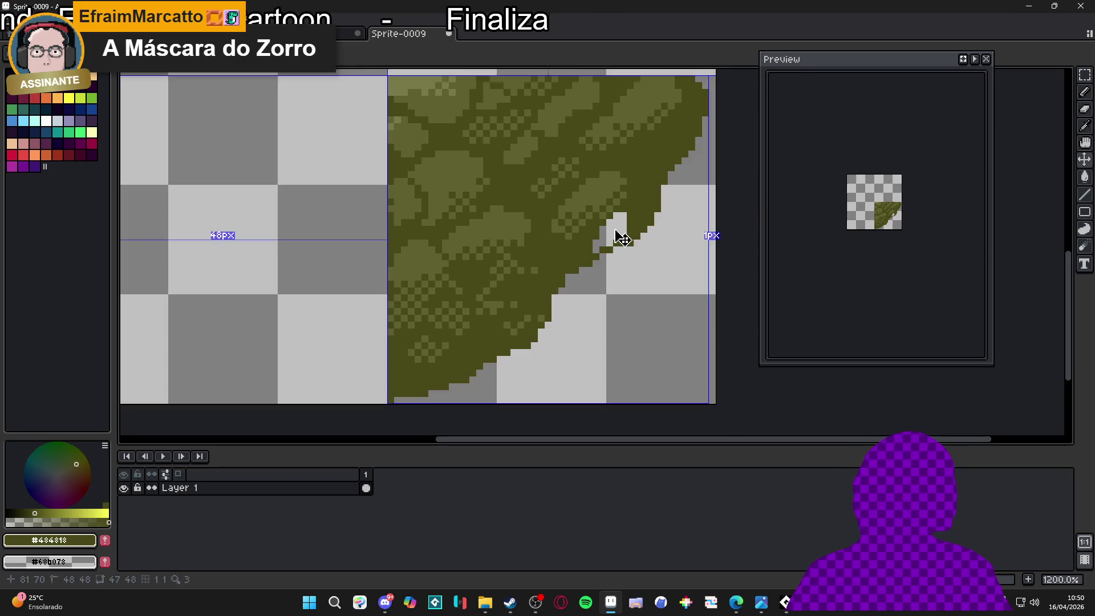
pyautogui.scroll(-3, 623, 238)
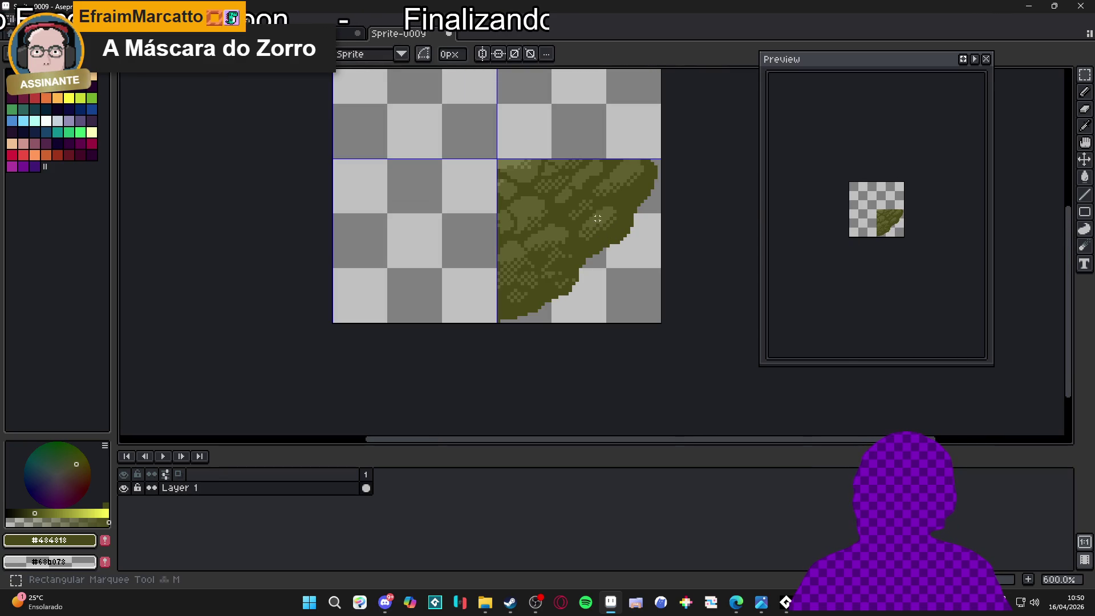
pyautogui.hotkey('ctrl', 'Tab')
pyautogui.hotkey('ctrl', 'Tab')
pyautogui.hotkey('ctrl', 'Tab')
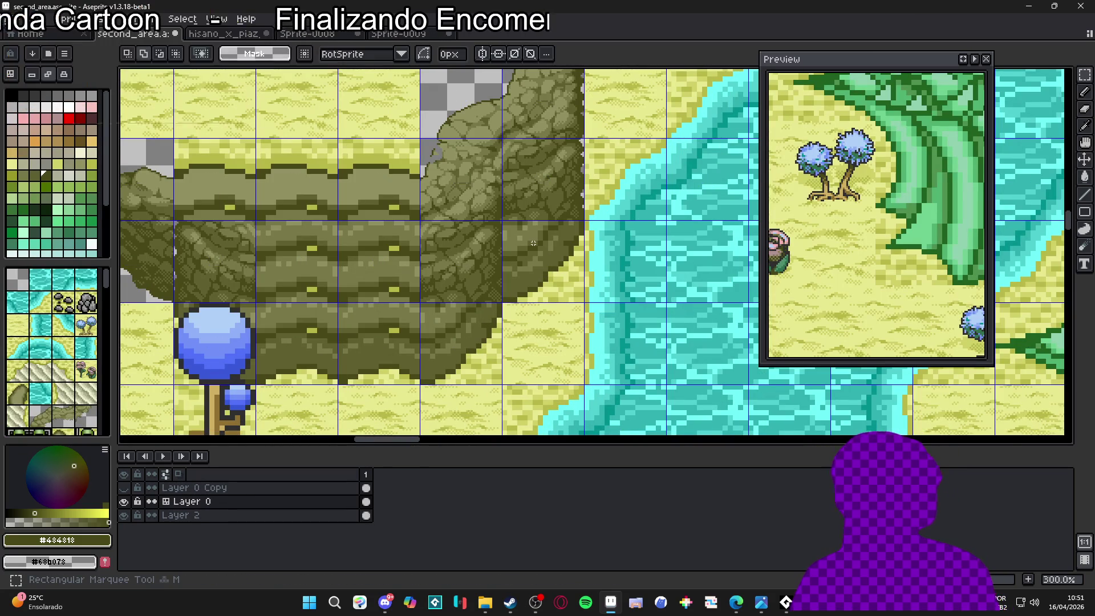
# Rebuild one cliff cell on second_area with the pasted rock tile
pyautogui.press('Delete')
pyautogui.scroll(2, 534, 243)
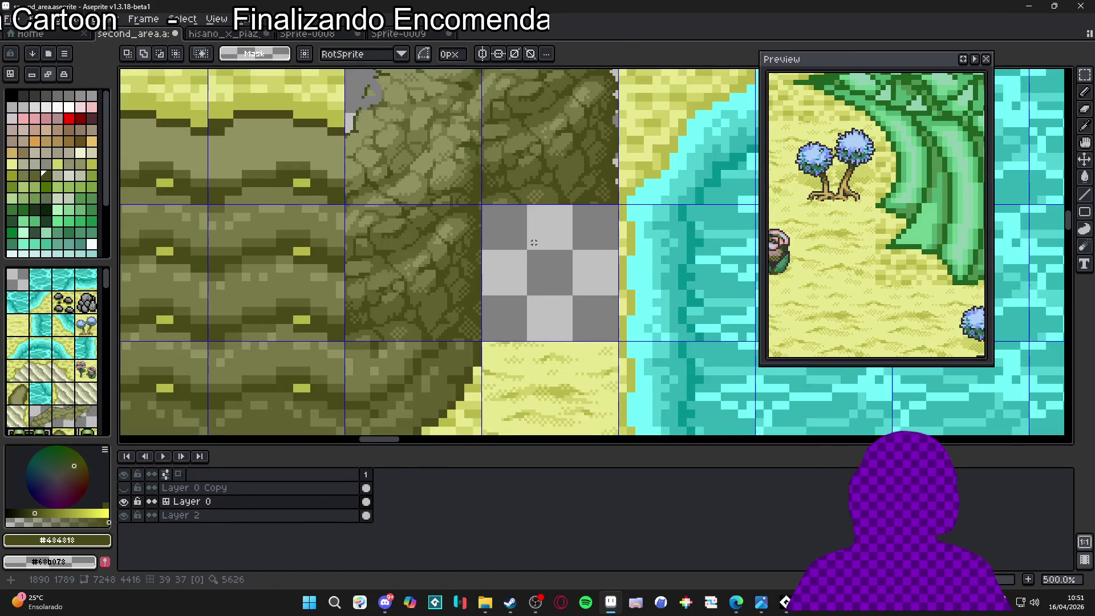
pyautogui.hotkey('ctrl', 'v')
pyautogui.moveTo(537, 249)
pyautogui.mouseDown()
pyautogui.moveTo(533, 264)
pyautogui.moveTo(525, 249)
pyautogui.mouseUp()
pyautogui.scroll(2, 524, 259)
pyautogui.press('Return')
pyautogui.scroll(-4, 525, 249)
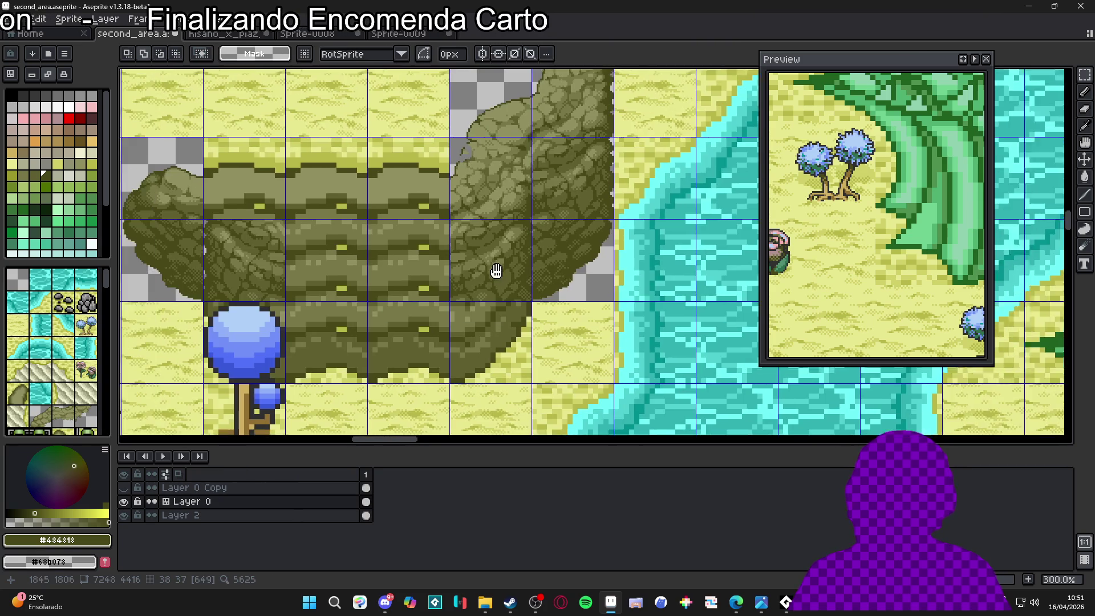
# Place the cleaned diagonal corner tile in the cell at the cliff's lower right
pyautogui.press('Delete')
pyautogui.scroll(1, 536, 333)
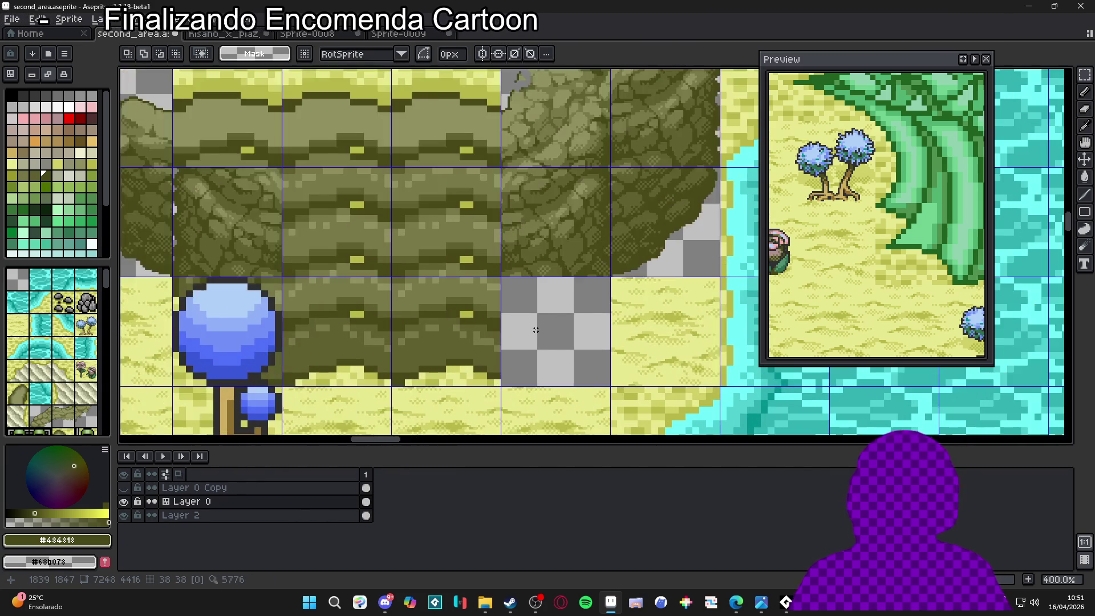
pyautogui.hotkey('ctrl', 'v')
pyautogui.moveTo(581, 241); pyautogui.dragTo(551, 335)
pyautogui.scroll(2, 551, 336)
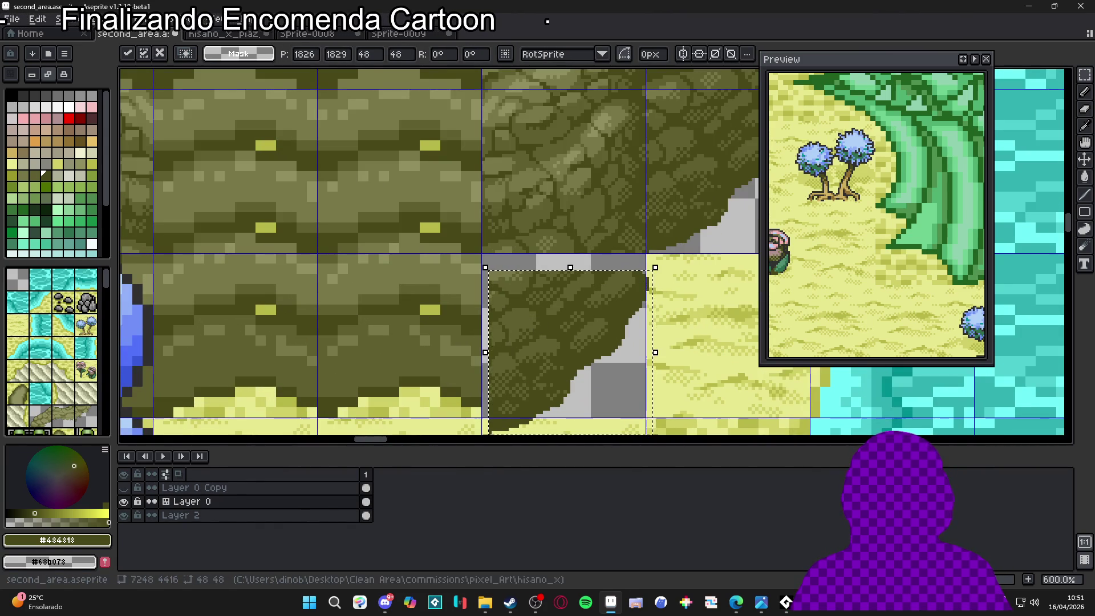
pyautogui.moveTo(562, 303); pyautogui.dragTo(563, 287)
pyautogui.press('Return')
pyautogui.scroll(-7, 564, 296)
pyautogui.scroll(4, 570, 321)
pyautogui.scroll(-2, 565, 308)
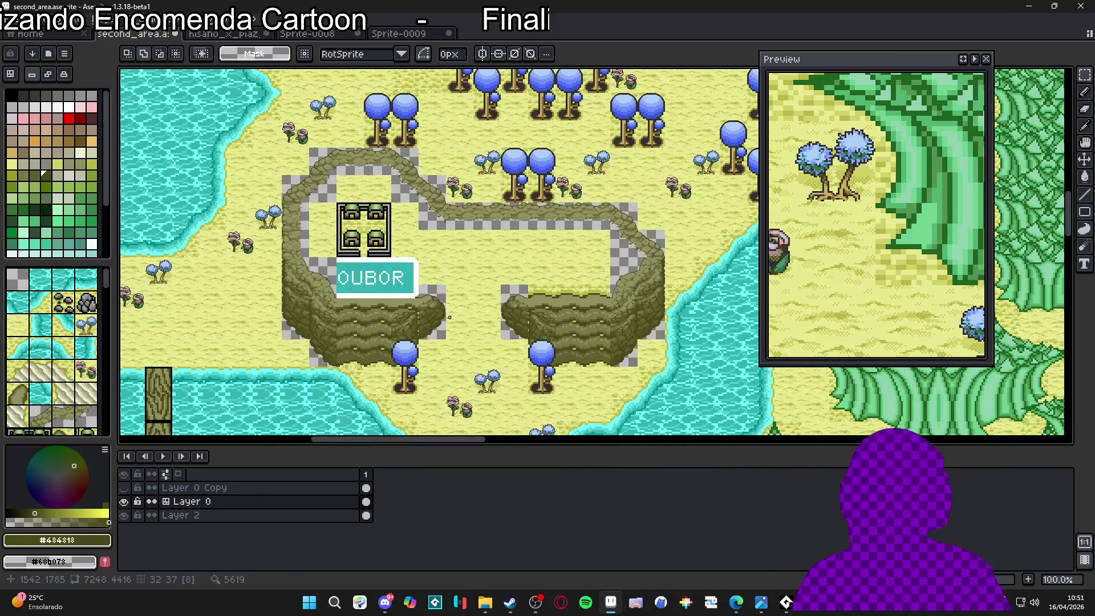
pyautogui.scroll(2, 420, 201)
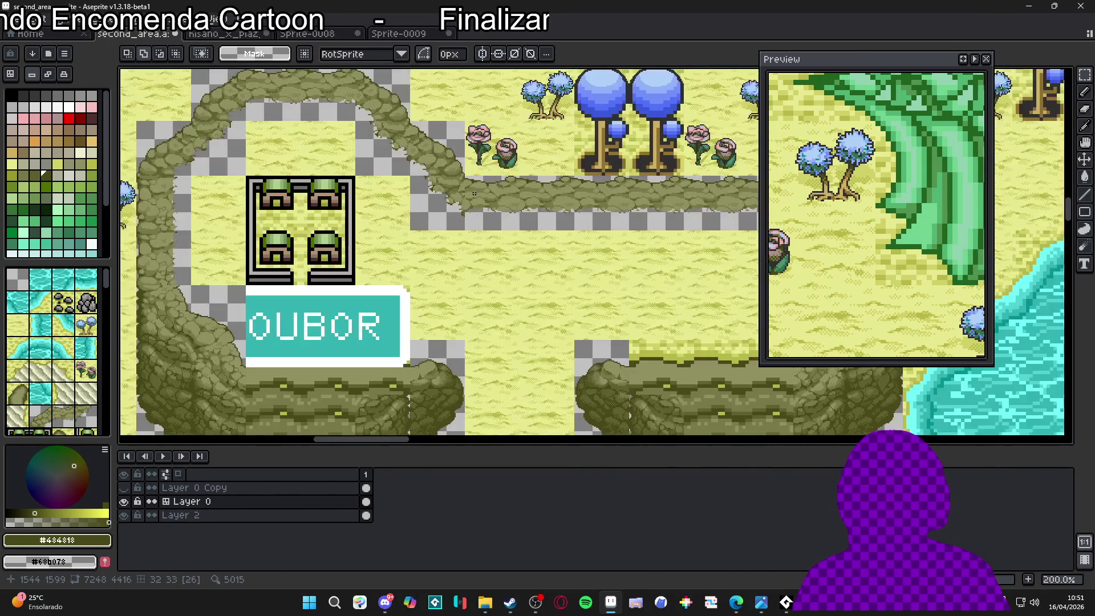
pyautogui.click(63, 315)
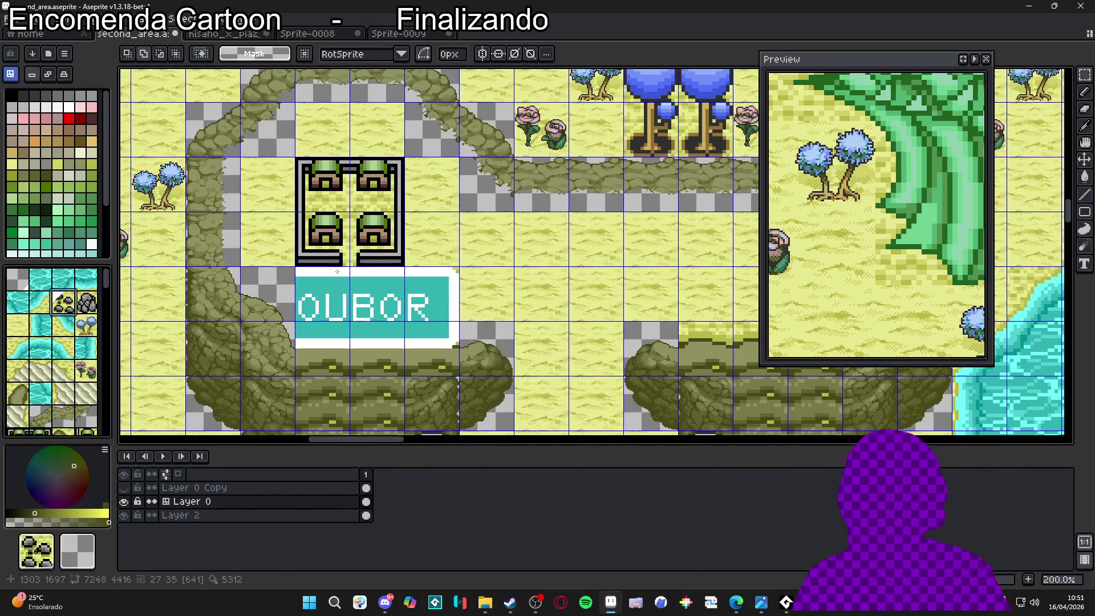
# Stamp the rock tile over the sign area, then undo the stamp
pyautogui.keyDown('alt'); pyautogui.click(542, 184); pyautogui.keyUp('alt')
pyautogui.click(322, 349)
pyautogui.hotkey('ctrl', 'z')
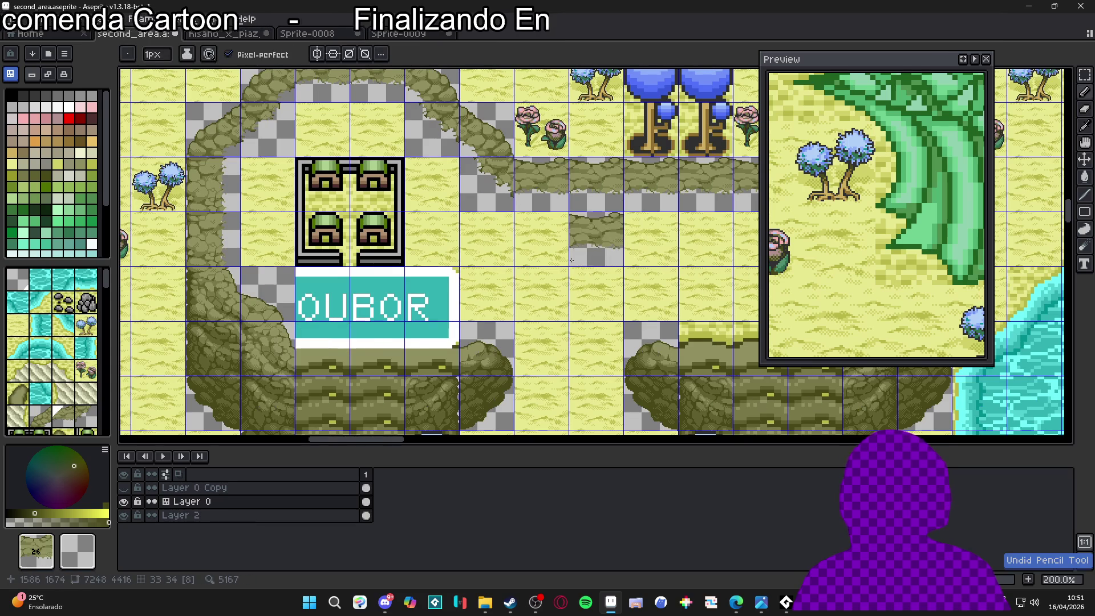
pyautogui.moveTo(571, 260); pyautogui.dragTo(575, 217)
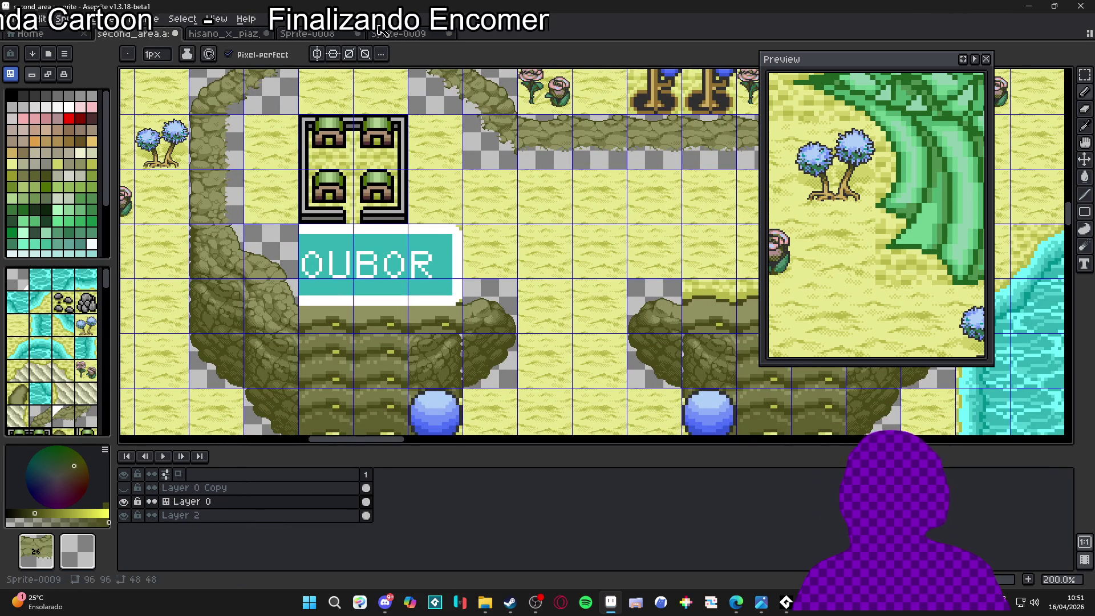
# Compare the Sprite-0009 and Sprite-0008 rock tiles with a cliff column on the green map
pyautogui.click(397, 36)
pyautogui.click(332, 37)
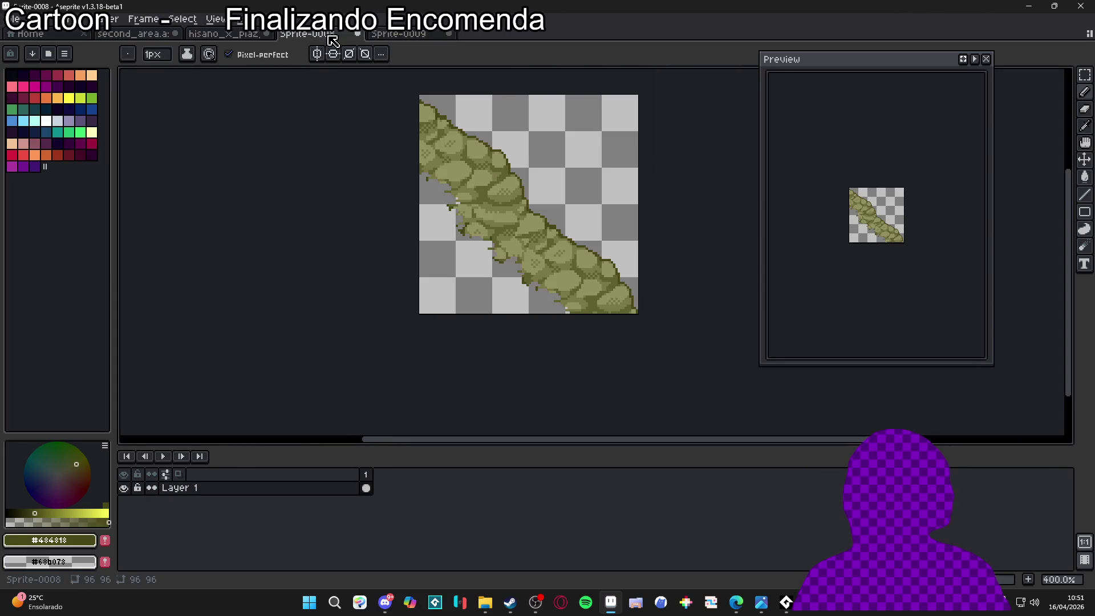
pyautogui.click(255, 37)
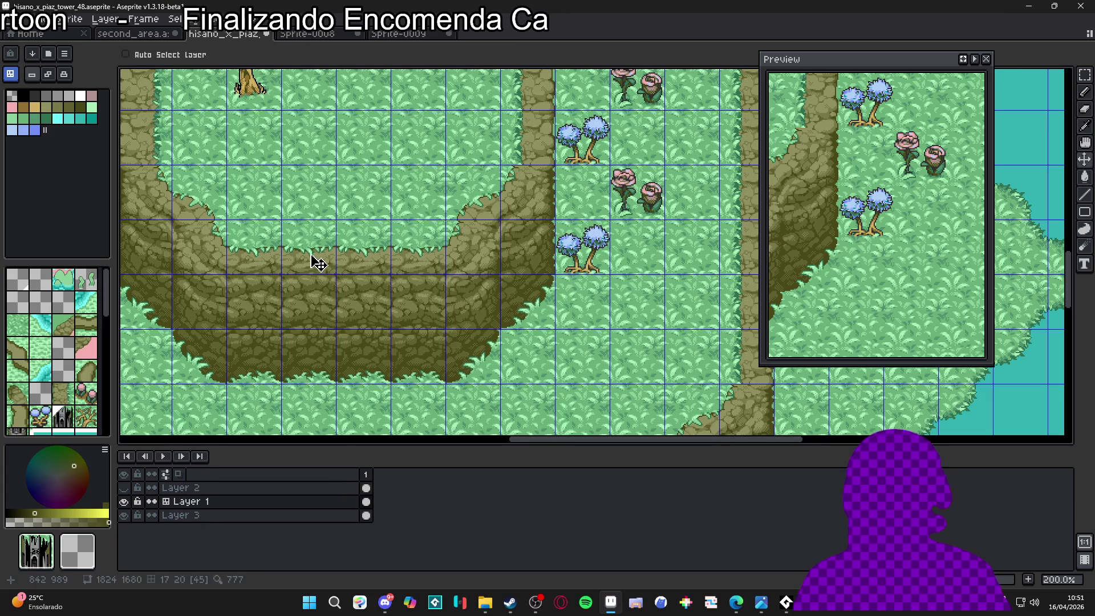
pyautogui.moveTo(310, 253); pyautogui.dragTo(302, 351)
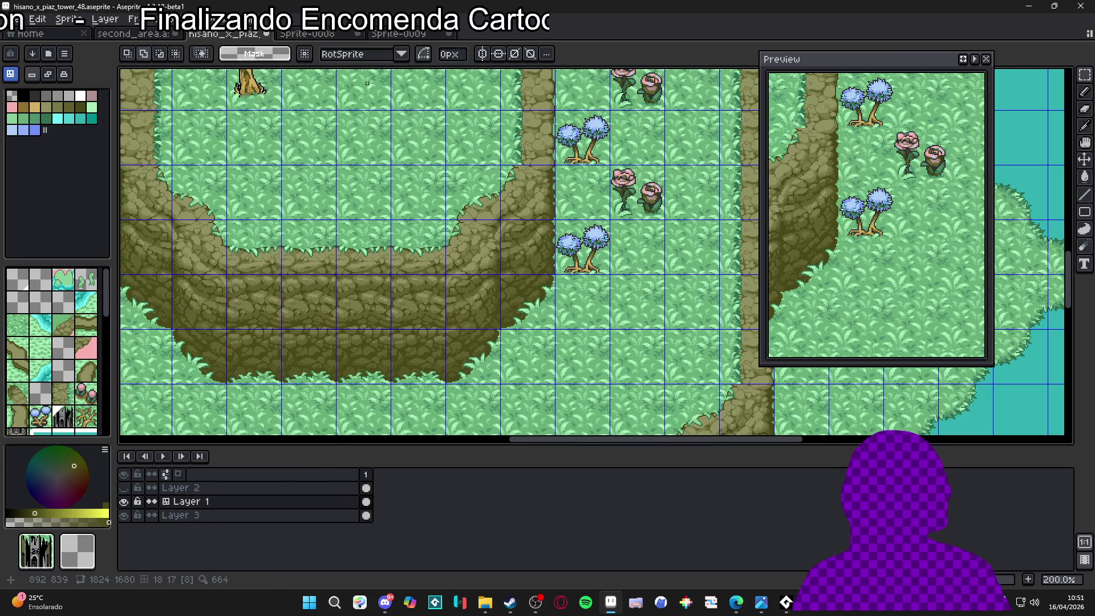
pyautogui.hotkey('ctrl', 'shift', 'Tab')
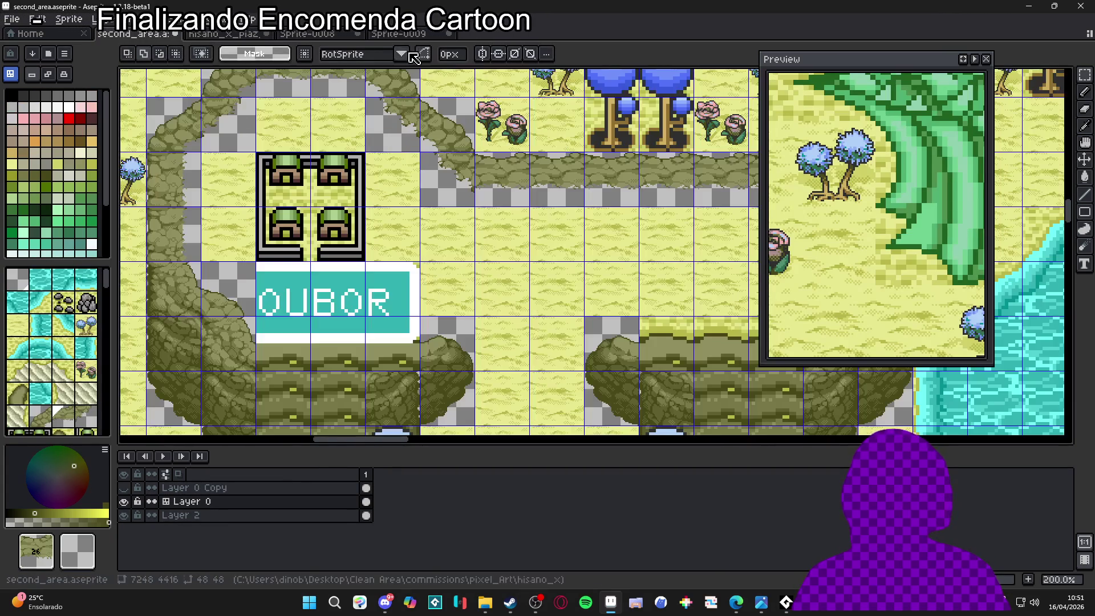
# Close Sprite-0009 and Sprite-0008 without saving their changes
pyautogui.click(412, 35)
pyautogui.scroll(-2, 508, 237)
pyautogui.click(449, 35)
pyautogui.press('Escape')
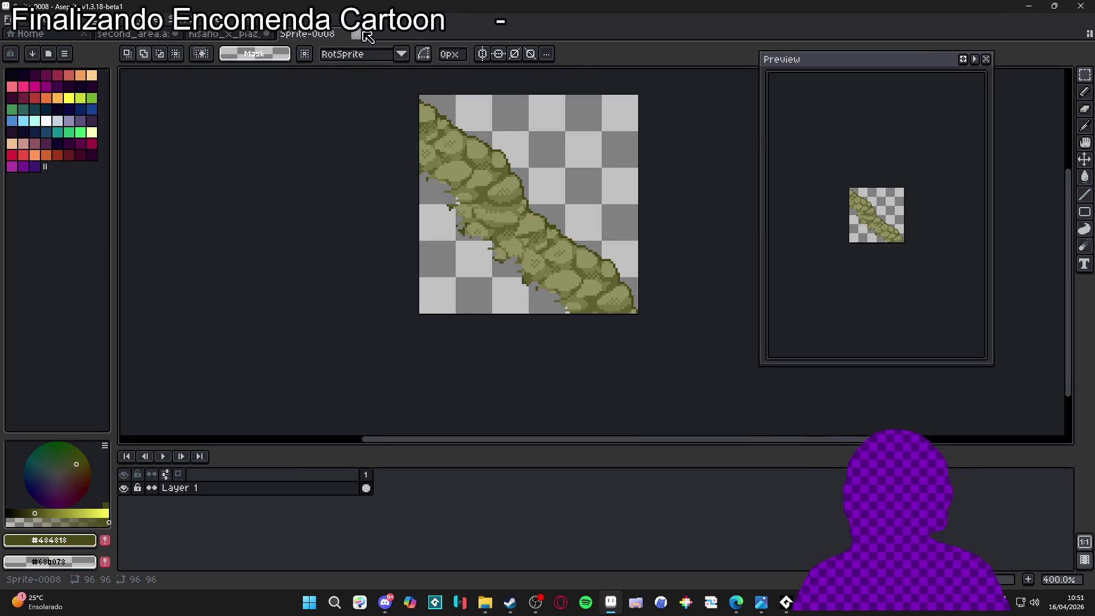
pyautogui.click(359, 34)
pyautogui.click(542, 330)
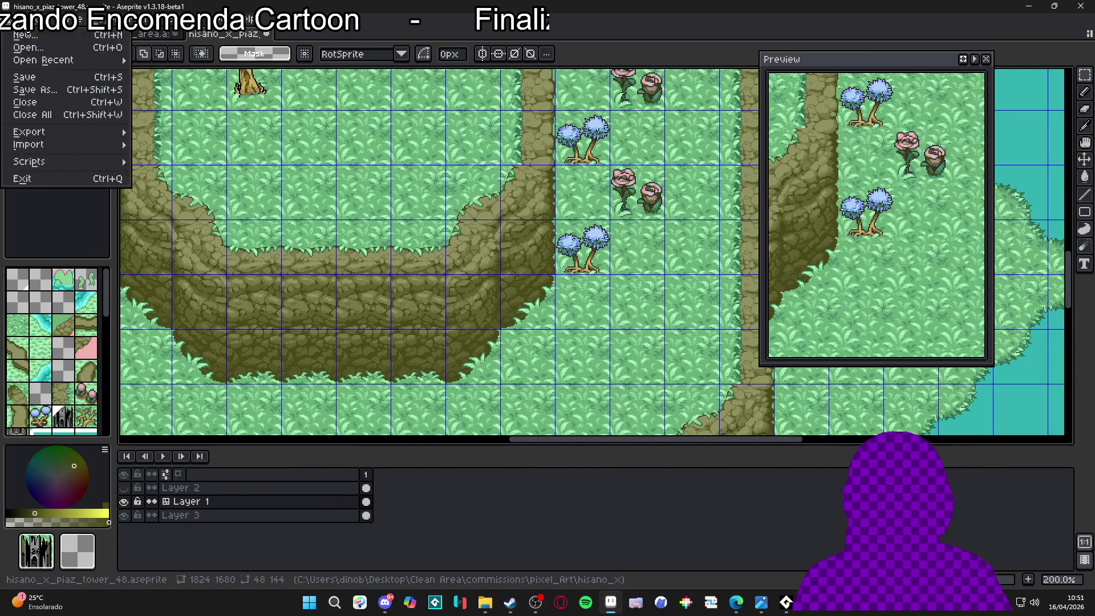
# Create a blank 96×96 Sprite-0010 and return to the hisano_x_piaz_tower_48 map
pyautogui.hotkey('ctrl', 'n')
pyautogui.click(511, 424)
pyautogui.moveTo(600, 296); pyautogui.dragTo(487, 200)
pyautogui.click(227, 34)
pyautogui.click(134, 33)
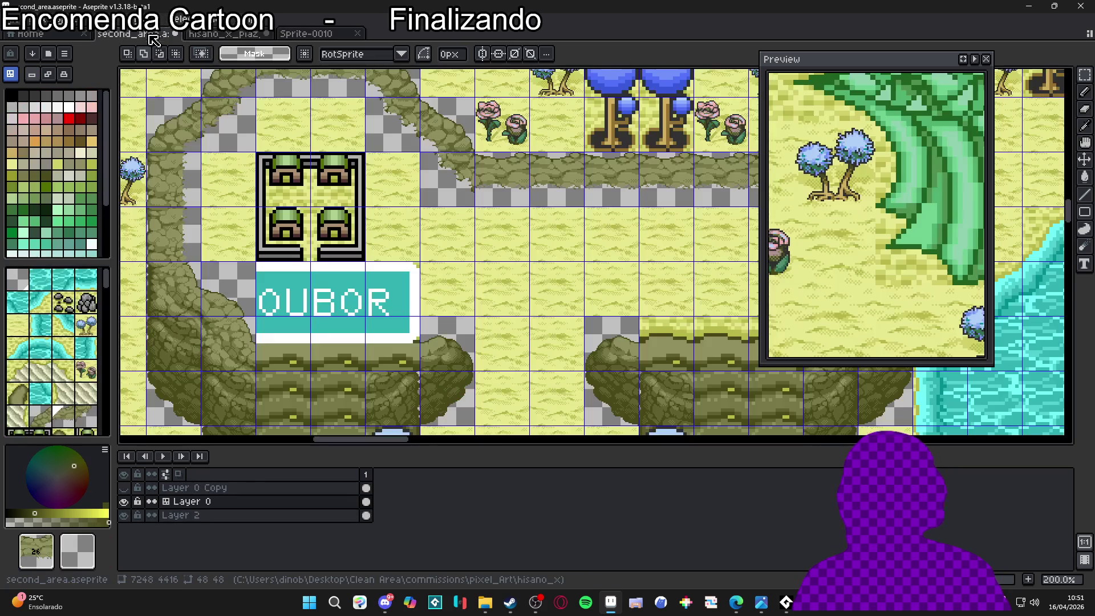
pyautogui.click(231, 36)
# Copy the cliff-side column from the hisano_x_piaz_tower_48 map's pixel layer
pyautogui.press('m')
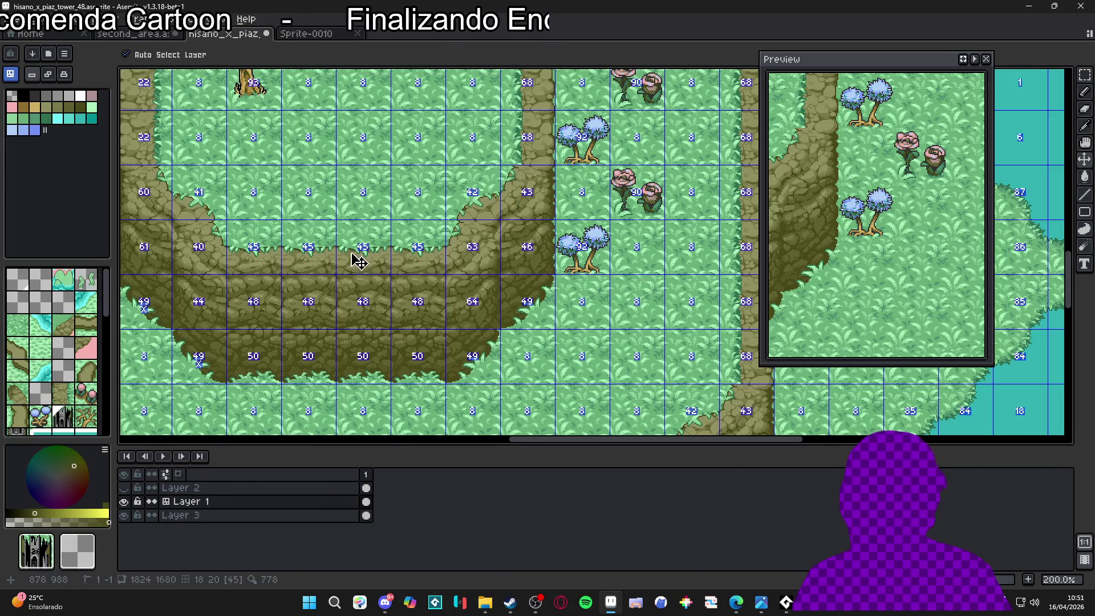
pyautogui.moveTo(351, 252)
pyautogui.mouseDown()
pyautogui.moveTo(365, 264)
pyautogui.moveTo(370, 399)
pyautogui.moveTo(376, 358)
pyautogui.mouseUp()
pyautogui.click(325, 77)
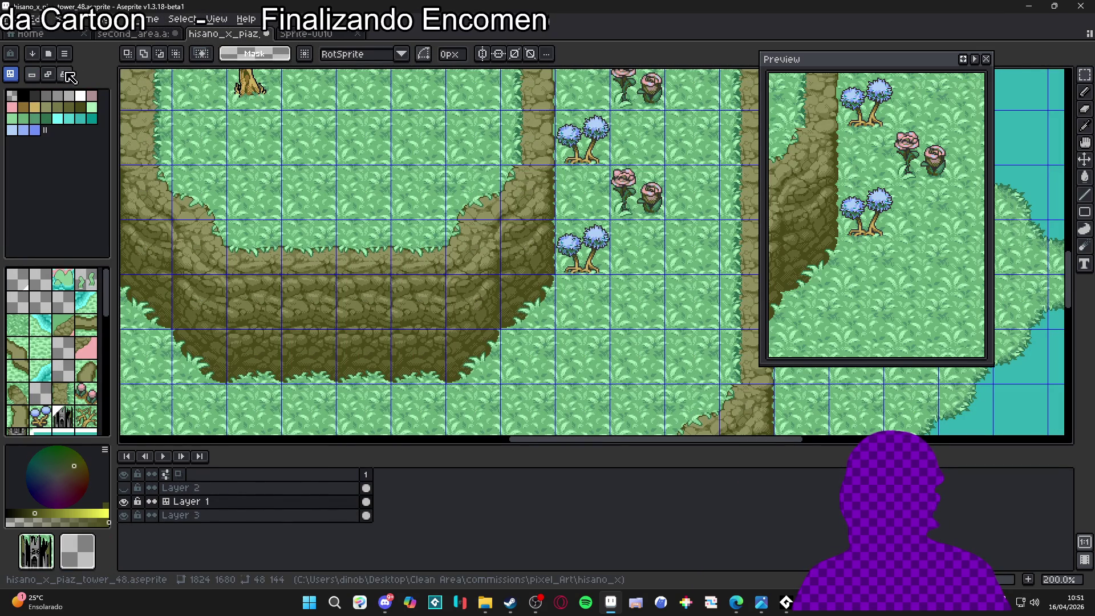
pyautogui.click(309, 35)
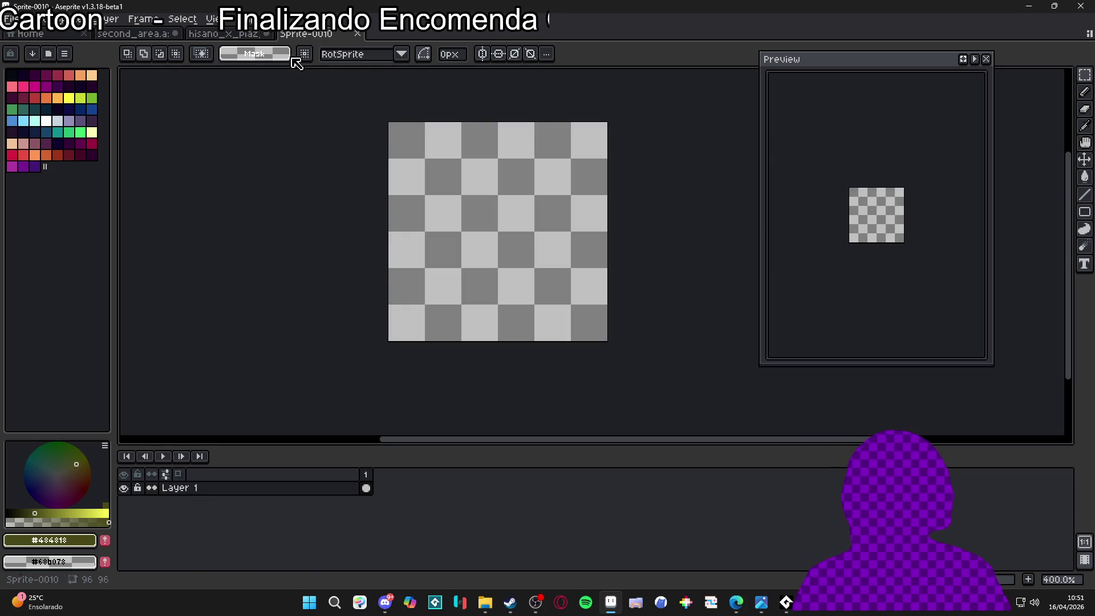
pyautogui.click(244, 36)
pyautogui.press('Tab')
pyautogui.press('m')
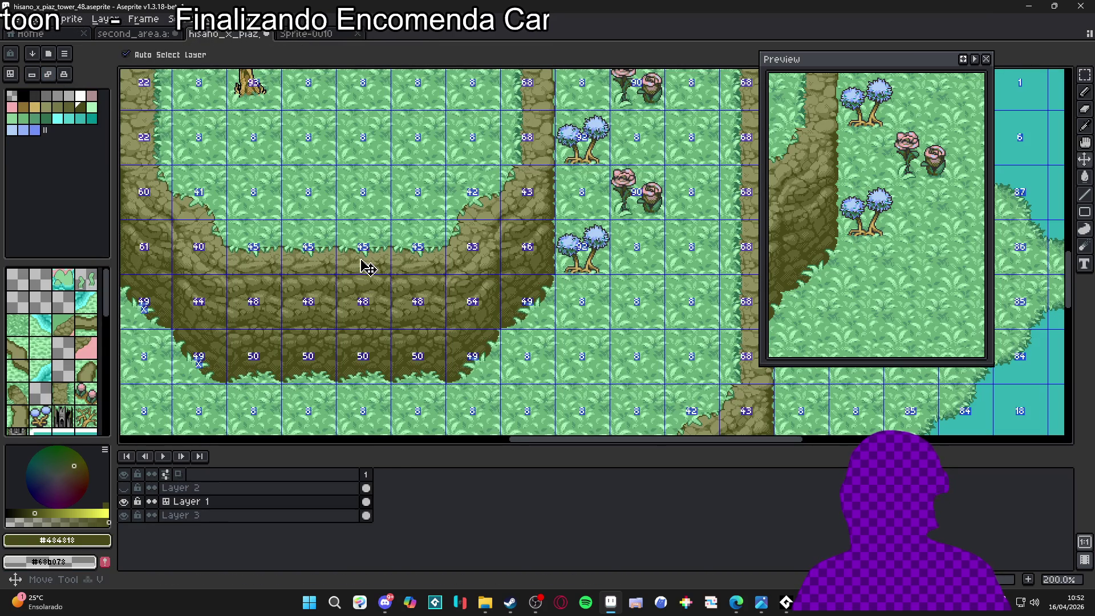
pyautogui.moveTo(360, 259); pyautogui.dragTo(361, 331)
pyautogui.hotkey('ctrl', 'c')
# Paste the copied cliff column into a new 48×144 sprite
pyautogui.click(309, 35)
pyautogui.scroll(1, 534, 239)
pyautogui.hotkey('ctrl', 'v')
pyautogui.hotkey('ctrl', 'x')
pyautogui.click(12, 19)
pyautogui.click(23, 29)
pyautogui.click(530, 427)
pyautogui.hotkey('ctrl', 'v')
pyautogui.scroll(2, 555, 308)
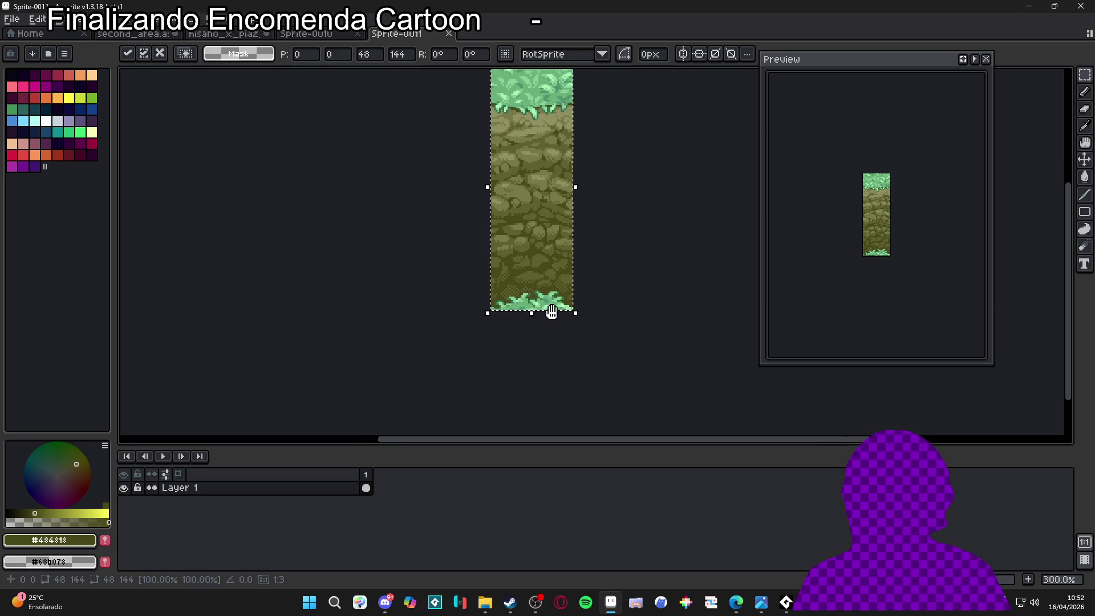
# Remove the #68b078 and #a8f0b8 grass greens with Replace Color
pyautogui.press('i')
pyautogui.scroll(2, 565, 245)
pyautogui.scroll(3, 527, 284)
pyautogui.click(527, 284)
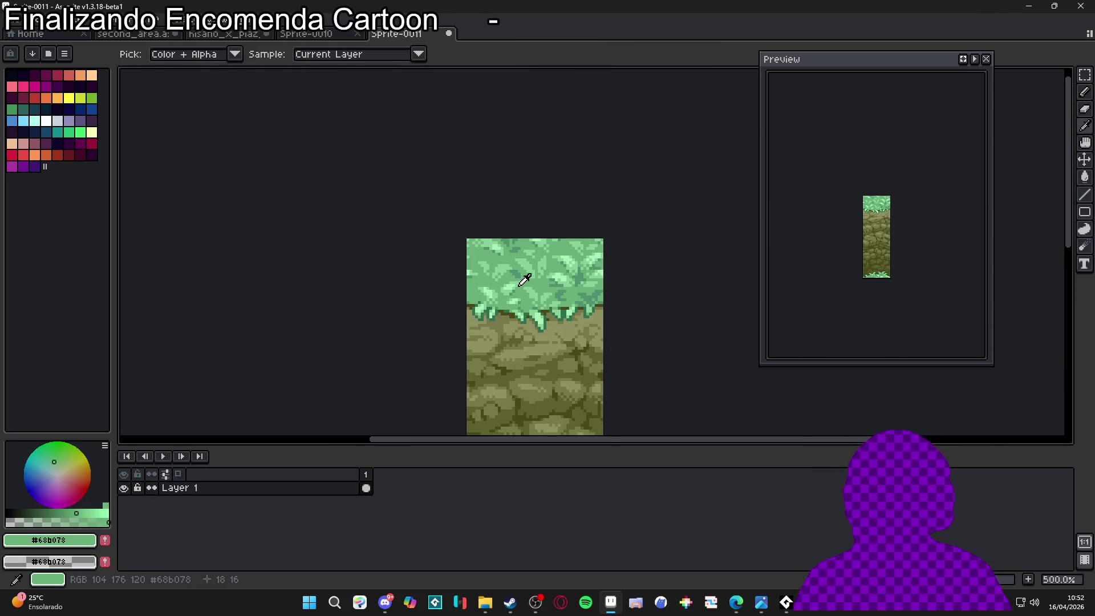
pyautogui.hotkey('shift', 'r')
pyautogui.click(769, 134)
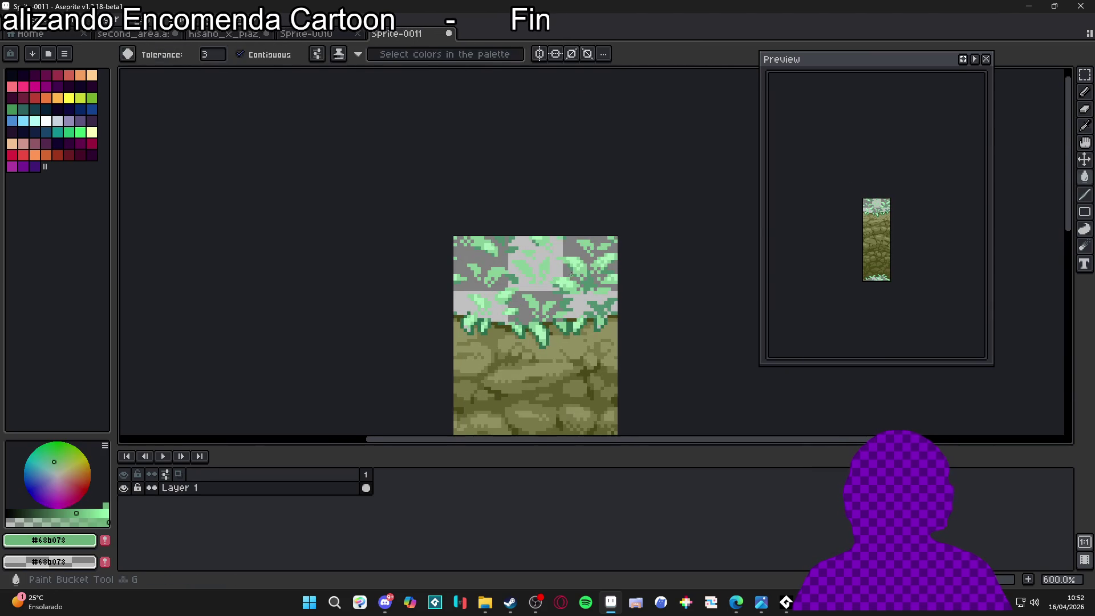
pyautogui.click(599, 268)
pyautogui.hotkey('shift', 'r')
pyautogui.click(791, 129)
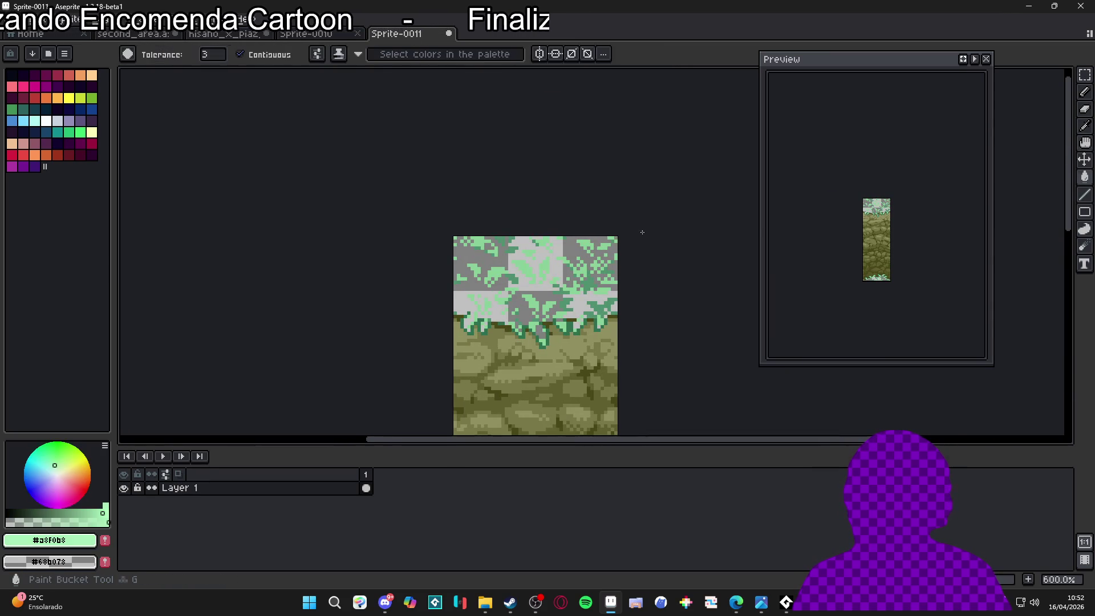
pyautogui.scroll(2, 618, 243)
# Remove the remaining #88d098, #509070 and #307050 grass greens
pyautogui.click(551, 287)
pyautogui.hotkey('shift', 'r')
pyautogui.click(797, 128)
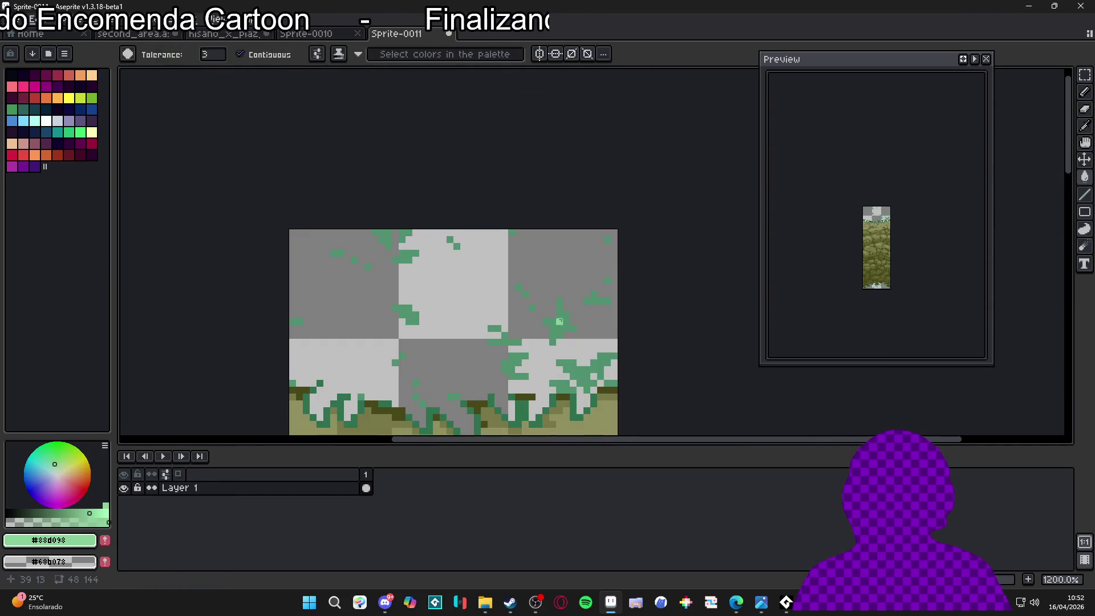
pyautogui.click(568, 374)
pyautogui.hotkey('shift', 'r')
pyautogui.click(791, 129)
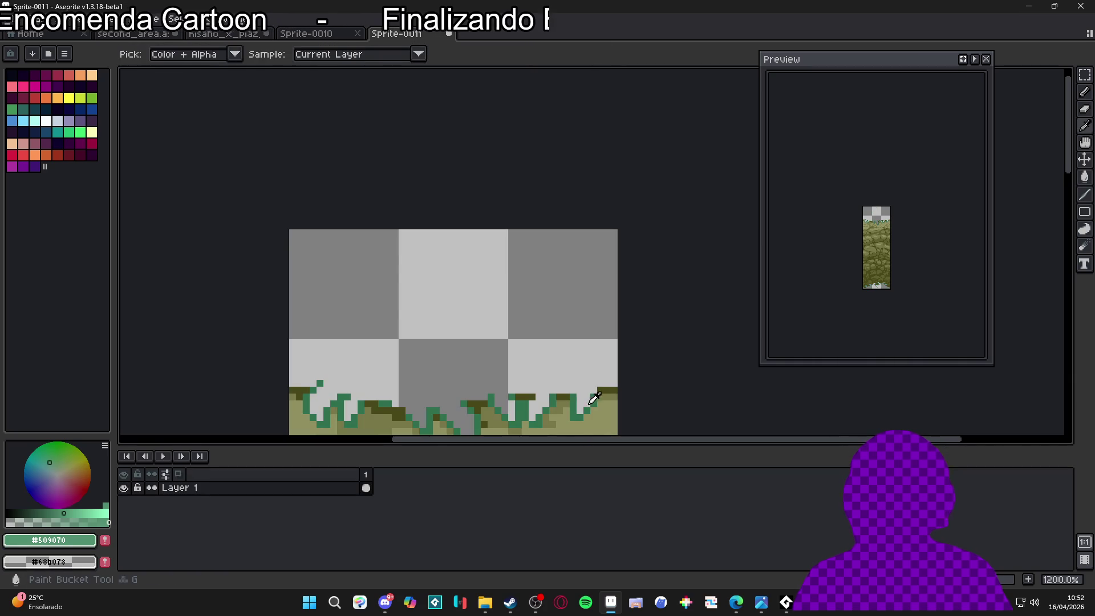
pyautogui.click(577, 403)
pyautogui.hotkey('shift', 'r')
pyautogui.click(788, 150)
# Turn on the pixel grid and paint a dark olive #484818 edge along the cliff top
pyautogui.press('w')
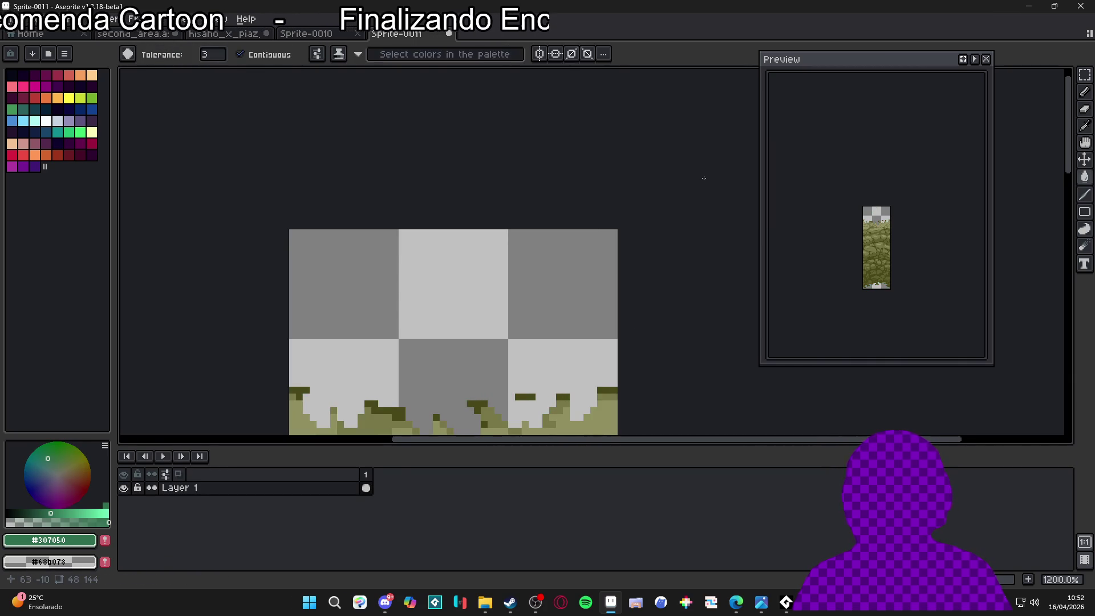
pyautogui.scroll(-2, 485, 227)
pyautogui.scroll(-2, 537, 181)
pyautogui.hotkey('ctrl', "'")
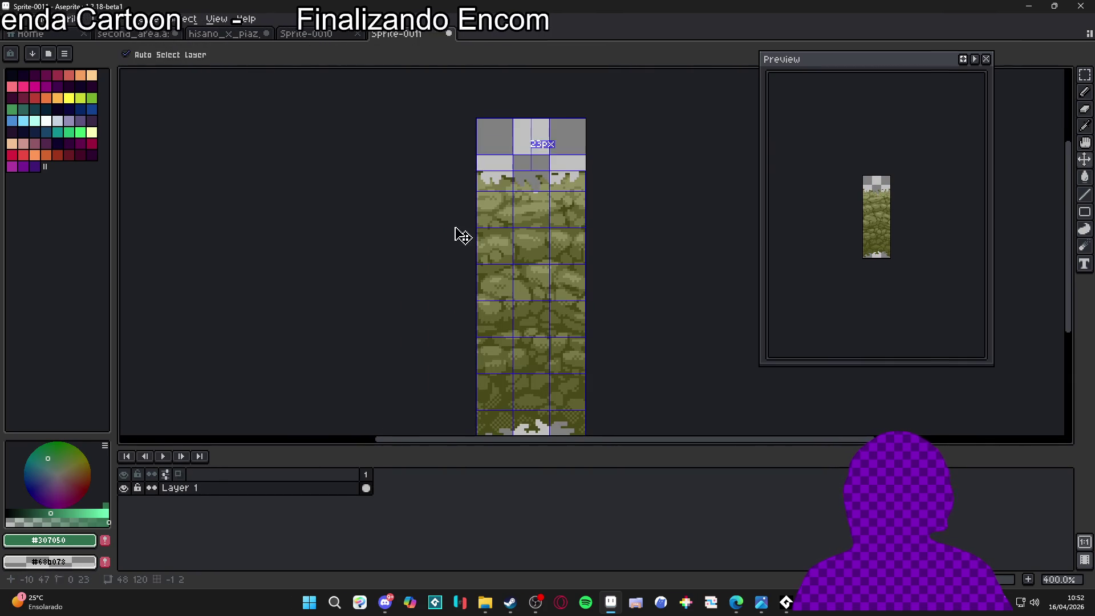
pyautogui.scroll(6, 496, 143)
pyautogui.keyDown('alt'); pyautogui.click(498, 144); pyautogui.keyUp('alt')
pyautogui.moveTo(499, 142); pyautogui.dragTo(526, 151)
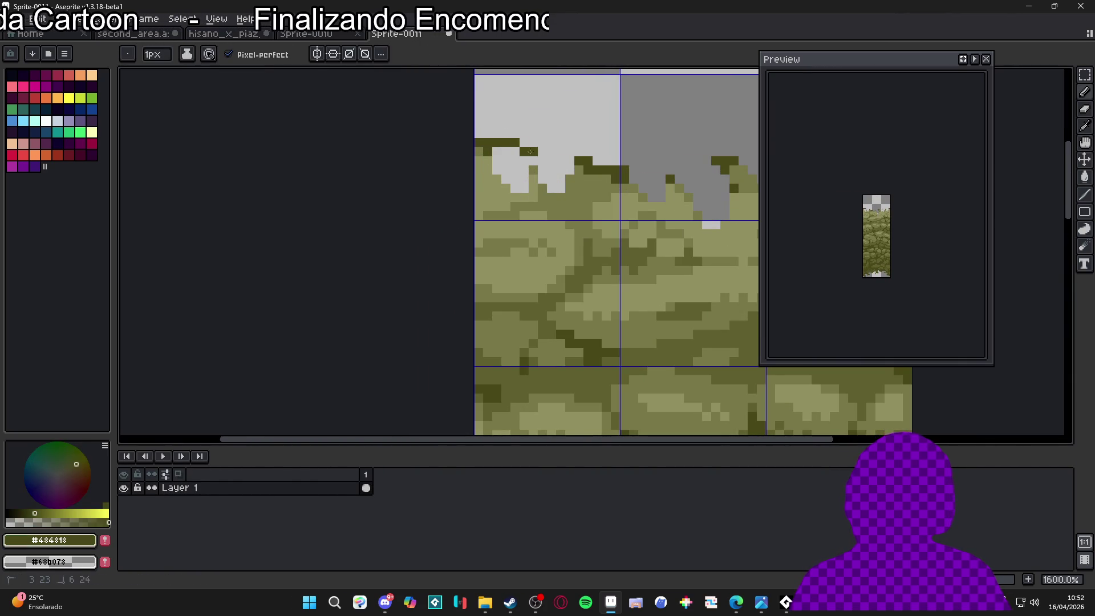
# Fill two grey gaps in the cliff with lighter olive #909060
pyautogui.keyDown('alt'); pyautogui.click(524, 175); pyautogui.keyUp('alt')
pyautogui.press('g')
pyautogui.click(510, 171)
pyautogui.click(557, 182)
pyautogui.scroll(-3, 594, 193)
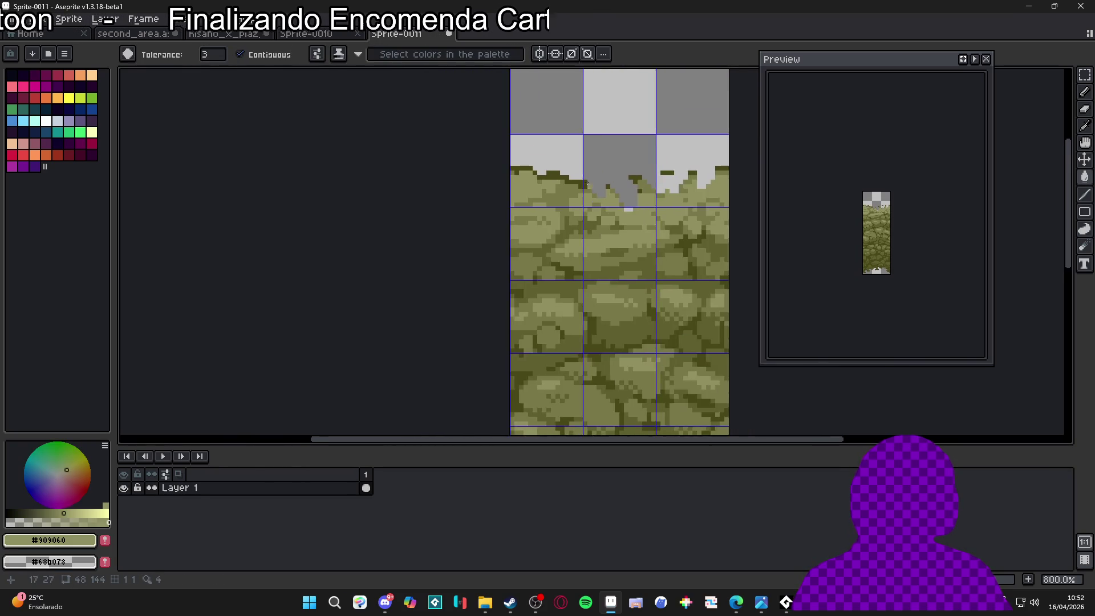
pyautogui.scroll(3, 575, 171)
# Erase a stray cliff-top pixel and paint more dark olive edge pixels
pyautogui.press('e')
pyautogui.keyDown('alt'); pyautogui.click(488, 175); pyautogui.keyUp('alt')
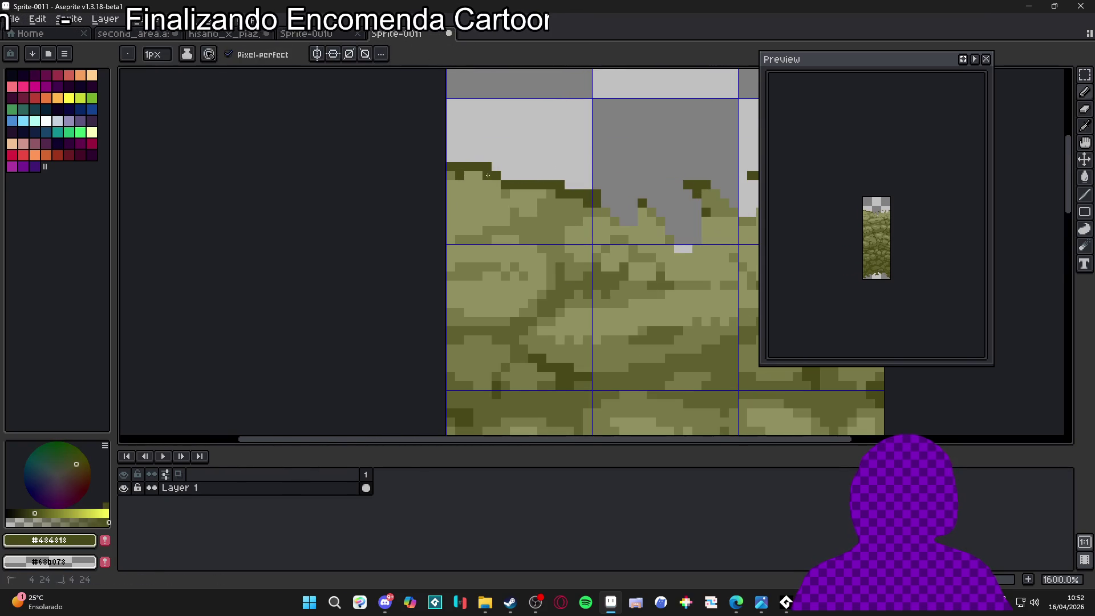
pyautogui.click(487, 166)
pyautogui.scroll(-3, 496, 168)
pyautogui.scroll(3, 508, 190)
pyautogui.press('b')
pyautogui.moveTo(489, 193); pyautogui.dragTo(499, 193)
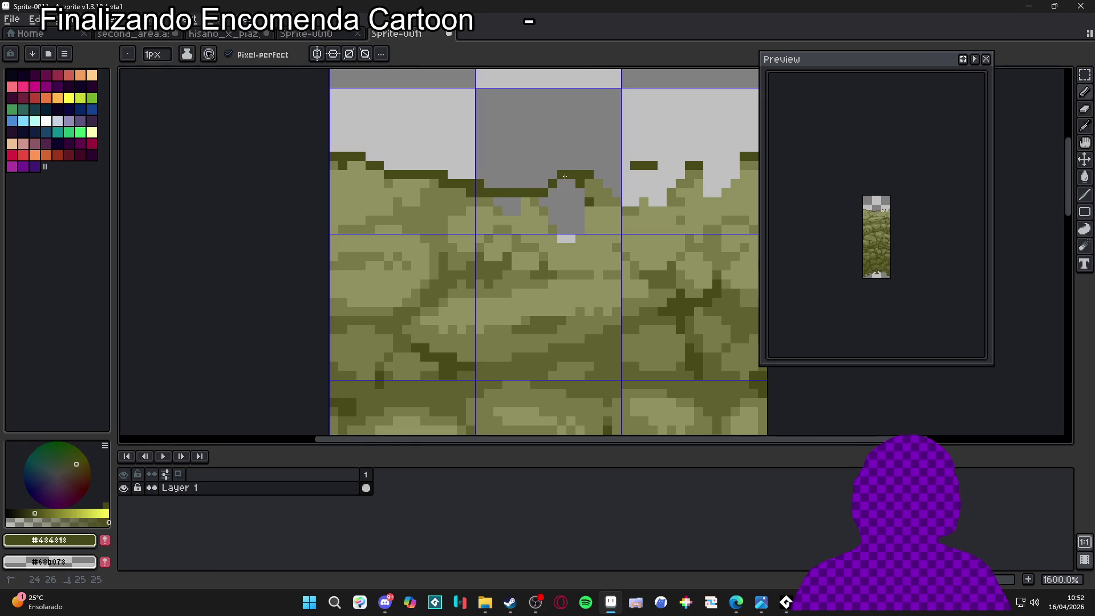
# Fill the grey notch in the middle tile and the right tile's gaps with #909060
pyautogui.press('g')
pyautogui.keyDown('alt'); pyautogui.click(594, 213); pyautogui.keyUp('alt')
pyautogui.click(569, 227)
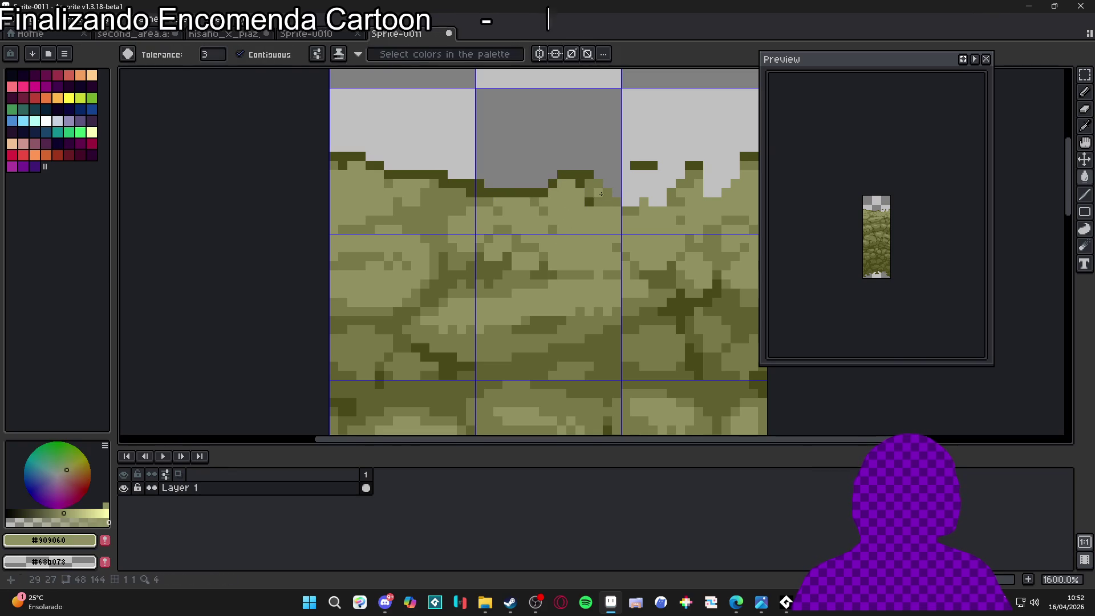
pyautogui.keyDown('alt'); pyautogui.click(583, 176); pyautogui.keyUp('alt')
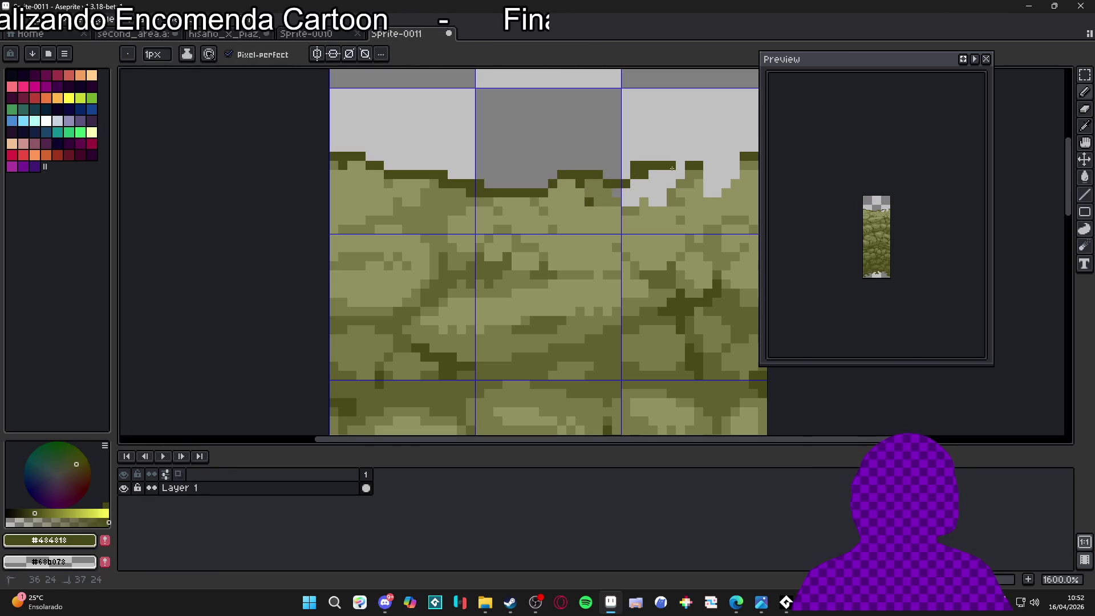
pyautogui.keyDown('alt'); pyautogui.click(741, 174); pyautogui.keyUp('alt')
pyautogui.press('g')
pyautogui.click(722, 184)
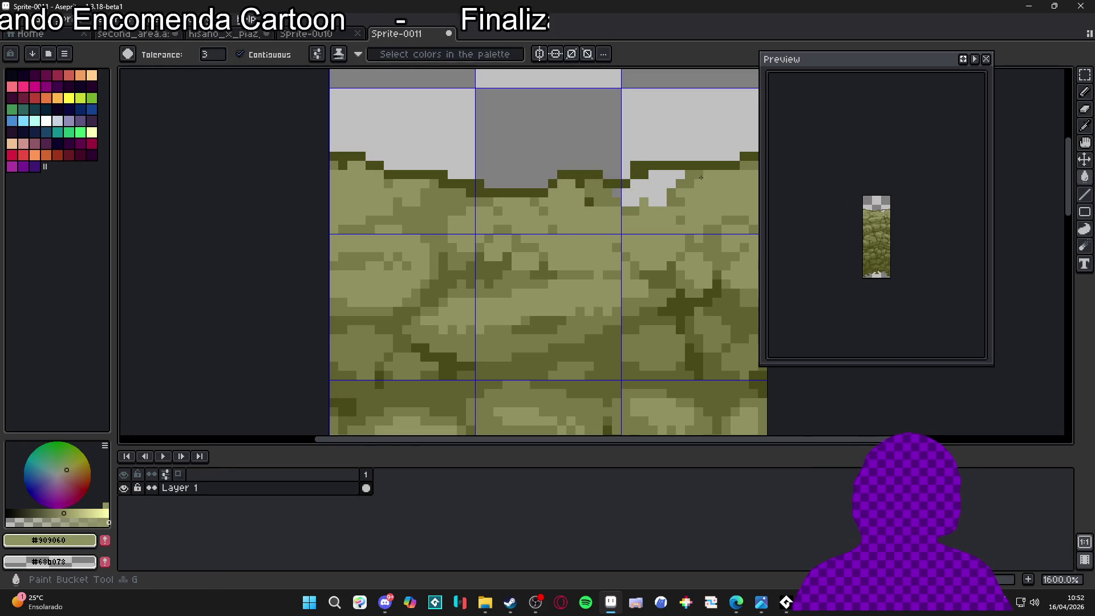